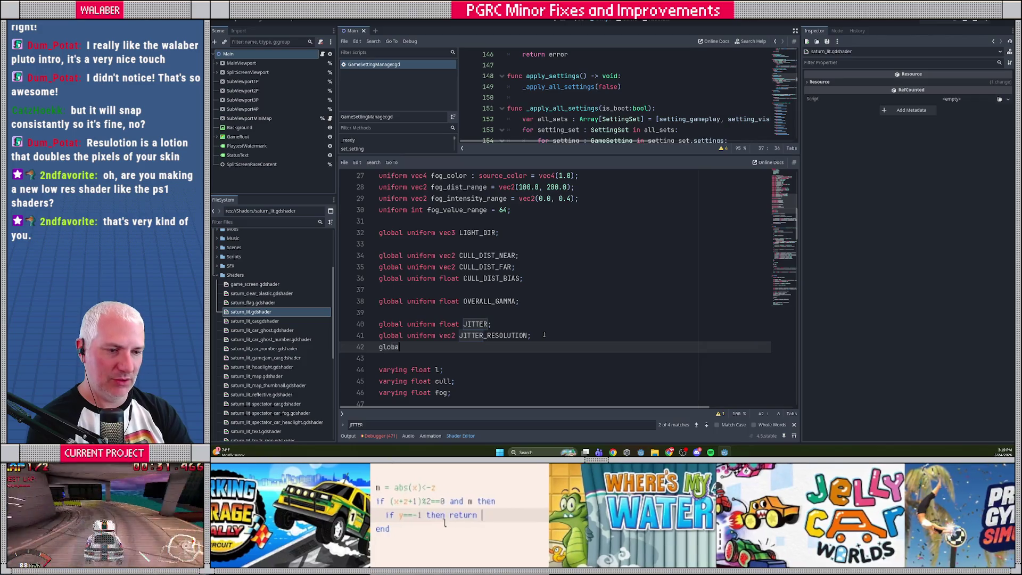
- Add 'global uniform vec2 WOBBLE_STRETCH;' on line 42 of saturn_lit.gdshader
text(vec2 WOBBLE_ST)
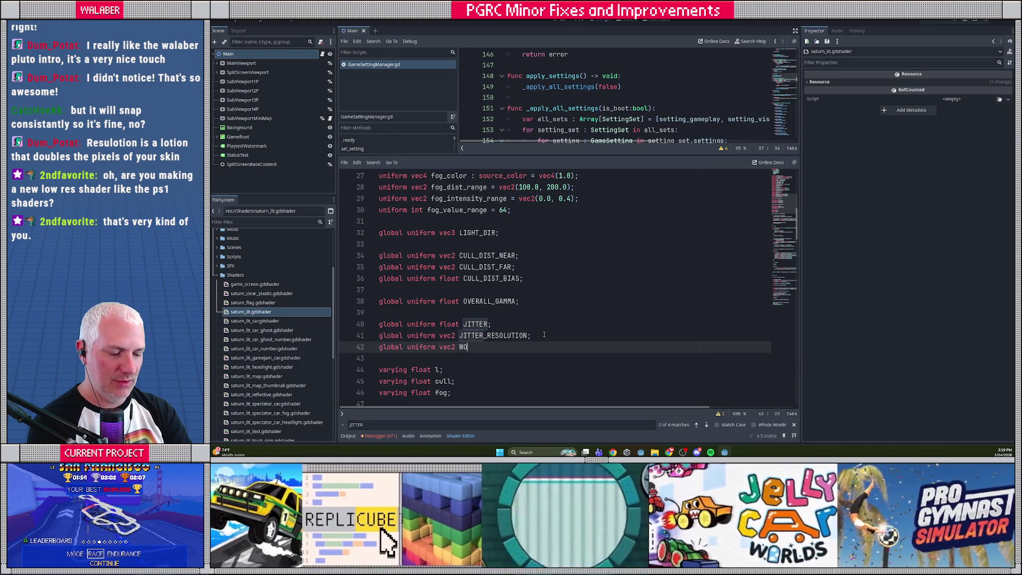
text(RETCHL;)
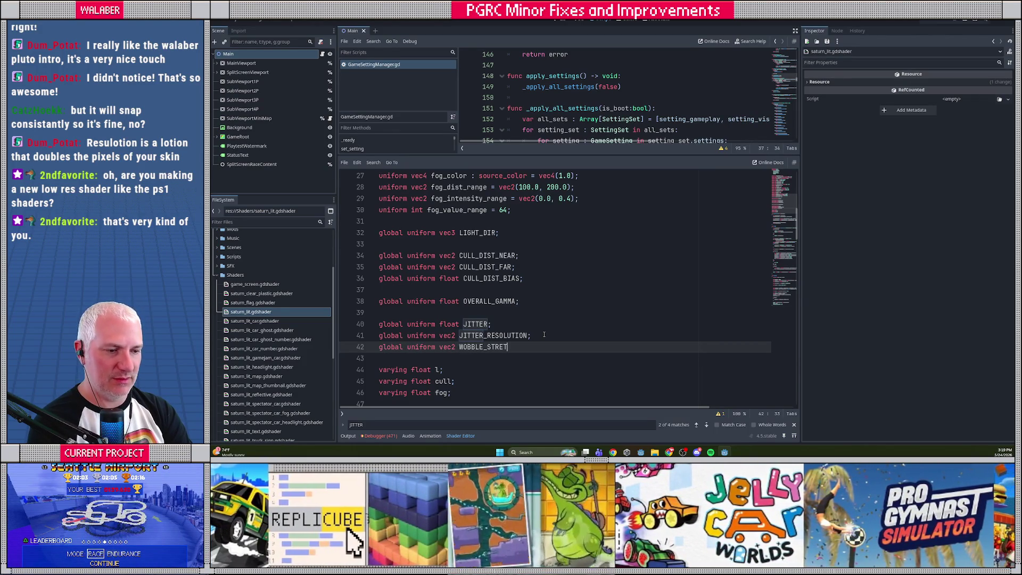
key(BackSpace)
key(BackSpace)
text(;)
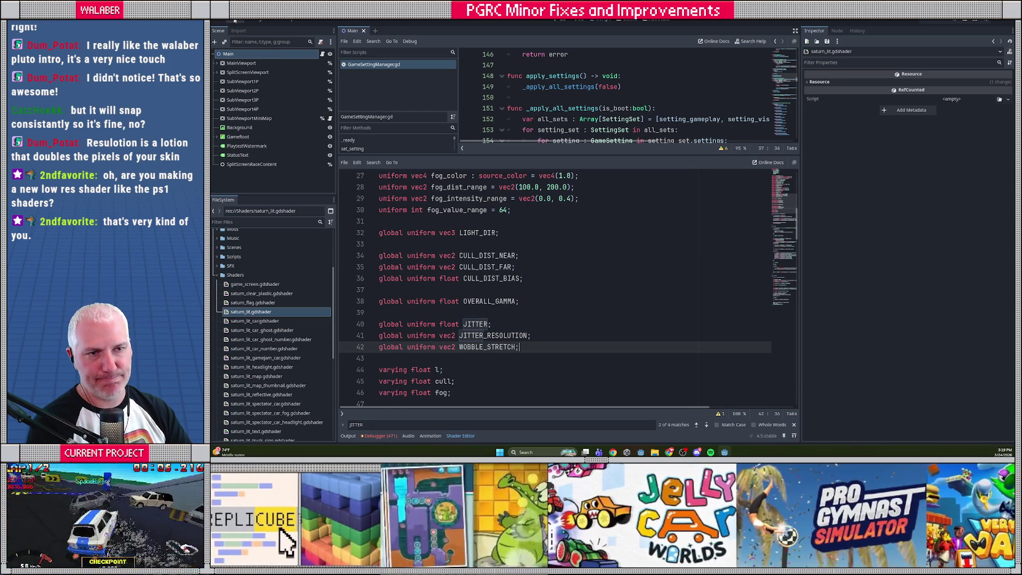
- Confirm WOBBLE_STRETCH is listed under Project Settings shader globals, then close the dialog
click(235, 22)
click(244, 28)
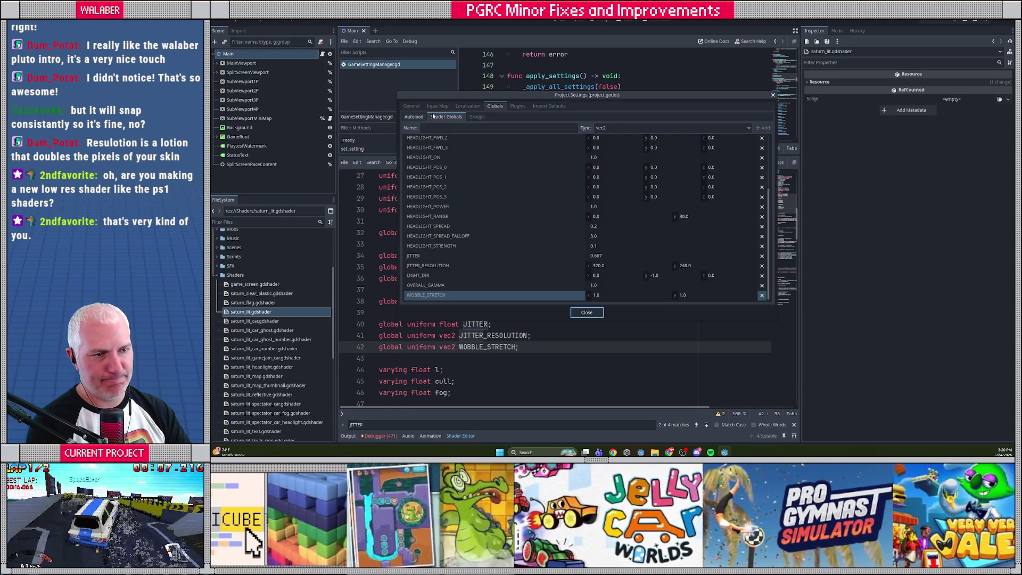
click(435, 297)
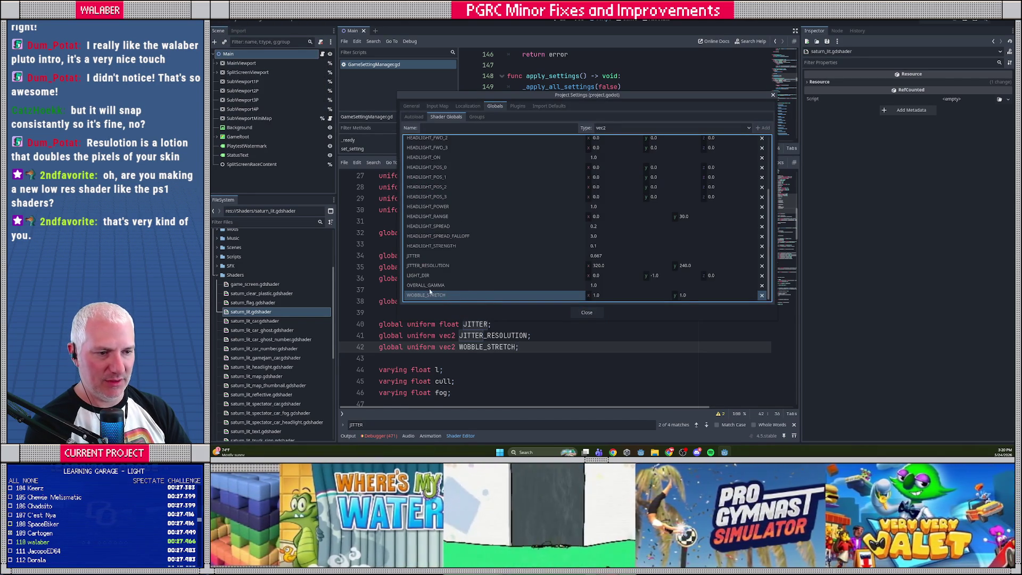
click(588, 313)
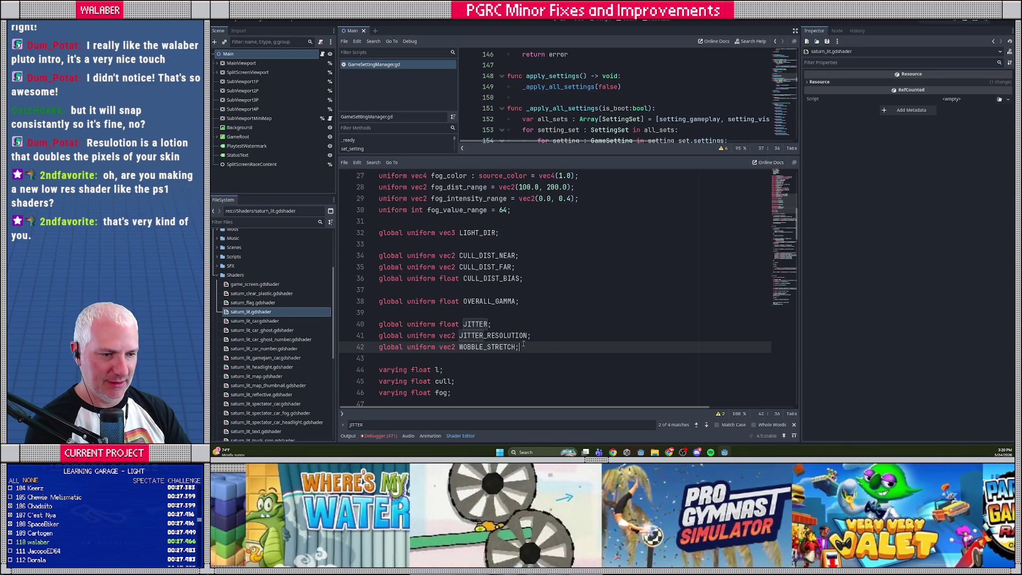
- Rewrite line 58's return as mix(base_position, snapped_position, WOBBLE_STRETCH.x)
scroll(472, 318, down, 6)
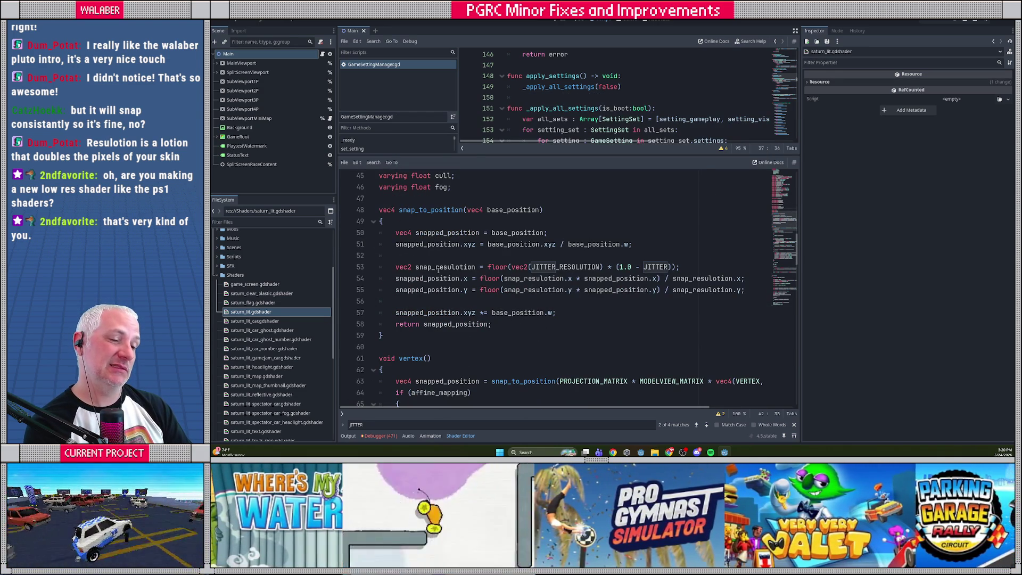
click(399, 220)
scroll(533, 331, down, 4)
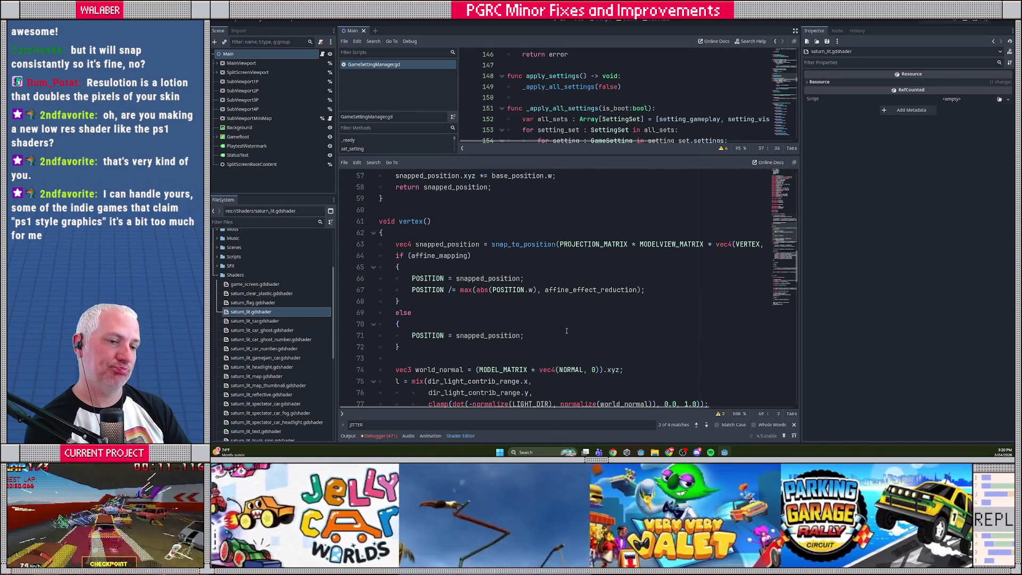
scroll(554, 329, up, 4)
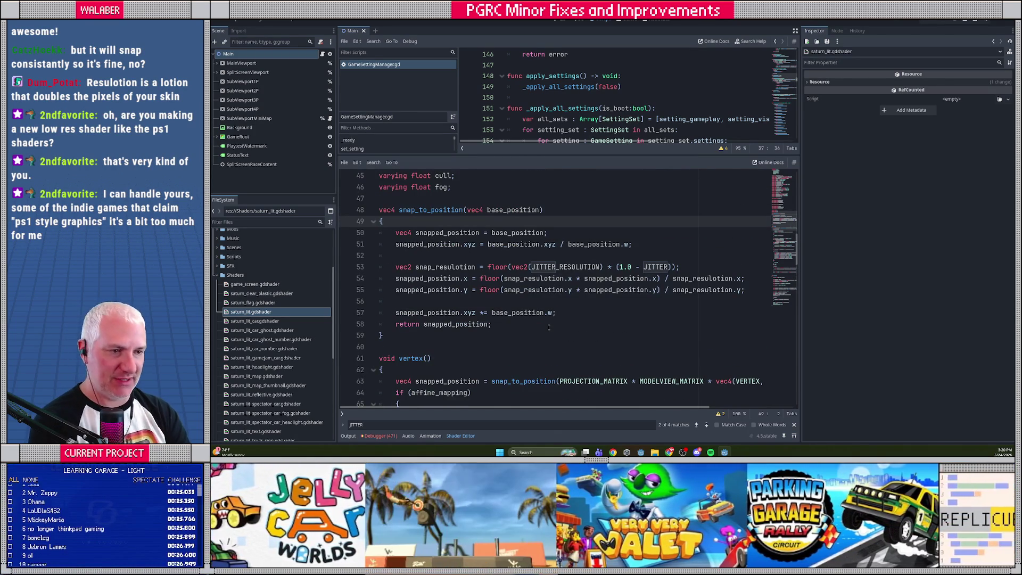
click(423, 324)
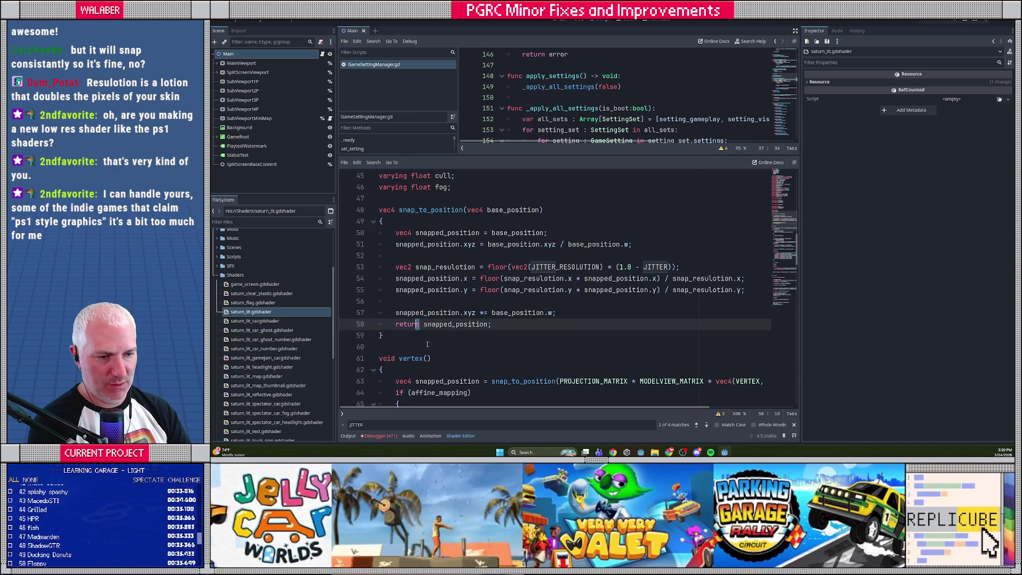
text(mix()
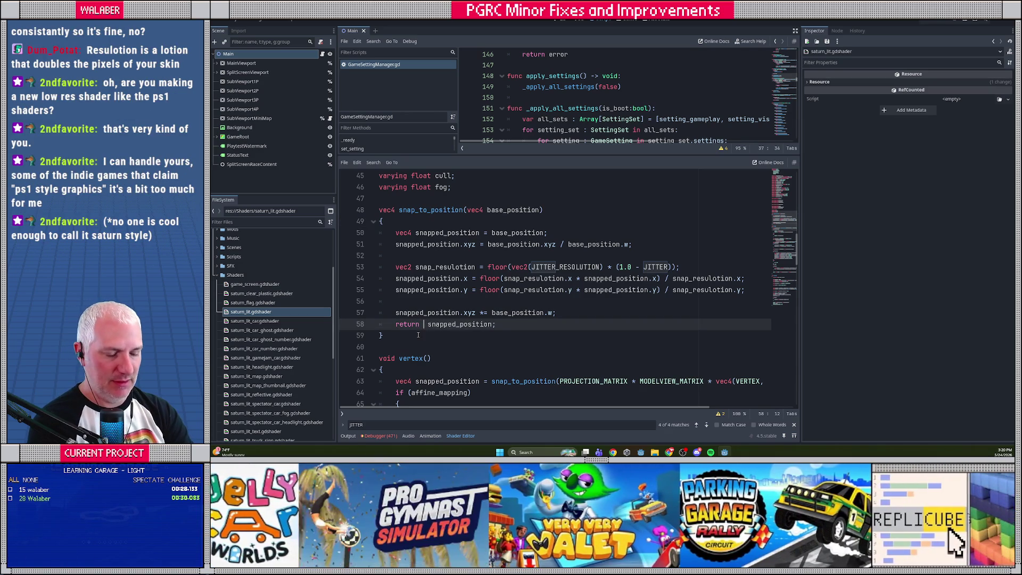
text(base_position,)
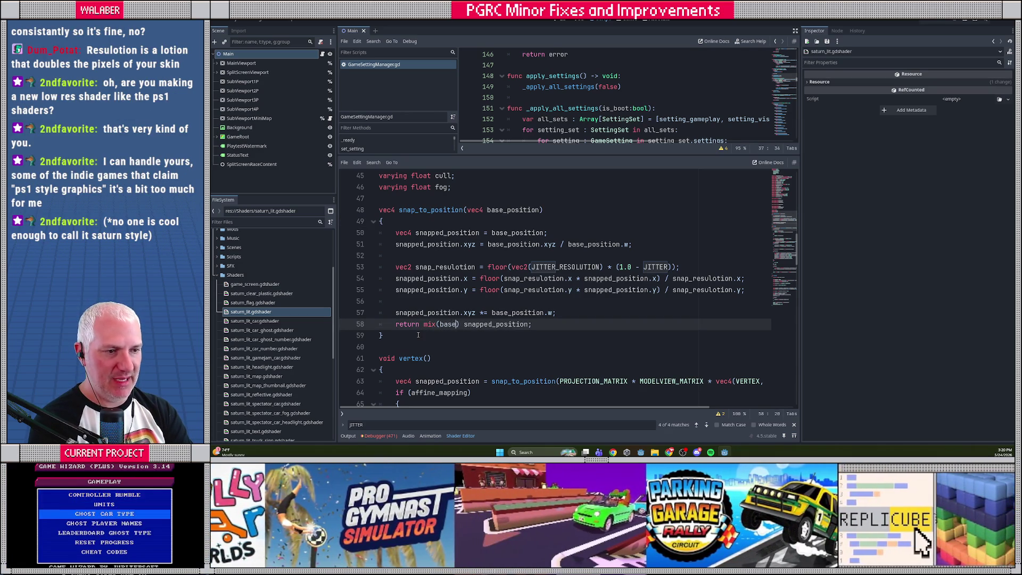
key(Delete)
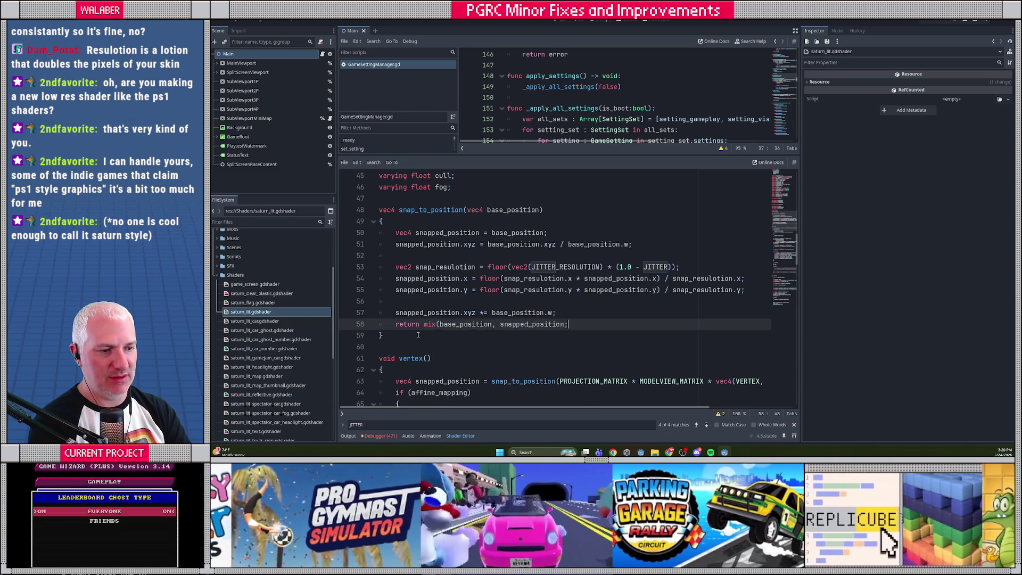
key(ctrl+Right)
text(, )
text(WOBB)
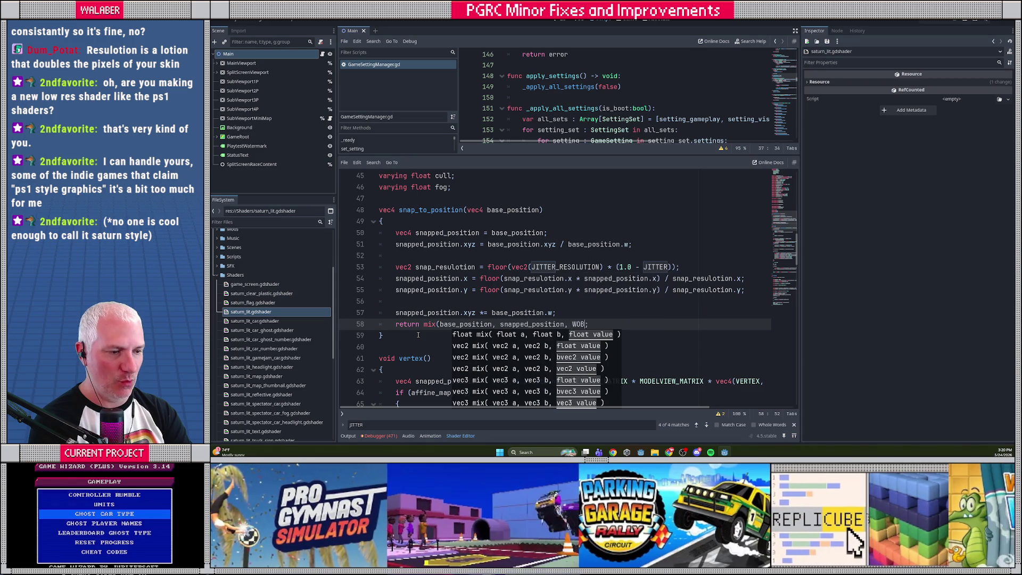
key(Return)
text(.x))
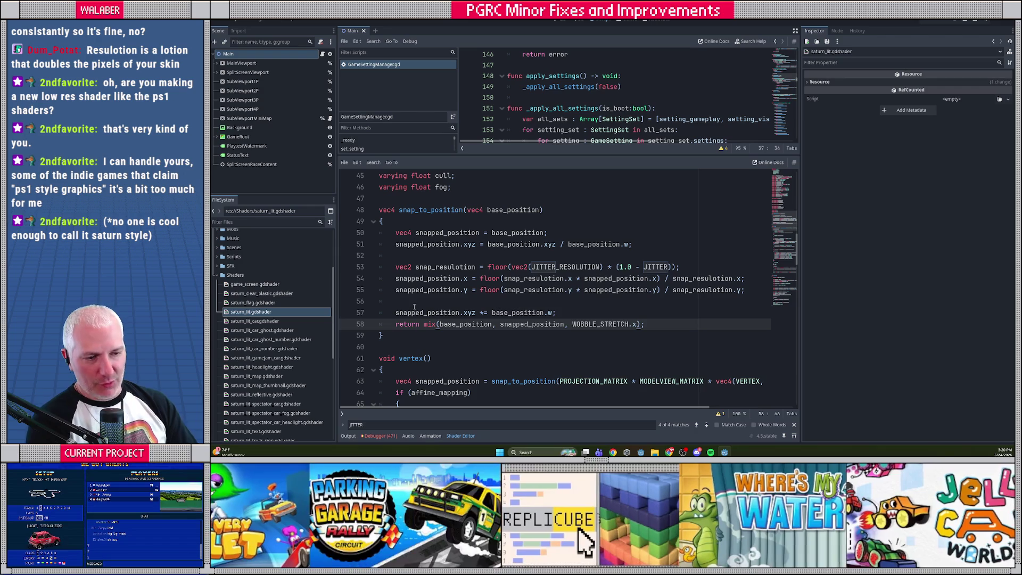
click(581, 312)
- Insert a blank line above the return, then review the mix call's three arguments
key(Return)
click(483, 298)
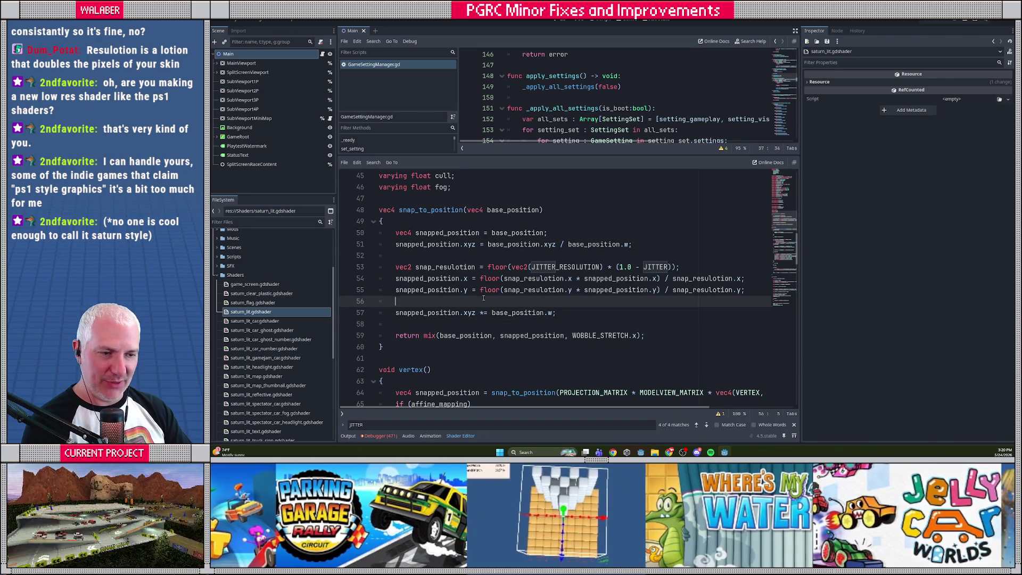
click(440, 223)
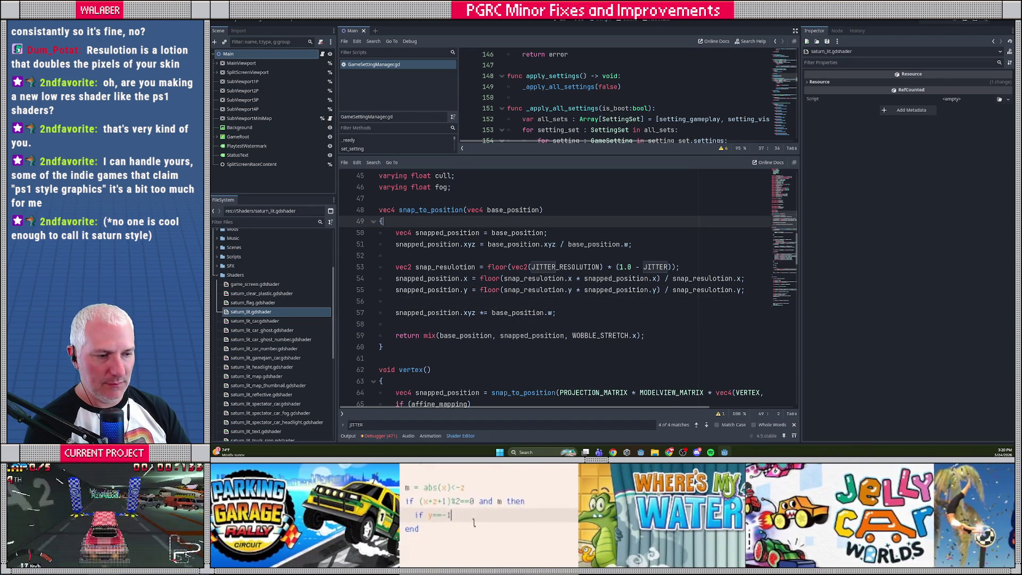
drag(407, 335, 654, 336)
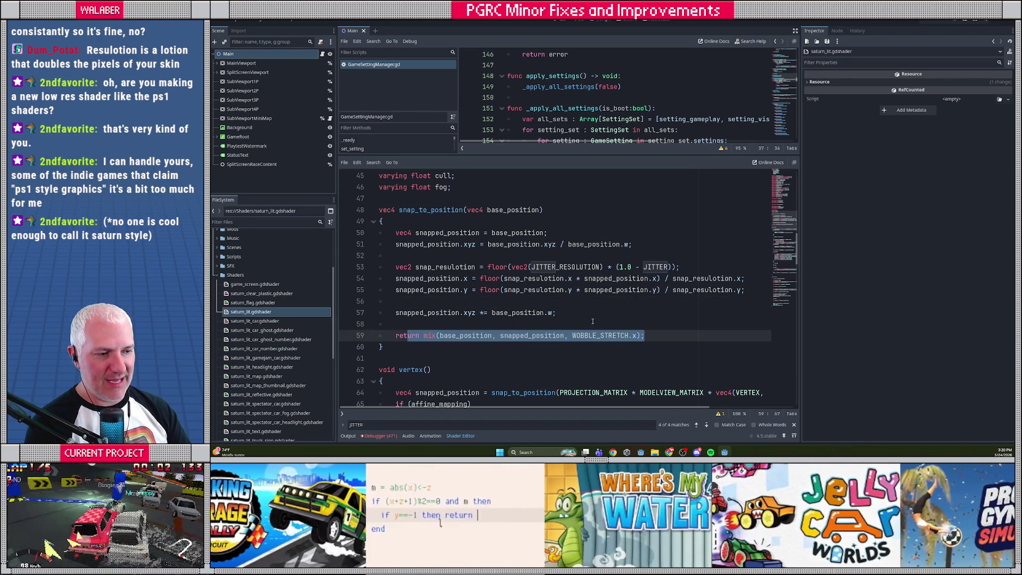
click(597, 335)
drag(574, 336, 650, 335)
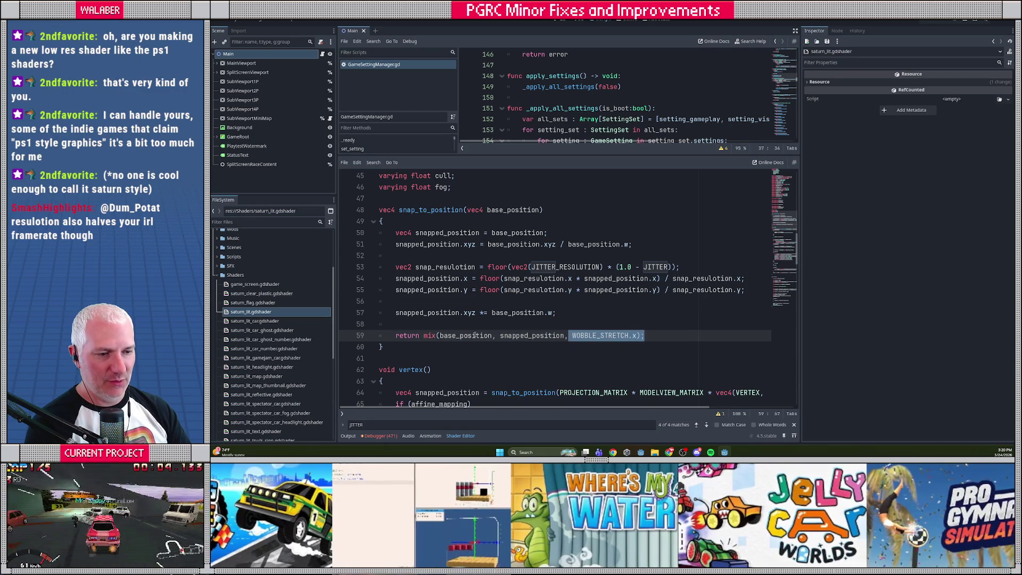
double_click(476, 336)
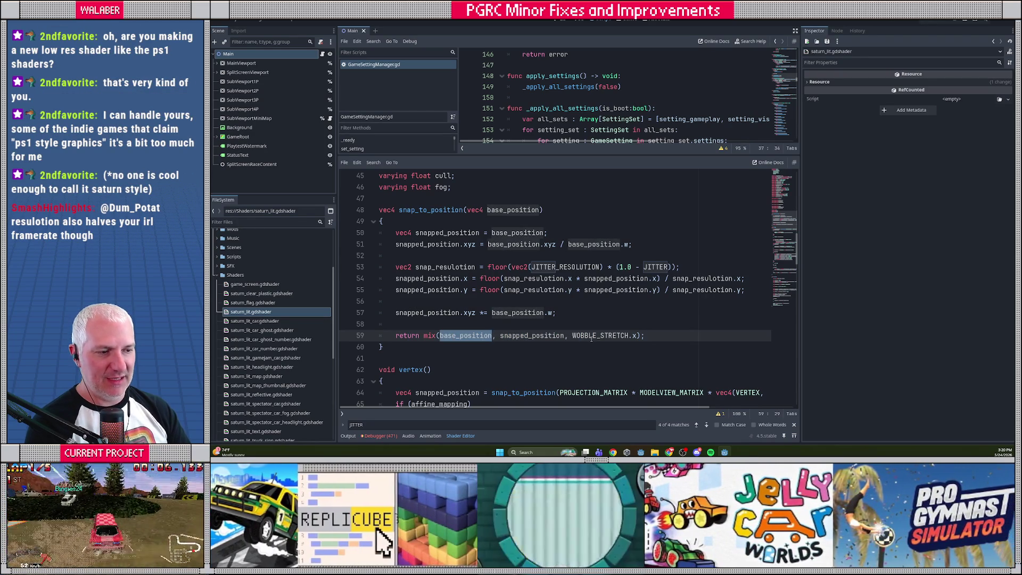
drag(592, 338, 651, 337)
double_click(509, 336)
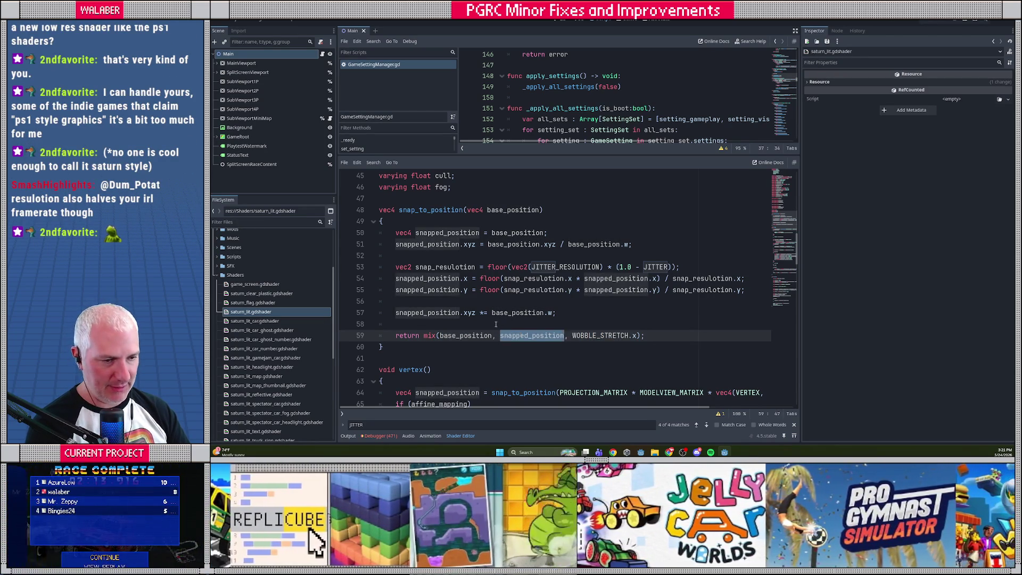
click(496, 324)
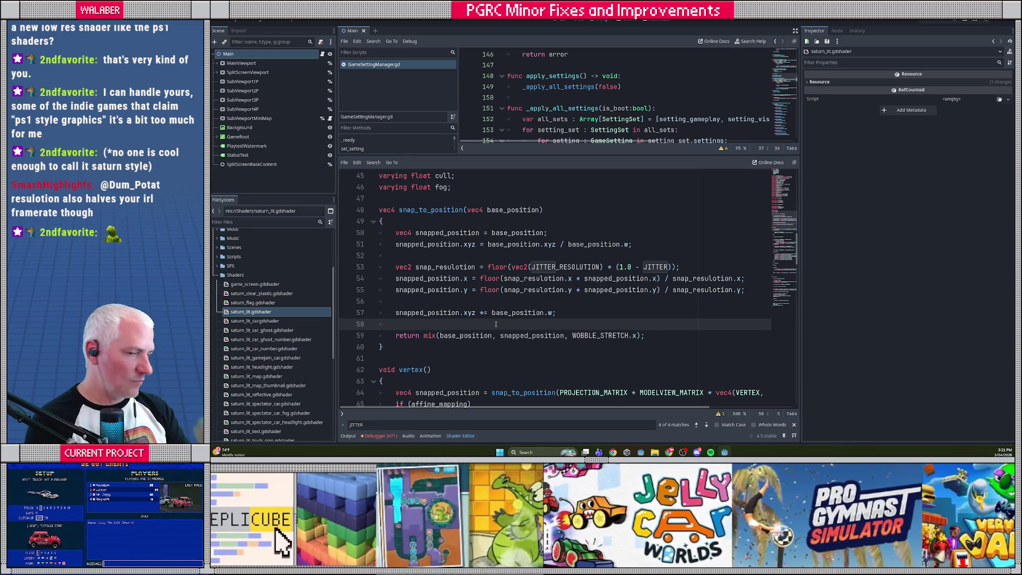
- Inspect the affine_mapping branch's POSITION division by affine_effect_reduction in vertex()
scroll(503, 319, down, 4)
drag(397, 256, 633, 256)
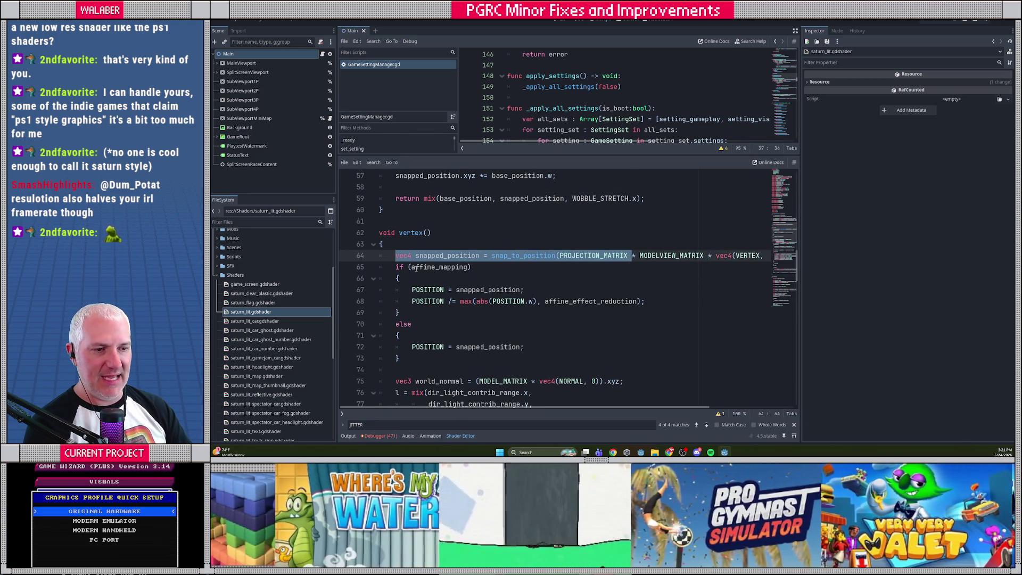
drag(413, 347, 524, 346)
drag(408, 267, 495, 264)
drag(413, 289, 666, 302)
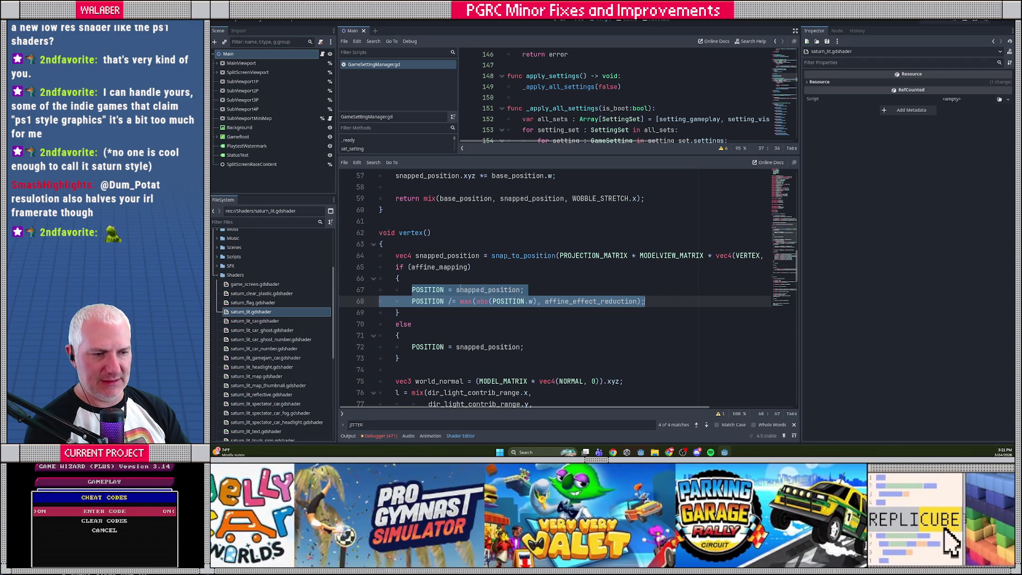
double_click(590, 301)
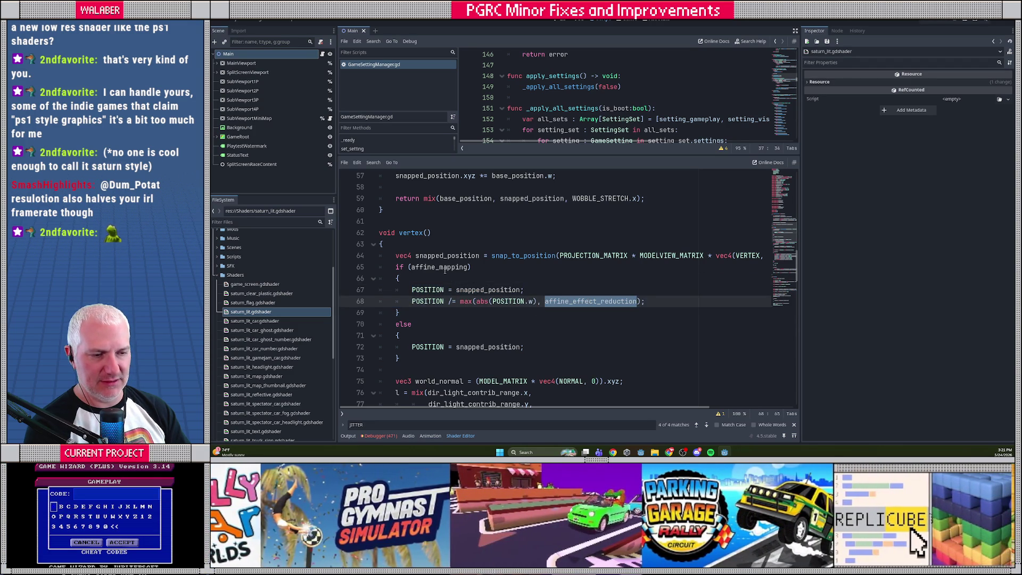
click(447, 278)
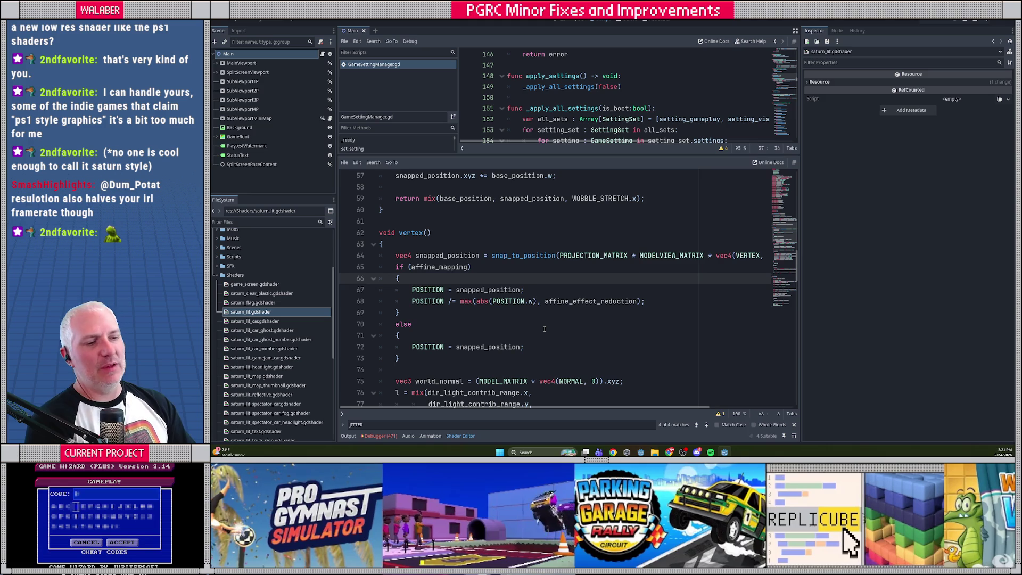
click(448, 301)
- Restore the POSITION line, then start a stretched_position declaration from snapped_position on line 67
key(Delete)
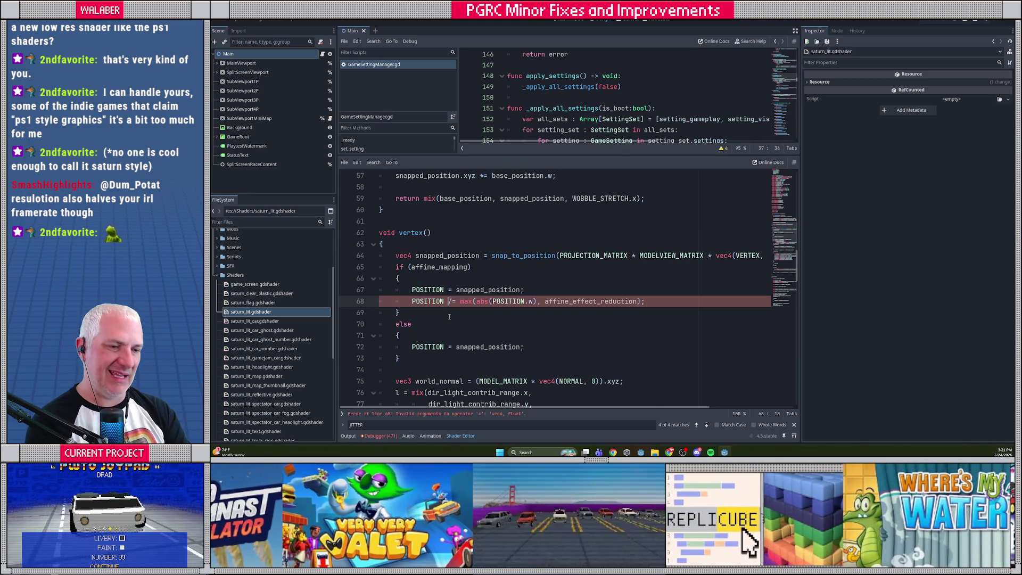
key(ctrl+z)
key(ctrl+z)
key(Escape)
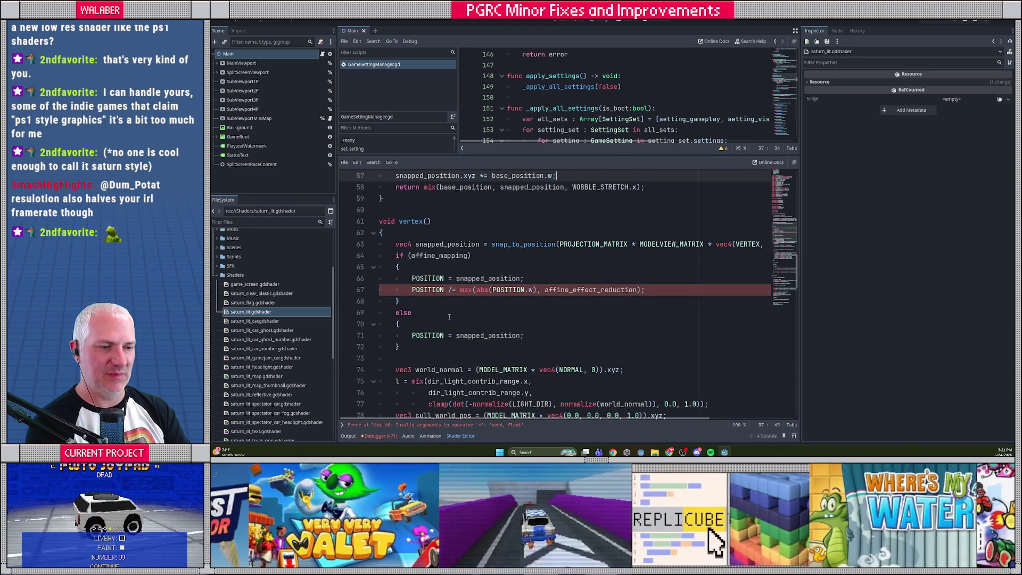
key(ctrl+z)
click(556, 305)
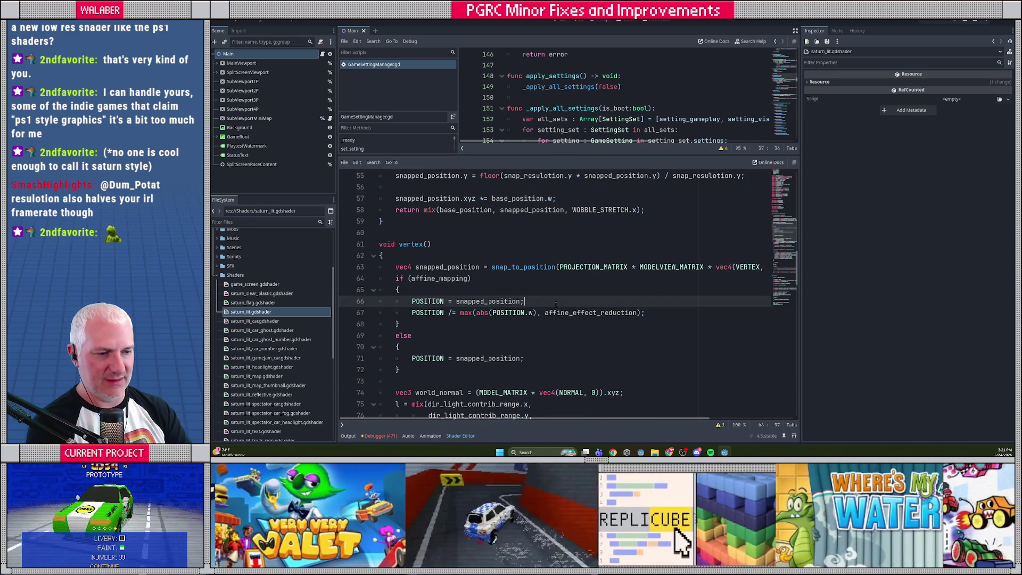
key(Return)
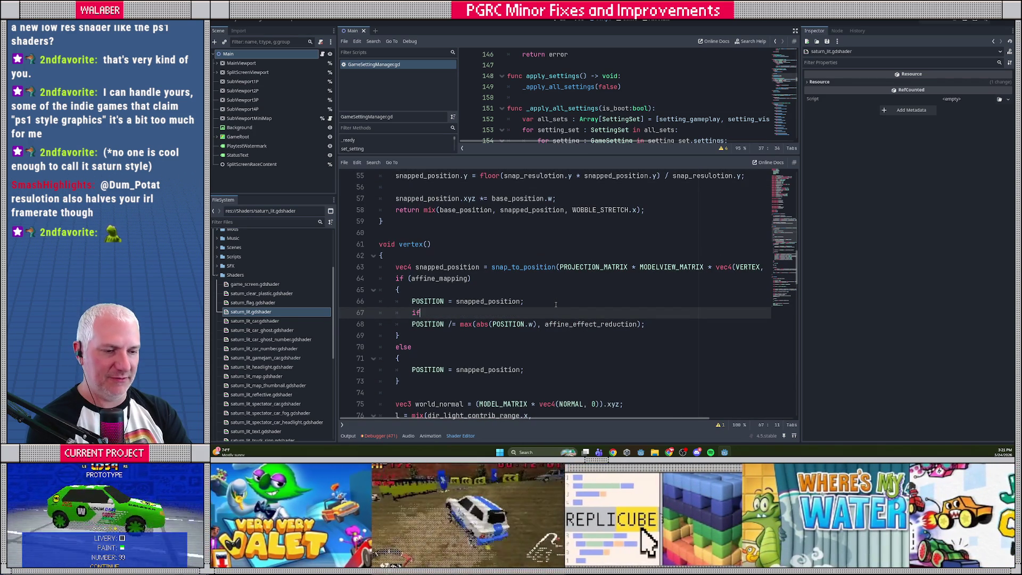
text(if ()
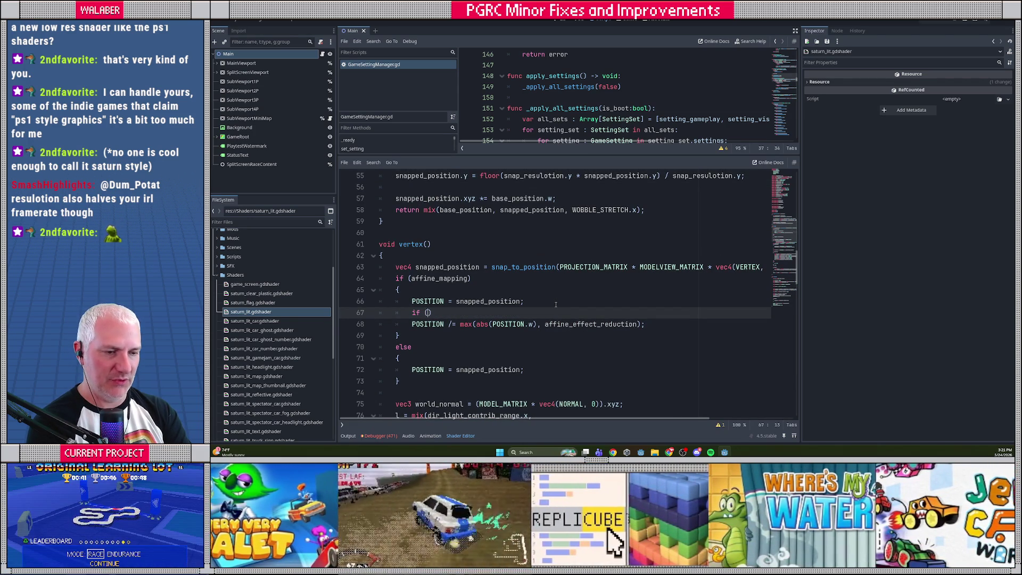
text(WOBBLE_STRETCH)
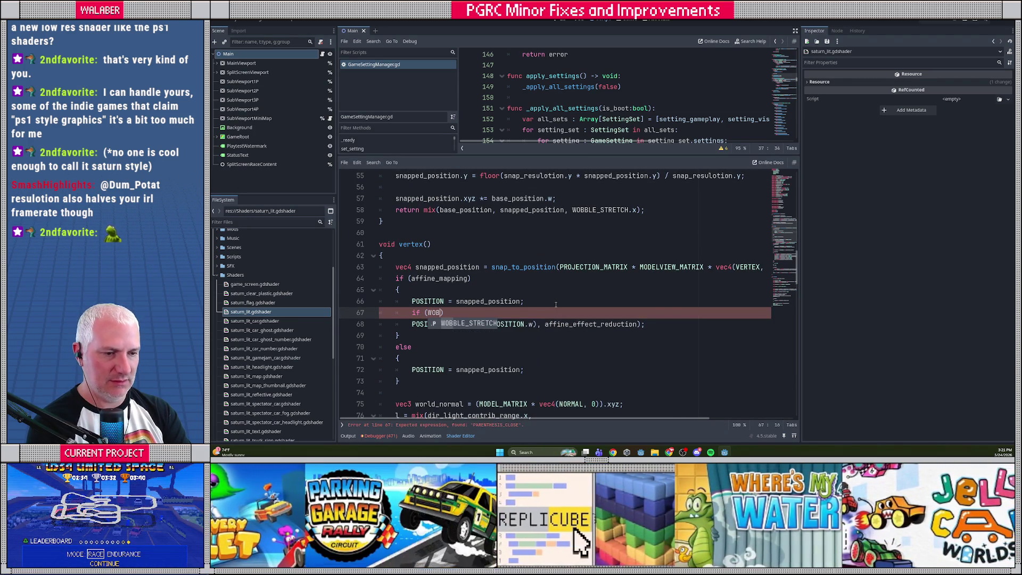
text(.y)
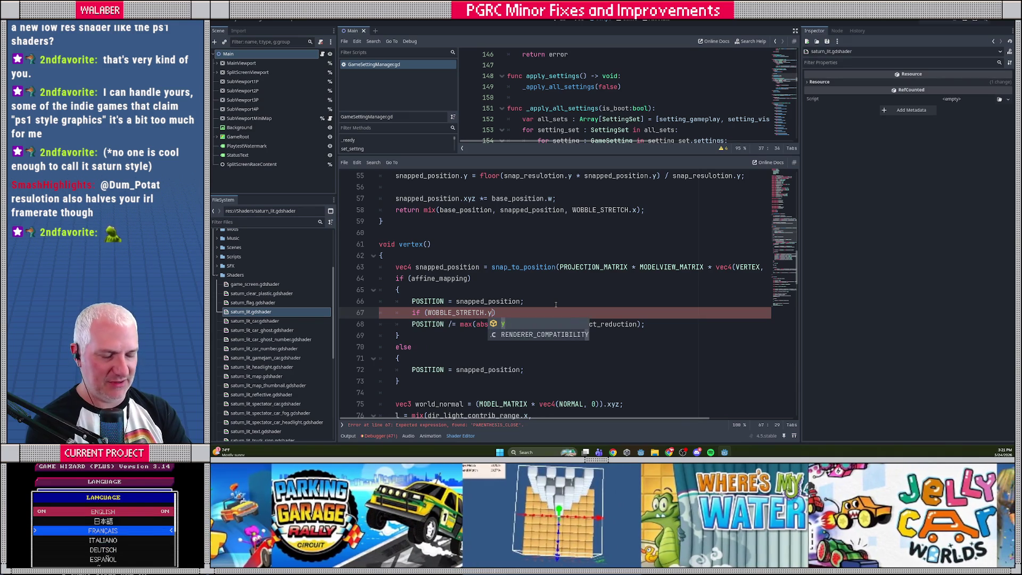
text( > )
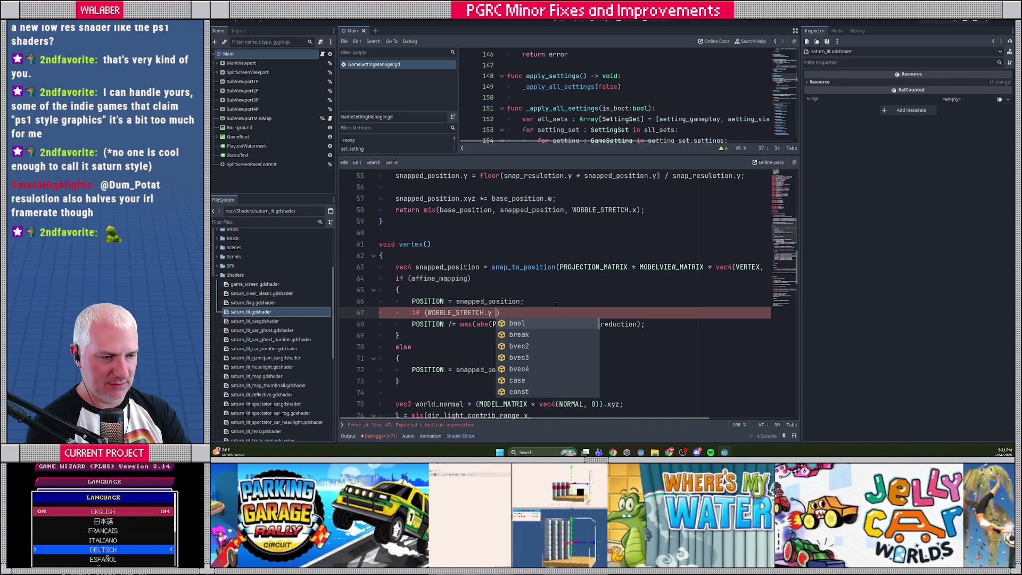
text(0.5)
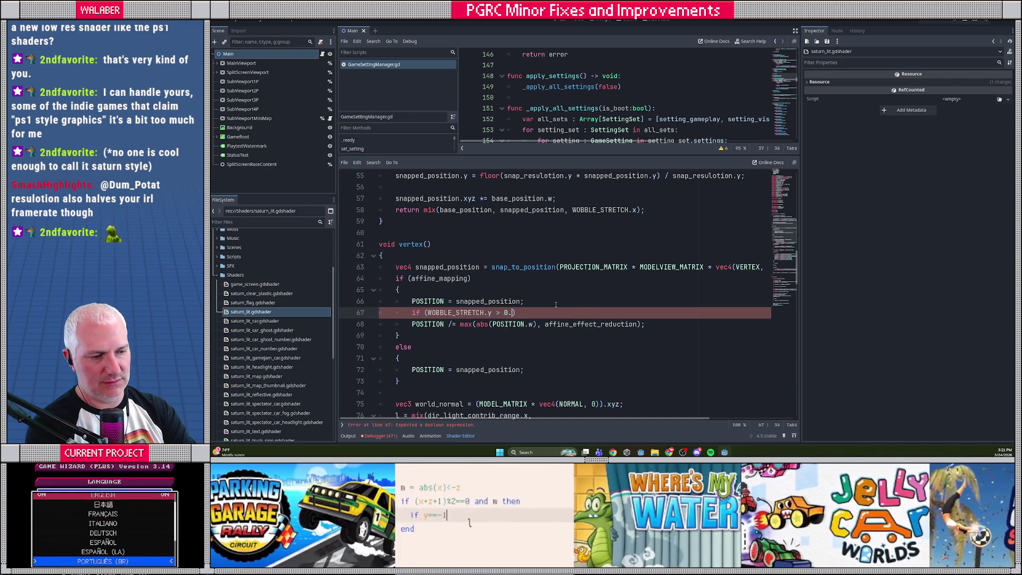
key(shift+Home)
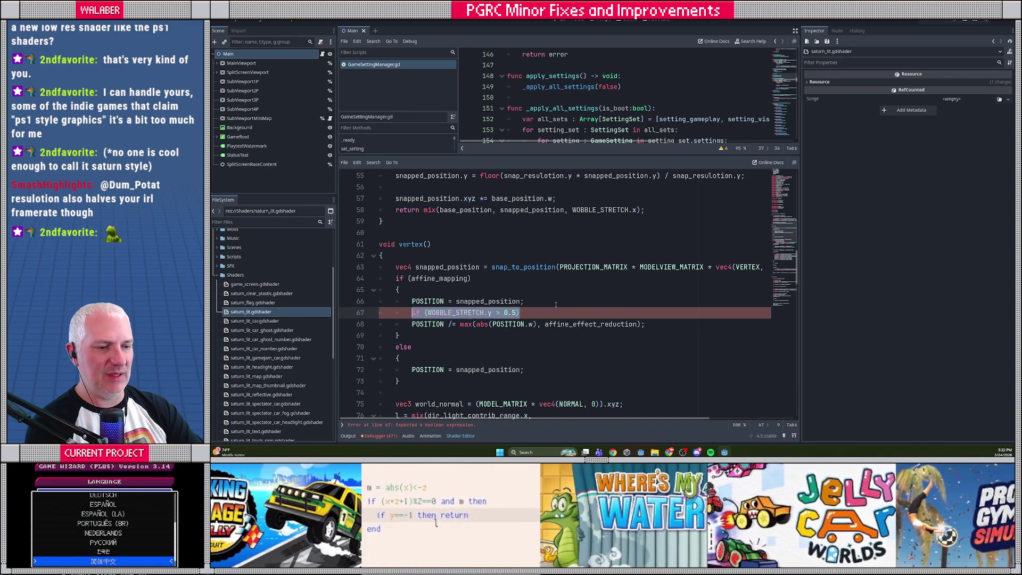
key(BackSpace)
text(vec)
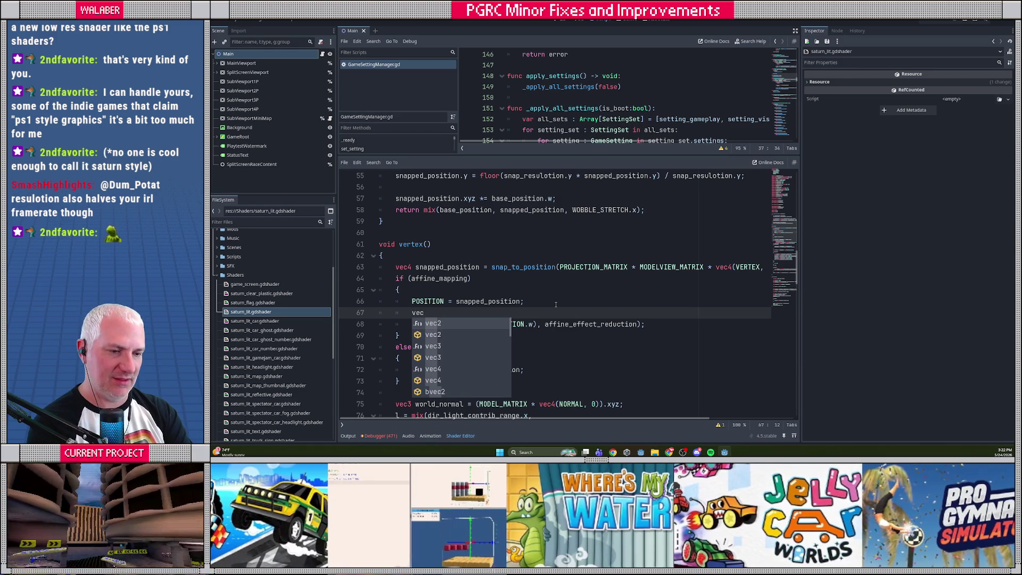
text(3 stretched_posi)
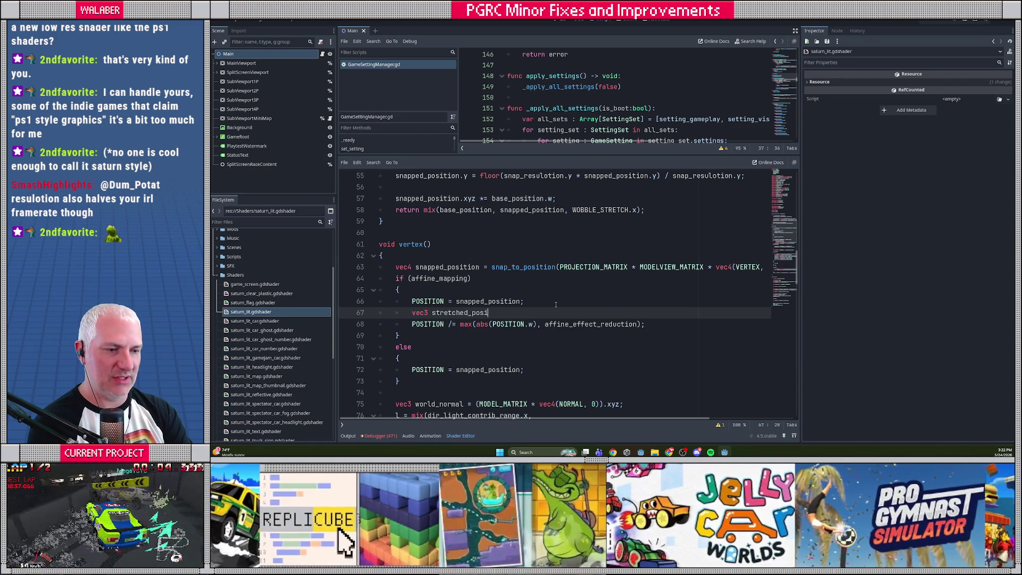
text(tion = )
text(sna)
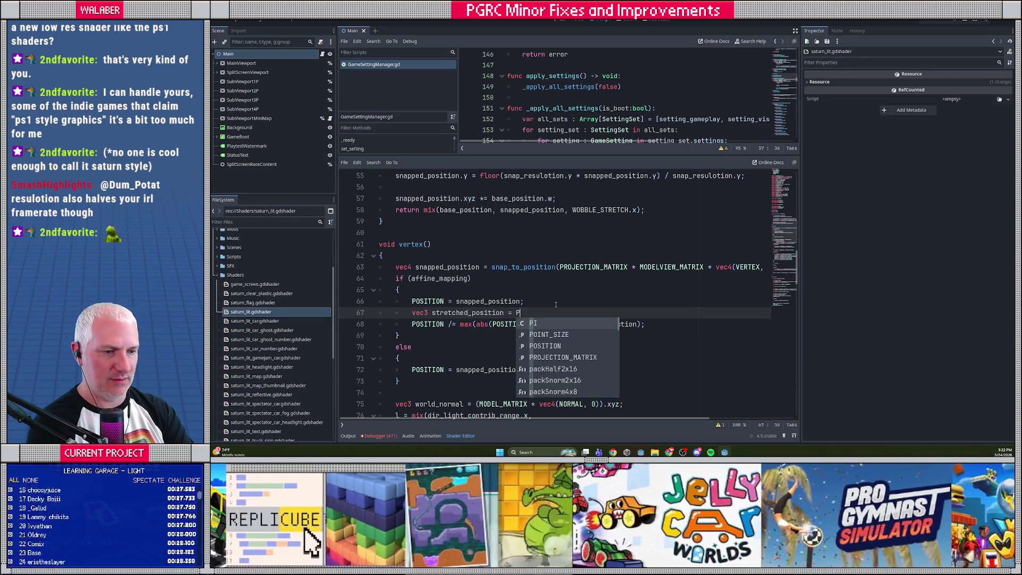
key(Return)
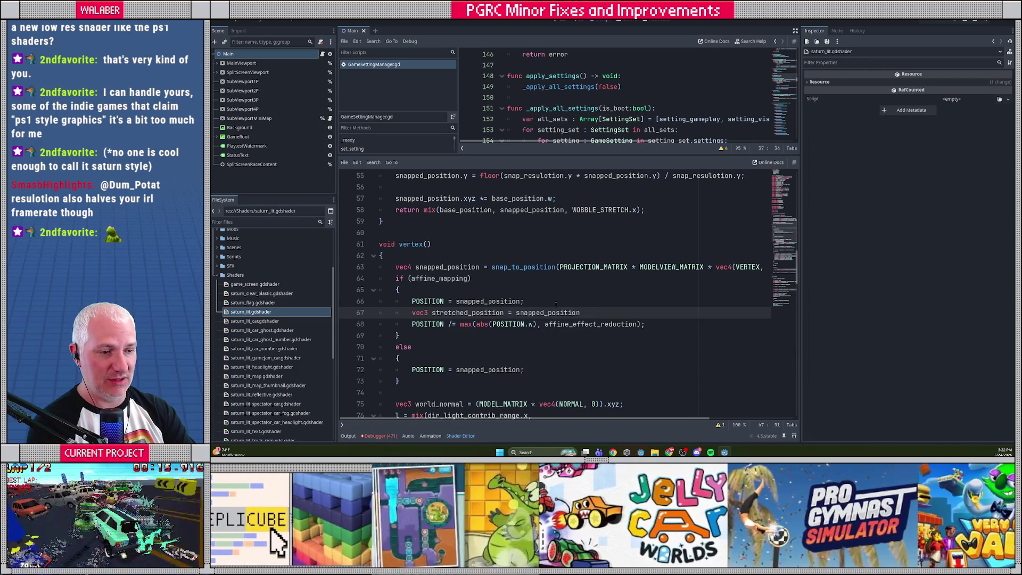
- Move the division by max(abs(POSITION.w), affine_effect_reduction) onto the stretched_position line
click(448, 325)
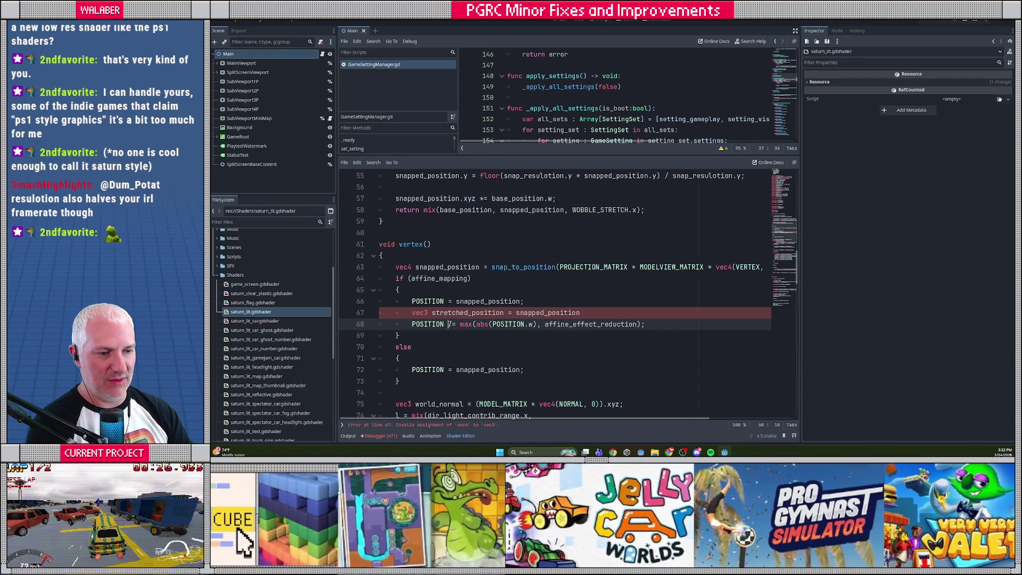
shift+click(655, 327)
key(ctrl+x)
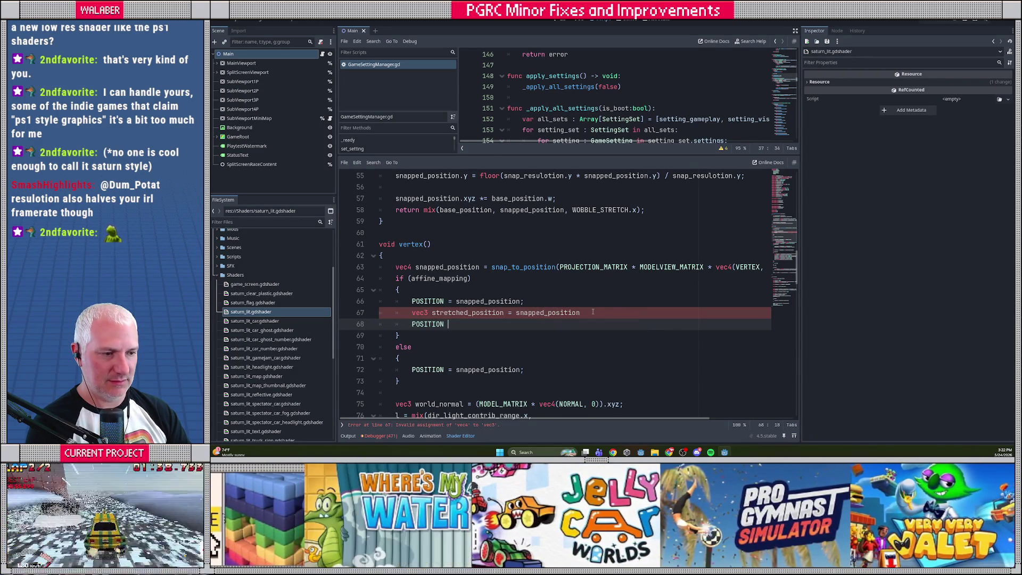
click(634, 313)
key(ctrl+v)
click(568, 313)
key(Delete)
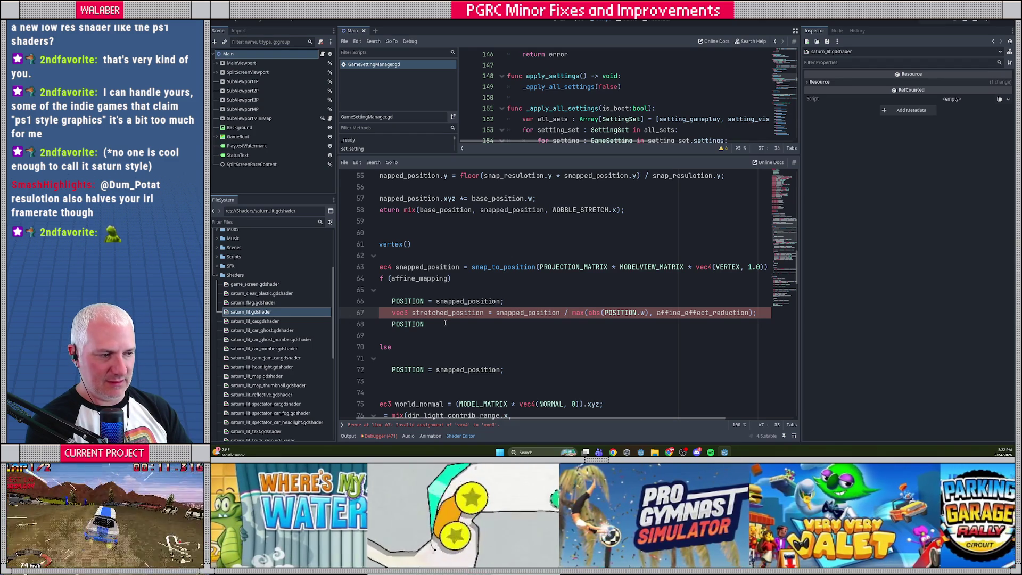
click(431, 324)
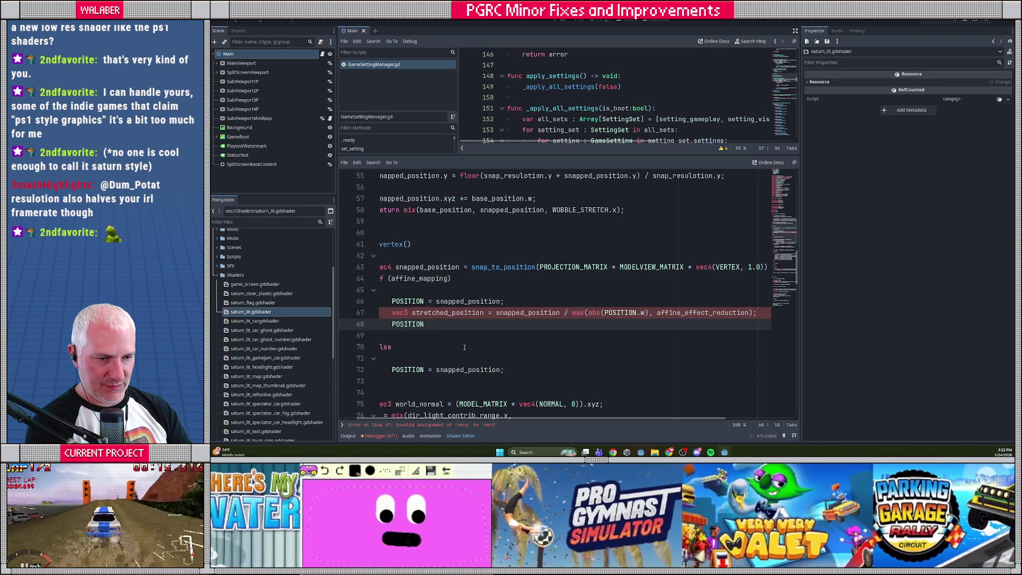
click(409, 313)
text(4)
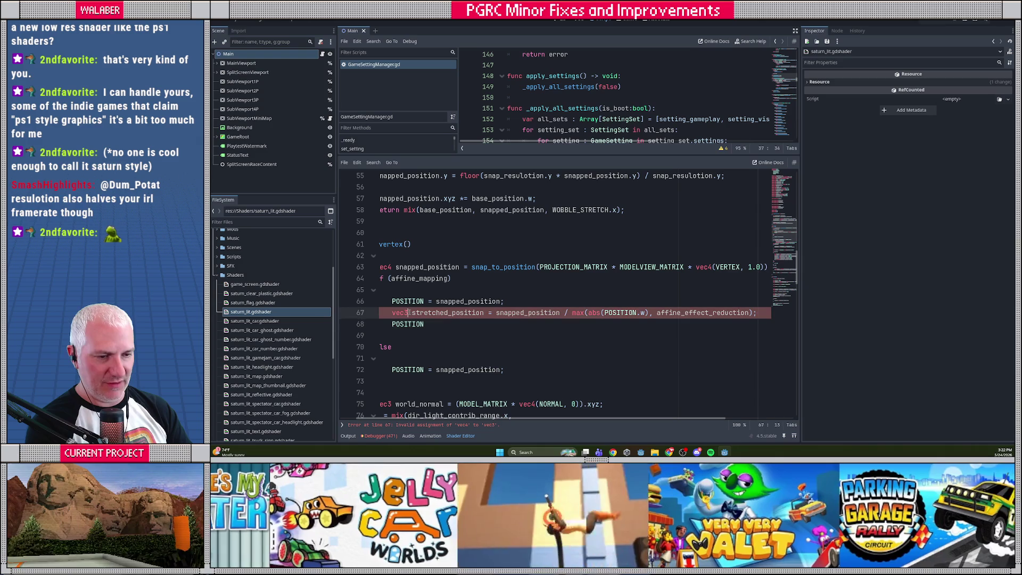
click(451, 324)
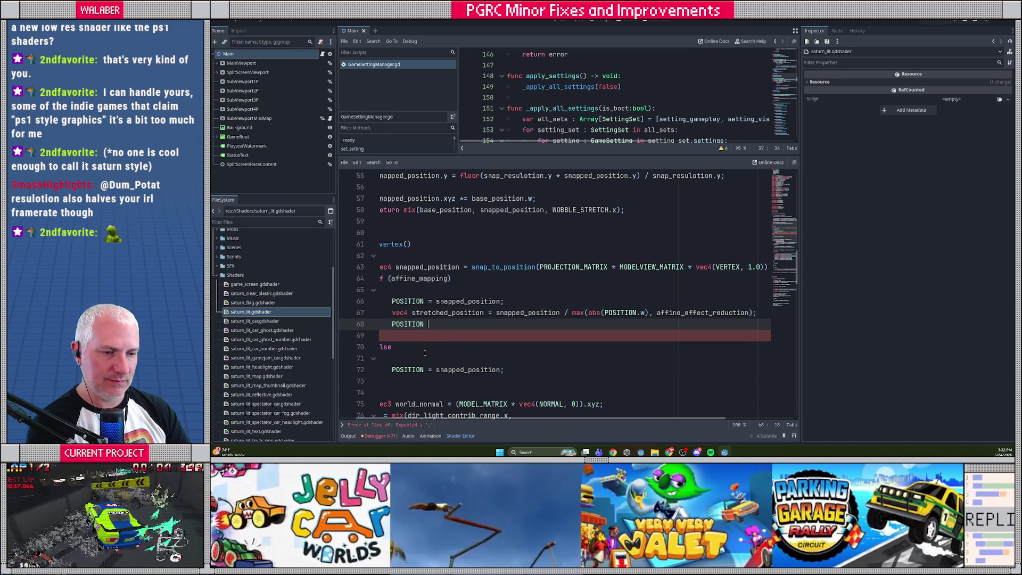
- Write POSITION = mix(snapped_position, stretched_position, WOBBLE_STRETCH.y); on line 68
scroll(424, 352, down, 1)
text(= mix()
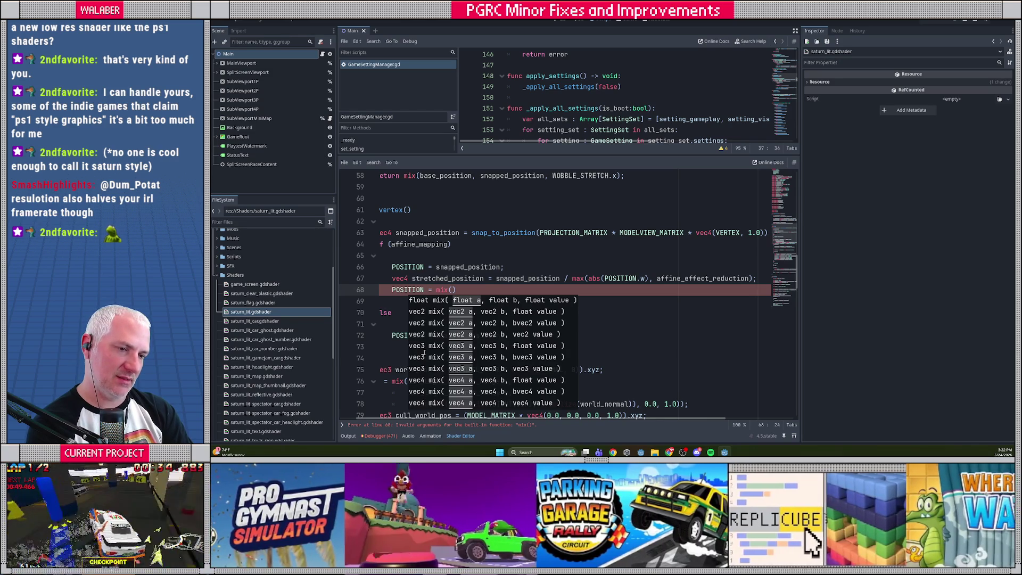
text(snapped_)
key(Return)
text(, stre)
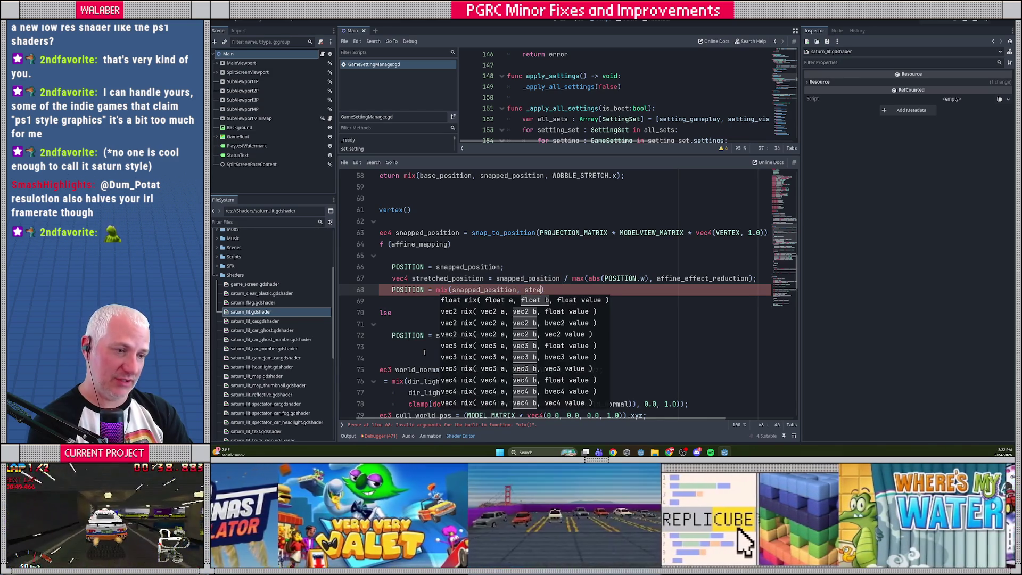
key(Return)
text(, )
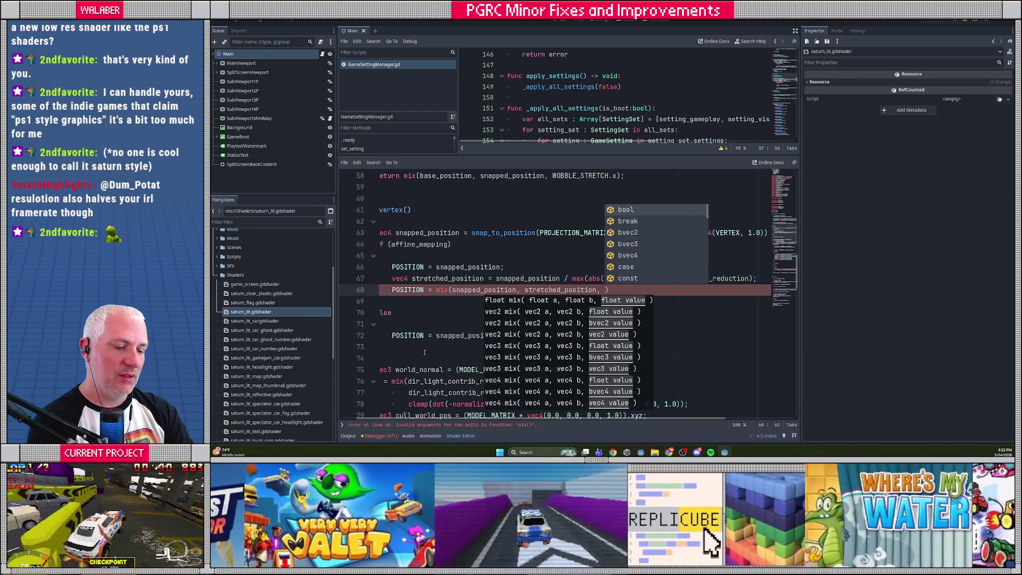
text(WOBBLE_STRETCH.y)
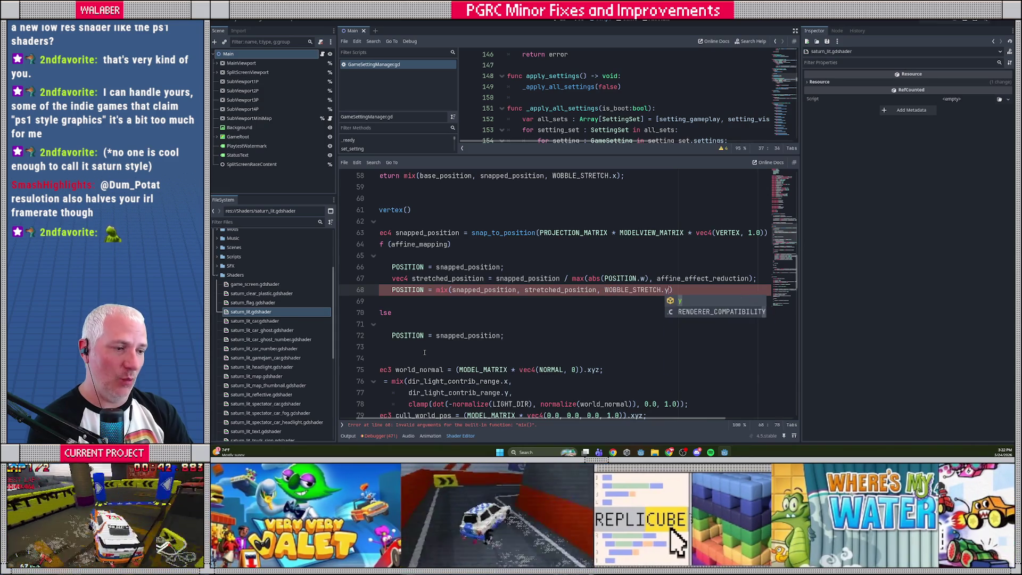
text();)
key(Down)
key(Home)
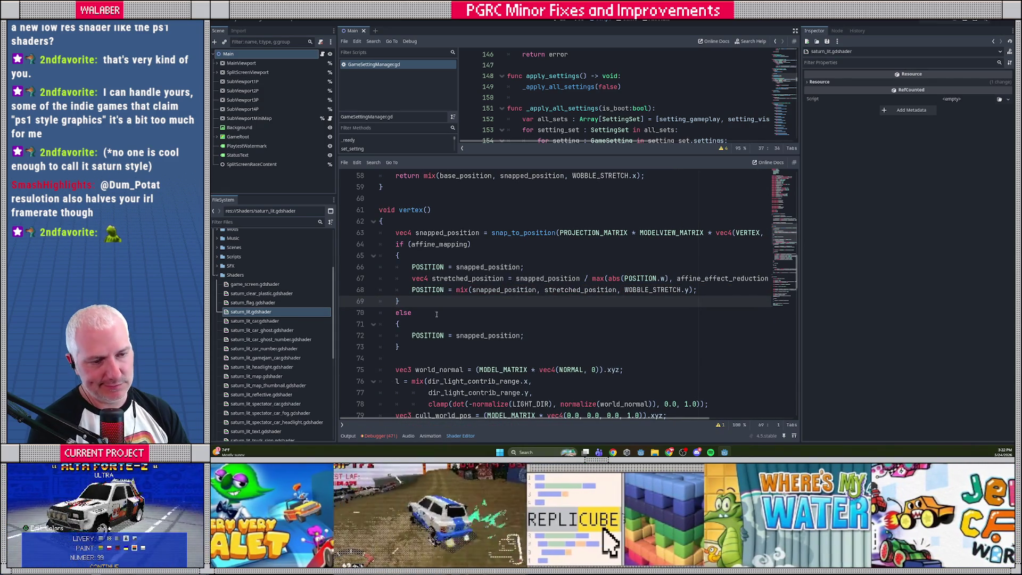
- Review the vertex() affine_mapping branch, then return to the global uniform declarations
drag(394, 244, 472, 244)
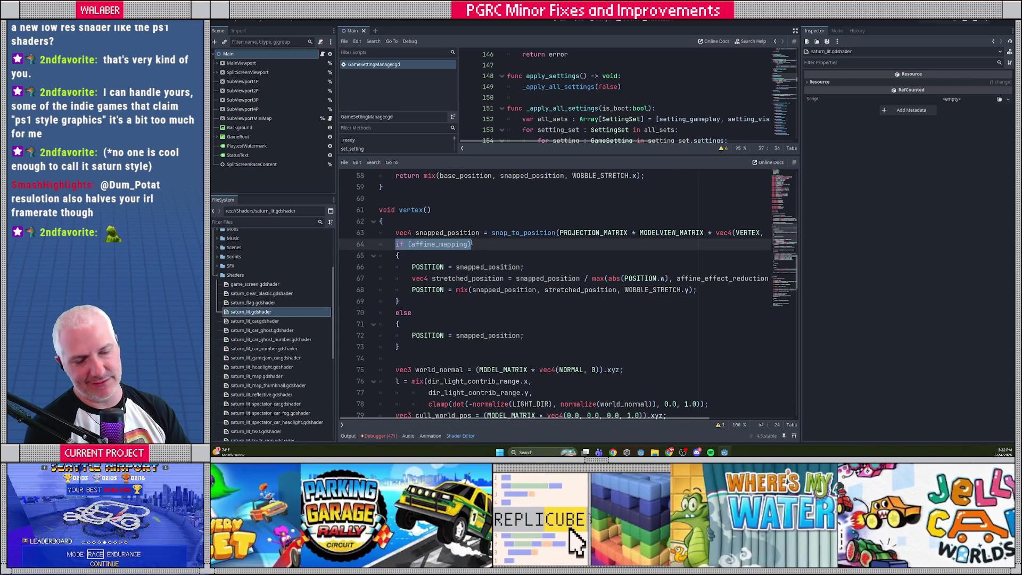
click(445, 223)
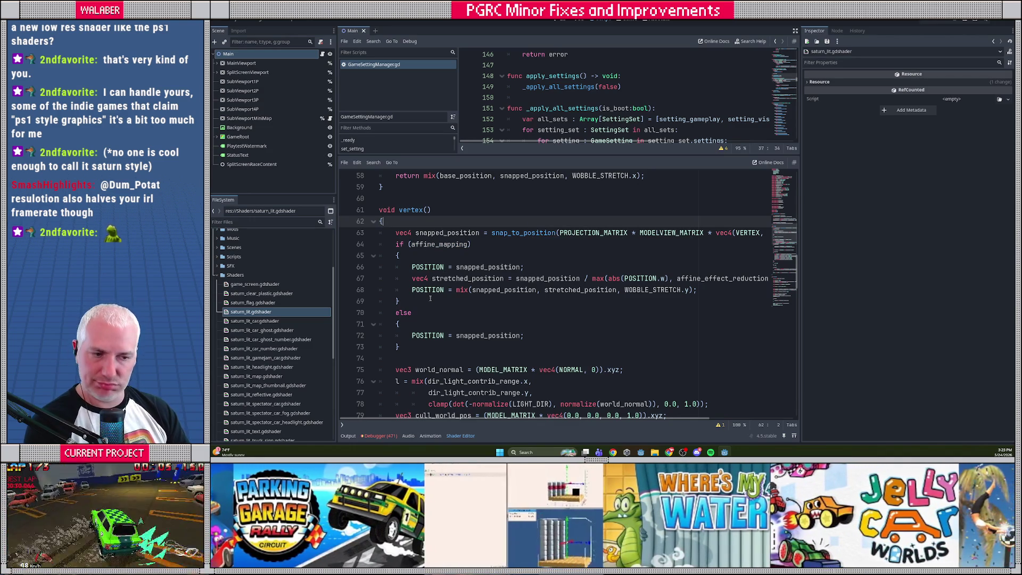
click(420, 301)
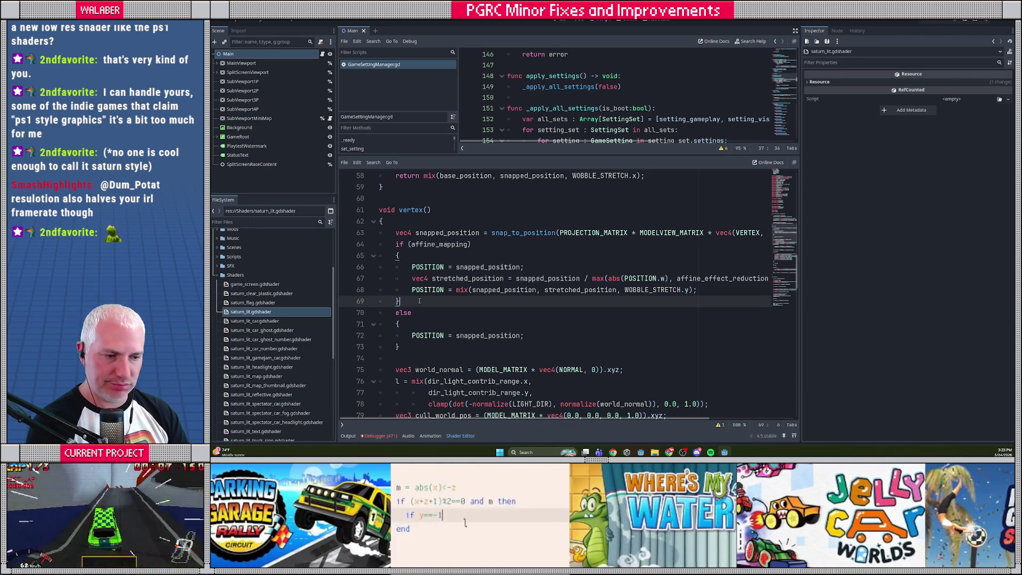
scroll(420, 301, down, 10)
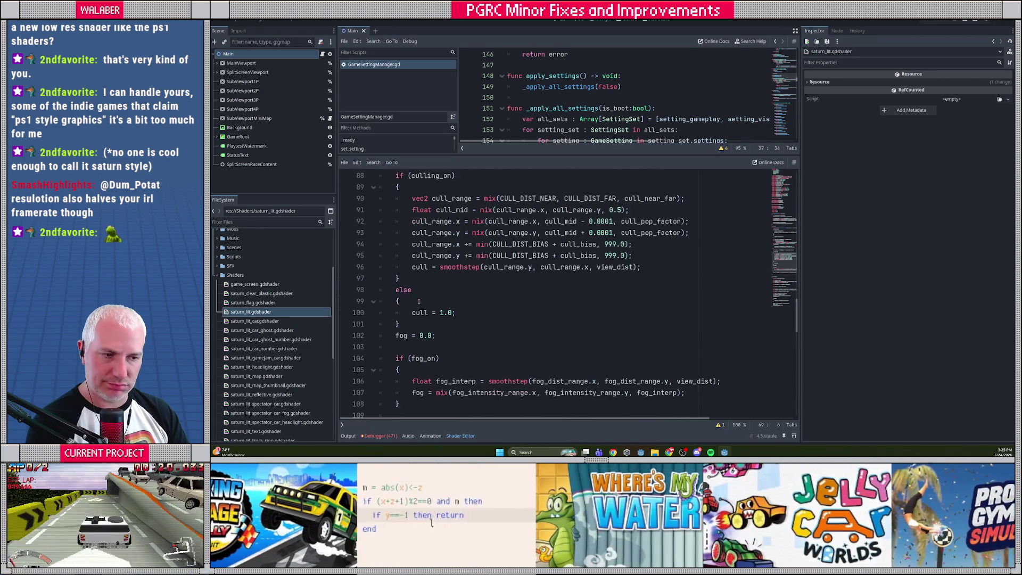
scroll(419, 301, down, 3)
scroll(418, 302, down, 7)
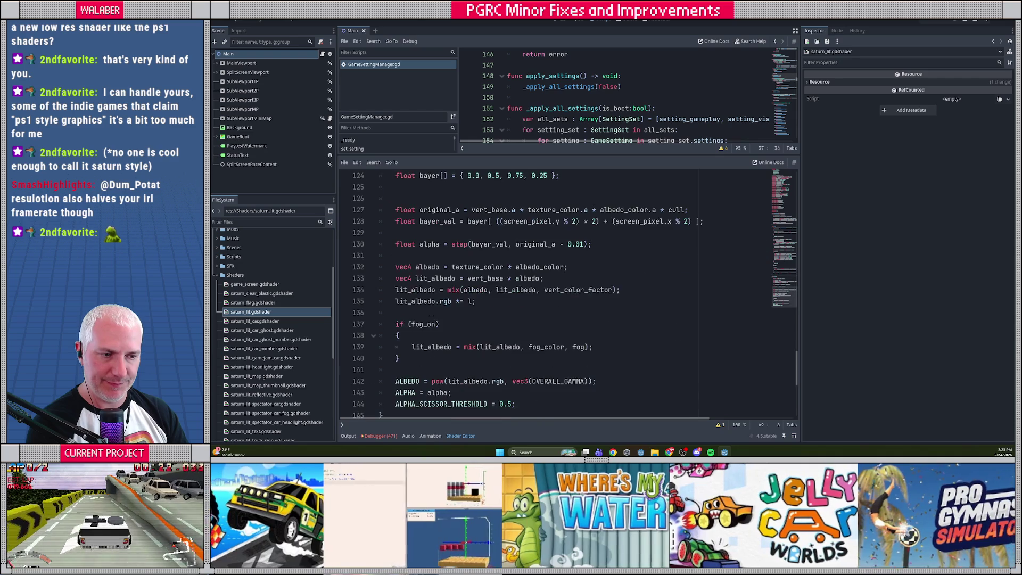
scroll(418, 302, up, 20)
scroll(418, 301, up, 15)
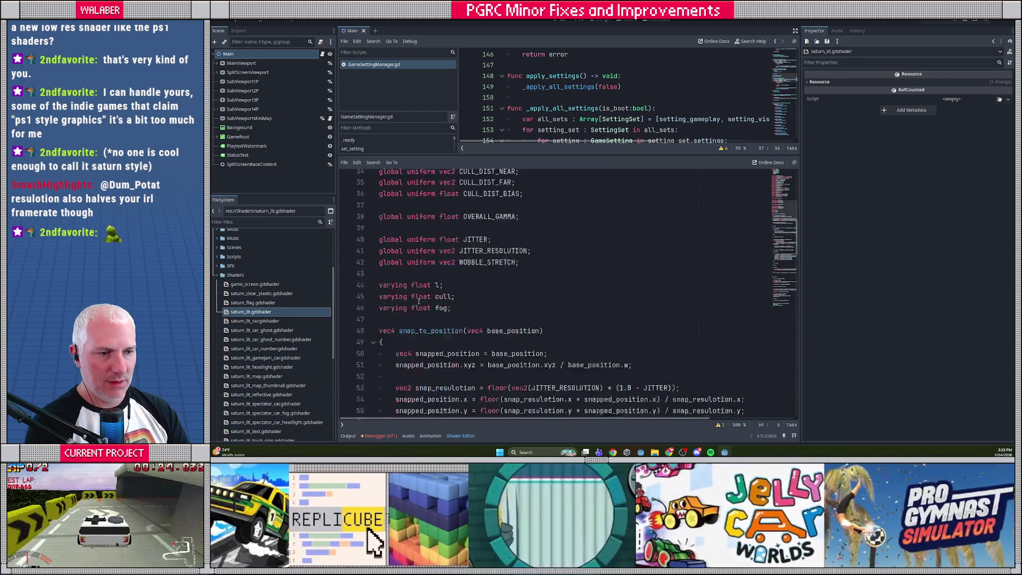
click(446, 237)
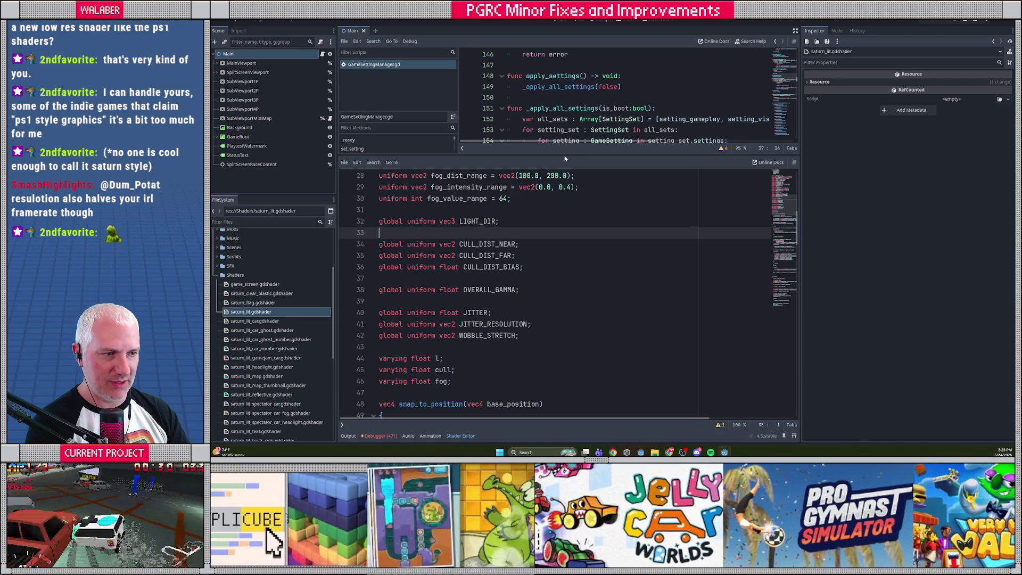
- Enlarge the GameSettingManager.gd pane and scroll the shader down to snap_to_position()
mouse_move(565, 158)
mouse_down()
mouse_move(566, 277)
mouse_move(565, 237)
mouse_up()
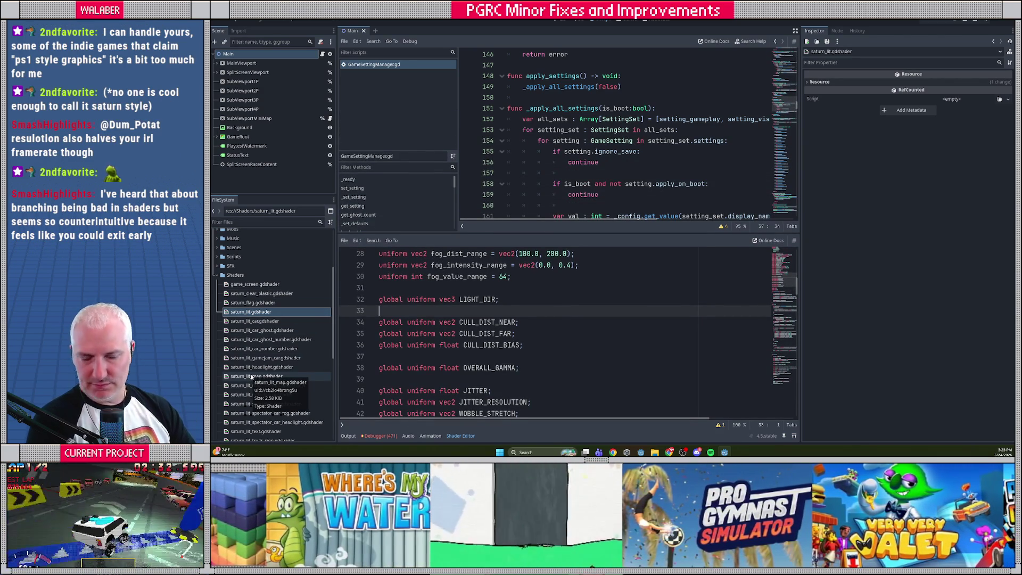
key(Up)
key(Up)
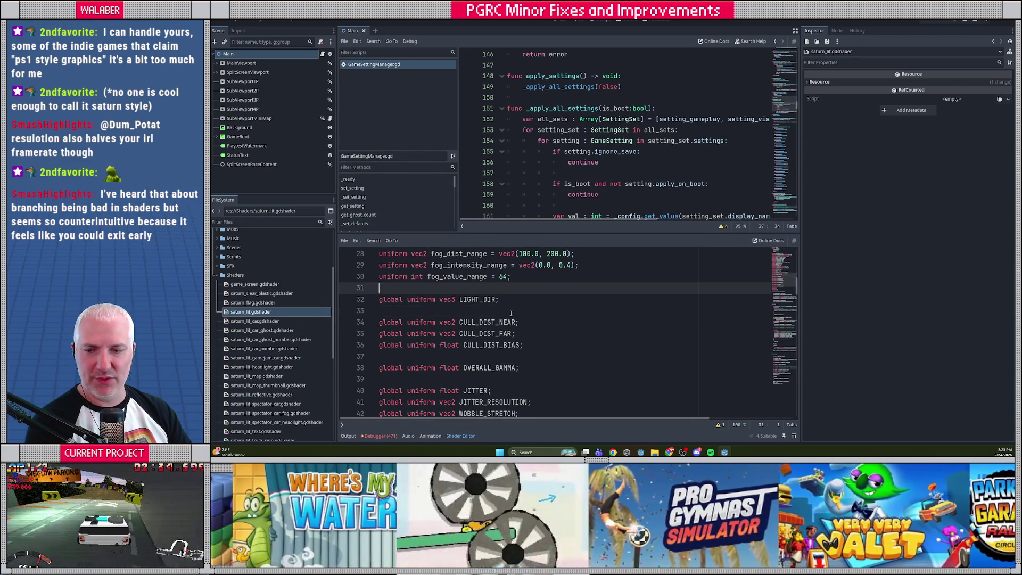
scroll(511, 313, down, 2)
scroll(512, 315, down, 7)
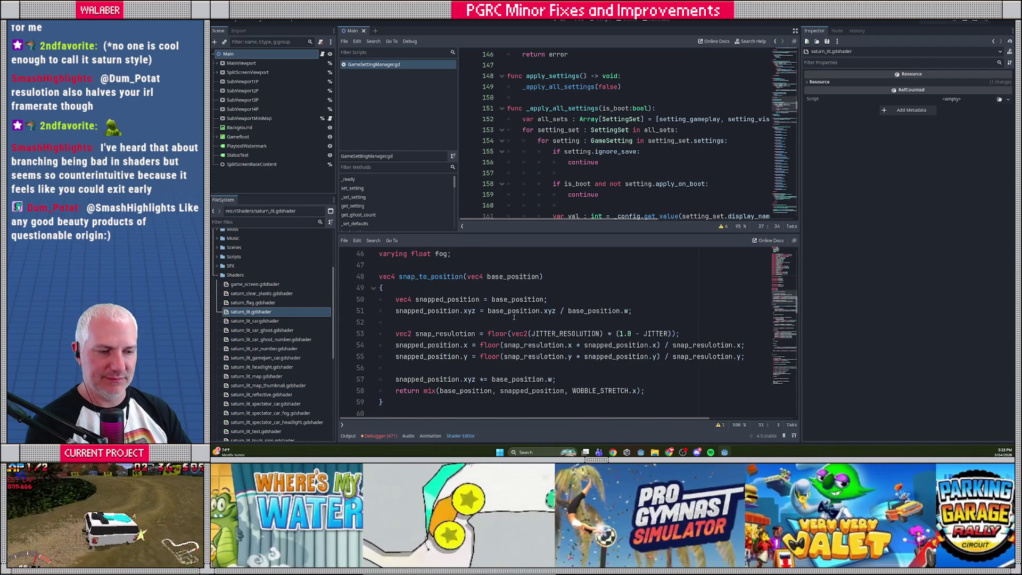
scroll(514, 318, down, 2)
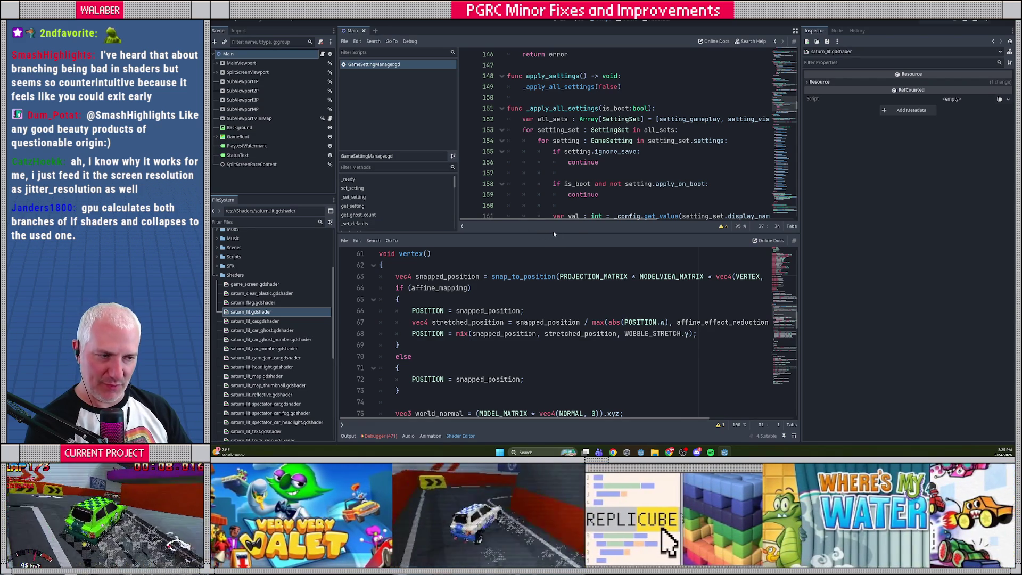
drag(554, 235, 554, 258)
- Hide the side docks and close the Shader Editor bottom panel
click(435, 311)
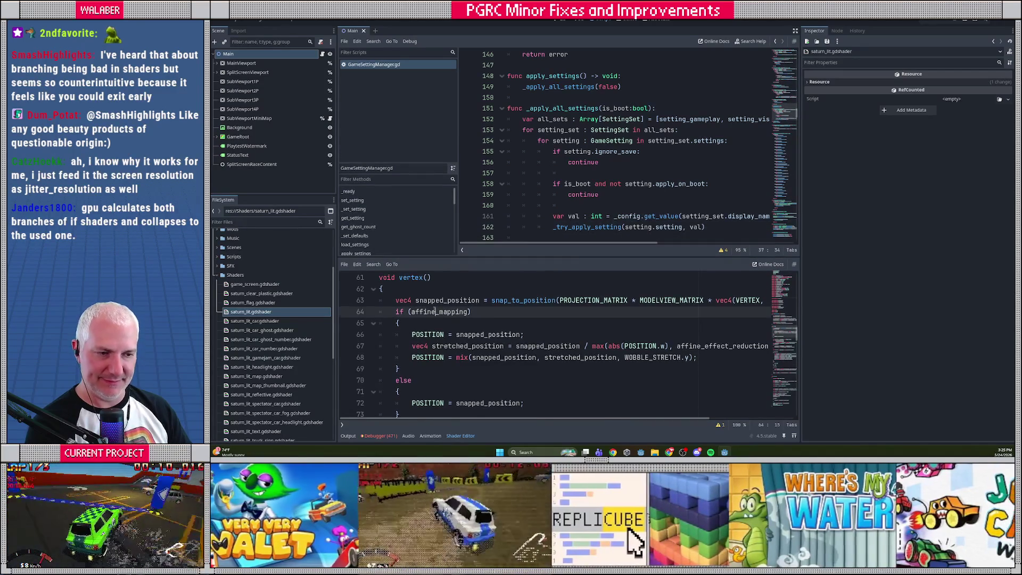
scroll(426, 320, down, 5)
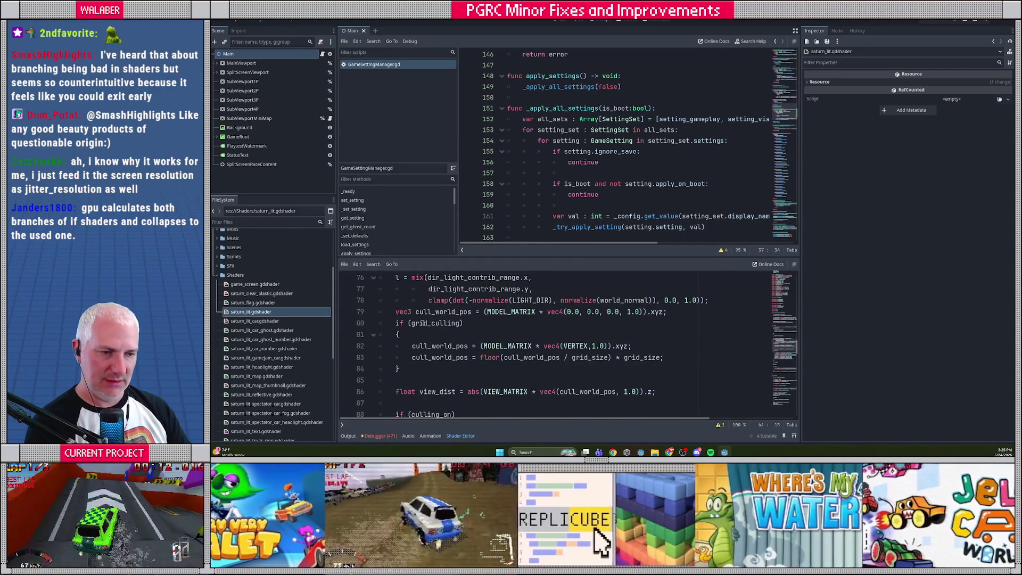
scroll(422, 324, up, 6)
click(391, 322)
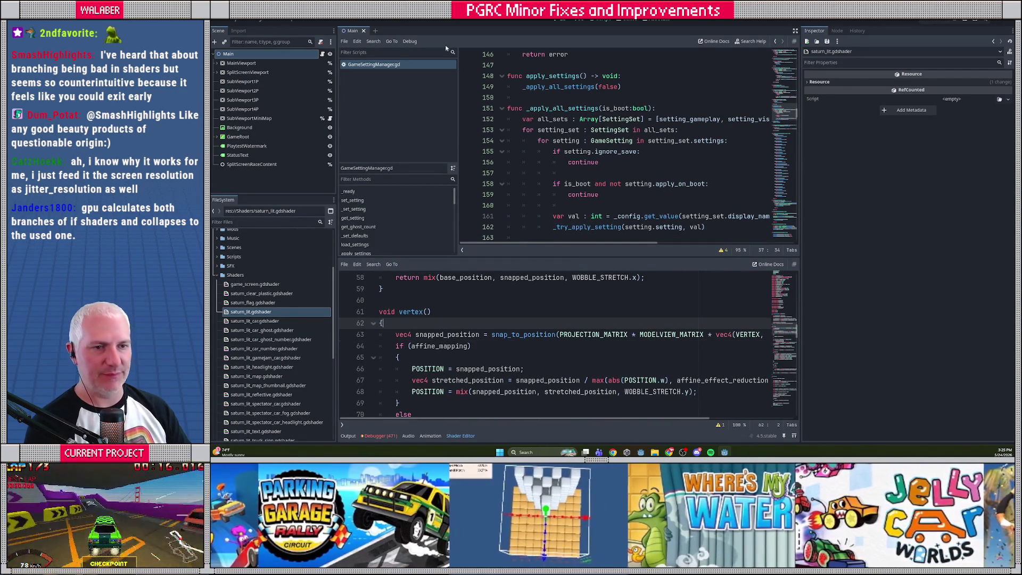
click(556, 108)
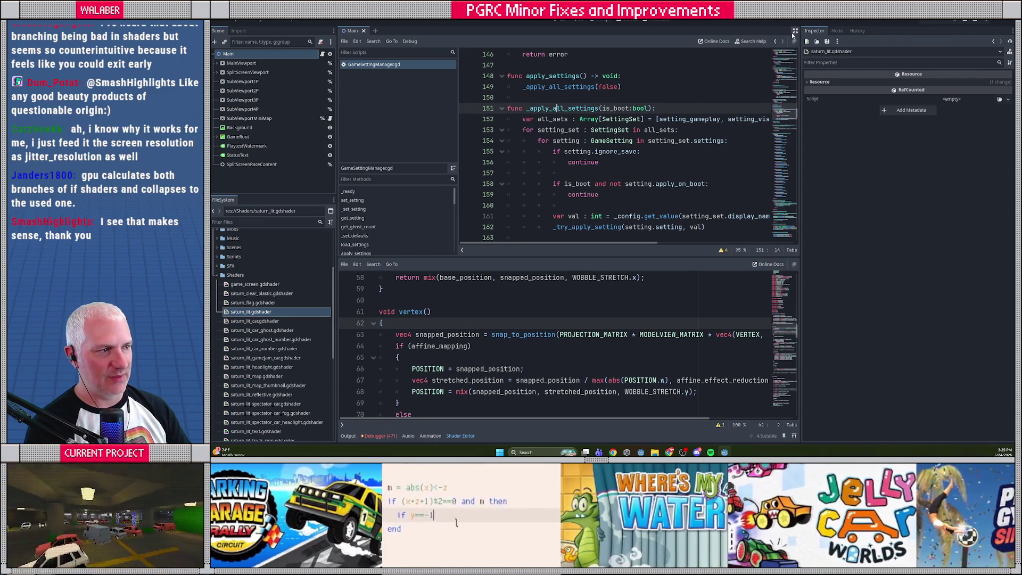
click(795, 31)
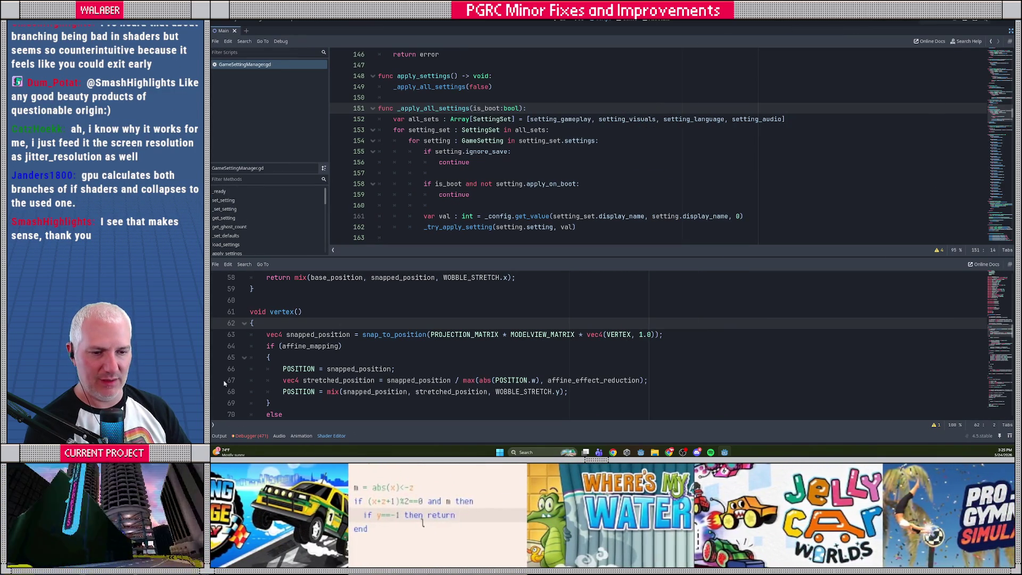
click(331, 436)
- Select the VISUAL_DRAW_DISTANCE case in _try_apply_setting of GameSettingManager.gd
click(535, 195)
scroll(535, 182, down, 2)
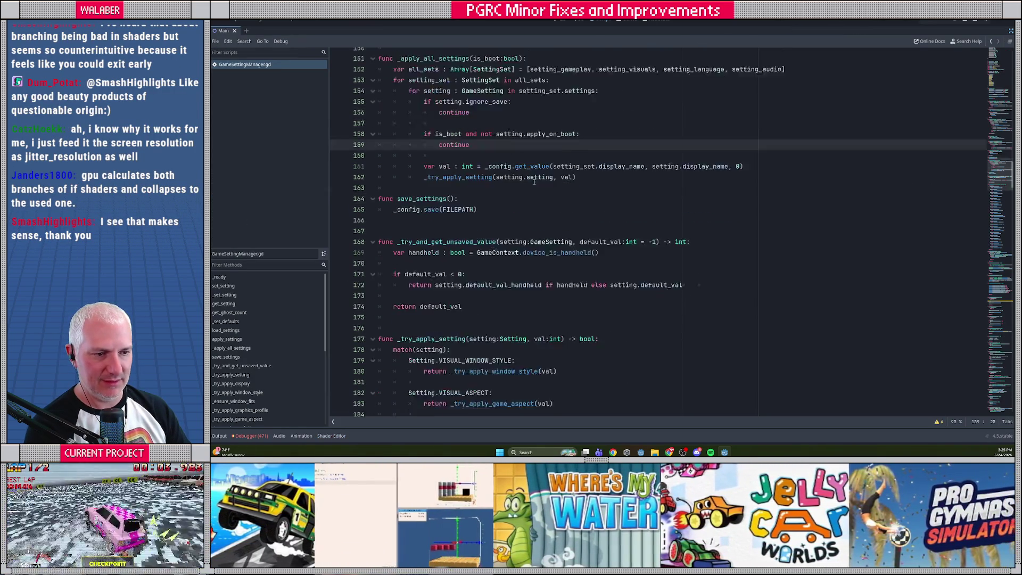
scroll(535, 181, down, 3)
scroll(454, 184, down, 5)
scroll(454, 184, down, 5)
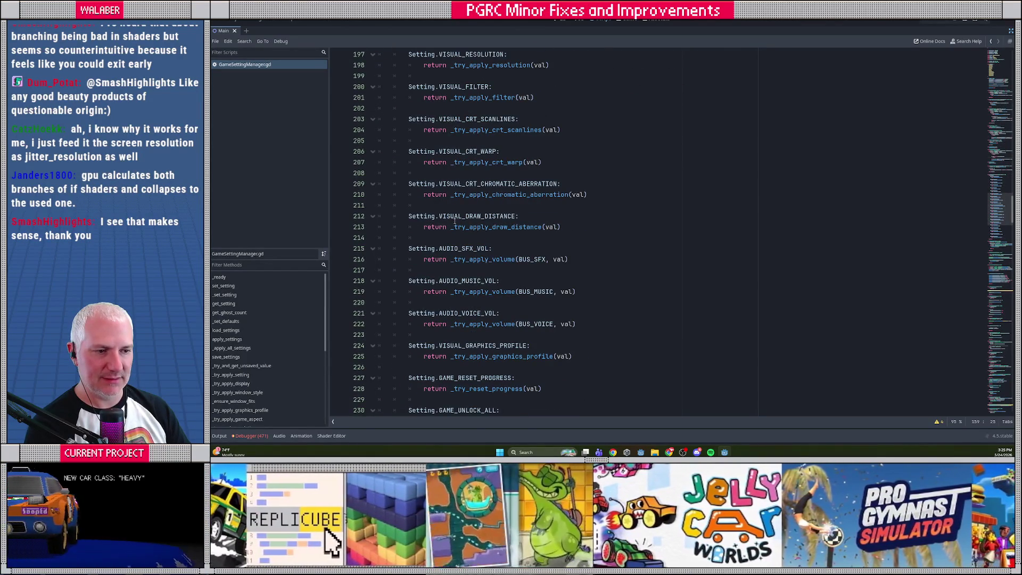
scroll(455, 224, down, 2)
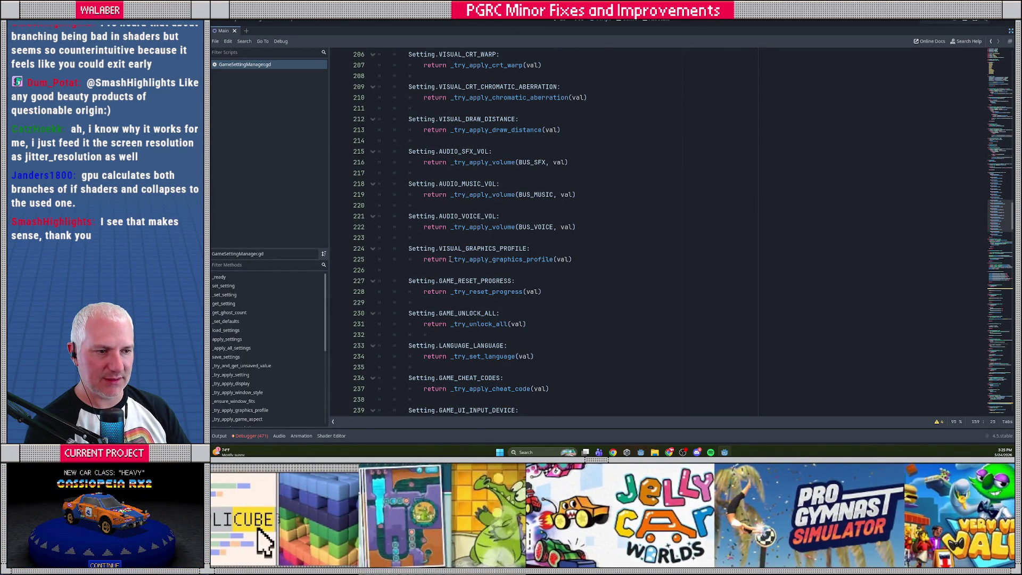
click(409, 118)
drag(409, 119, 576, 132)
click(576, 132)
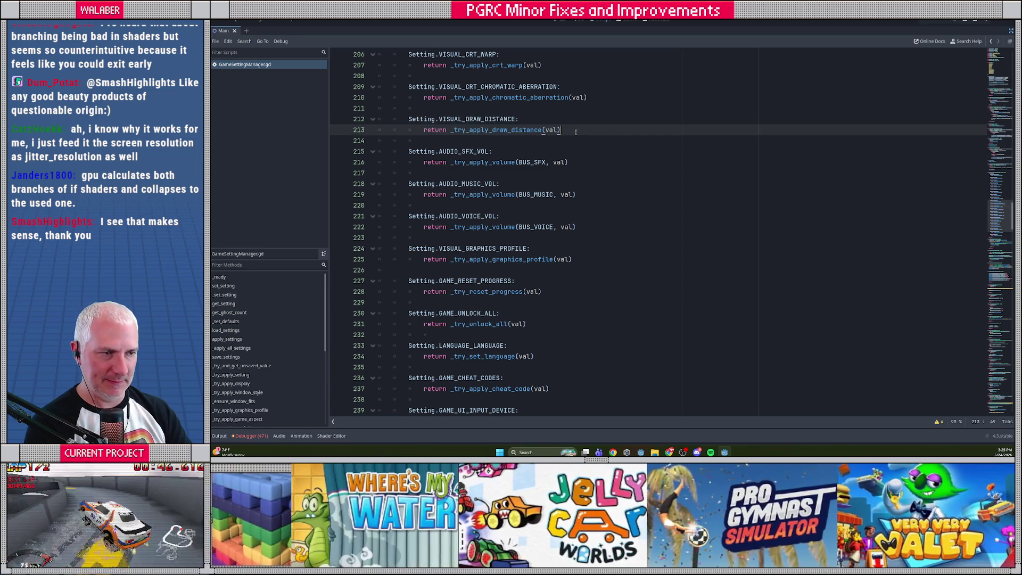
- Add a VISUAL_VERTEX_WOBBLE case calling _try_apply_vertex_wobble(val)
key(Return)
key(ctrl+v)
scroll(586, 159, down, 5)
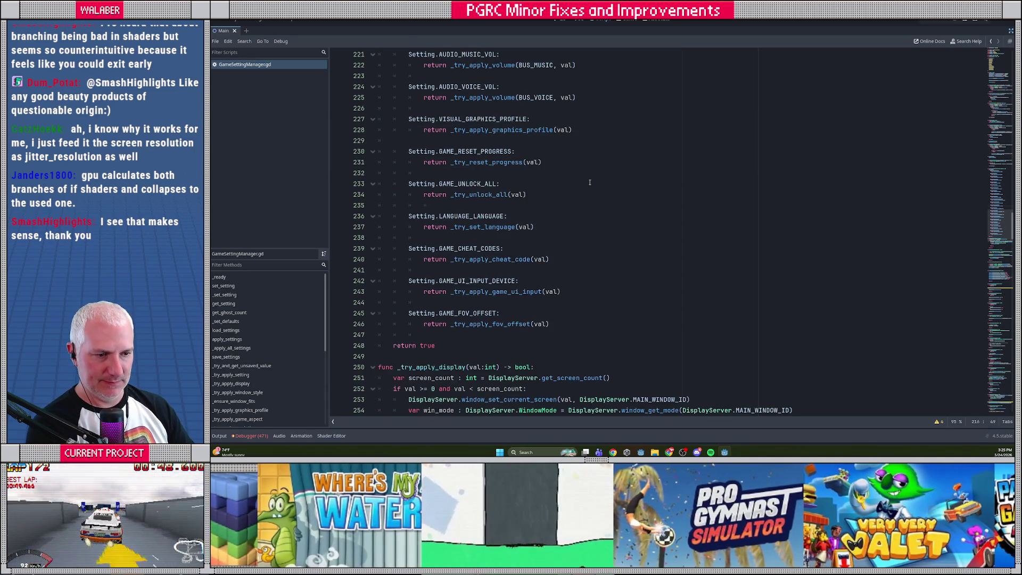
scroll(590, 183, up, 5)
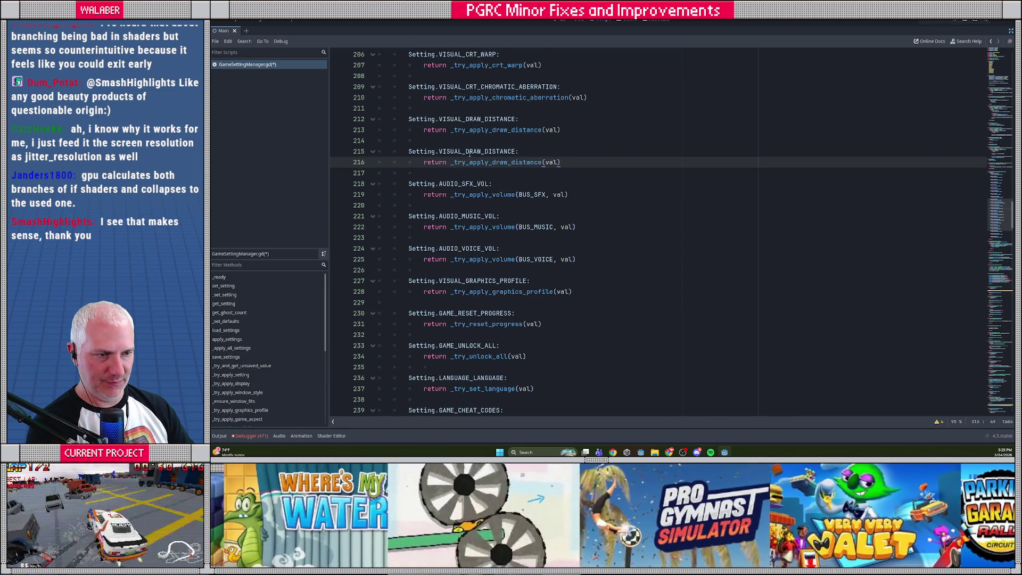
double_click(470, 152)
text(VISUAL_J)
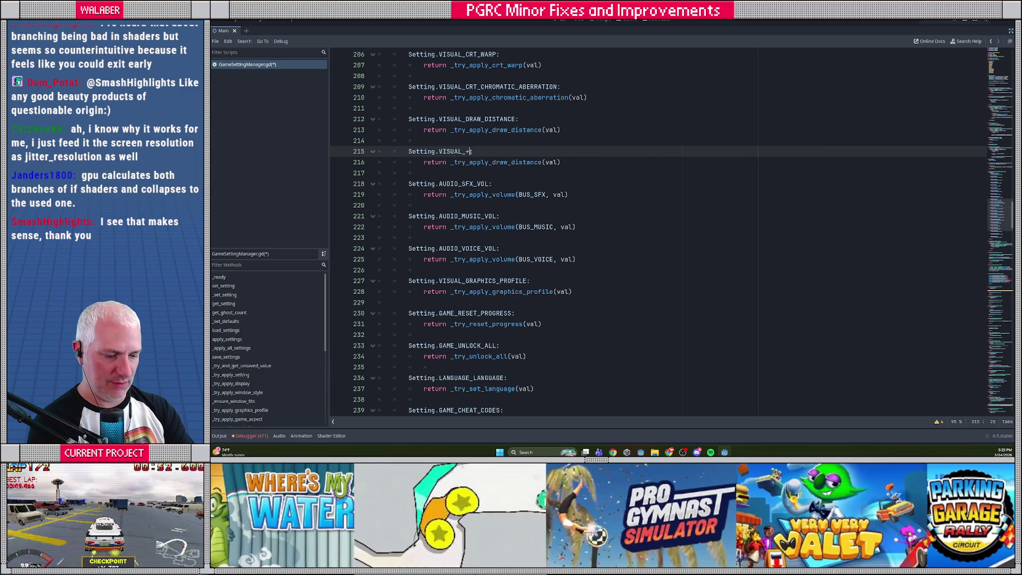
text(V)
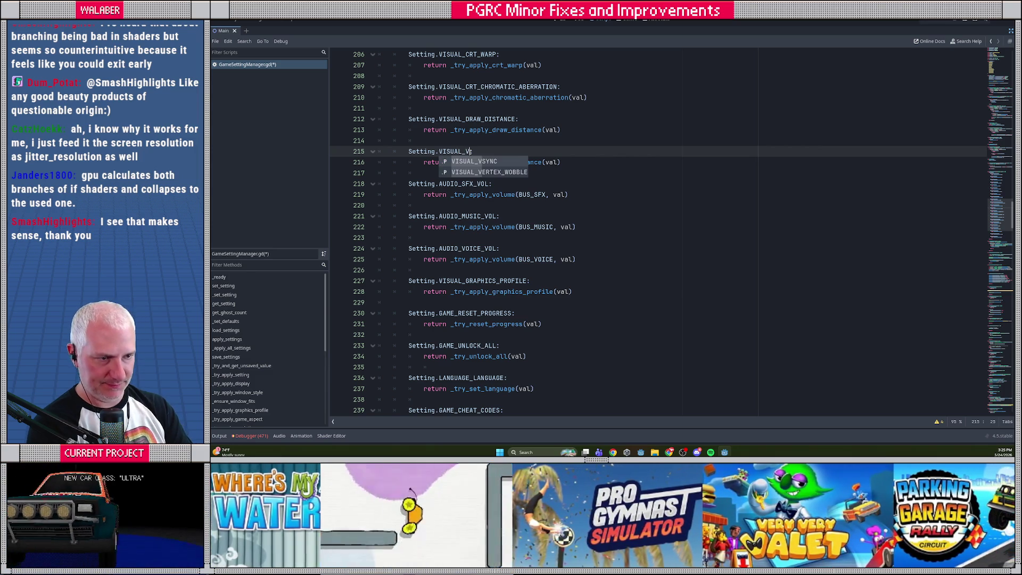
key(Down)
key(Return)
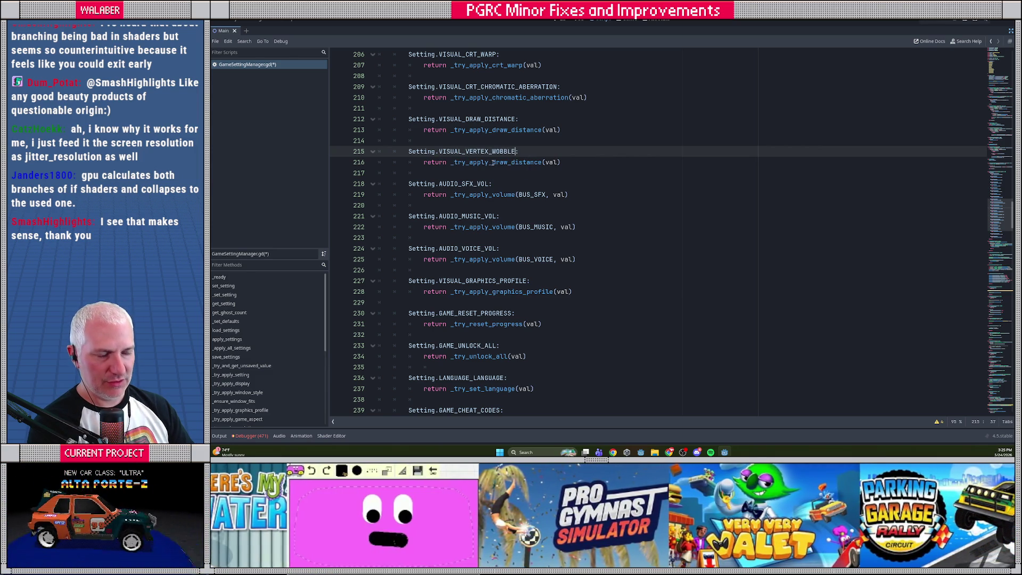
drag(492, 162, 543, 162)
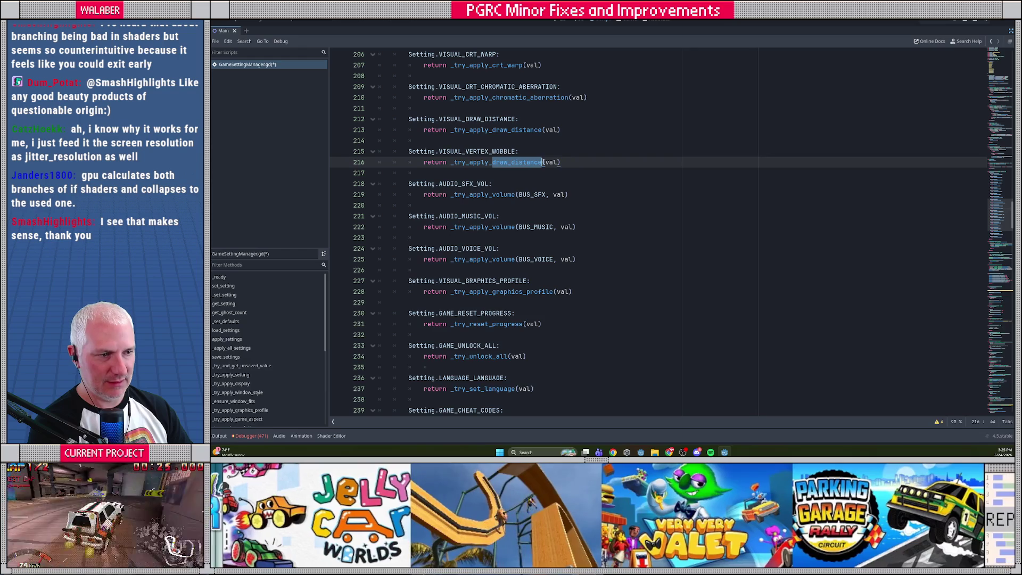
text(vertex_wobble)
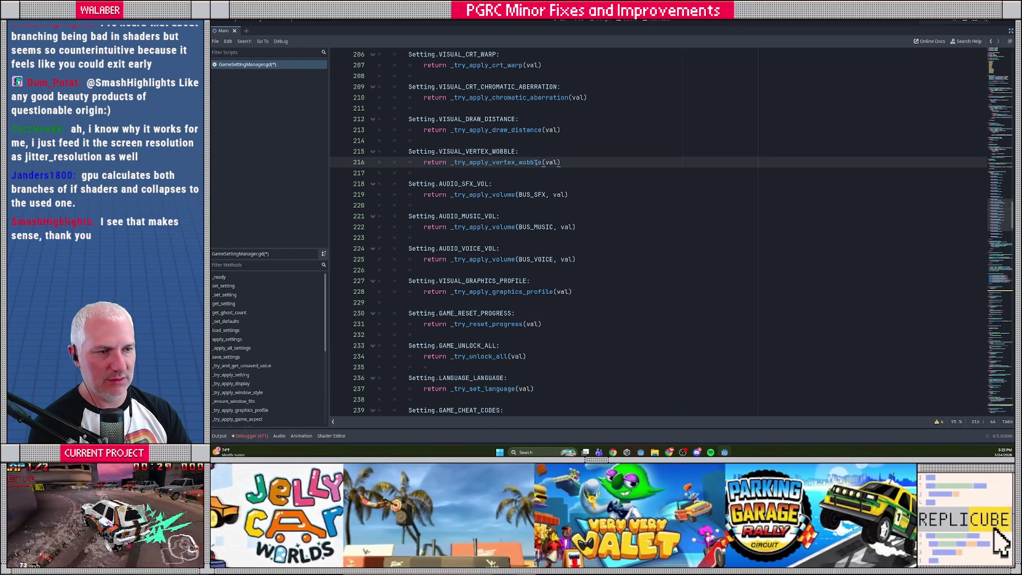
- Add a VISUAL_TEXTURE_STRETCH case calling _try_apply_texture_stretch(val) and save the script
scroll(474, 167, up, 10)
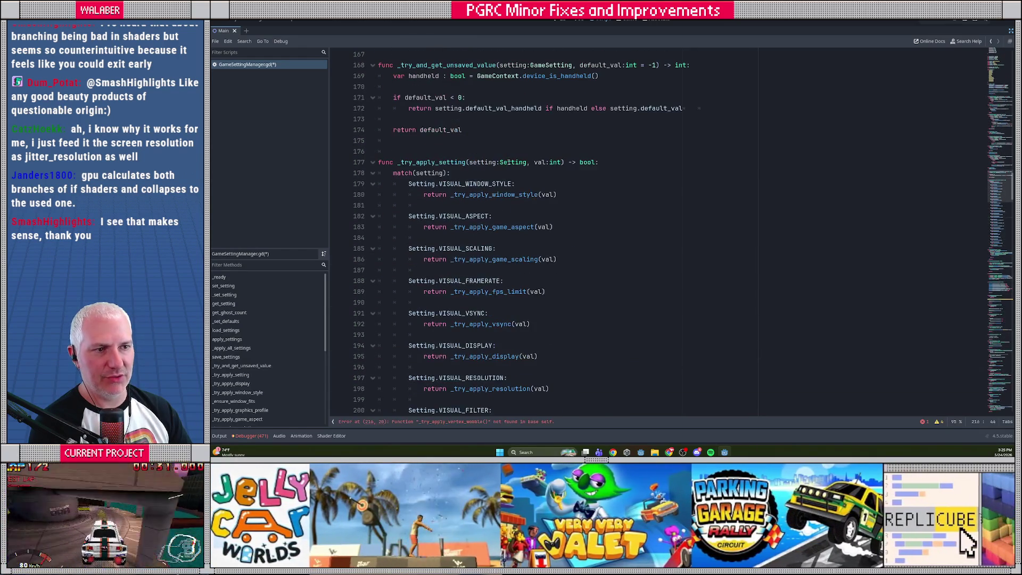
scroll(456, 197, down, 9)
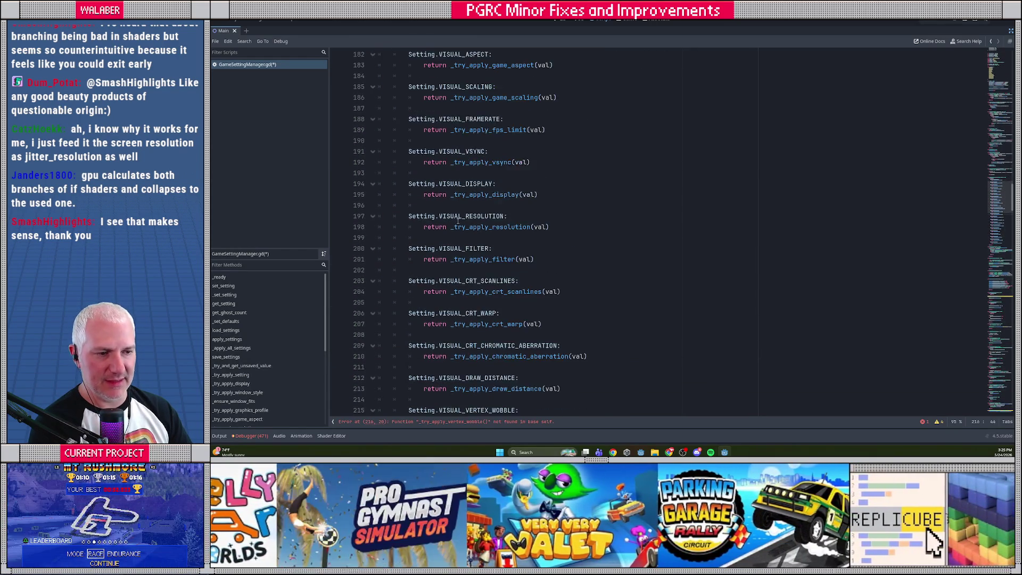
drag(409, 184, 567, 194)
key(ctrl+c)
click(570, 194)
key(Return)
key(Return)
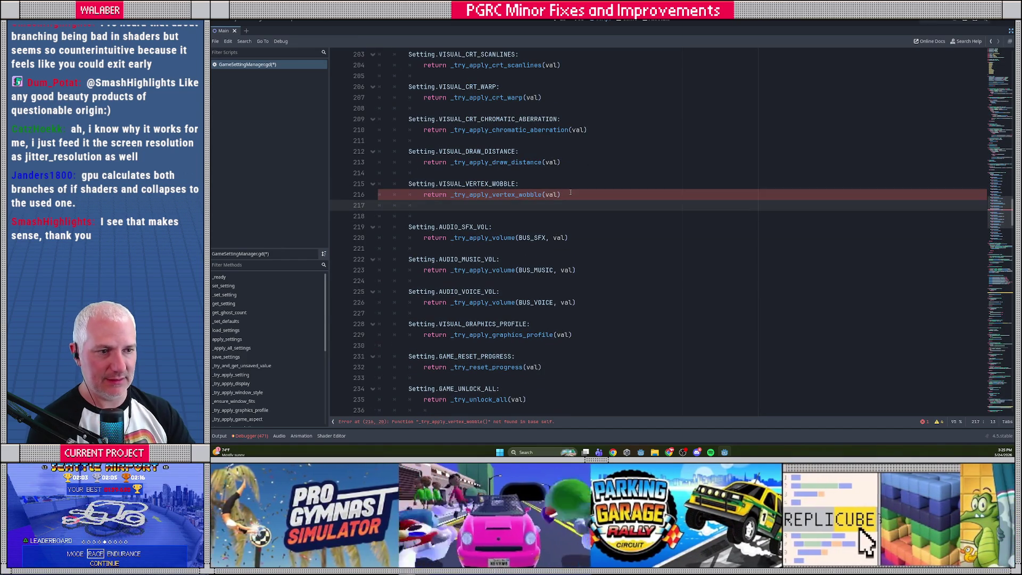
key(ctrl+v)
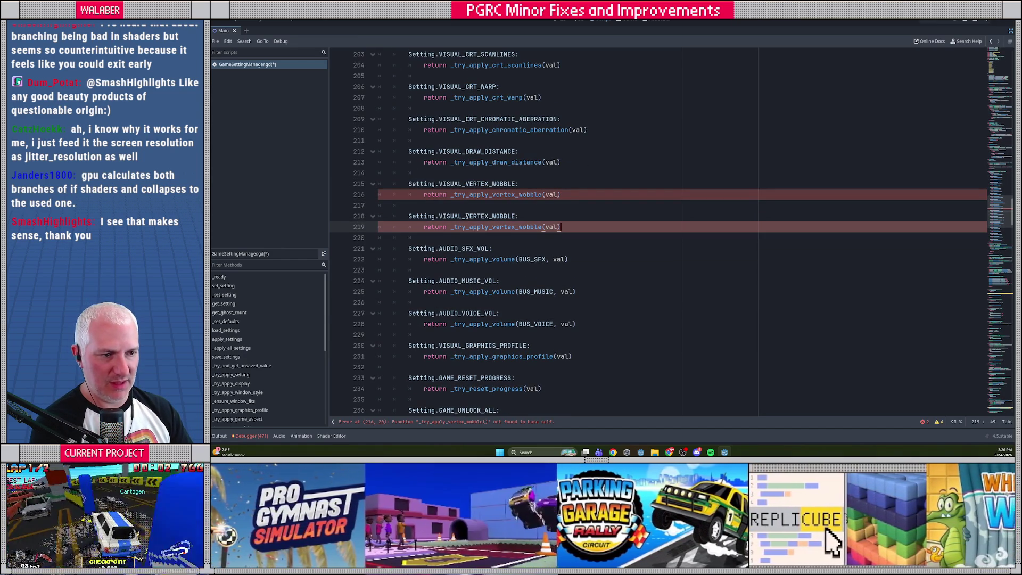
double_click(466, 216)
text(VISUAL_TE)
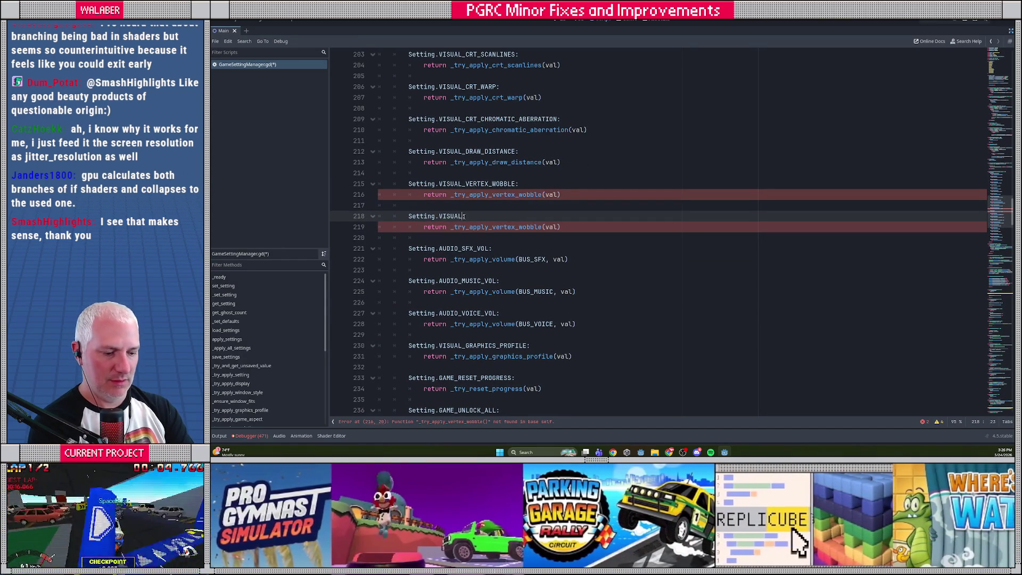
key(Return)
drag(492, 227, 541, 227)
text(texture_stretch)
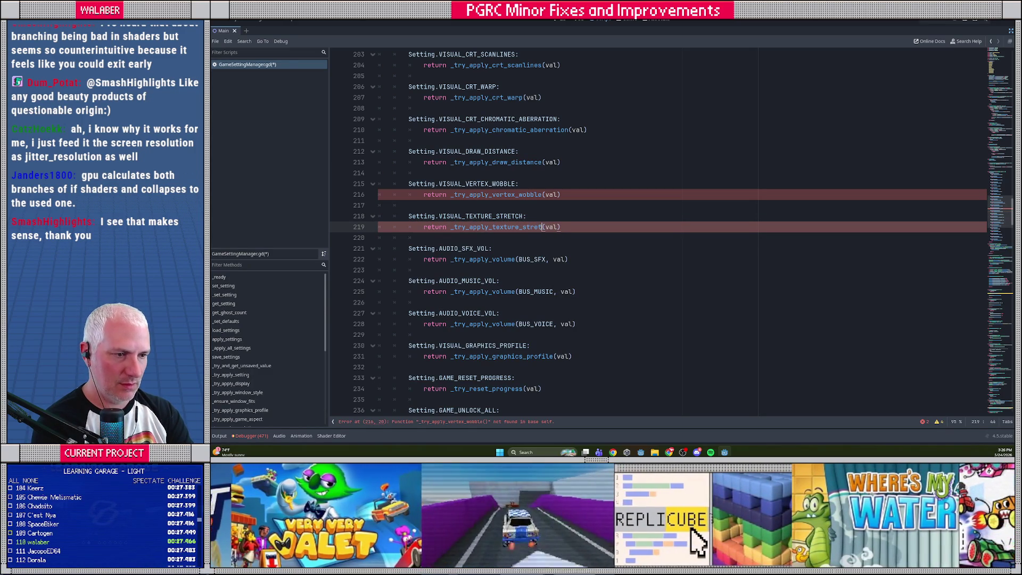
key(ctrl+s)
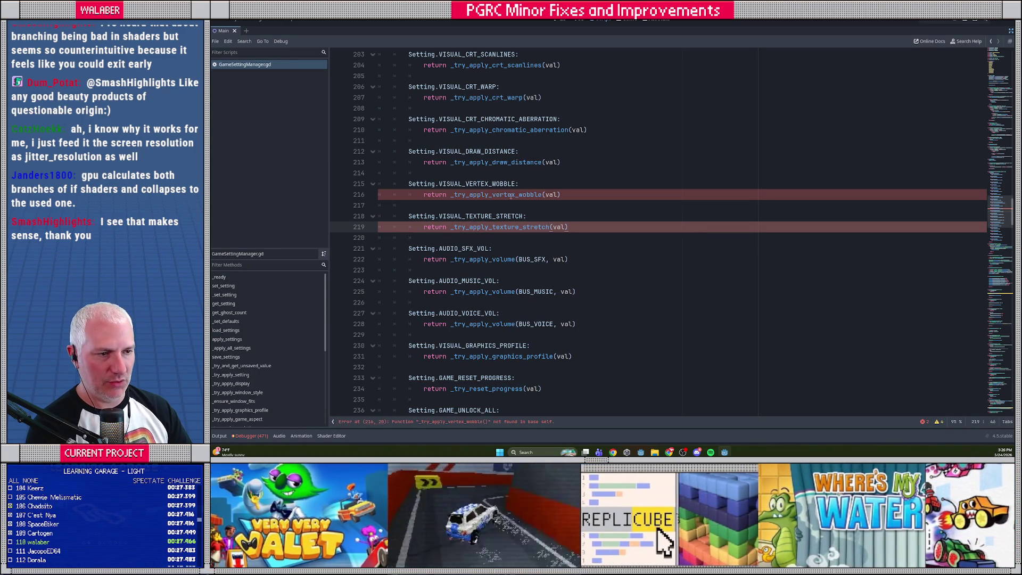
- Go to the _try_apply_draw_distance function definition
double_click(513, 195)
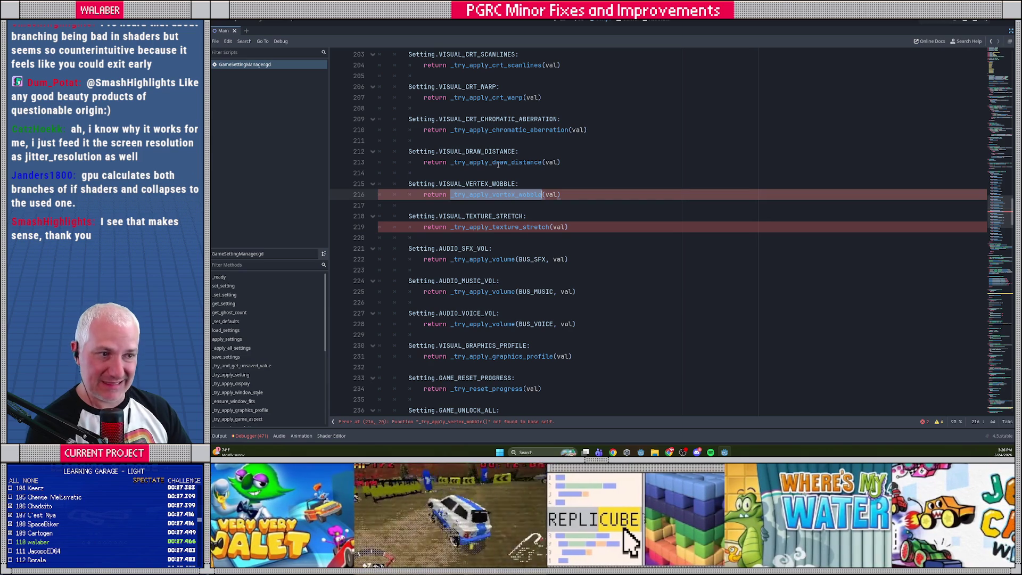
ctrl+click(498, 162)
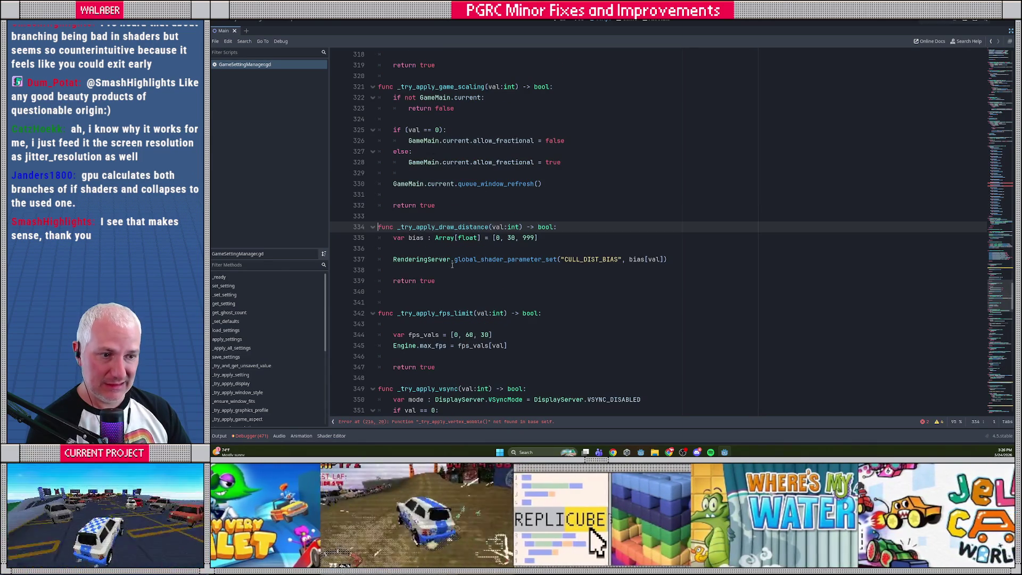
click(433, 282)
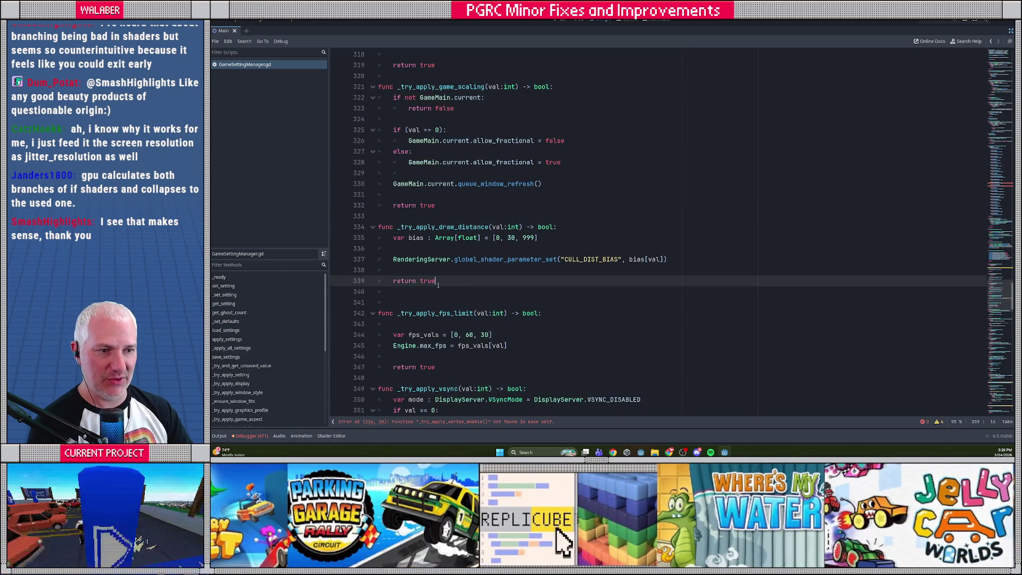
- Add the function header _try_apply_vertex_wobble(val:int) -> bool below _try_apply_draw_distance
key(Return)
key(Return)
text(func _)
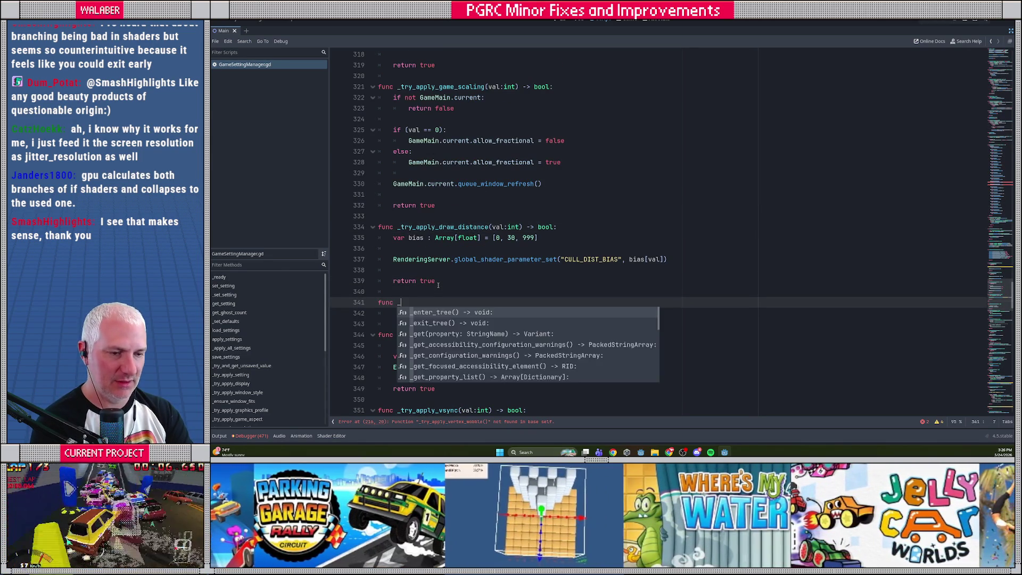
text(try_apply_vertex_wobble)
text((val:int) -> )
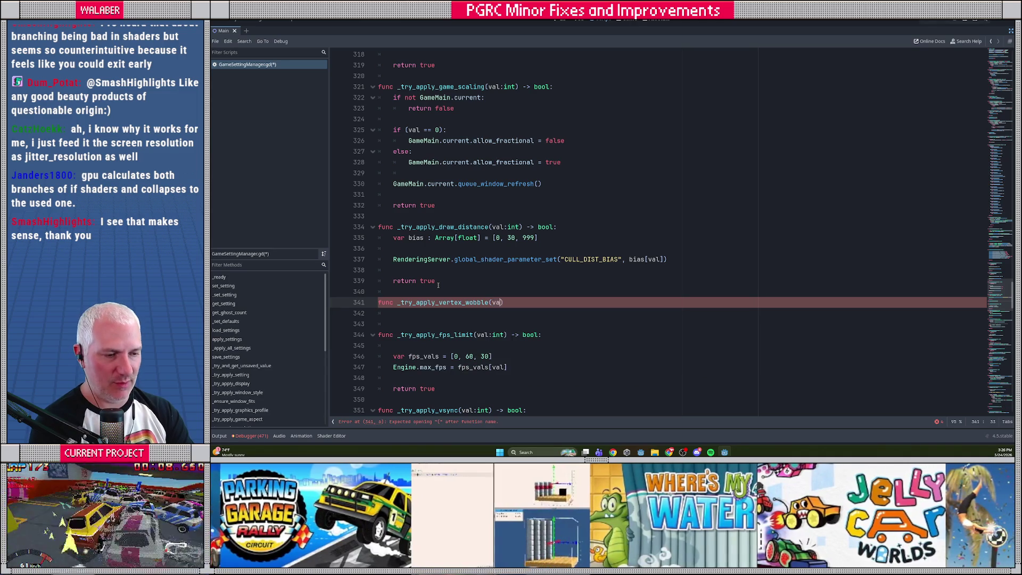
text(bo)
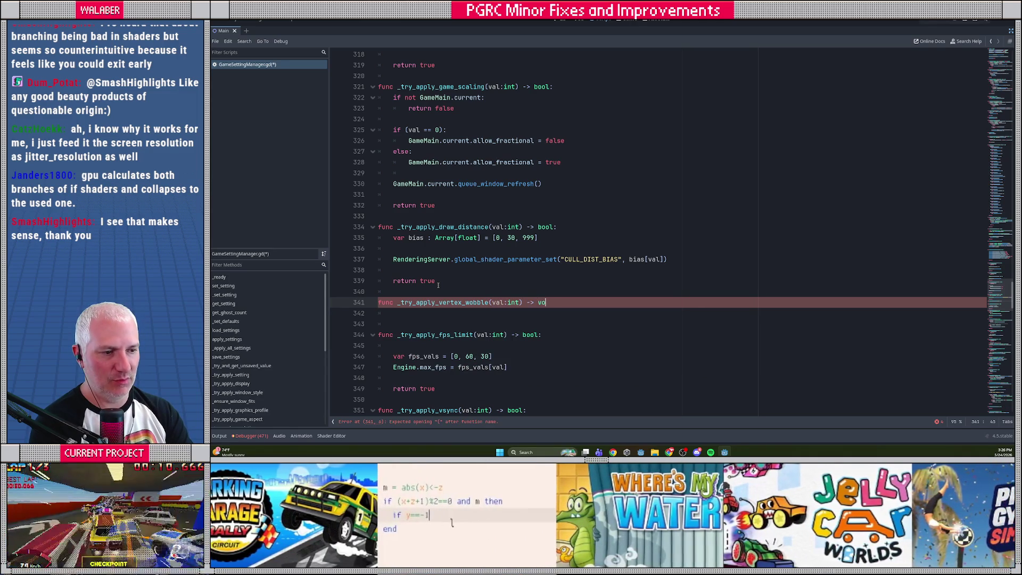
key(BackSpace)
key(BackSpace)
text(bool:)
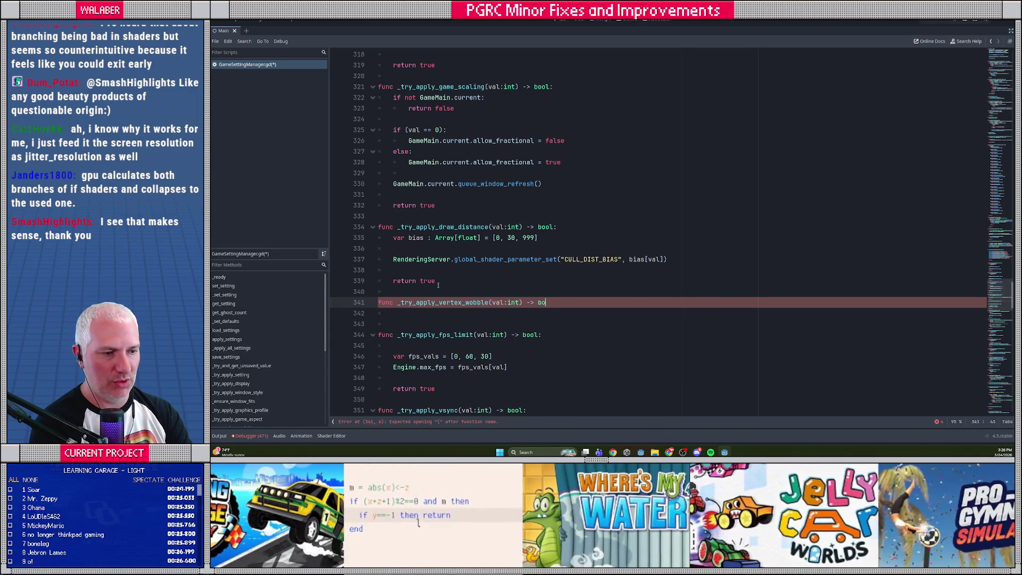
key(Return)
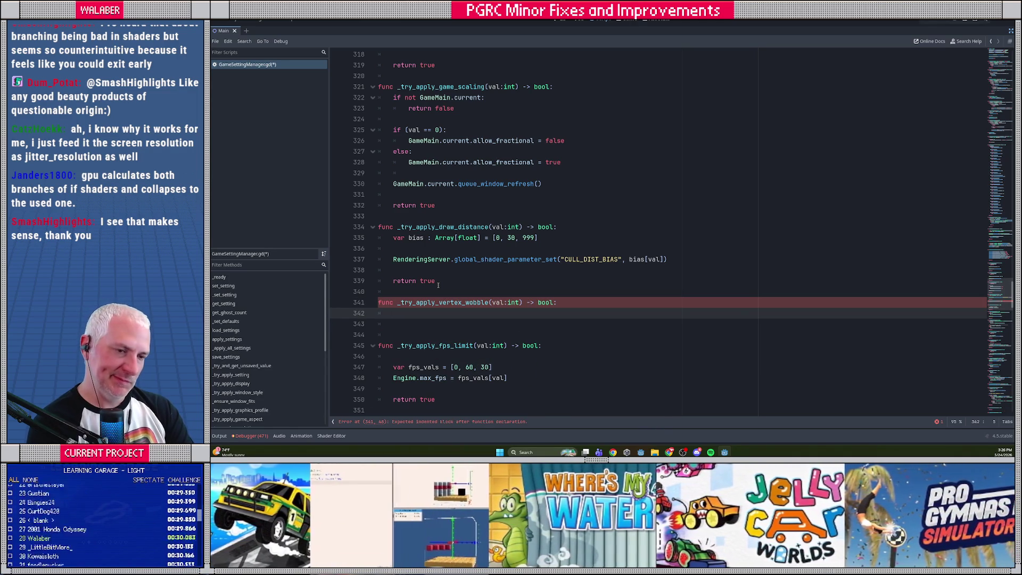
- Add a Vector2 line reading RenderingServer's "WOBBLE_STRETCH" global shader parameter
text(var va)
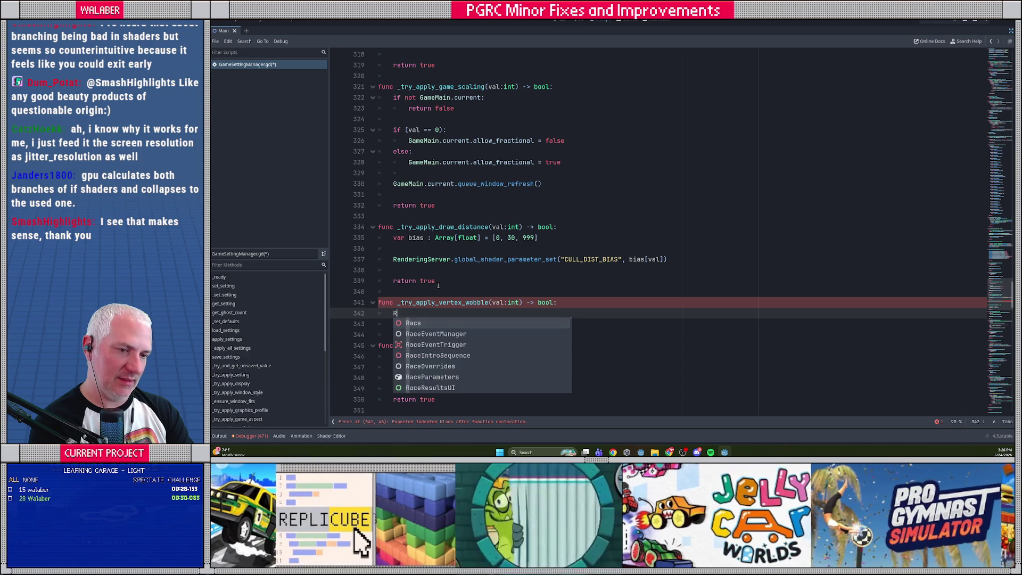
text(l : Vector2)
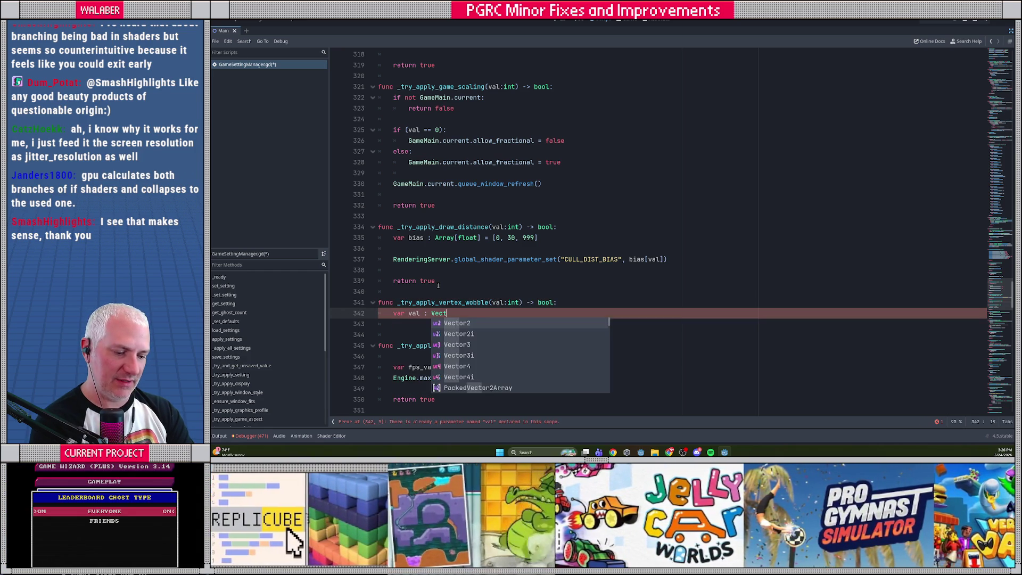
text( = Rendi)
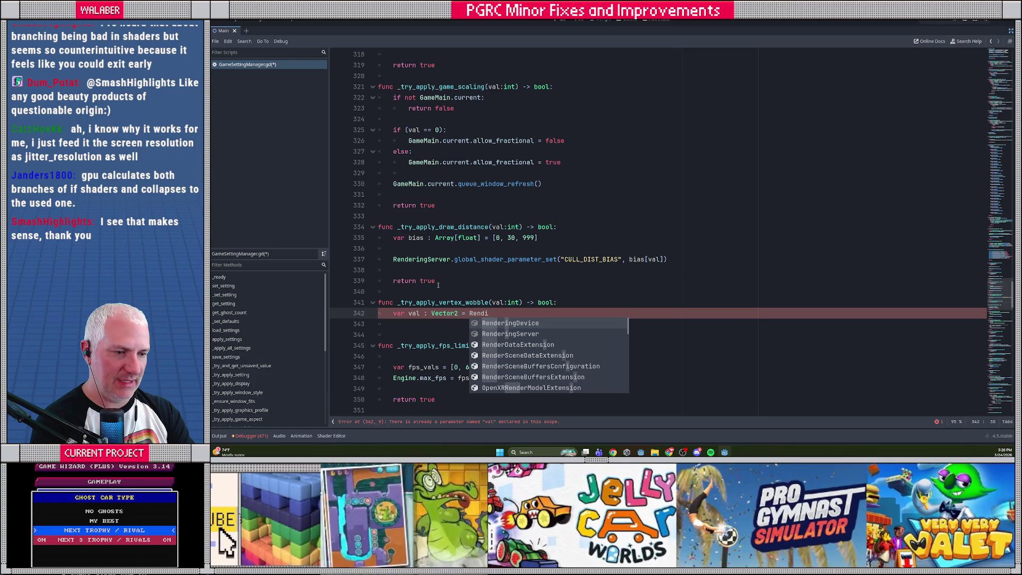
key(Down)
key(Return)
text(.global)
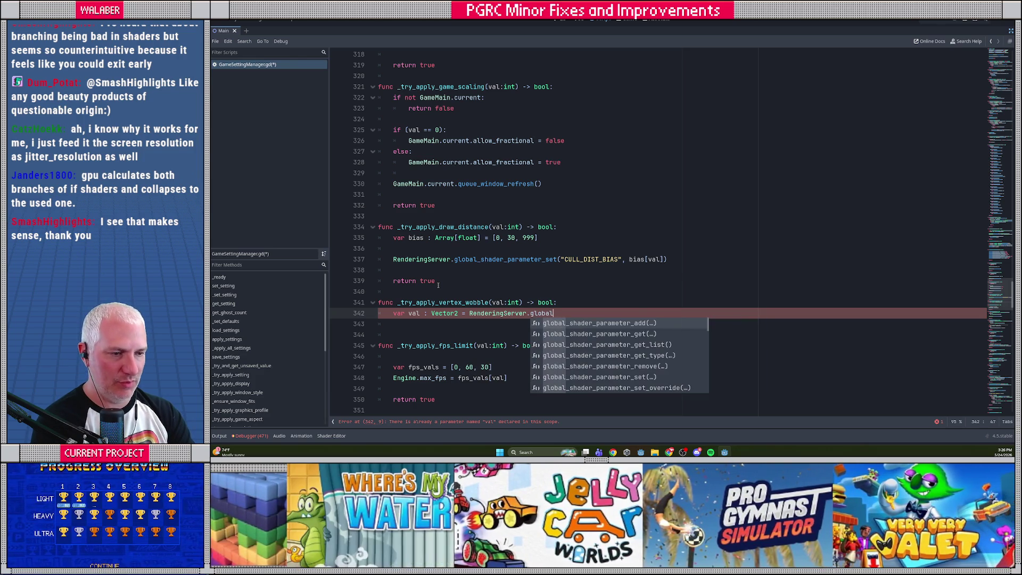
text(shader)
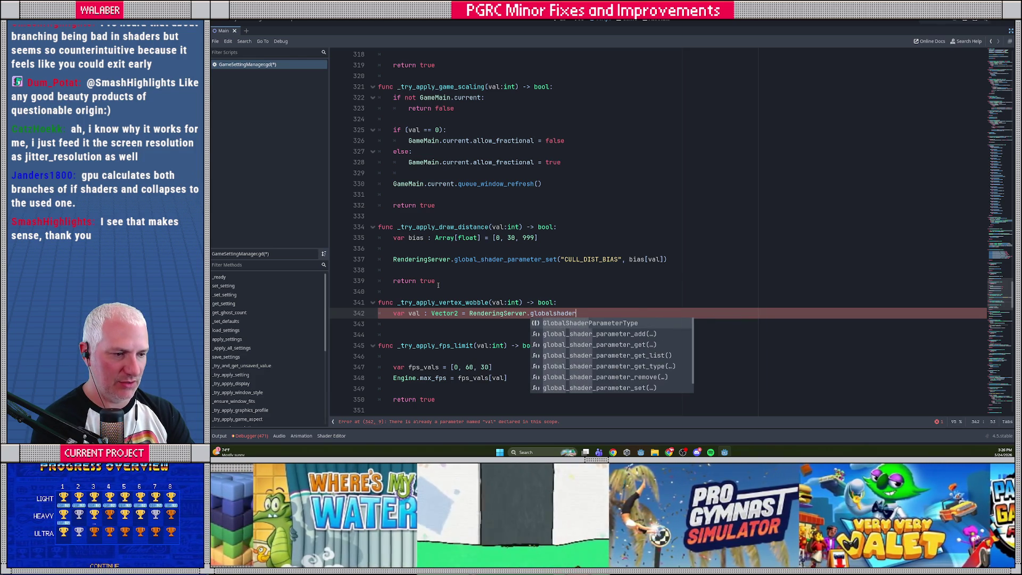
text(_parameter_get)
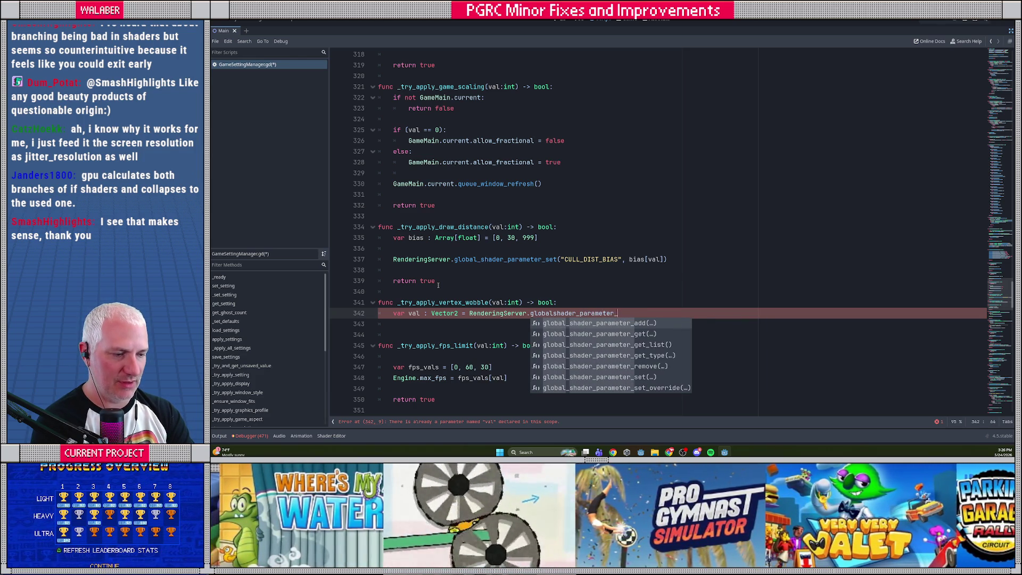
key(Return)
key(Escape)
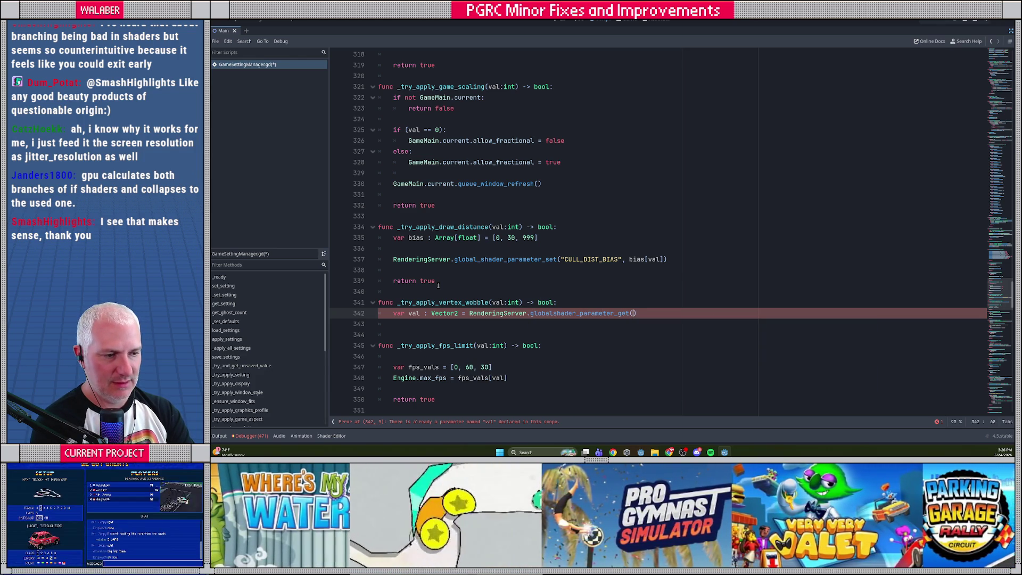
text(")
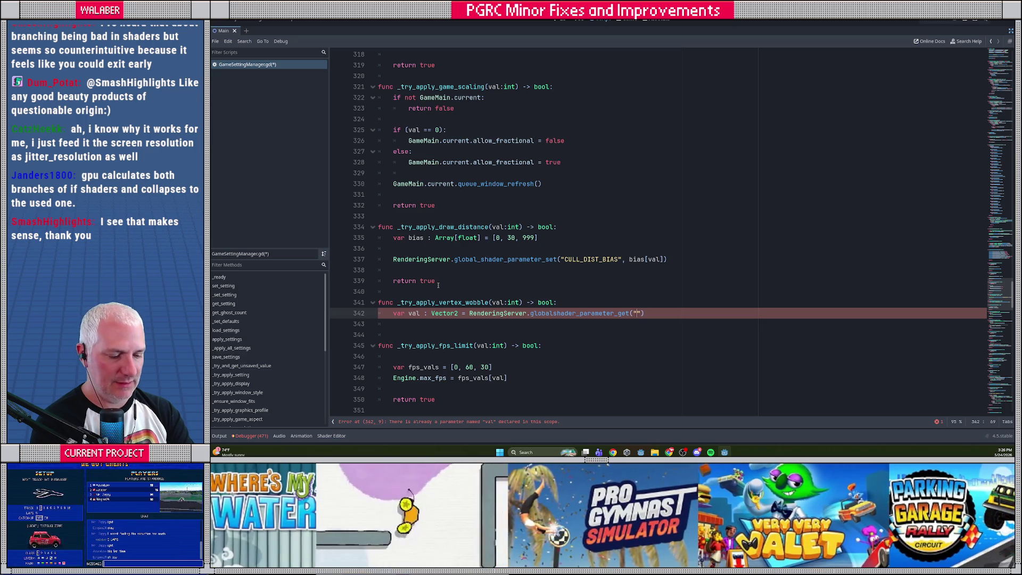
text(WOBBLE_STR)
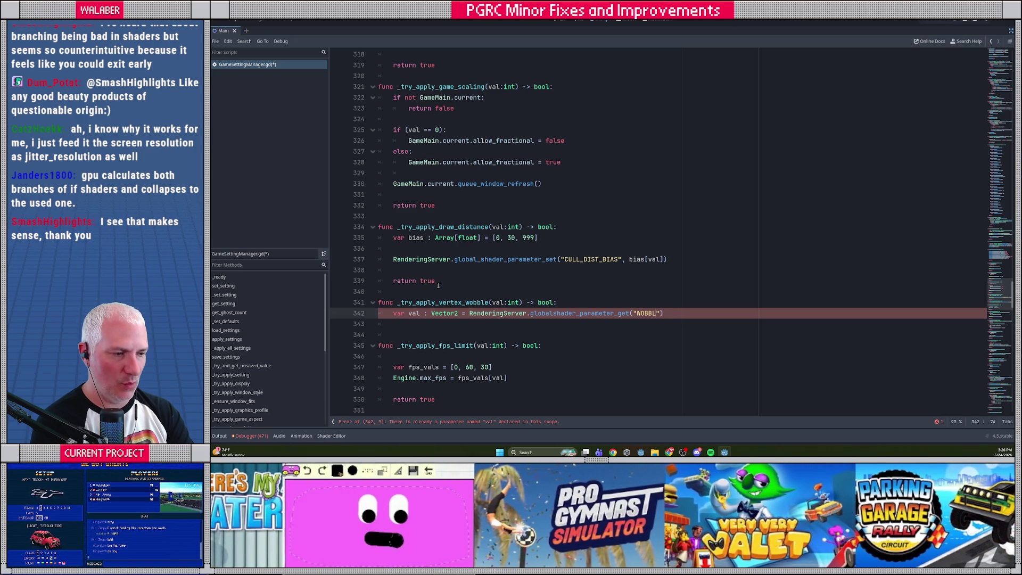
text(ETCH)
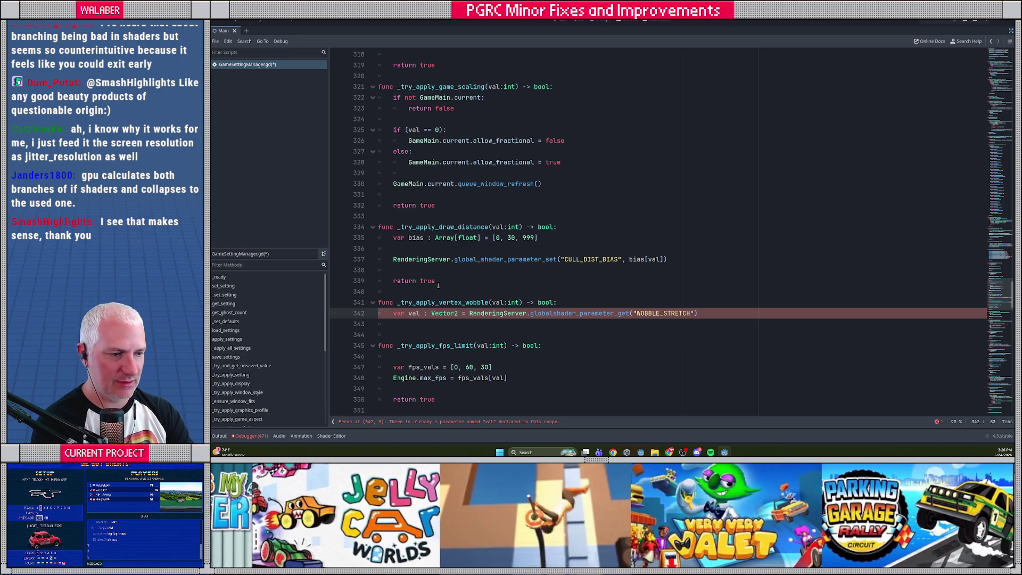
key(End)
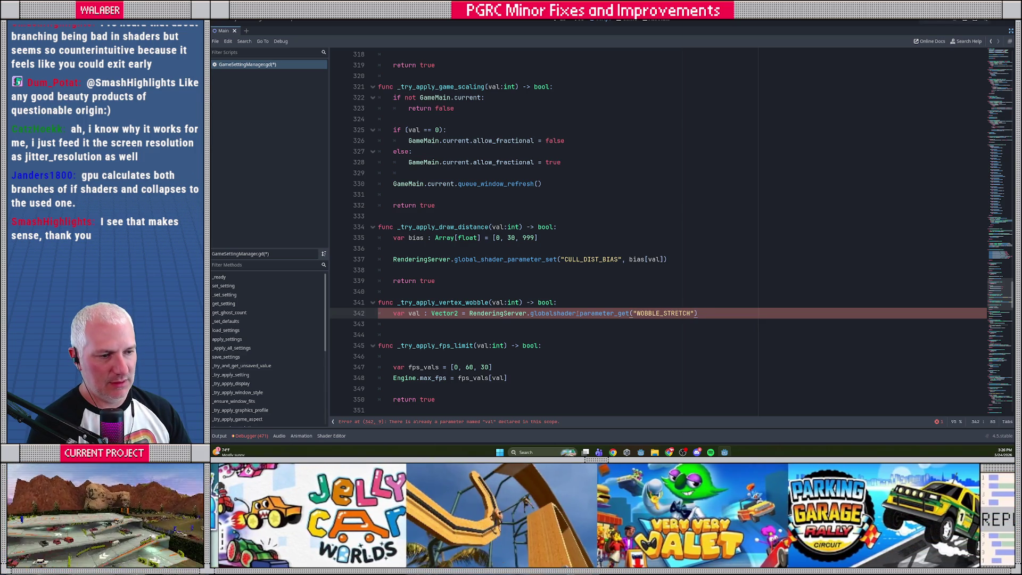
- Rename the new variable from val to ws, then bring up the RenderingServer documentation
click(510, 323)
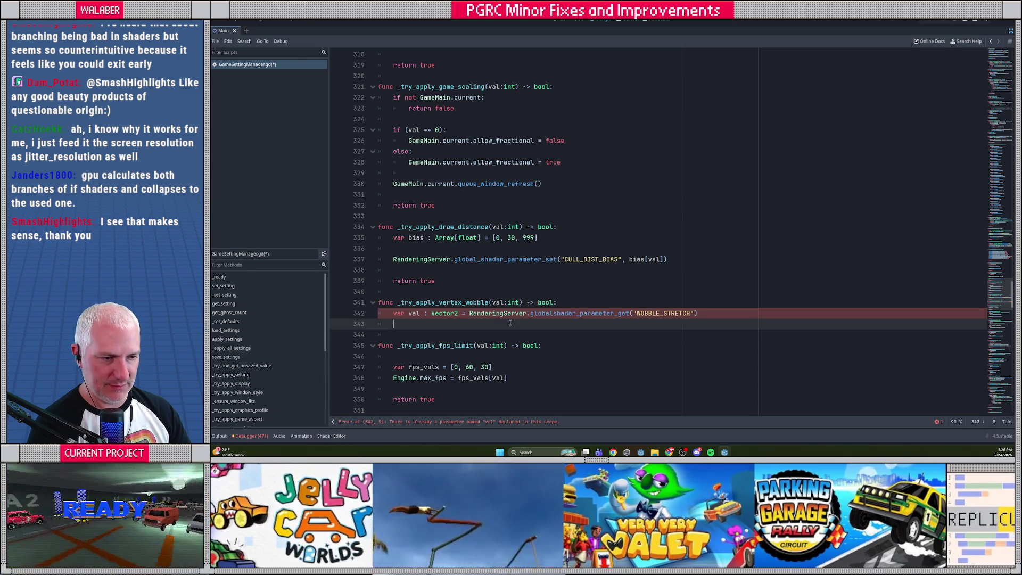
double_click(413, 314)
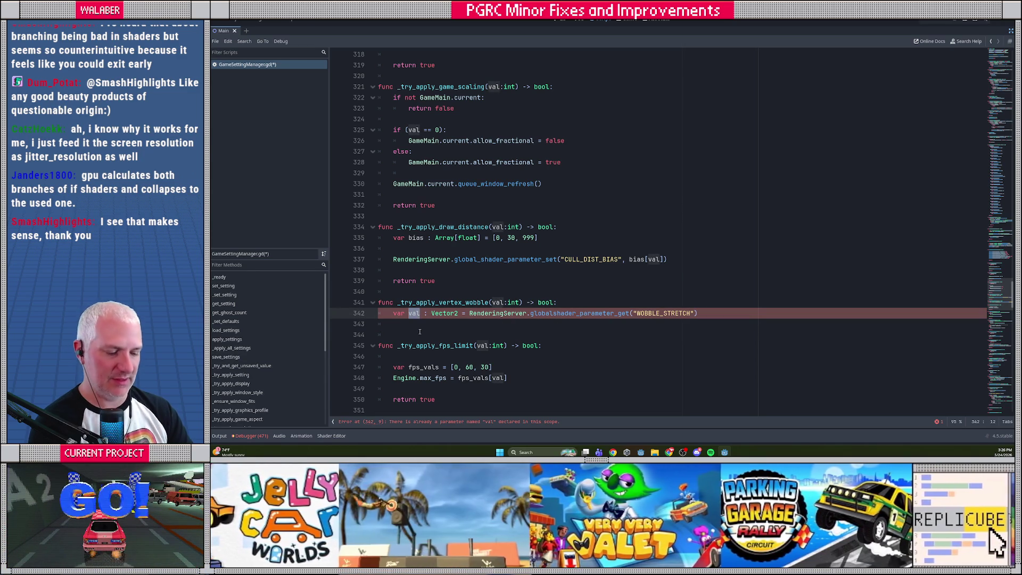
text(ws)
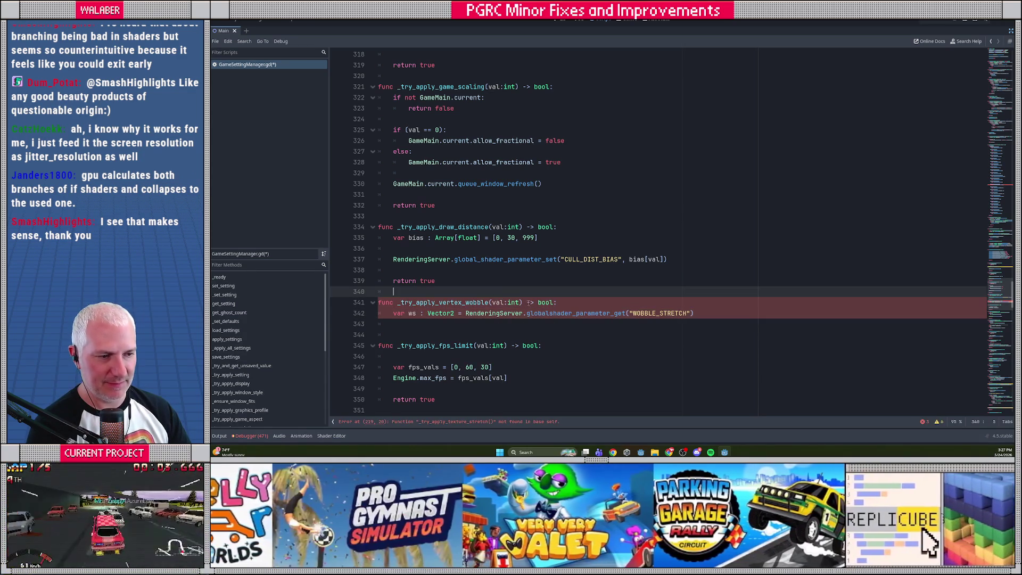
click(558, 313)
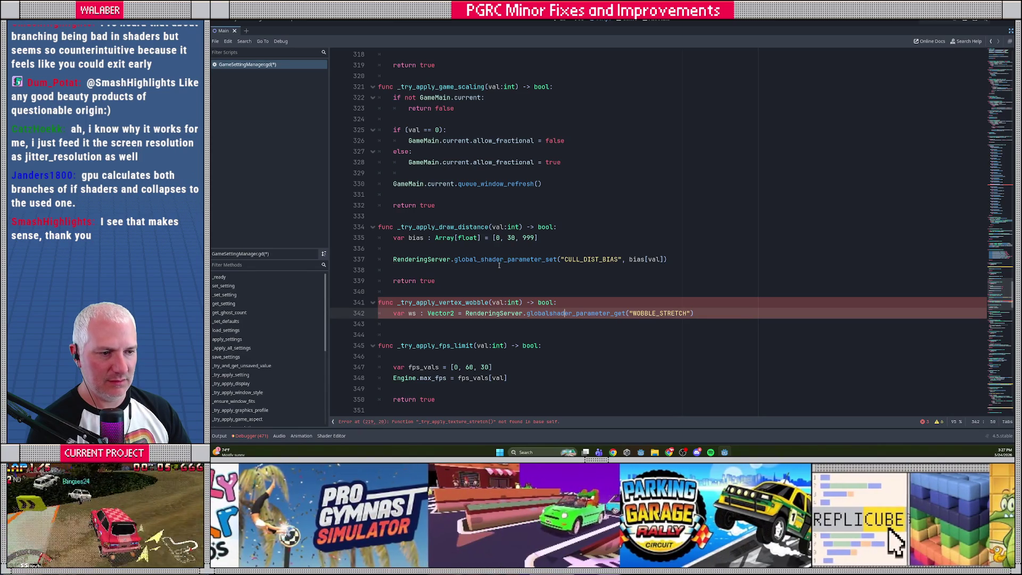
ctrl+click(500, 262)
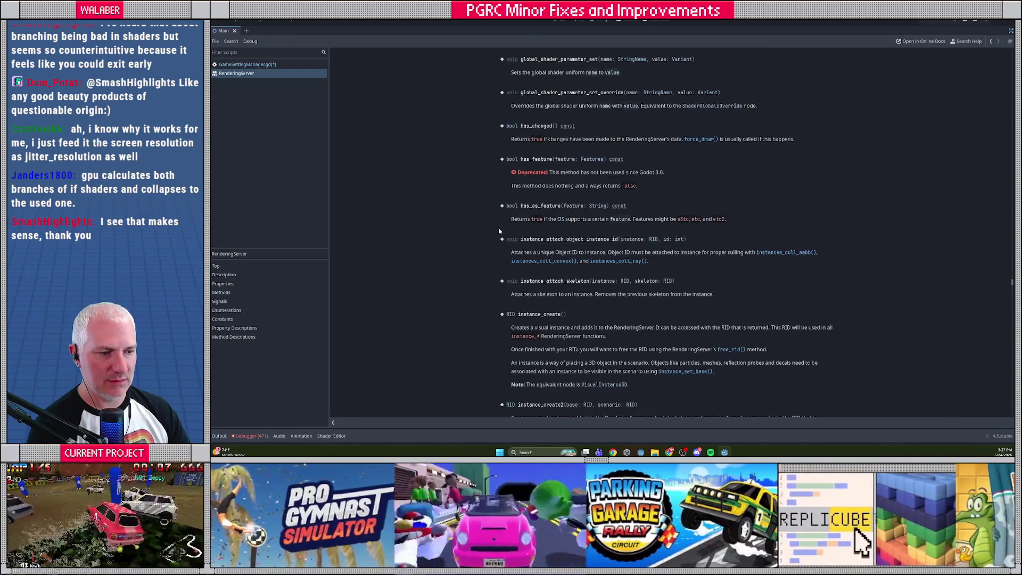
- Scroll the RenderingServer reference to global_shader_parameter_get, then go back to GameSettingManager.gd
scroll(499, 231, up, 3)
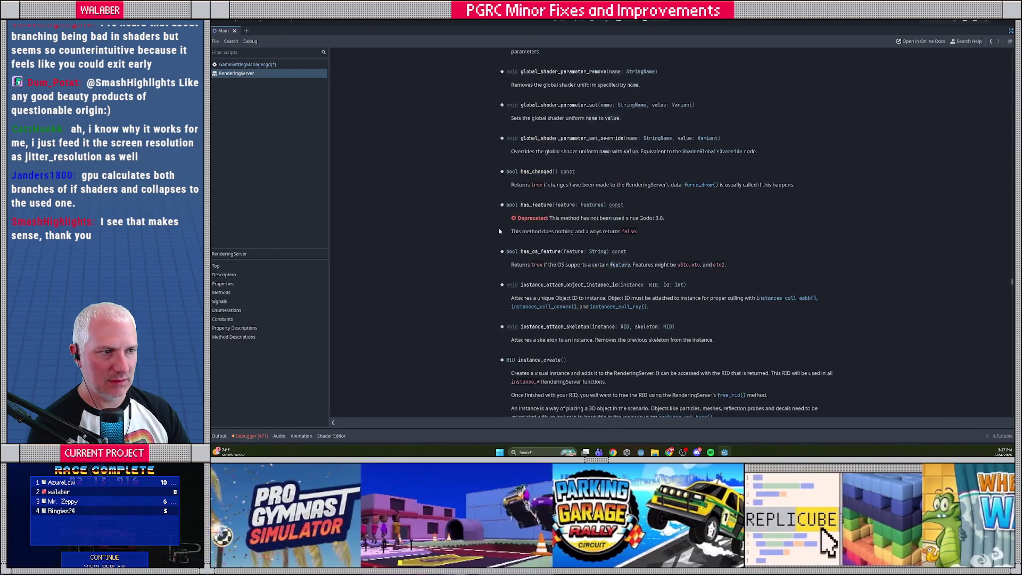
scroll(500, 231, up, 1)
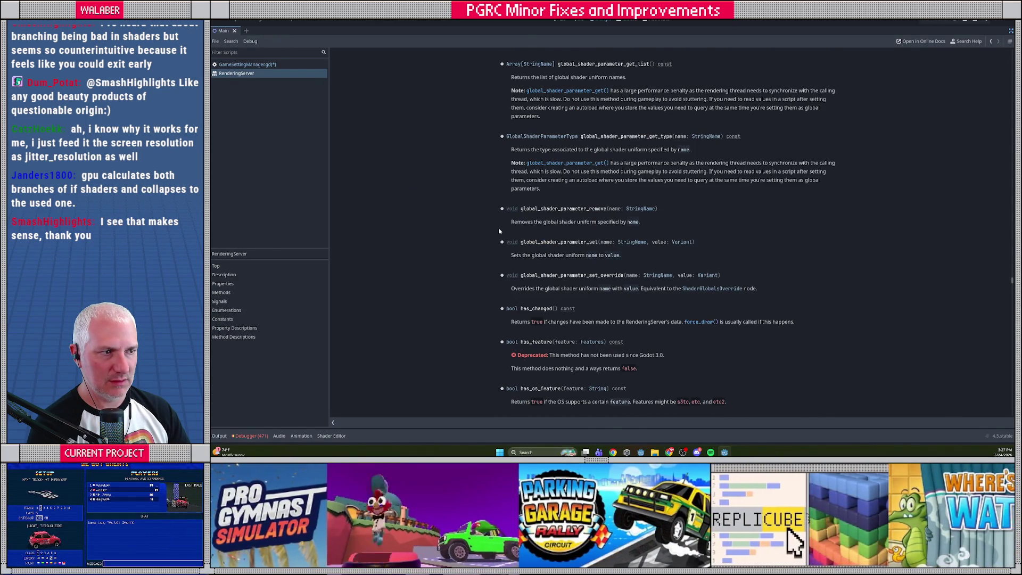
scroll(500, 231, up, 2)
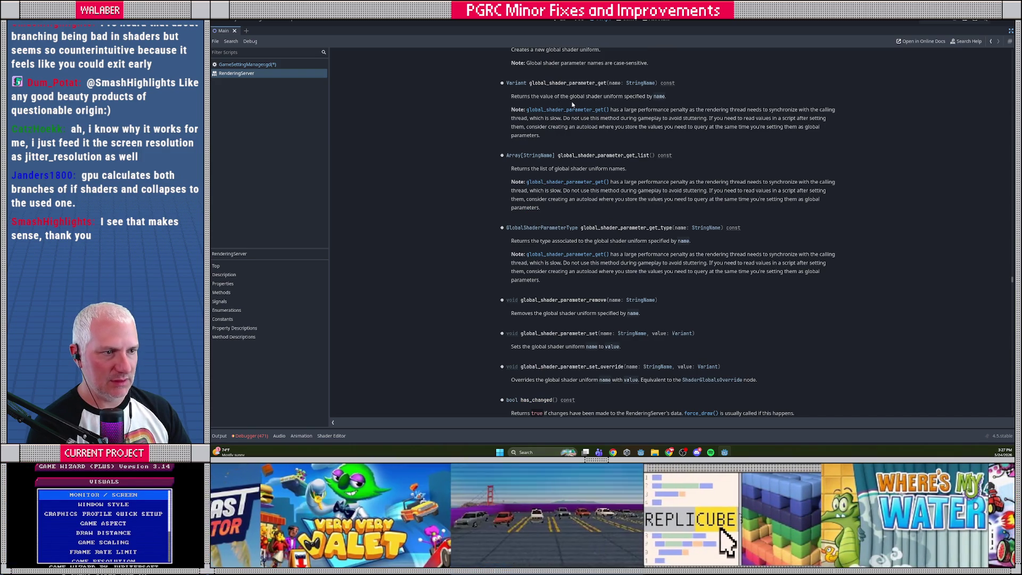
key(alt+Left)
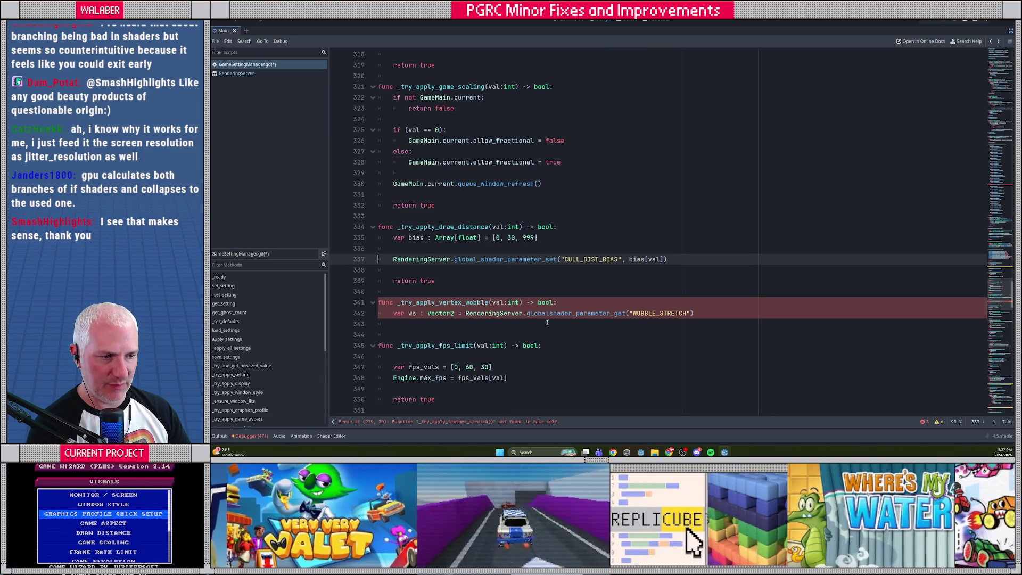
- Correct the getter call on line 342 to global_shader_parameter_get
click(613, 315)
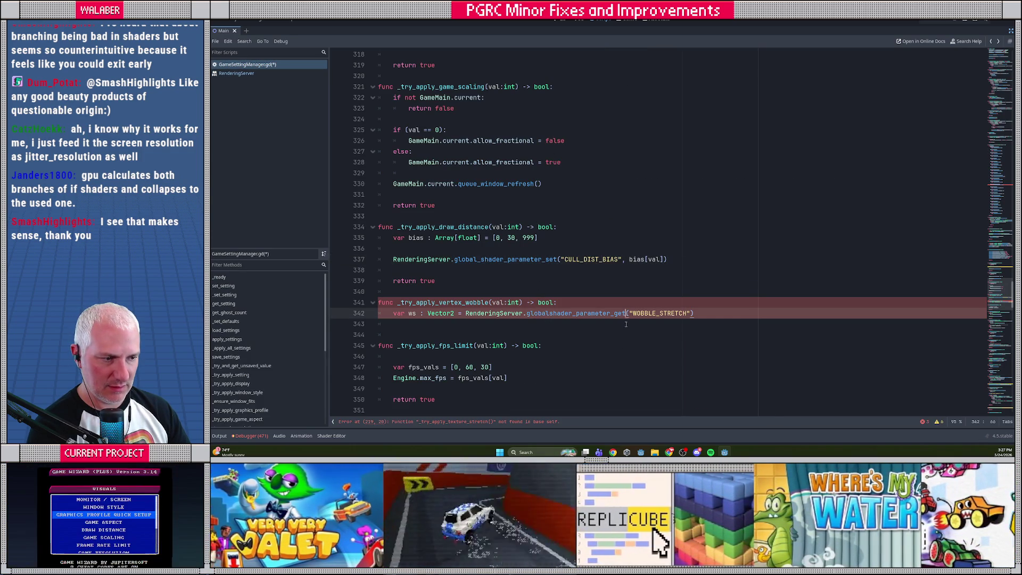
key(Right)
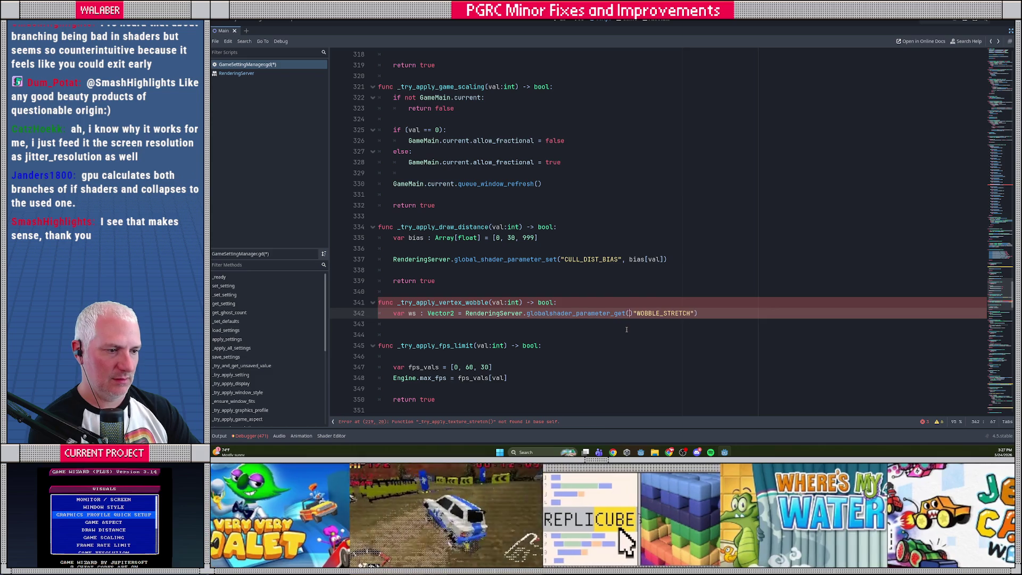
key(BackSpace)
text(()
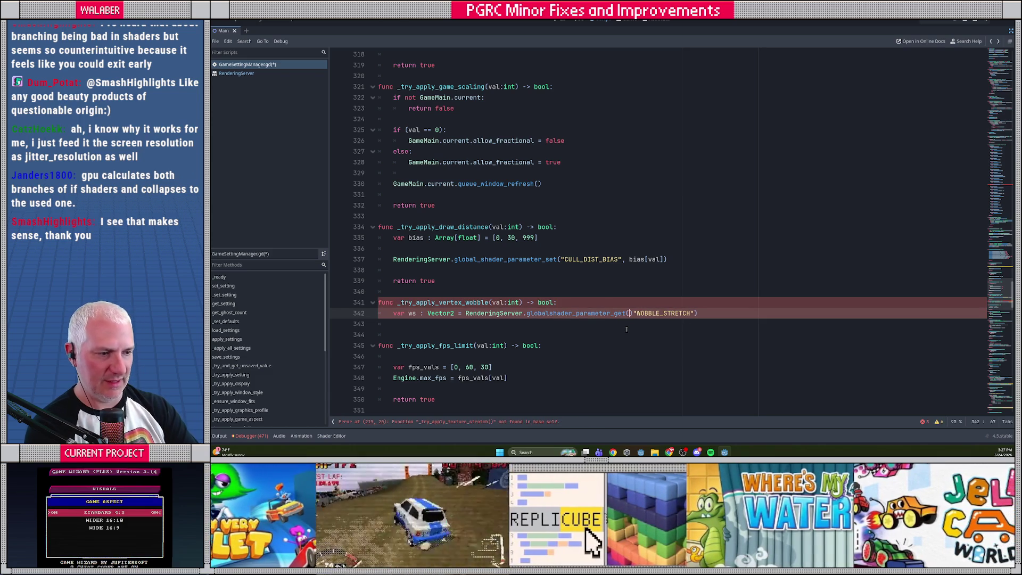
key(BackSpace)
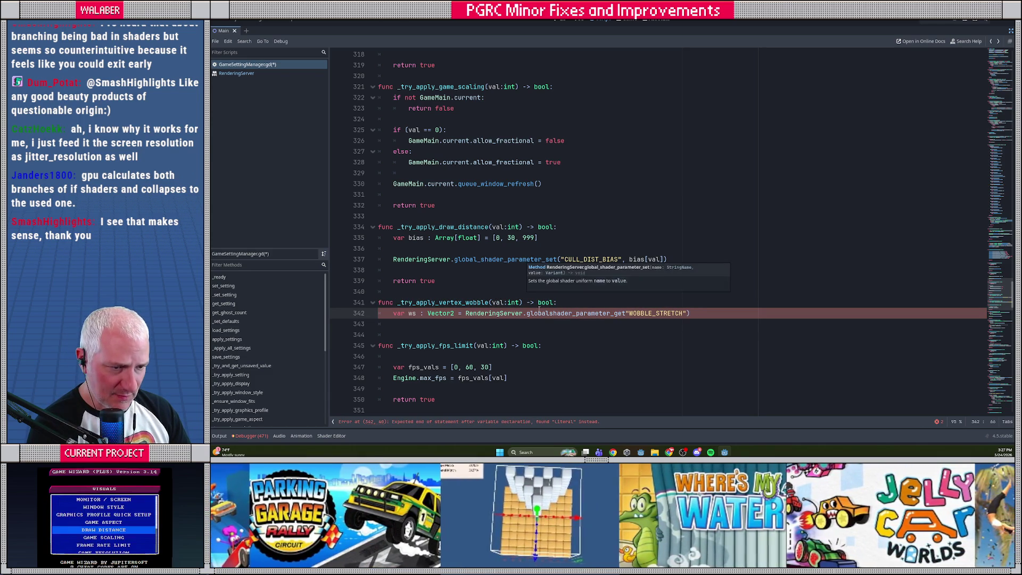
click(549, 314)
text(_)
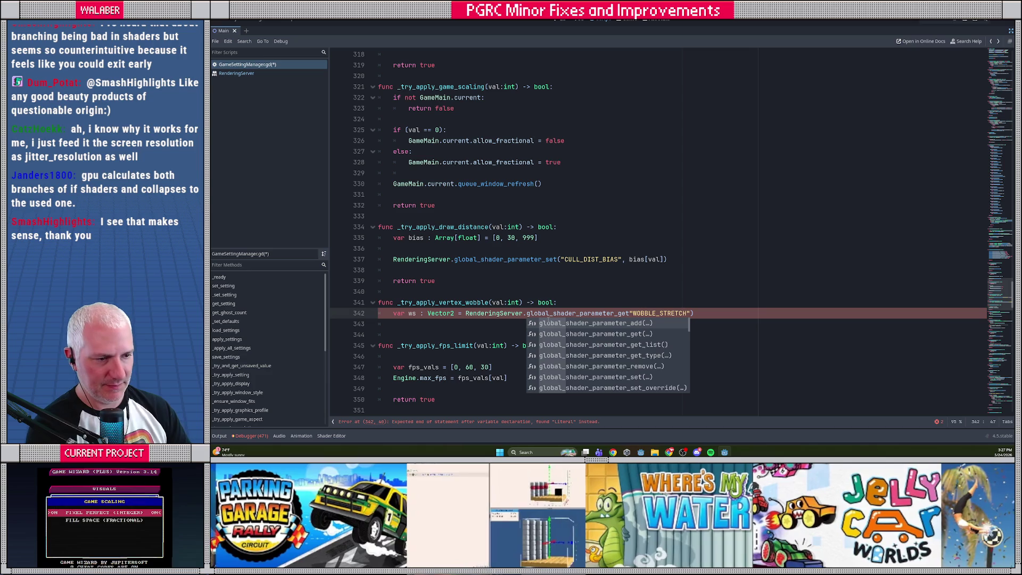
key(Escape)
- Add 'ws.x = 1.0 if val == 0 else 0.0' and begin a RenderingServer.global_shader_parameter_set line
click(711, 318)
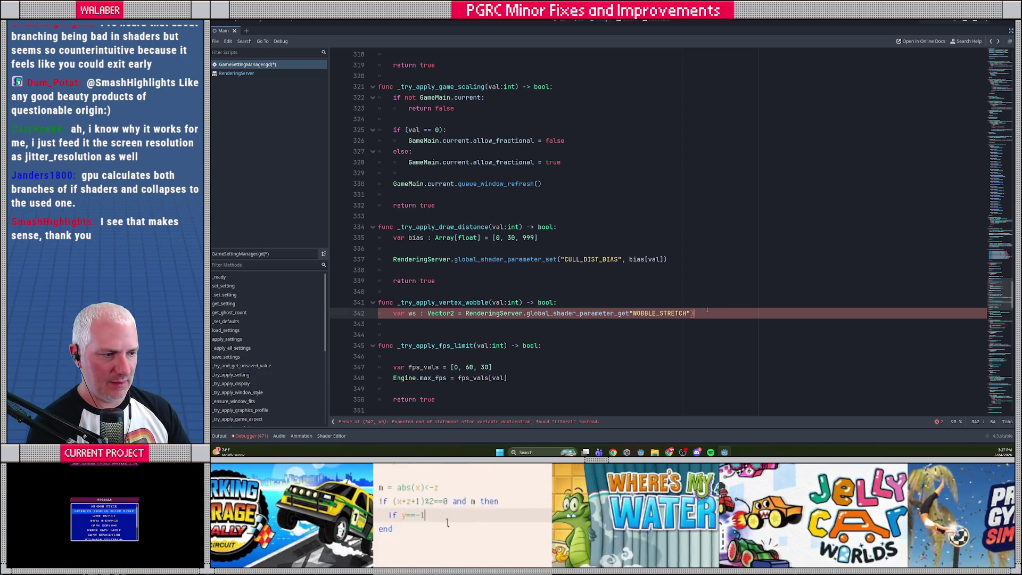
key(Return)
text(ws.)
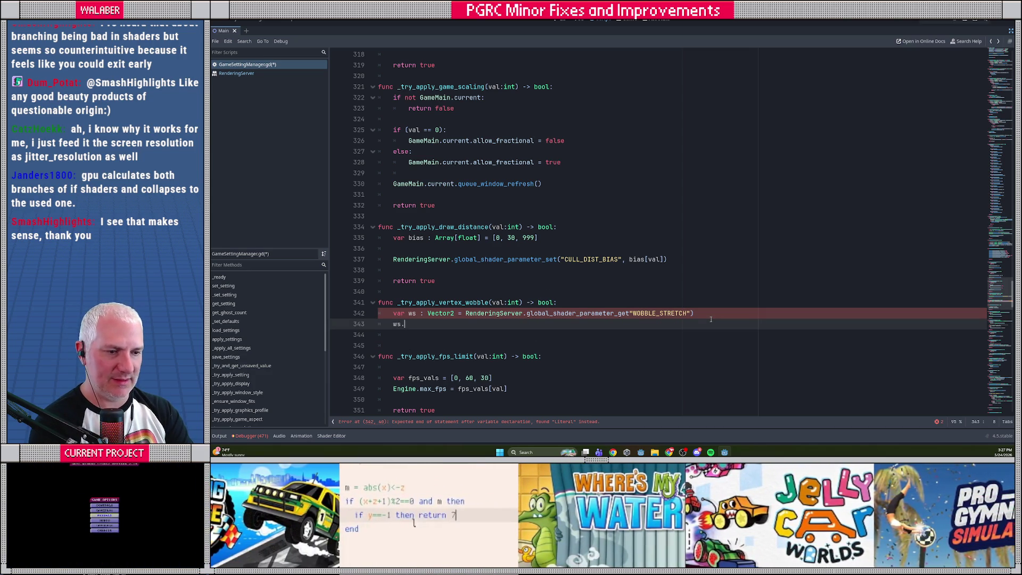
text(x = )
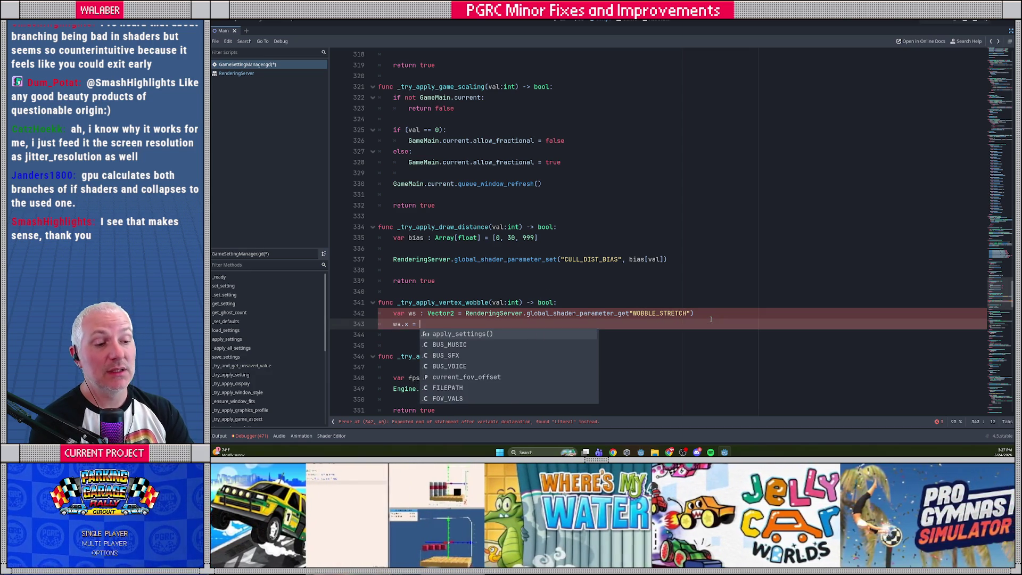
text(1.0 i)
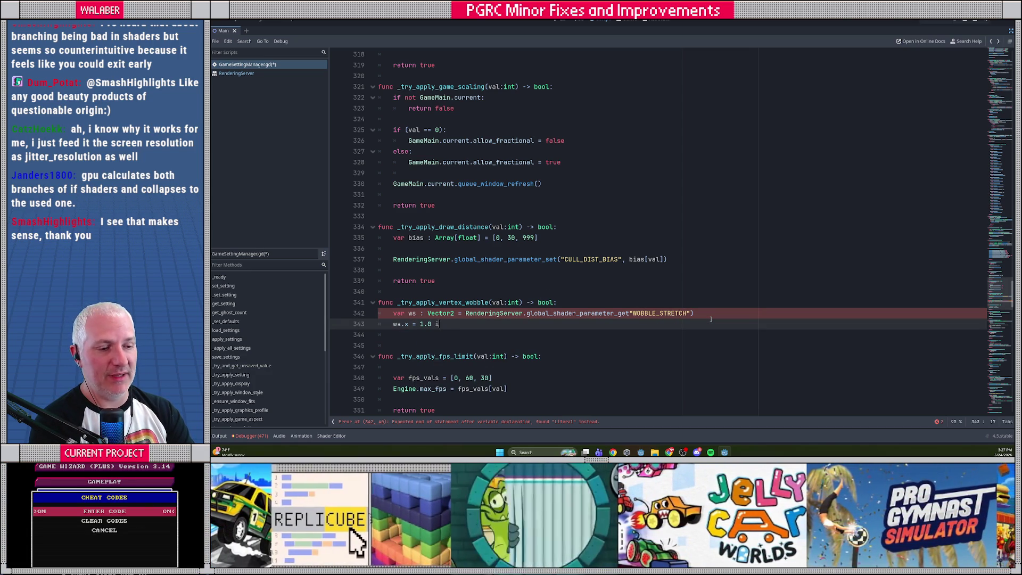
text(f val == 0)
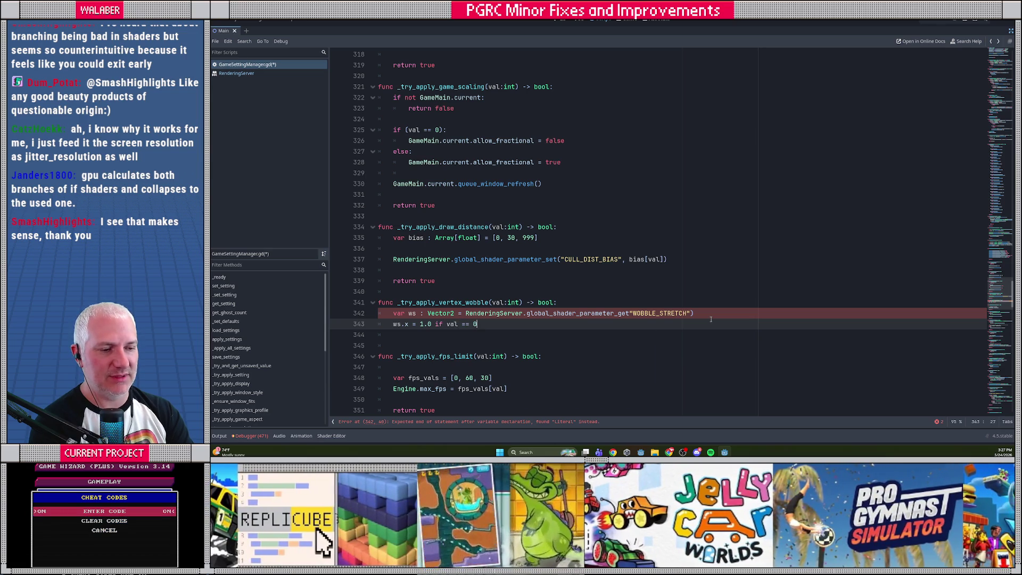
text( else 0.0)
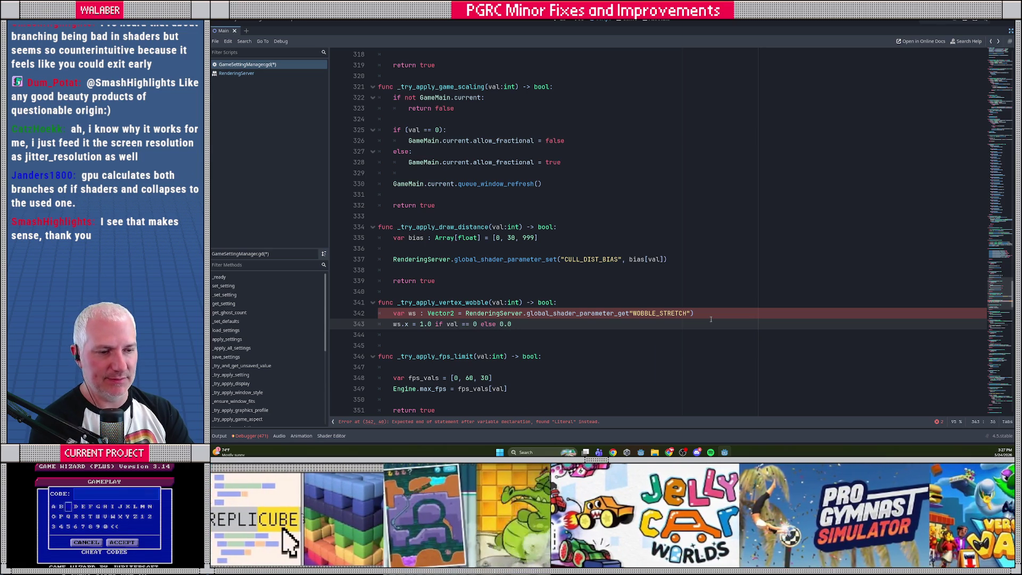
key(Return)
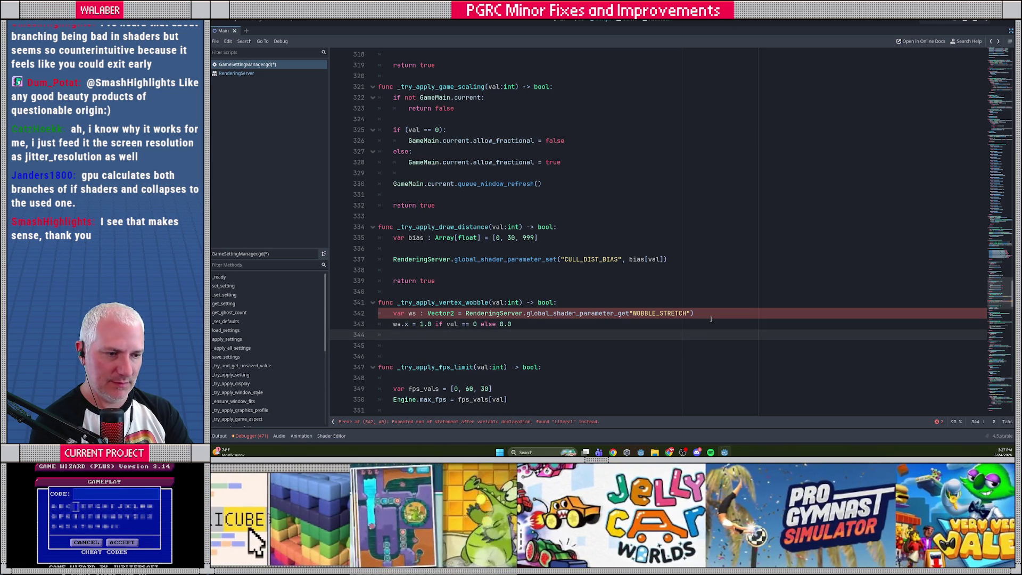
text(Renderin)
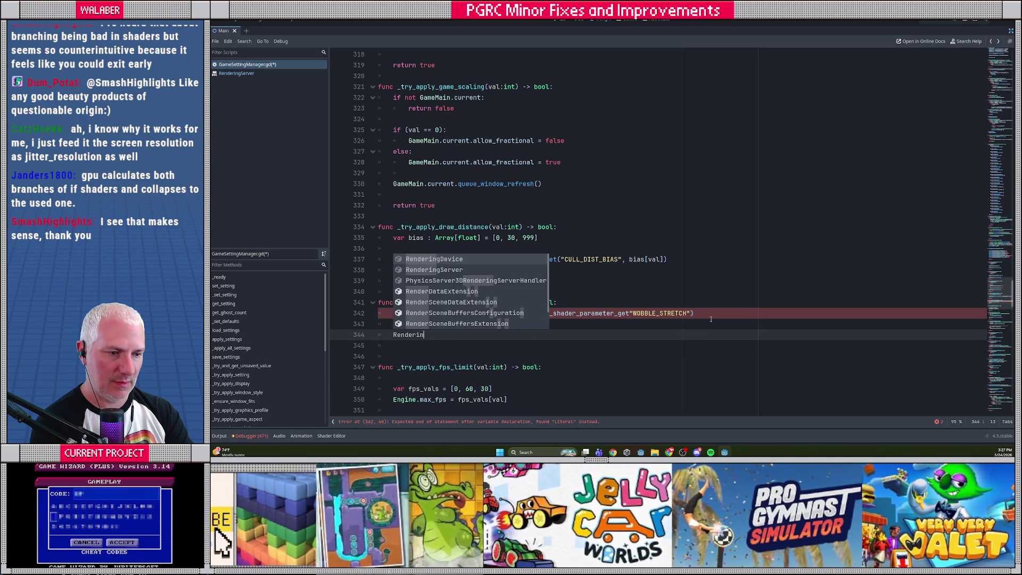
text(gServer.globa)
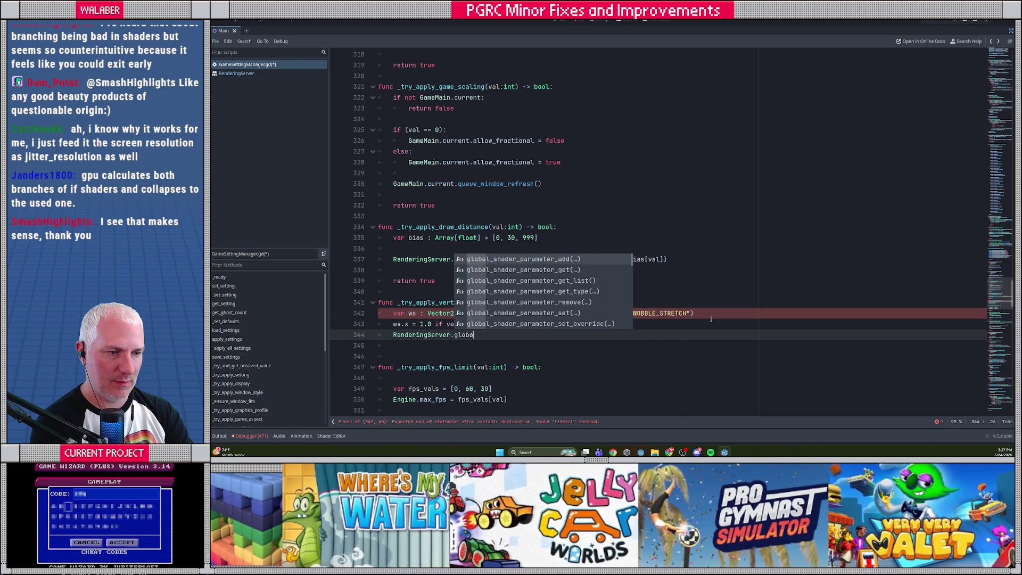
text(l_shader_paramet)
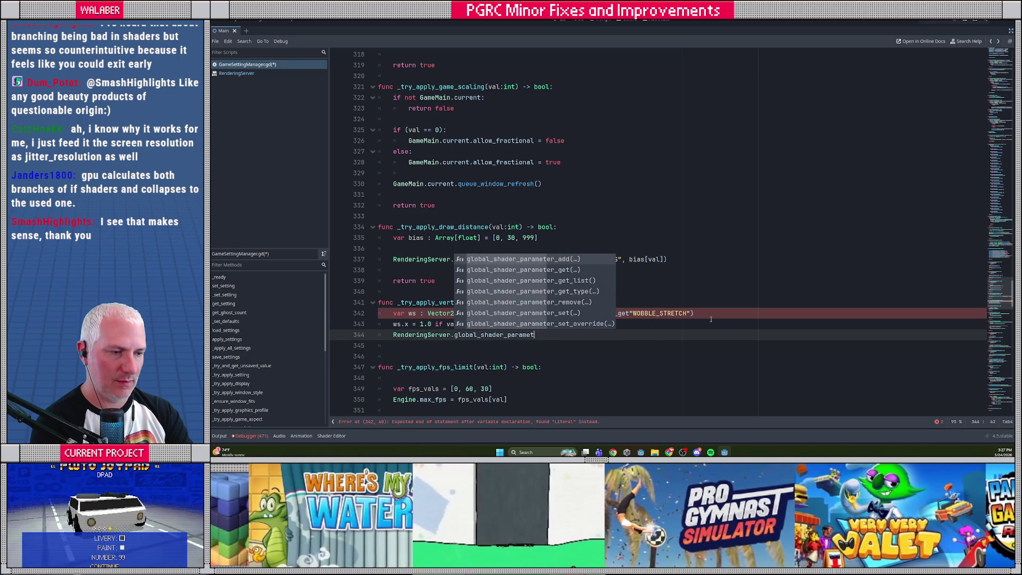
text(er_set)
- Complete the setter as global_shader_parameter_set("WOBBLE_STRETCH", ws)
key(Return)
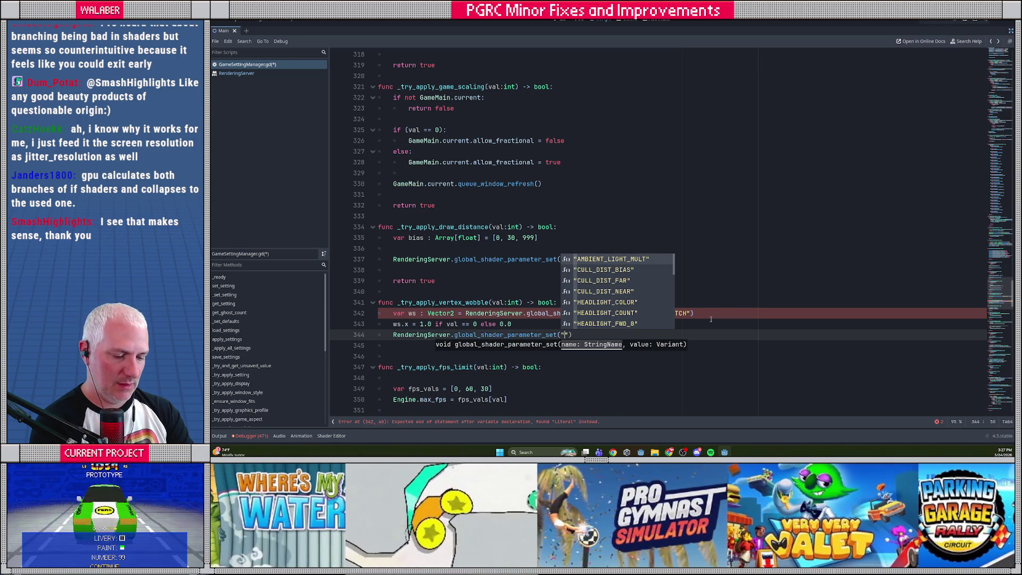
text("WO)
key(Return)
text(,)
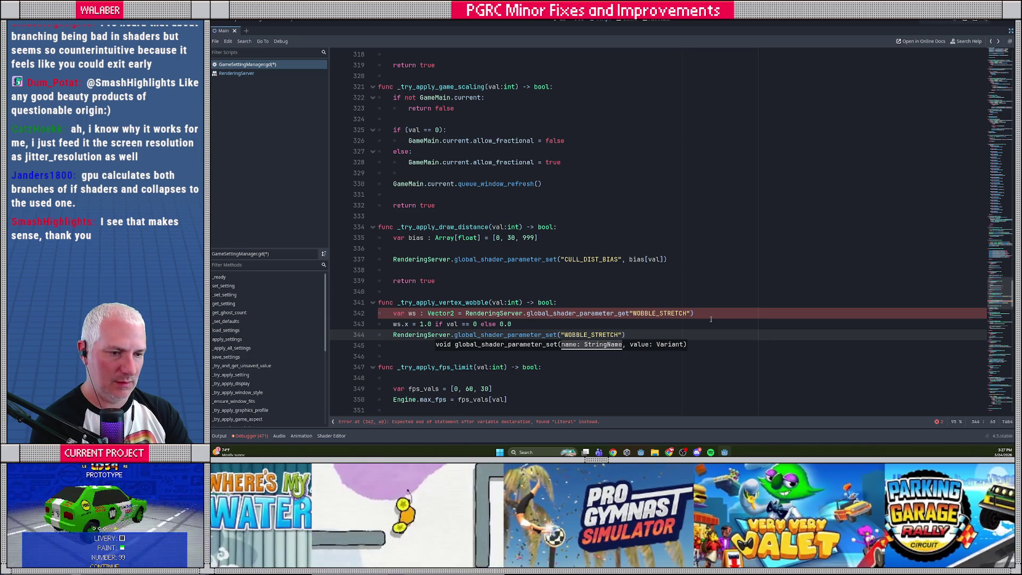
text( ws))
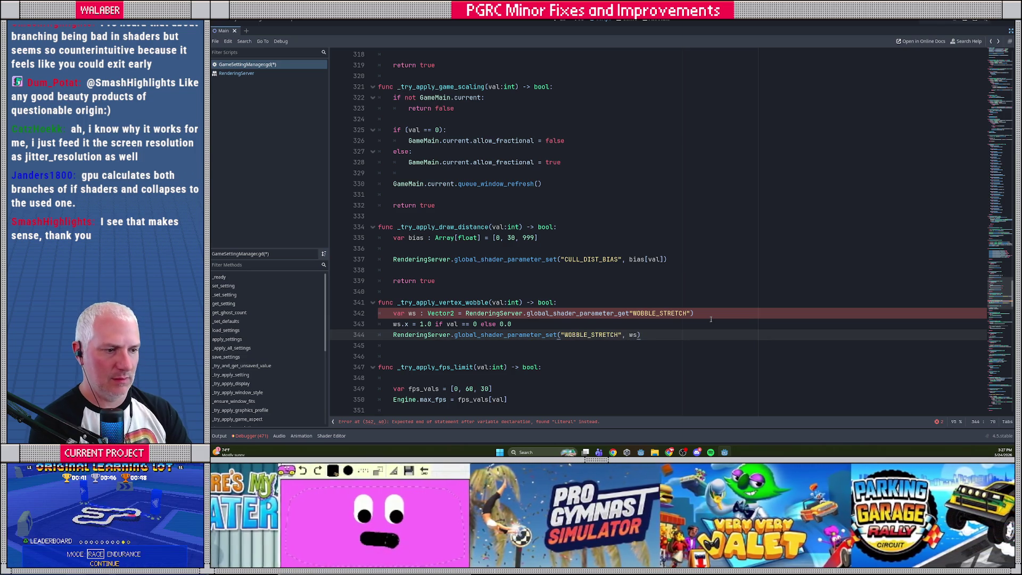
- Fix the getter on line 342 to read get("WOBBLE_STRETCH")
click(630, 313)
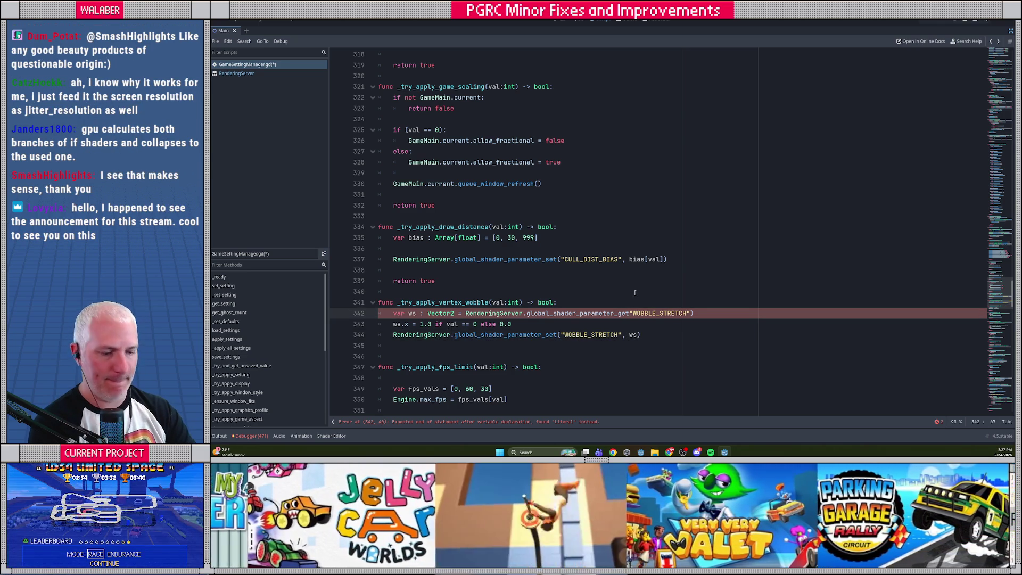
text(()
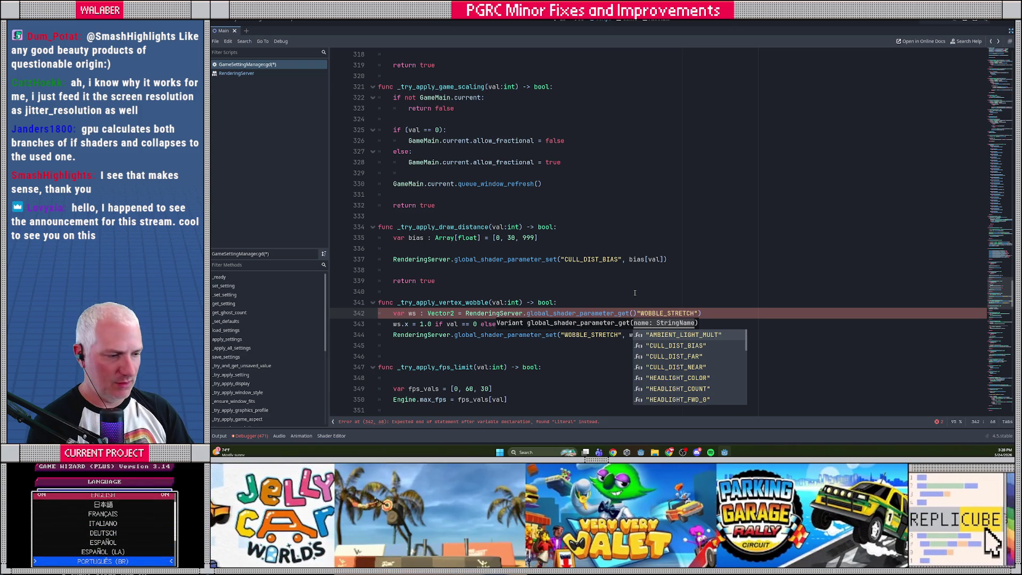
key(Delete)
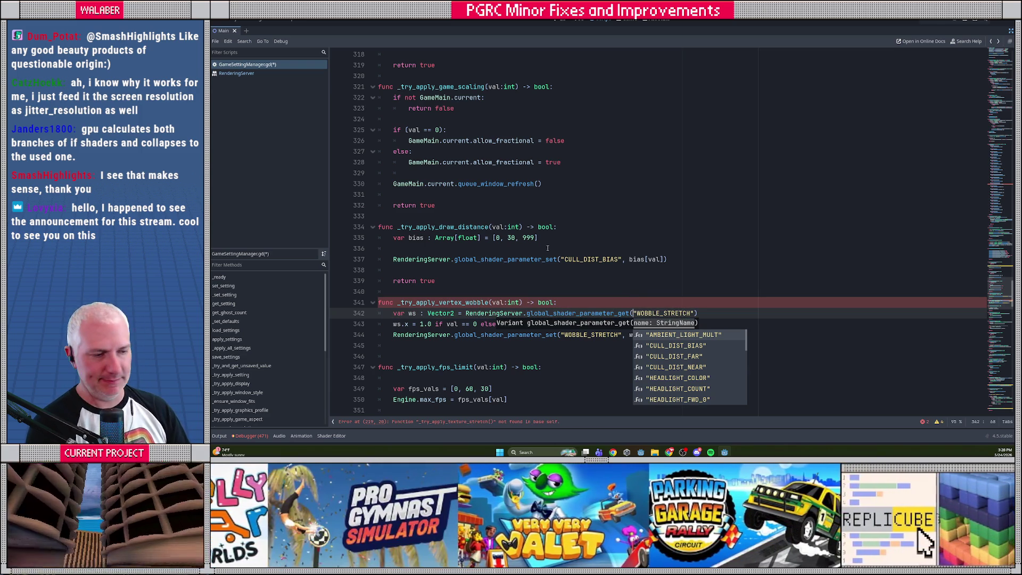
click(493, 313)
- End the function with 'return true' and select the whole function
click(405, 343)
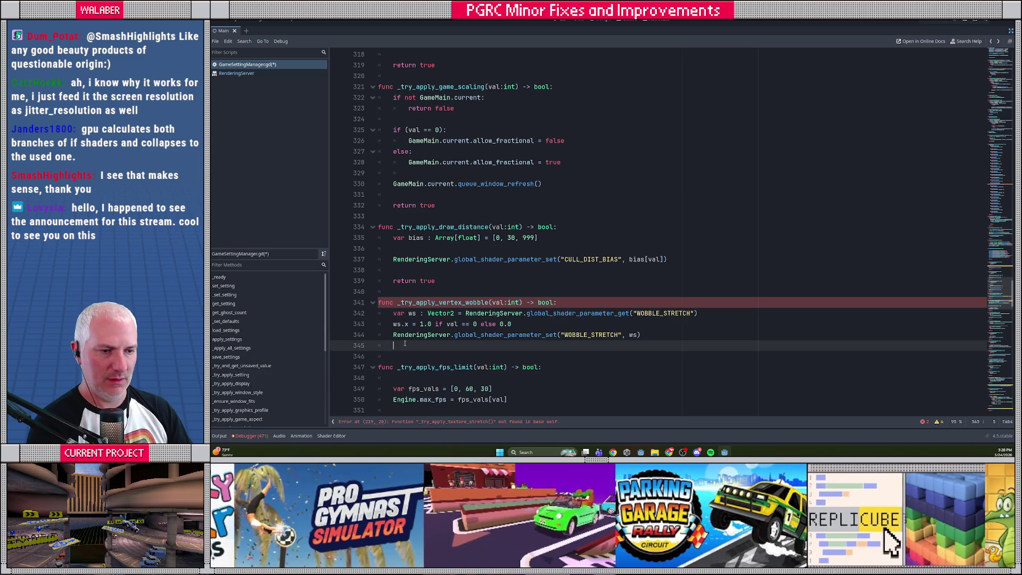
key(Return)
text(return true)
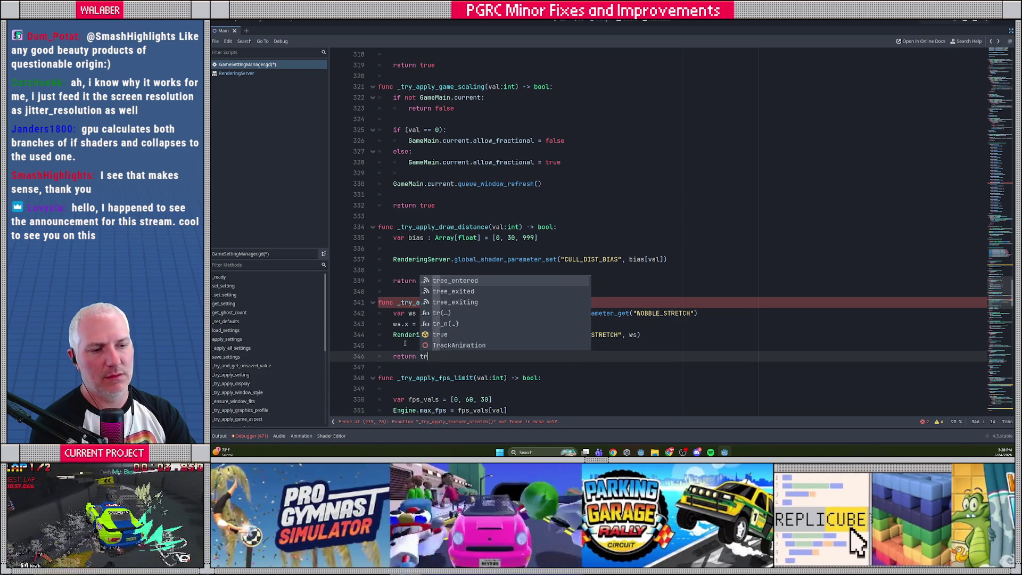
scroll(515, 279, down, 2)
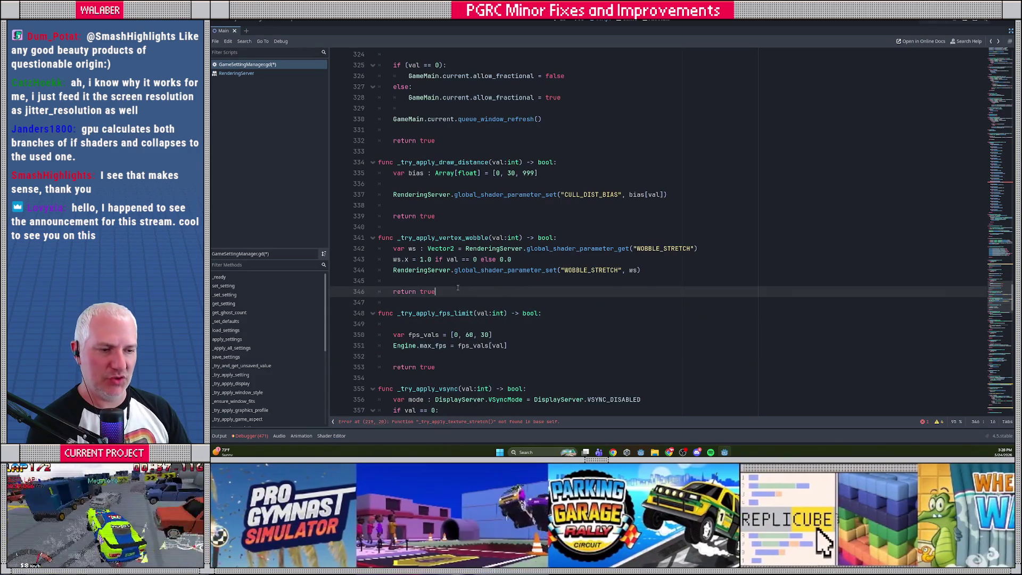
key(shift+Up)
key(shift+Up)
key(shift+Up)
key(shift+Home)
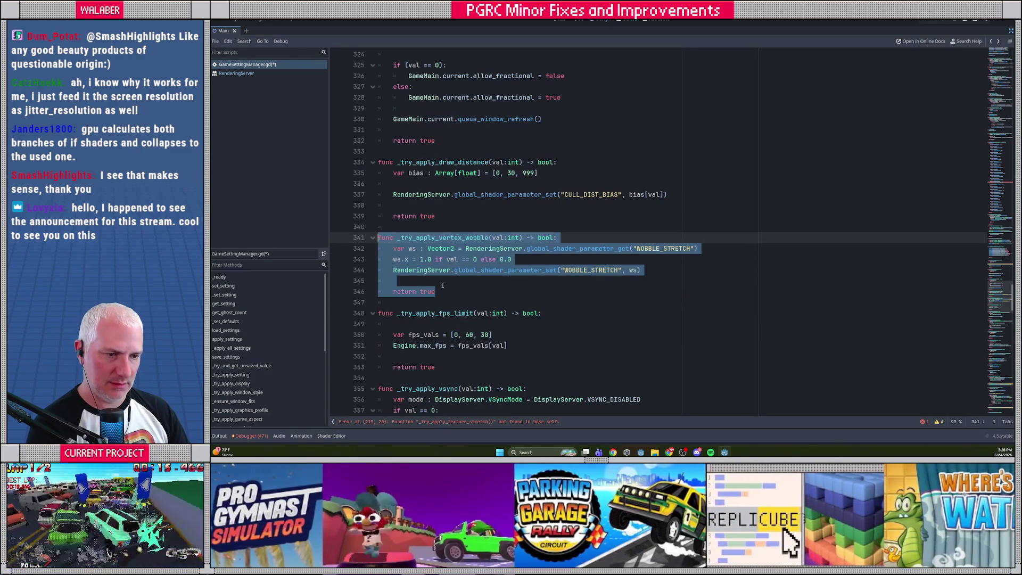
- Duplicate the vertex wobble function below itself and rename the copy _try_apply_texture_stretch
key(ctrl+c)
click(442, 291)
key(Return)
key(Return)
key(ctrl+v)
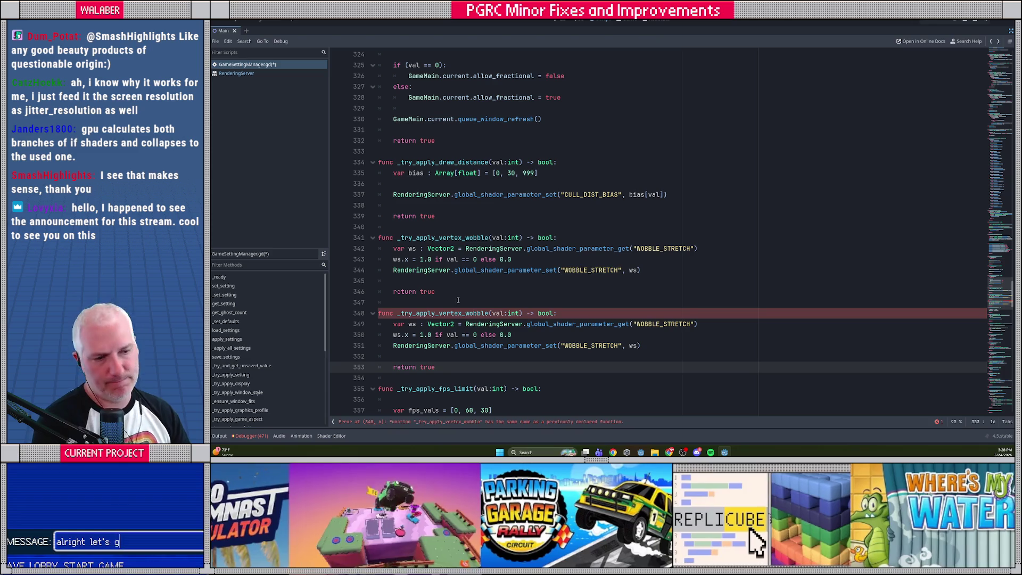
drag(439, 313, 489, 313)
text(texture_stretch)
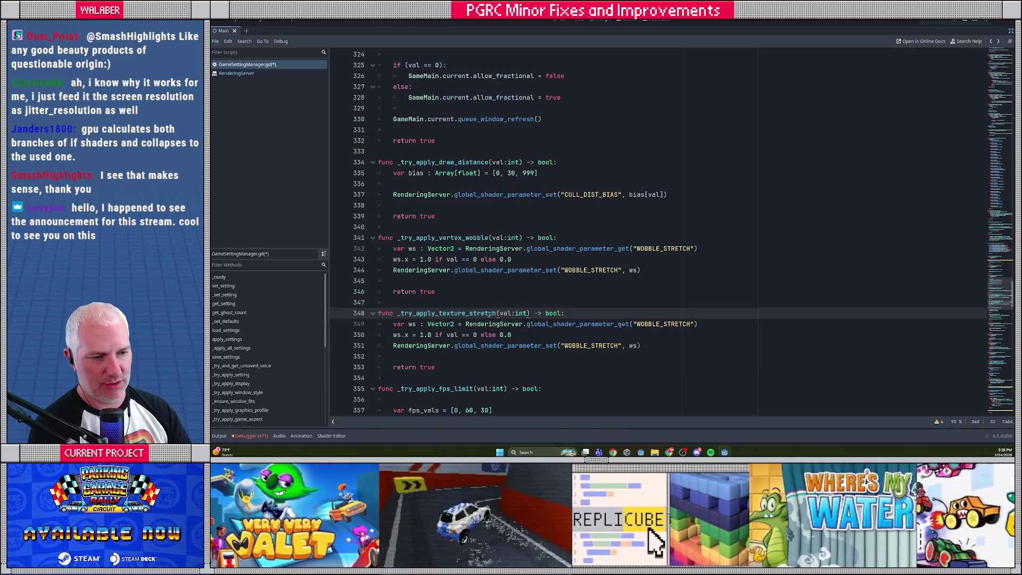
- Change ws.x to ws.y in the copy and save the script
scroll(443, 313, down, 1)
click(407, 303)
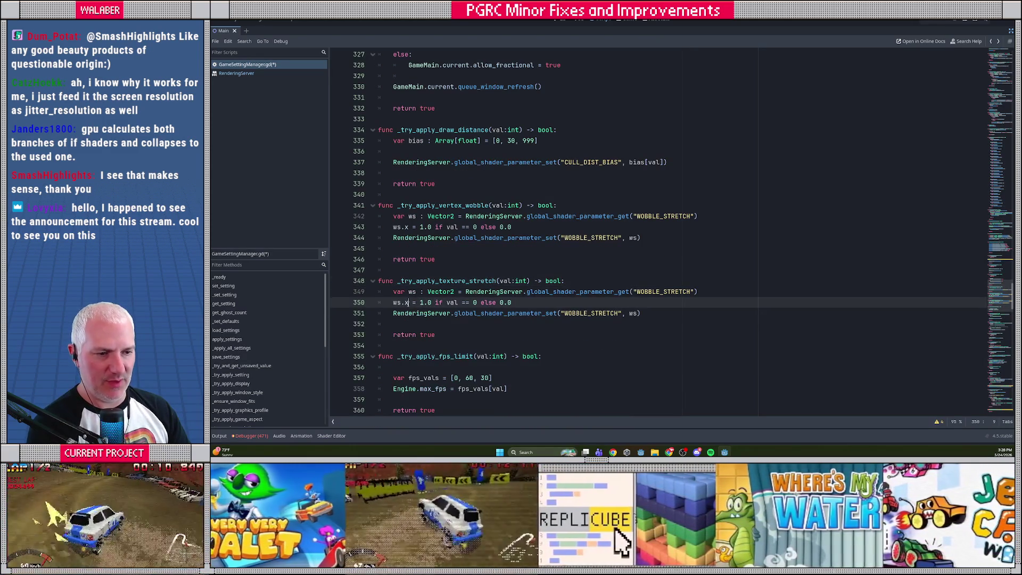
key(BackSpace)
text(y)
drag(419, 303, 511, 303)
click(506, 273)
key(ctrl+s)
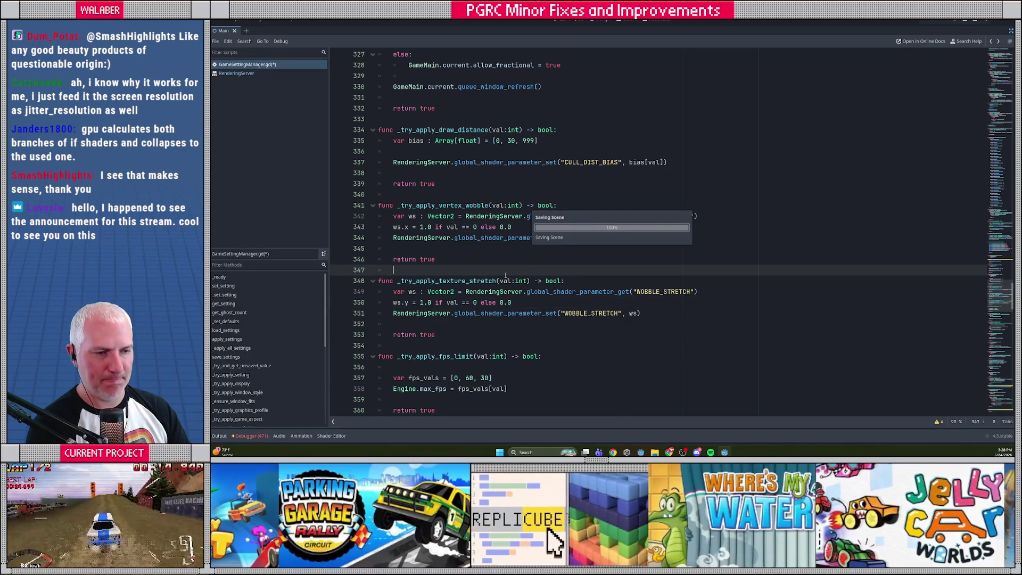
click(438, 196)
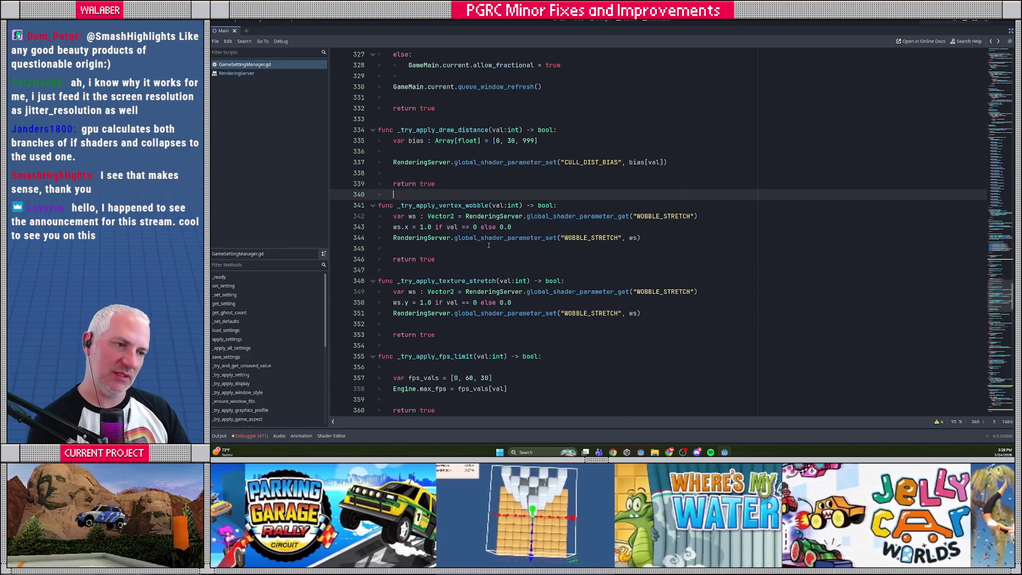
click(475, 227)
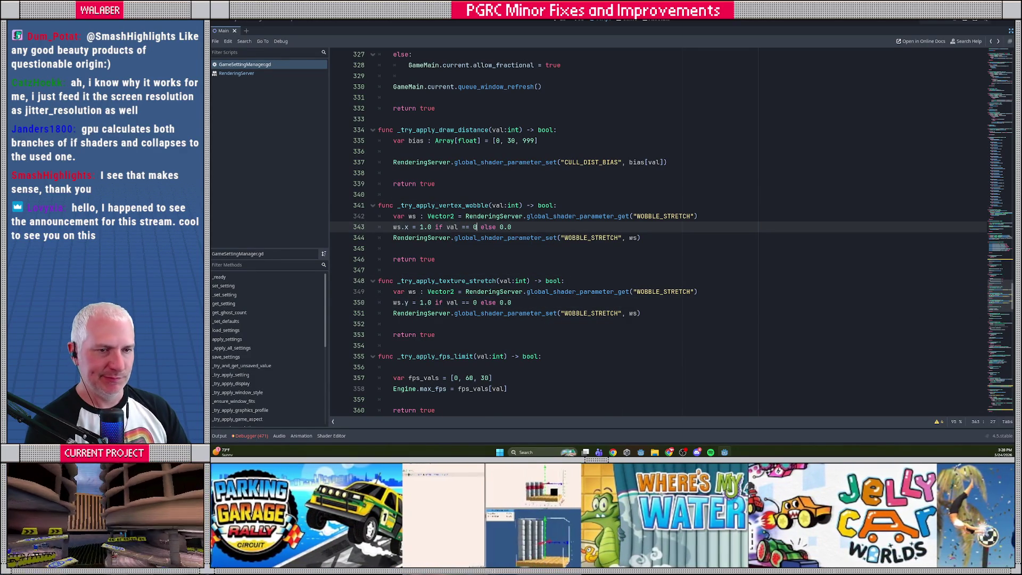
click(466, 193)
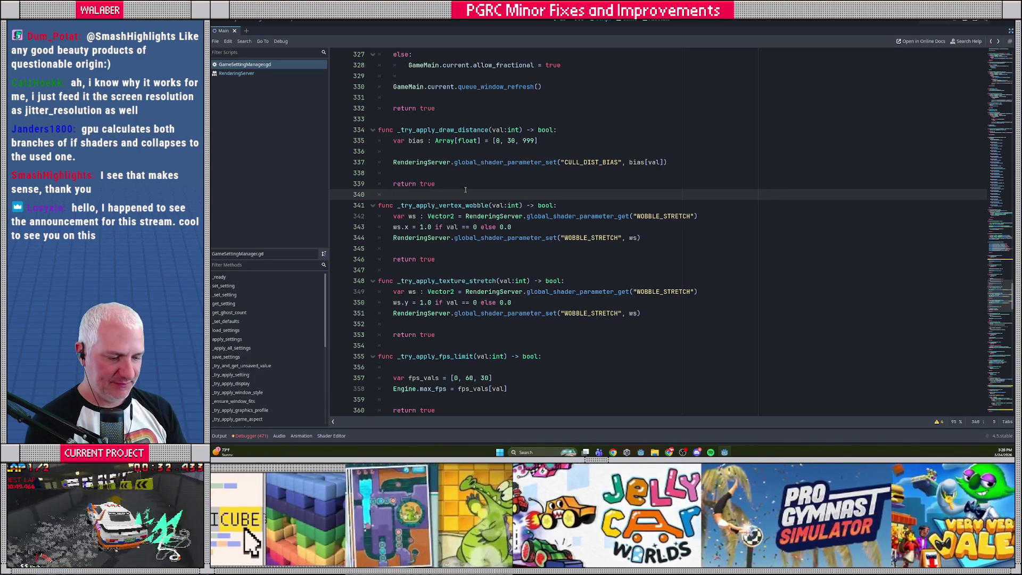
- Run the game with F5; it breaks at line 342 on a Nil-to-Vector2 assignment error
key(F5)
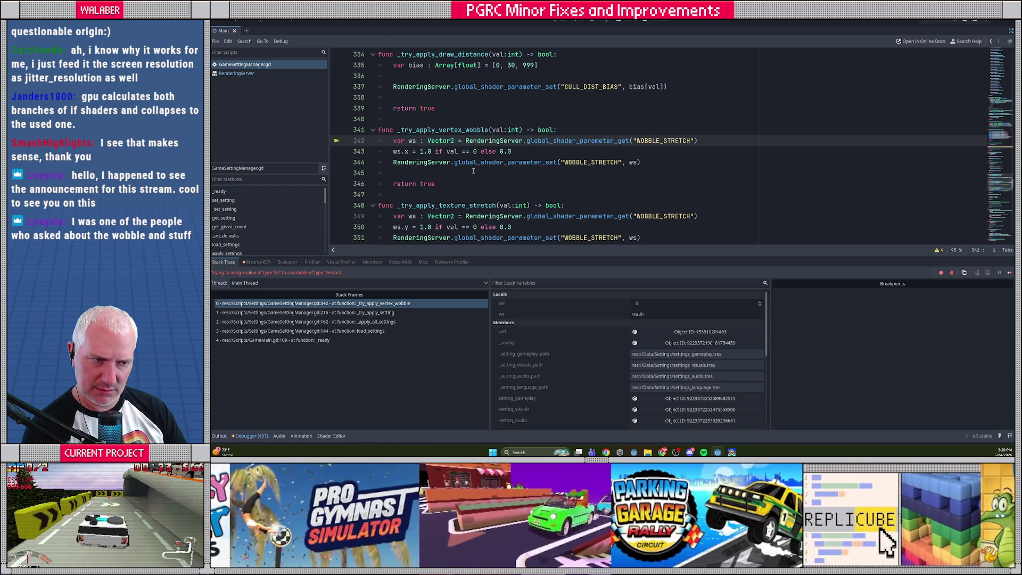
mouse_move(566, 140)
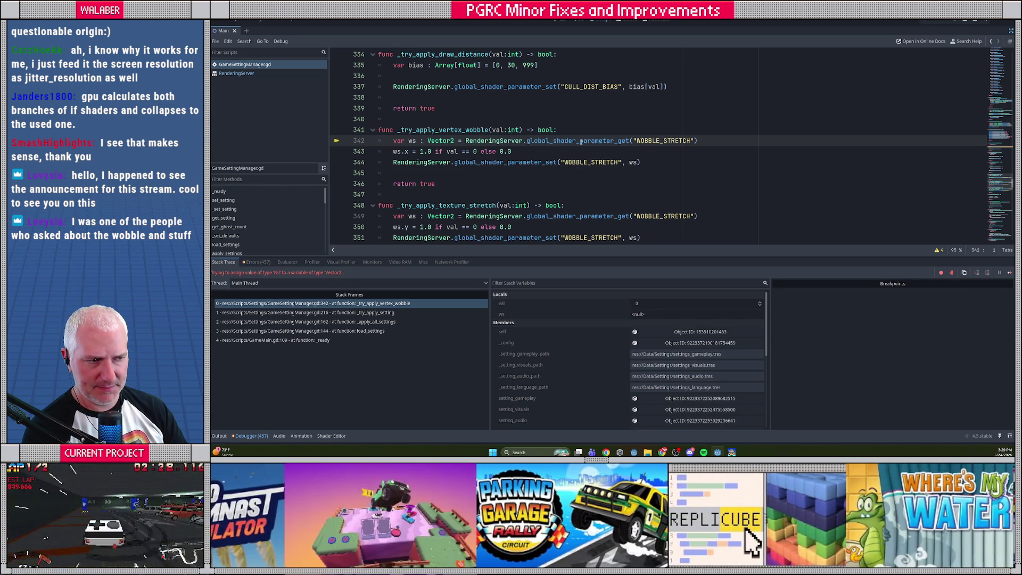
click(946, 22)
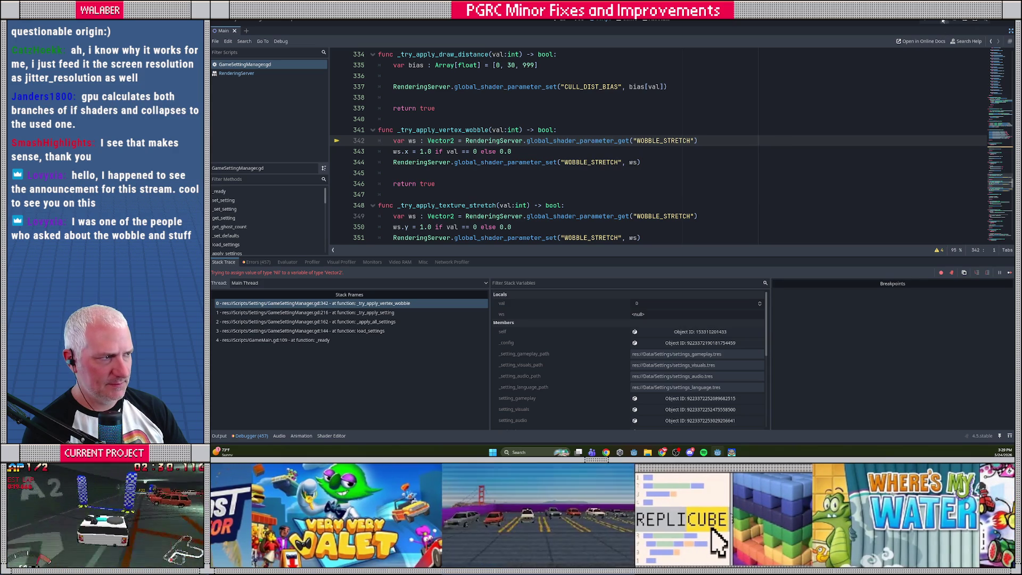
- Retype the "WOBBLE_STRETCH" argument of the getter on line 342
click(669, 140)
drag(630, 140, 744, 142)
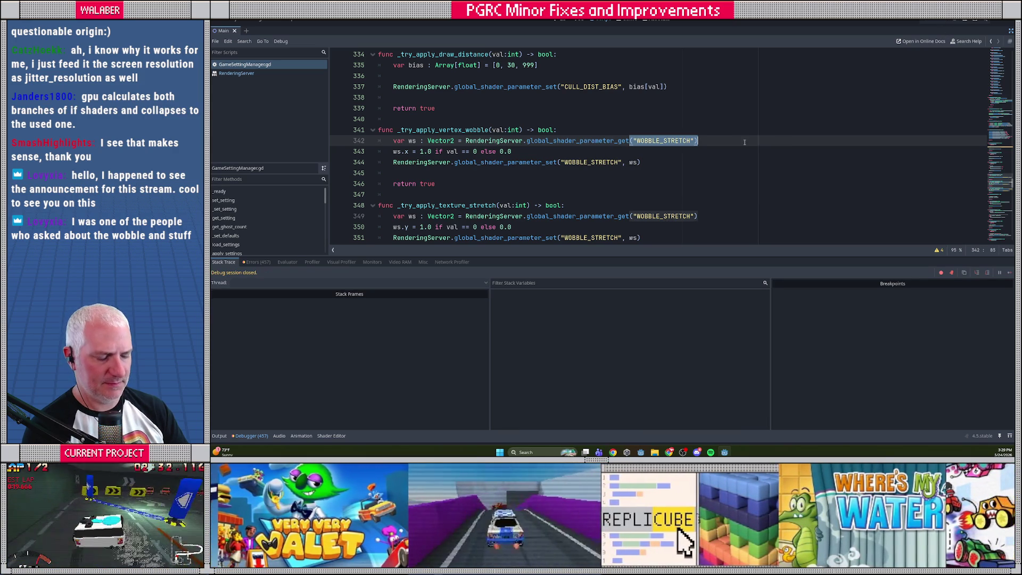
key(BackSpace)
text(()
text("WO)
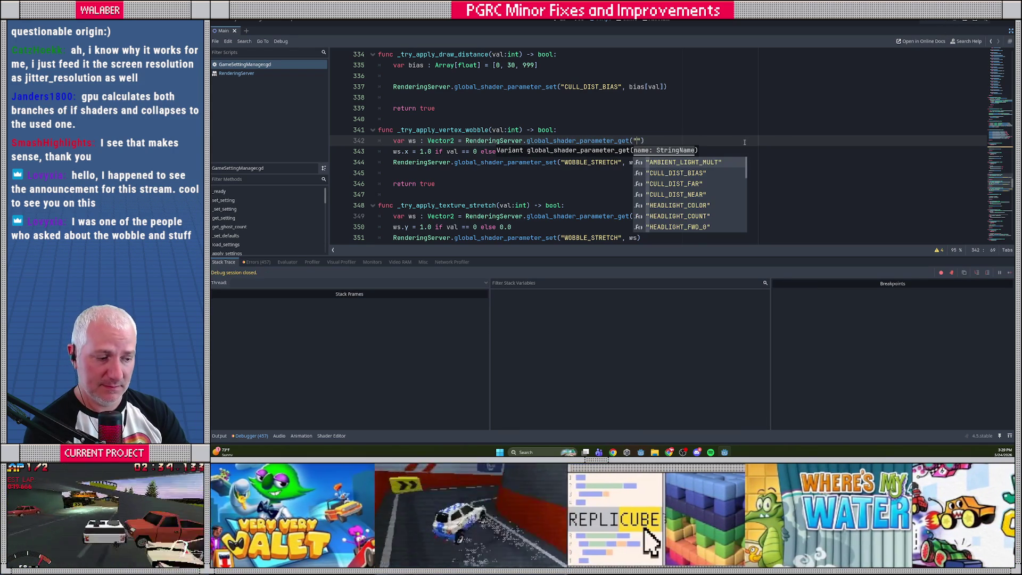
key(Return)
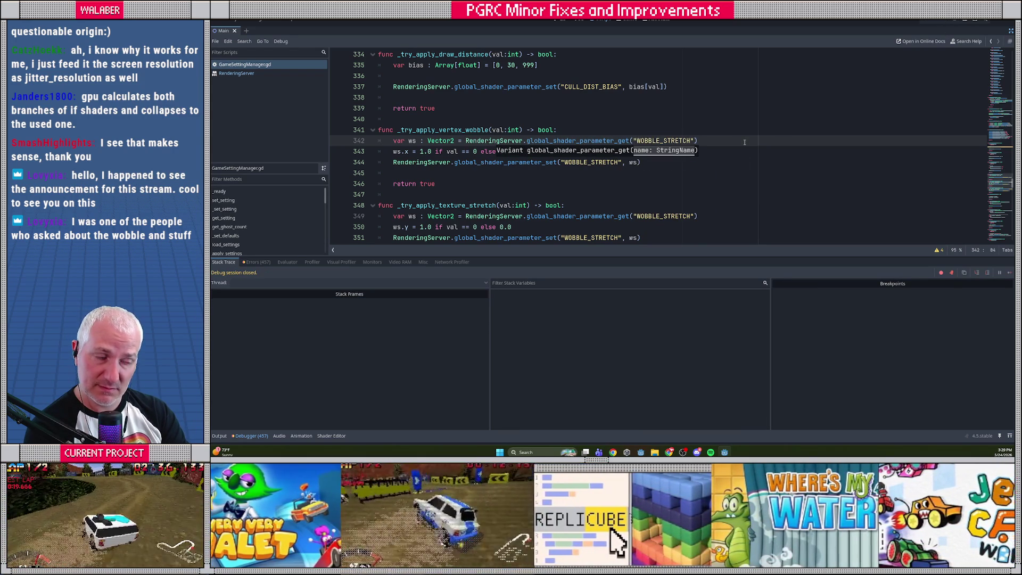
- Check in Project Settings' Shader Globals that WOBBLE_STRETCH is a vec2 of 1.0, 1.0
click(233, 21)
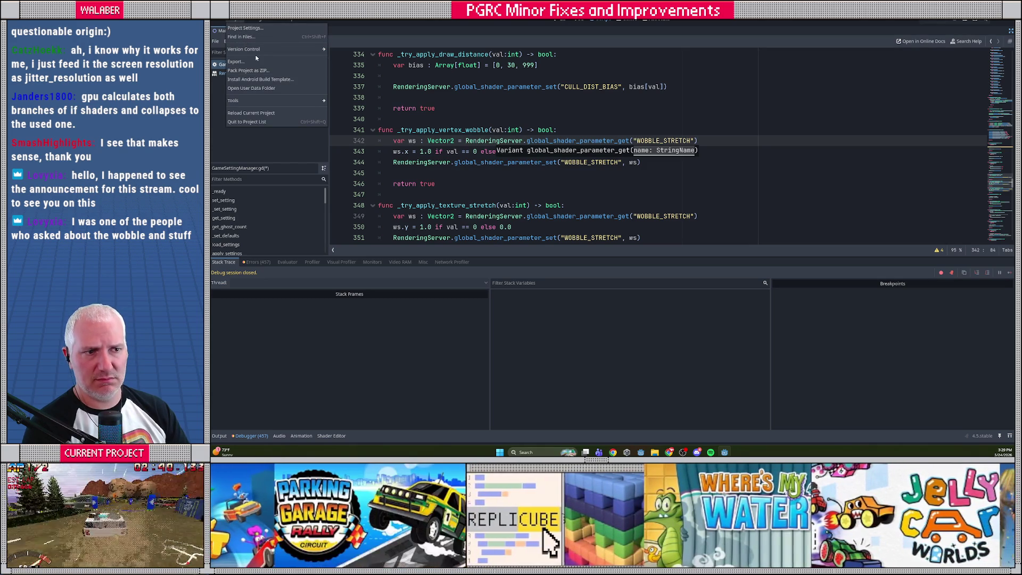
click(246, 28)
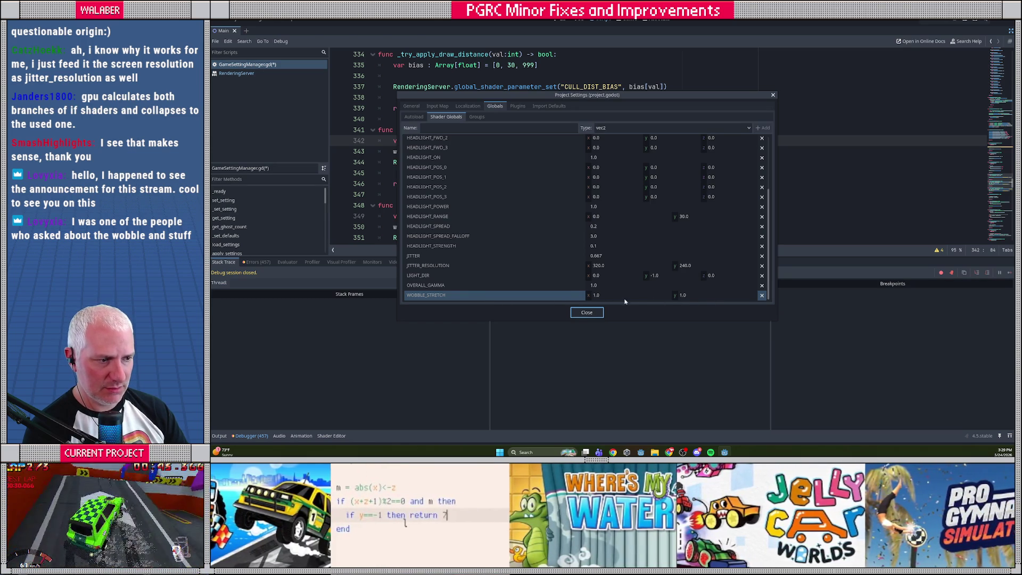
click(587, 312)
- Save GameSettingManager.gd and run the game again with F5
drag(427, 141, 467, 141)
click(483, 152)
key(ctrl+s)
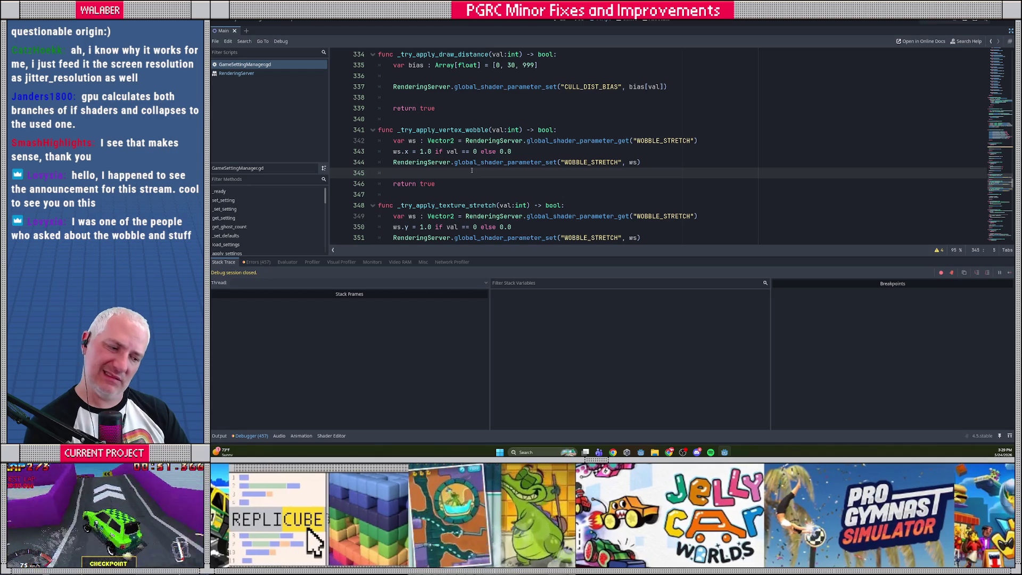
key(F5)
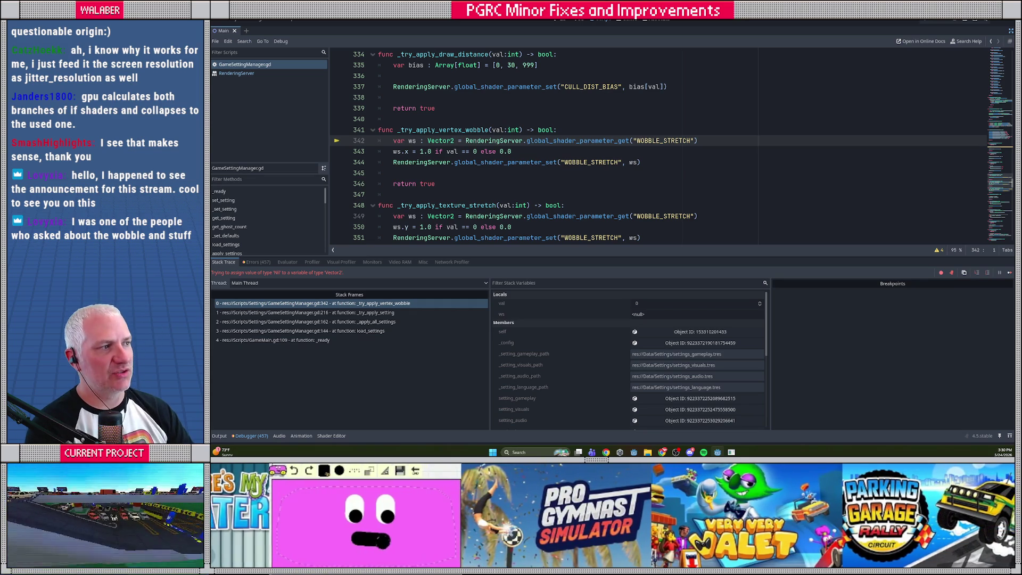
- Read the global_shader_parameter_get docs, return to the script and restore the side docks
ctrl+click(587, 142)
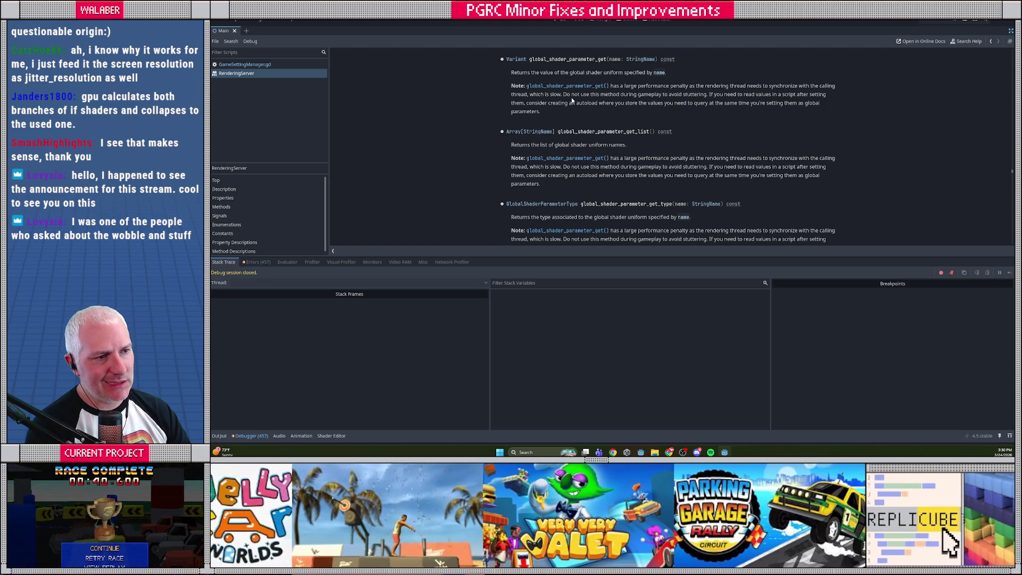
key(alt+Left)
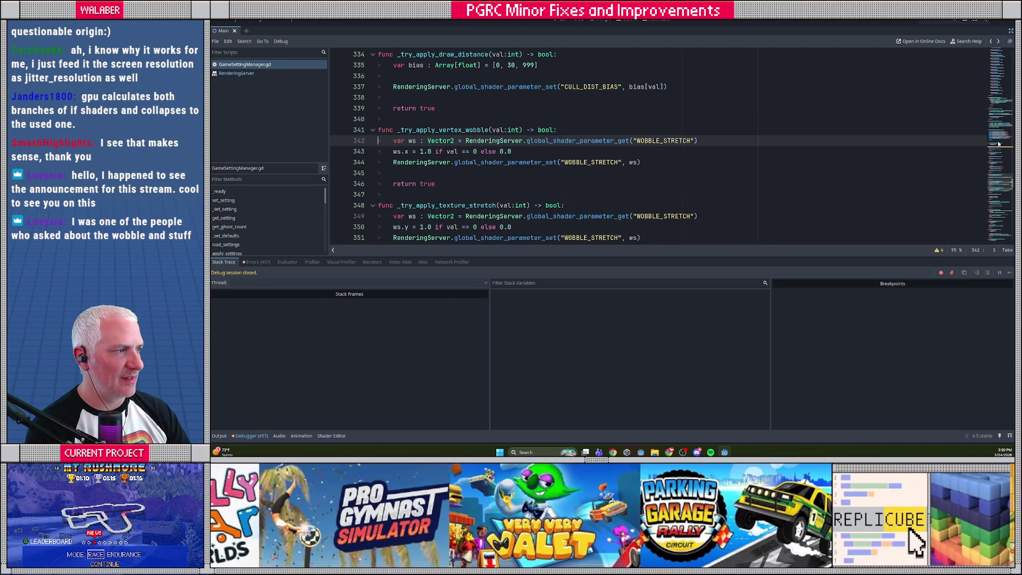
scroll(999, 144, up, 20)
click(1011, 30)
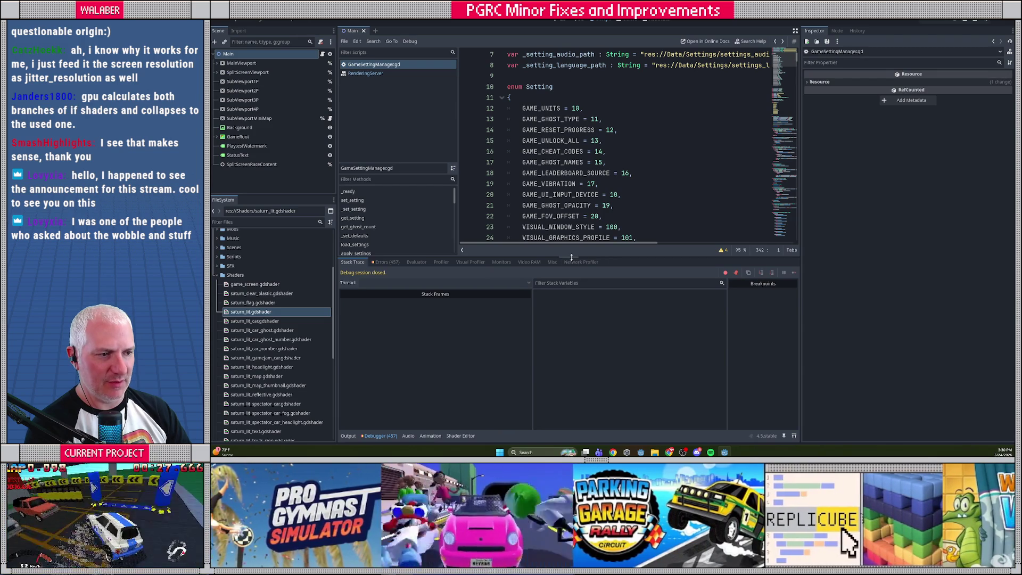
- Declare 'var current_wobble_stretch := Vector2(1.0, 1.0)' above the UI_ACTIONS constant
drag(571, 257, 571, 333)
scroll(558, 183, down, 16)
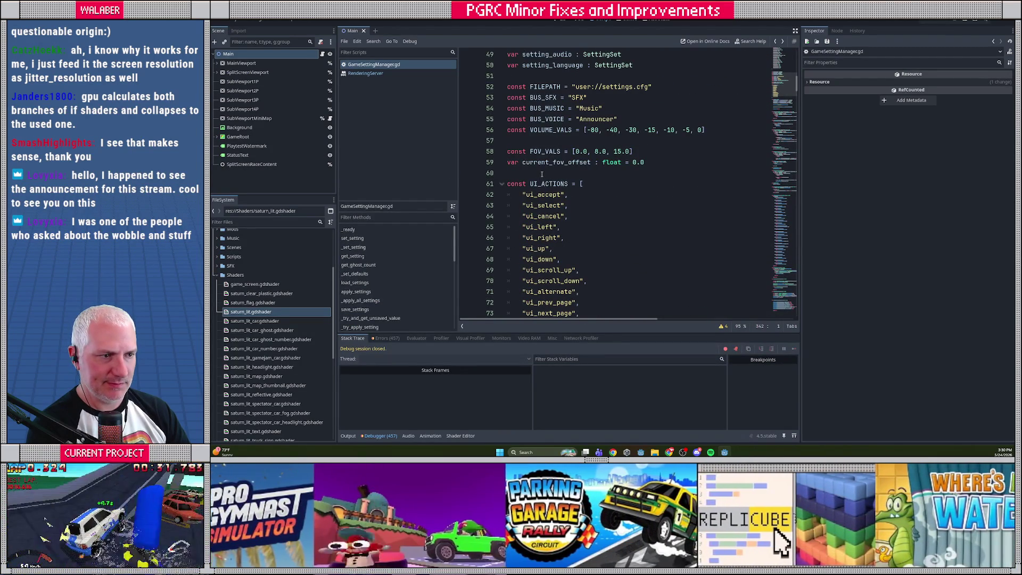
click(540, 173)
key(Return)
text(v)
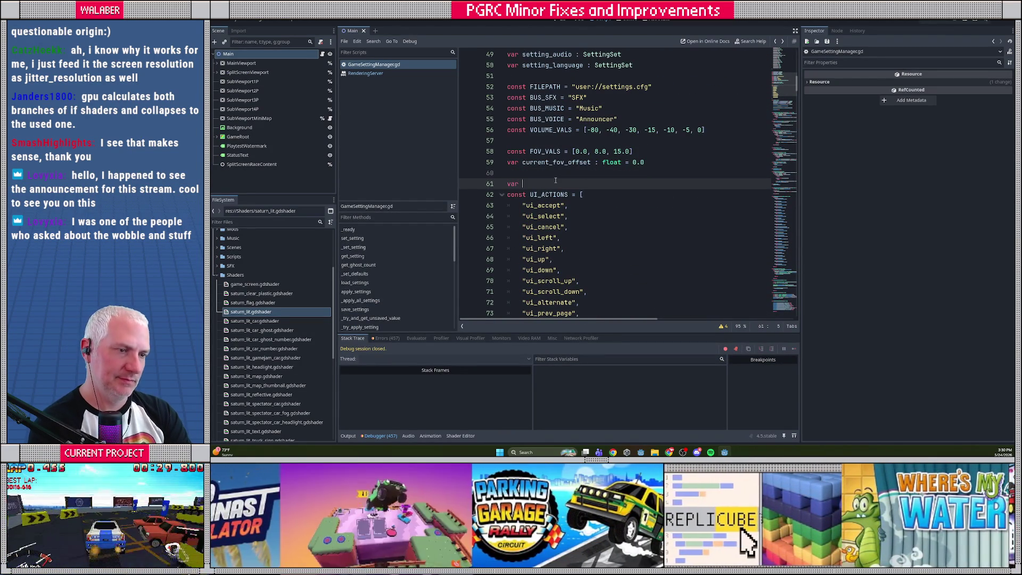
text(ar current_wobble_stret)
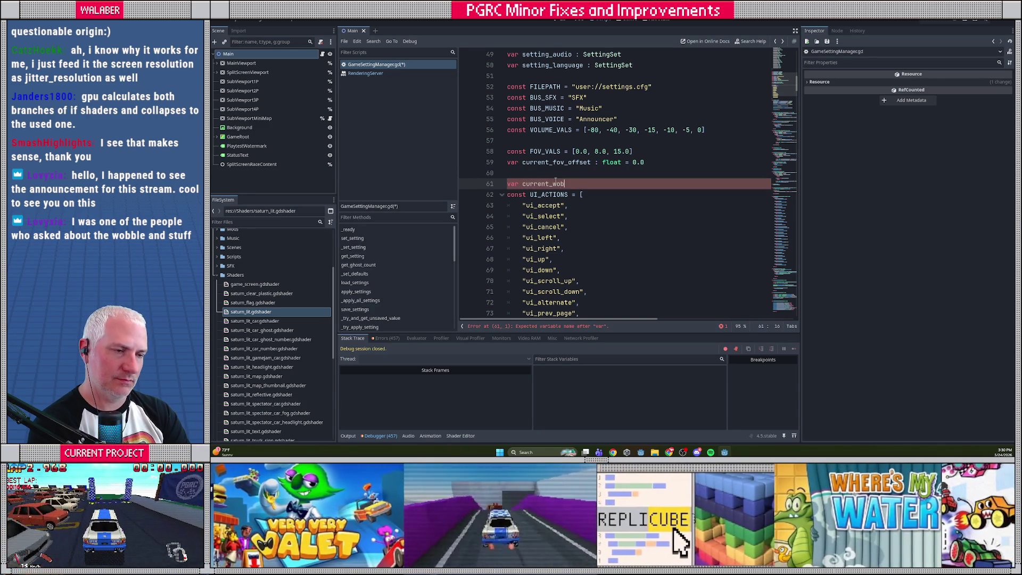
text(ch )
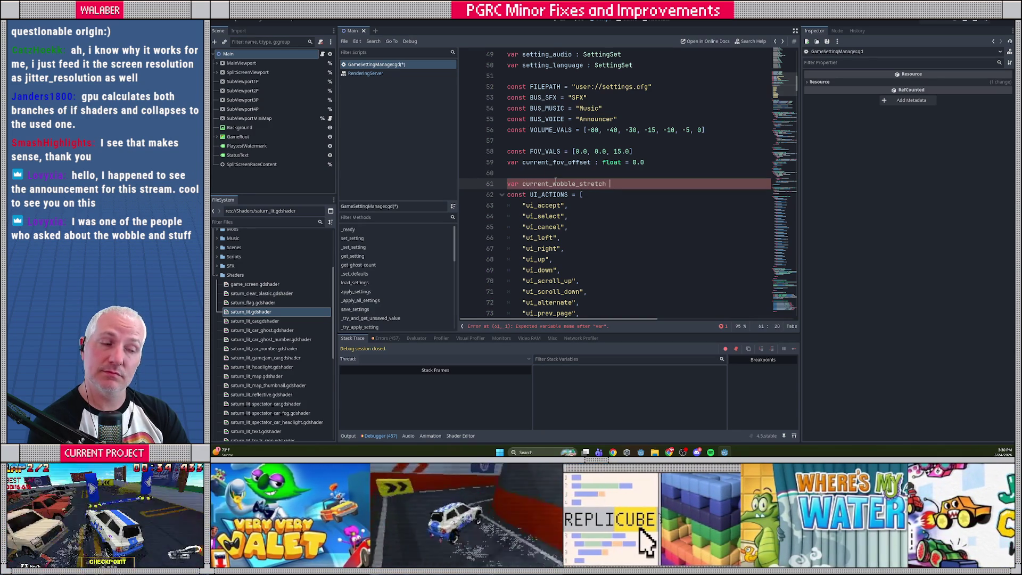
text(:= Vector2(1.0, 1.0))
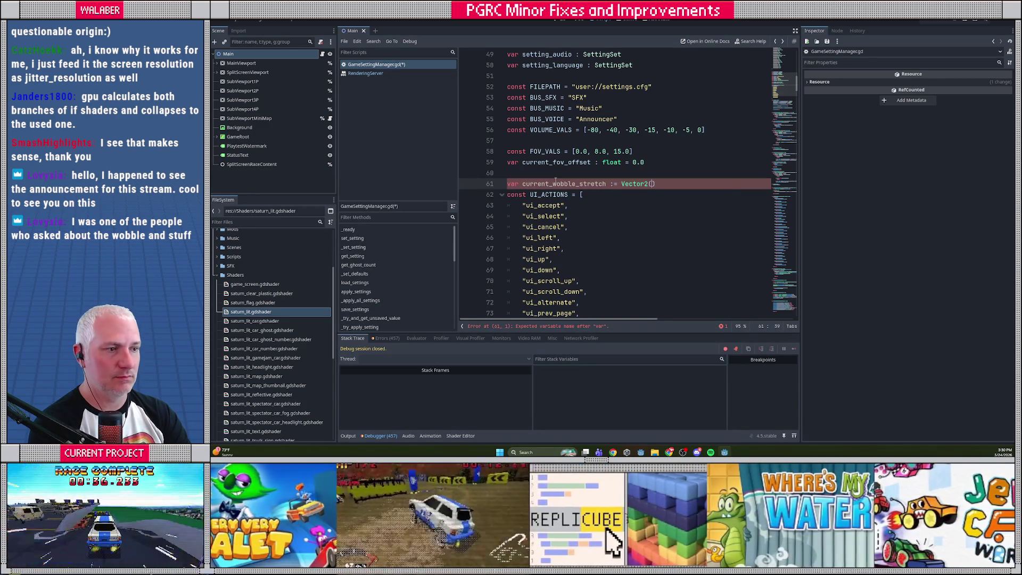
key(Return)
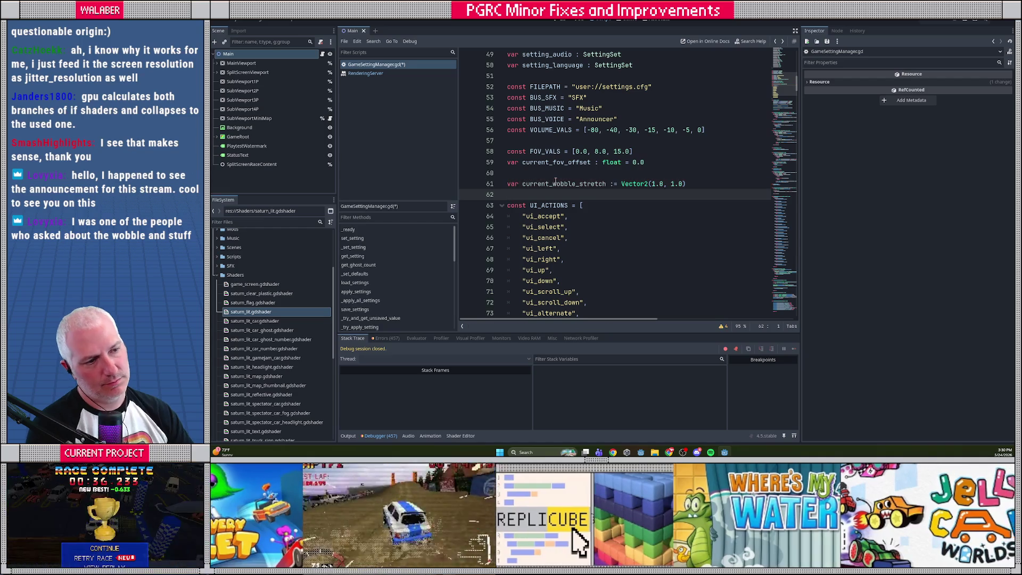
- Copy the current_wobble_stretch name and search the script for 'get' to find the getter calls
double_click(556, 183)
scroll(762, 97, down, 20)
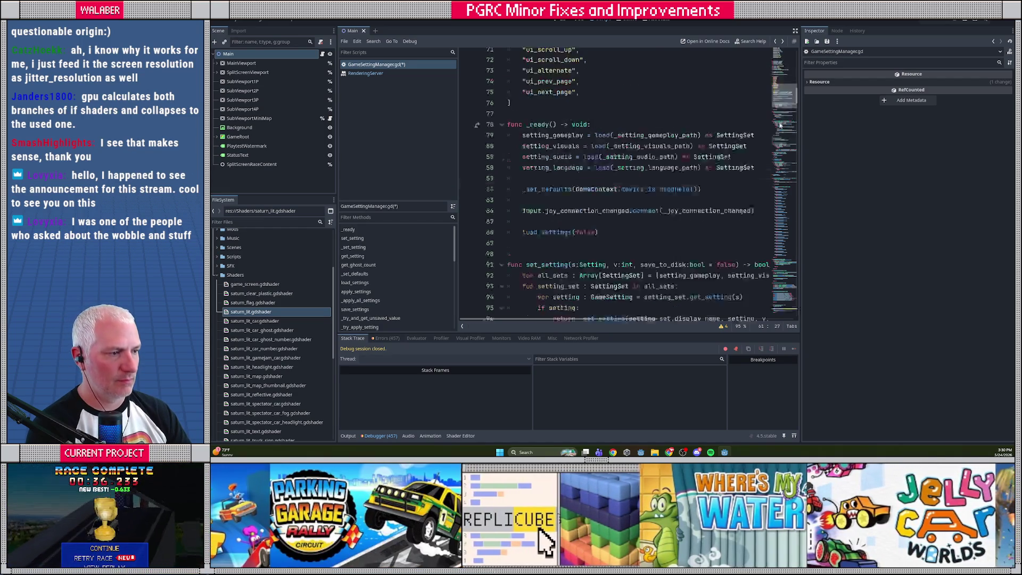
scroll(625, 251, down, 2)
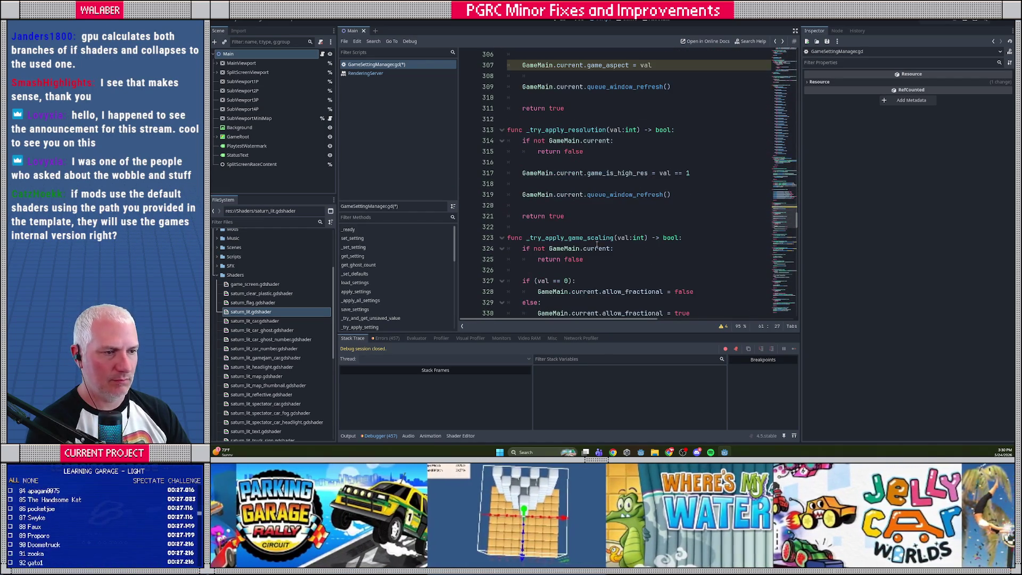
scroll(786, 215, up, 1)
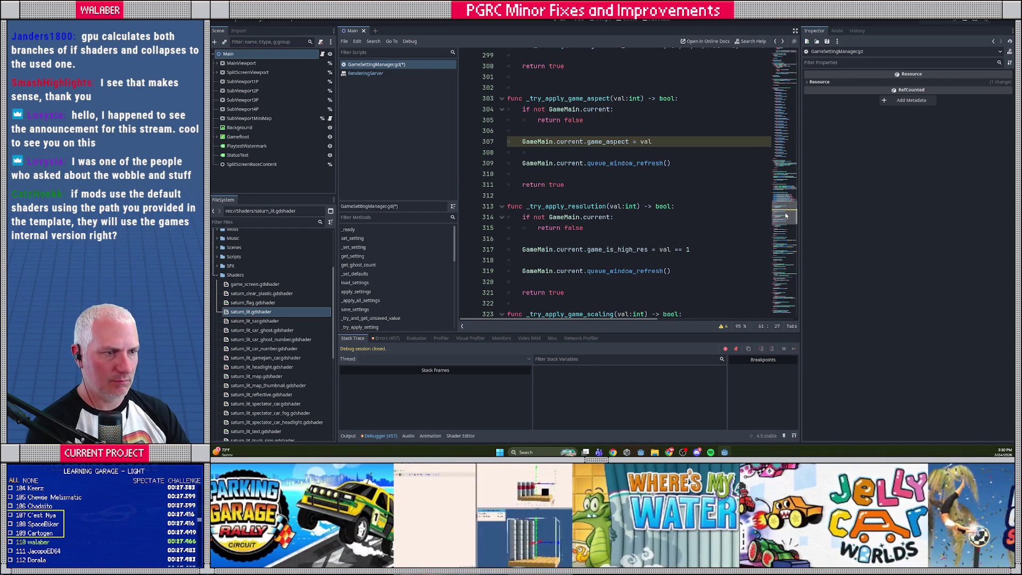
drag(786, 215, 786, 258)
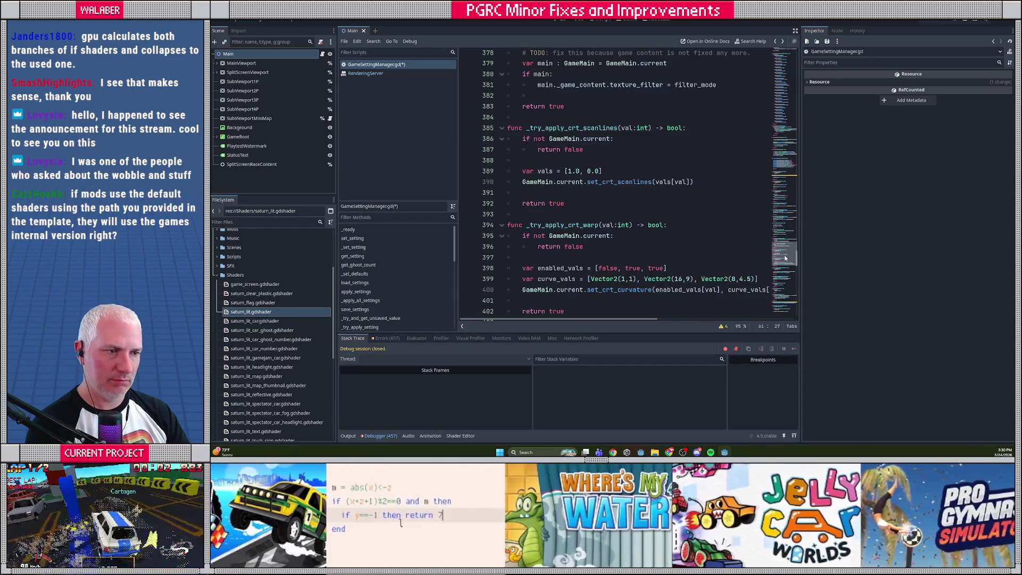
click(795, 31)
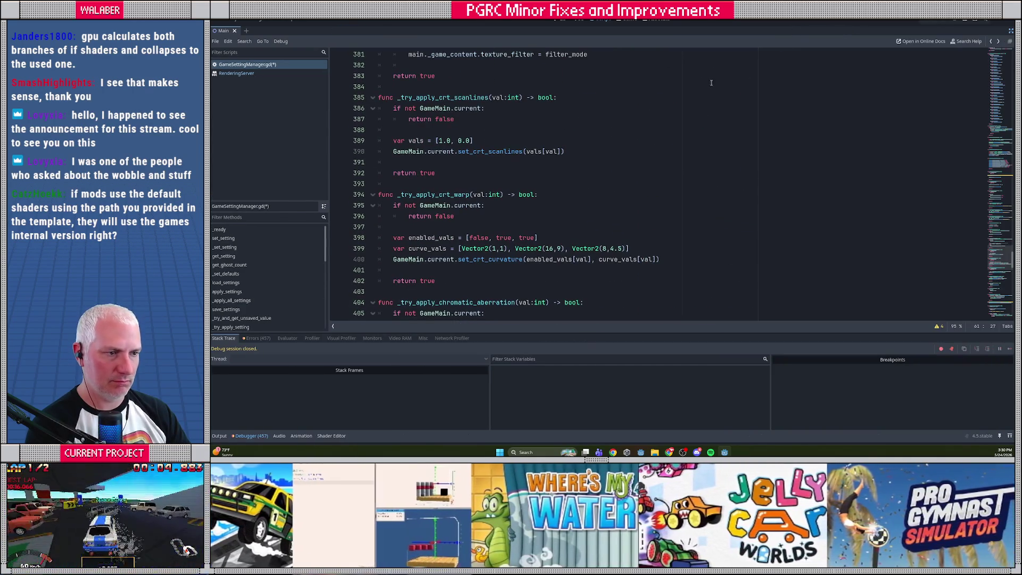
key(ctrl+f)
text(get()
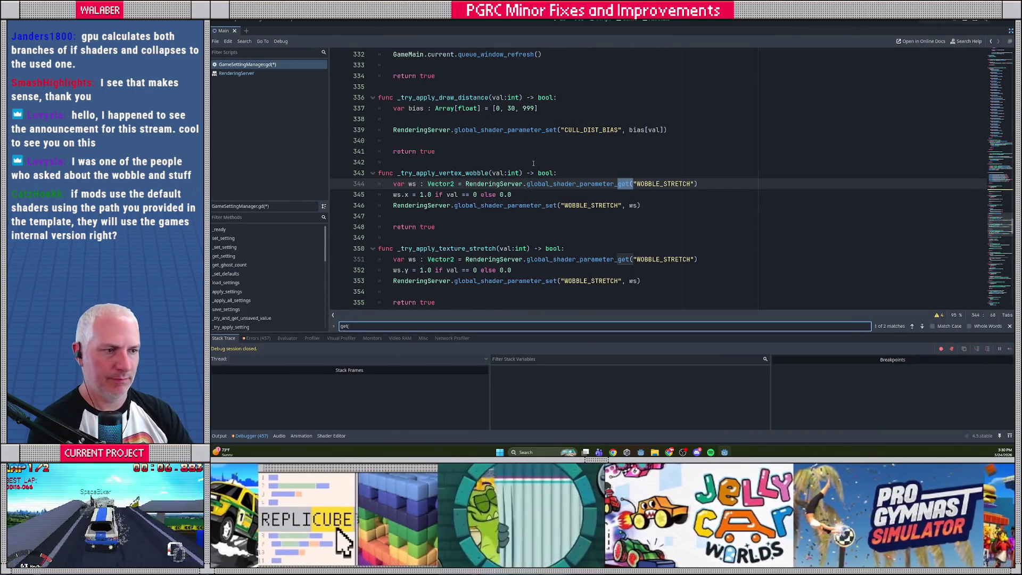
key(Escape)
- Delete the ws getter line in _try_apply_vertex_wobble and change ws.x to current_wobble_stretch.x
click(394, 184)
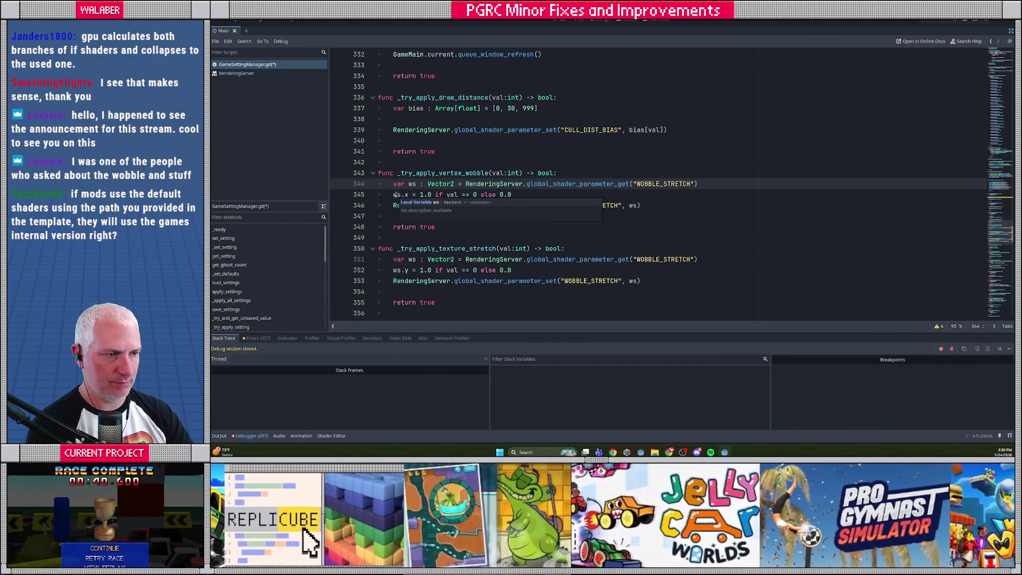
key(shift+End)
key(Delete)
double_click(397, 195)
key(ctrl+v)
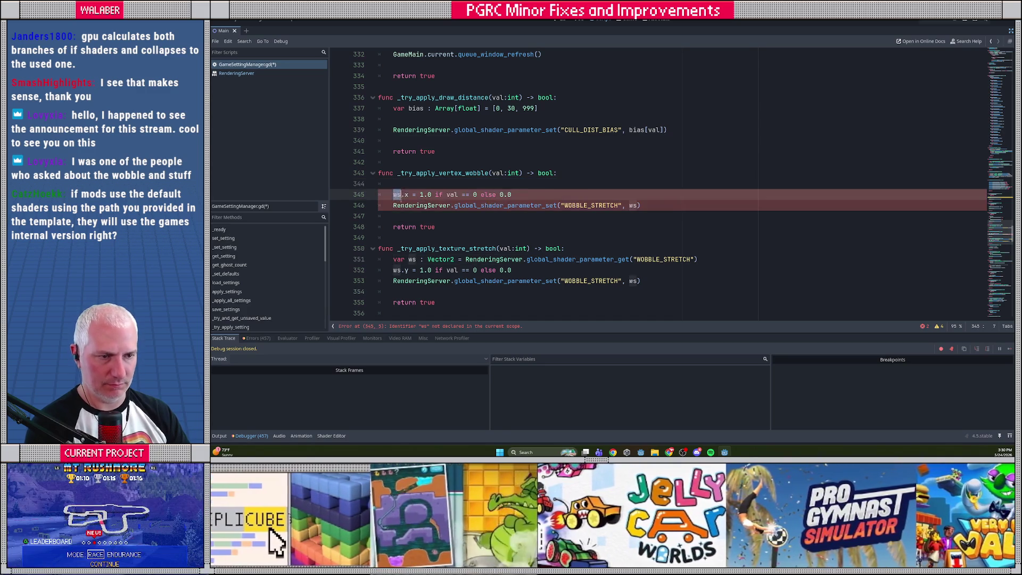
key(Up)
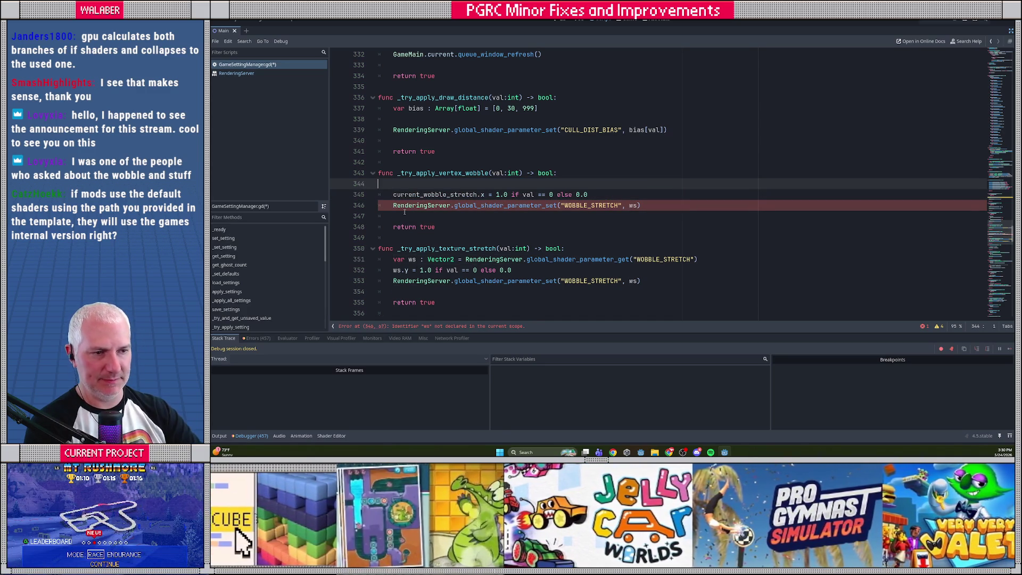
key(BackSpace)
- Replace the remaining ws uses in both functions, including the var ws line, with current_wobble_stretch
double_click(472, 184)
key(ctrl+c)
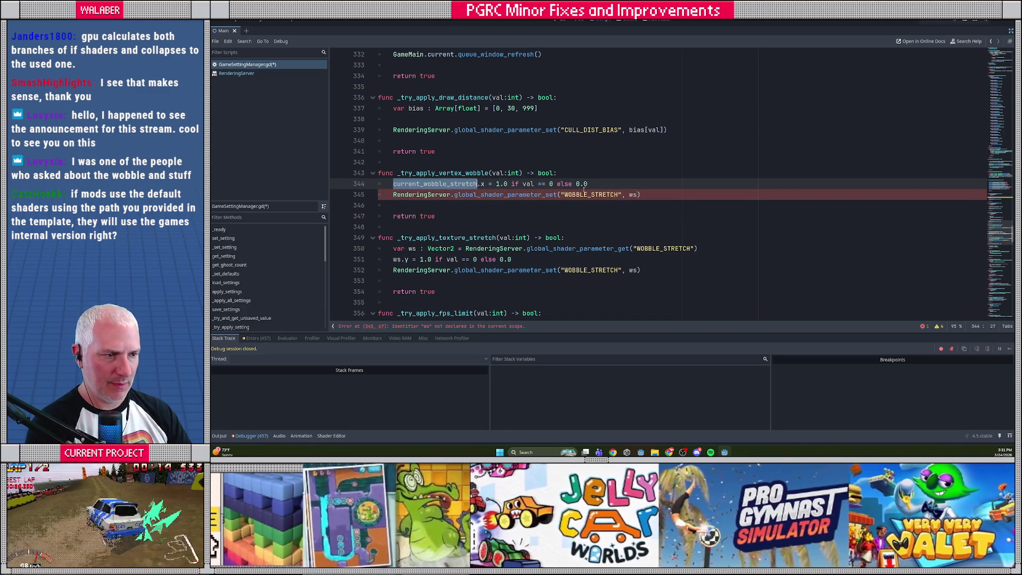
double_click(633, 195)
key(ctrl+v)
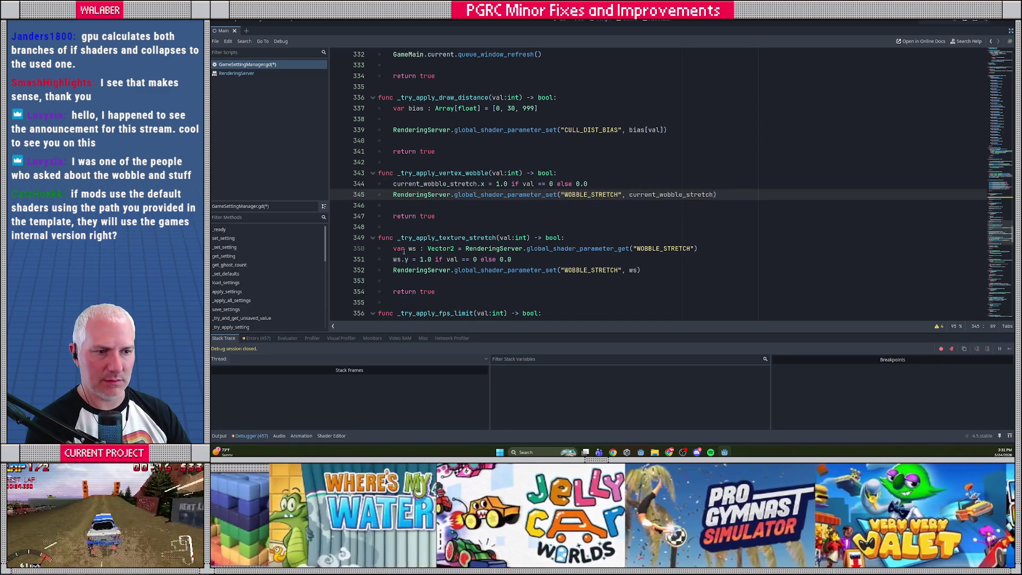
drag(392, 251, 401, 259)
key(ctrl+v)
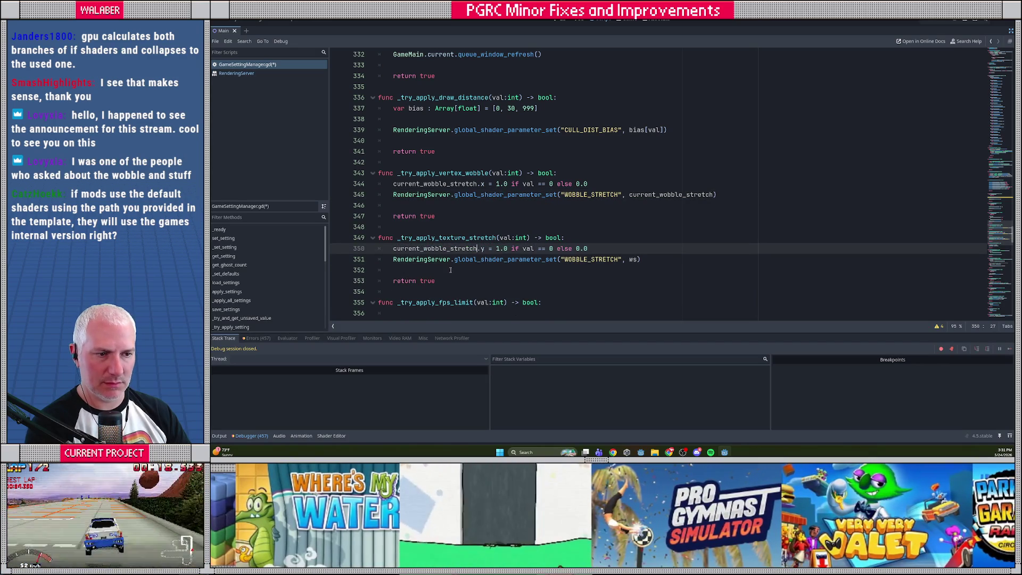
double_click(633, 259)
key(ctrl+v)
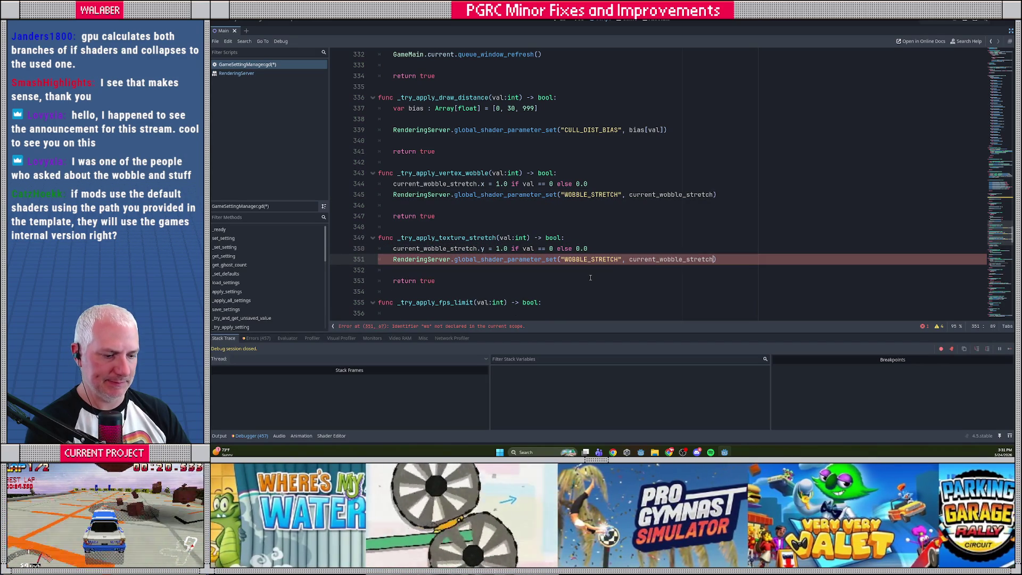
- Save GameSettingManager.gd and run the game with F5
key(ctrl+s)
click(459, 216)
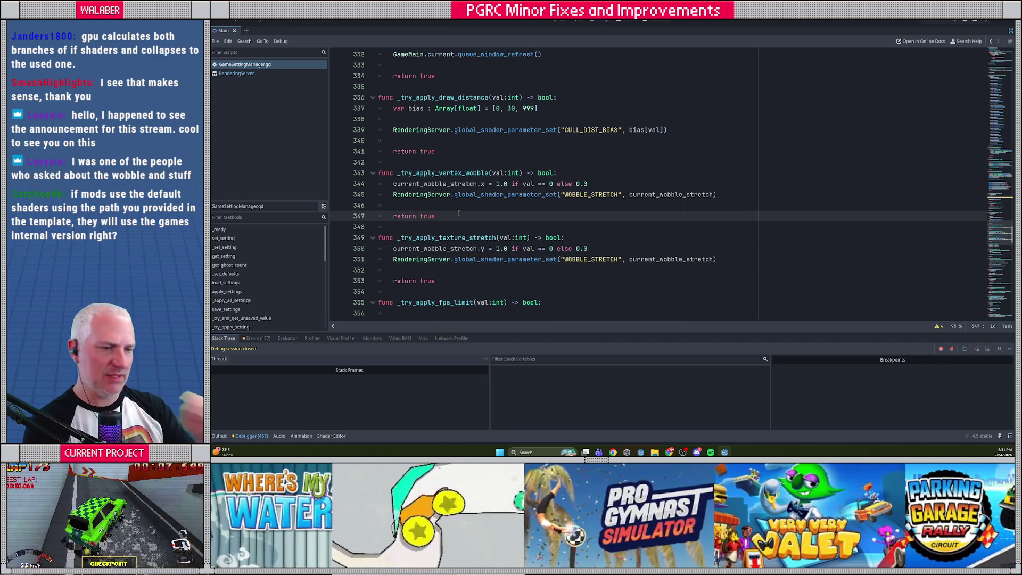
key(F5)
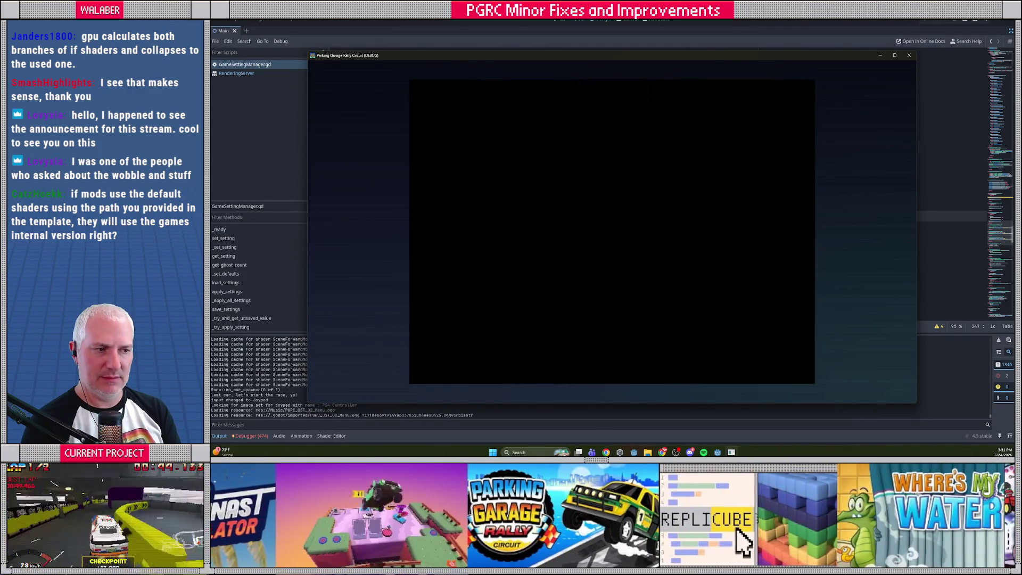
- In the game's Options > Visuals, set Game Aspect to widescreen
key(Down)
key(Down)
key(Return)
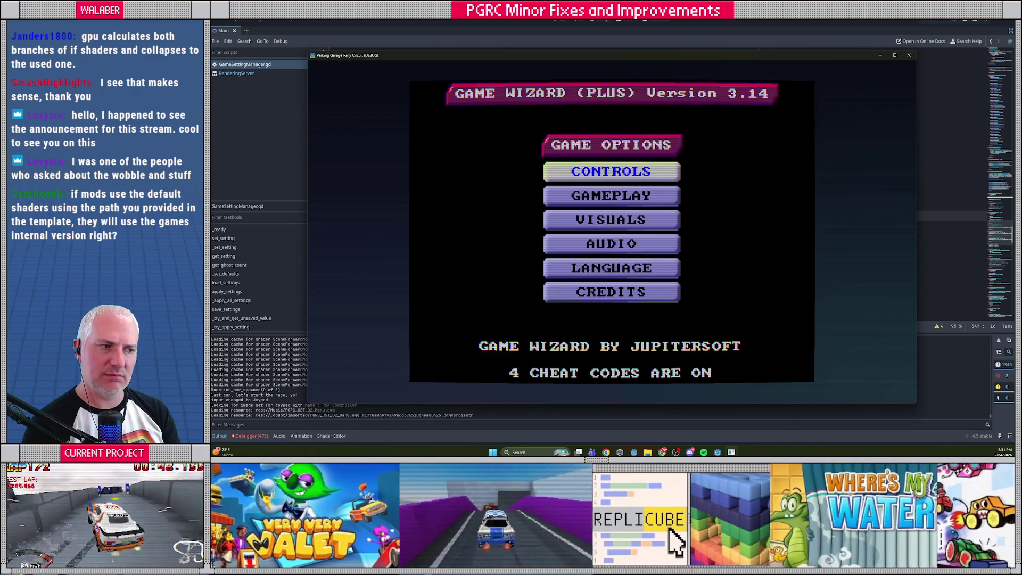
key(Return)
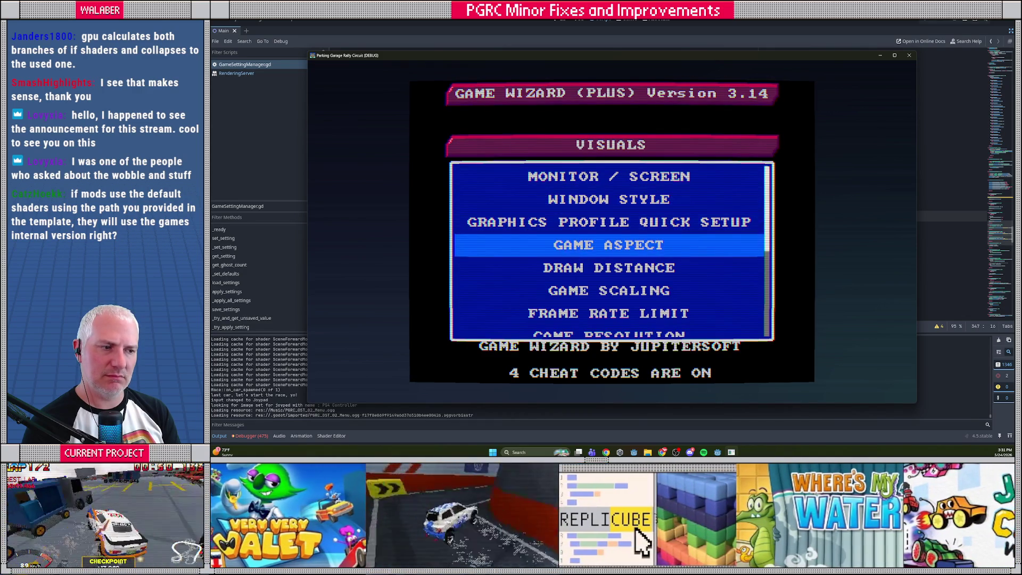
key(Return)
key(Down)
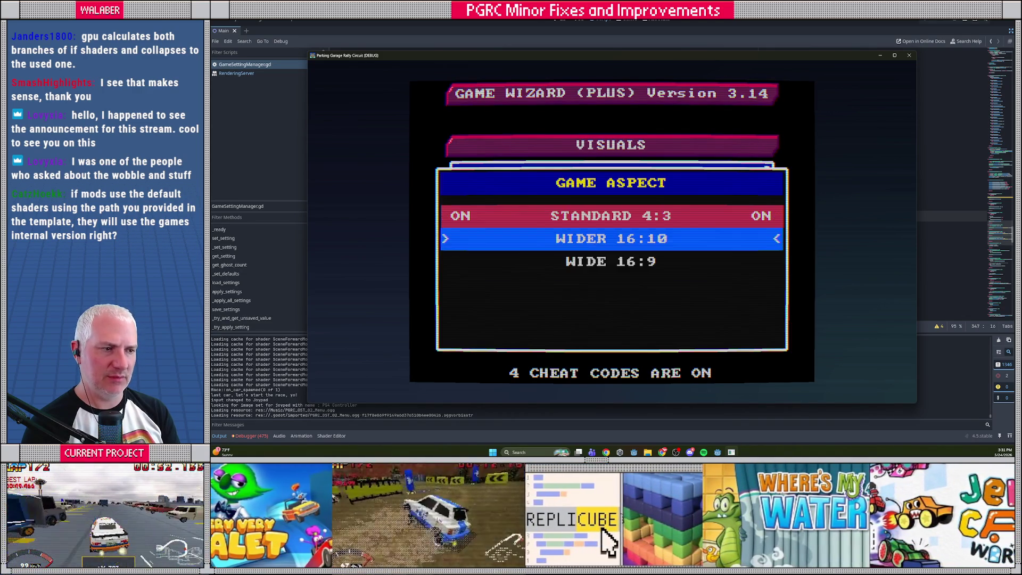
key(Down)
key(Return)
- Set the Frame Rate Limit to unlimited
key(Down)
key(Down)
key(Down)
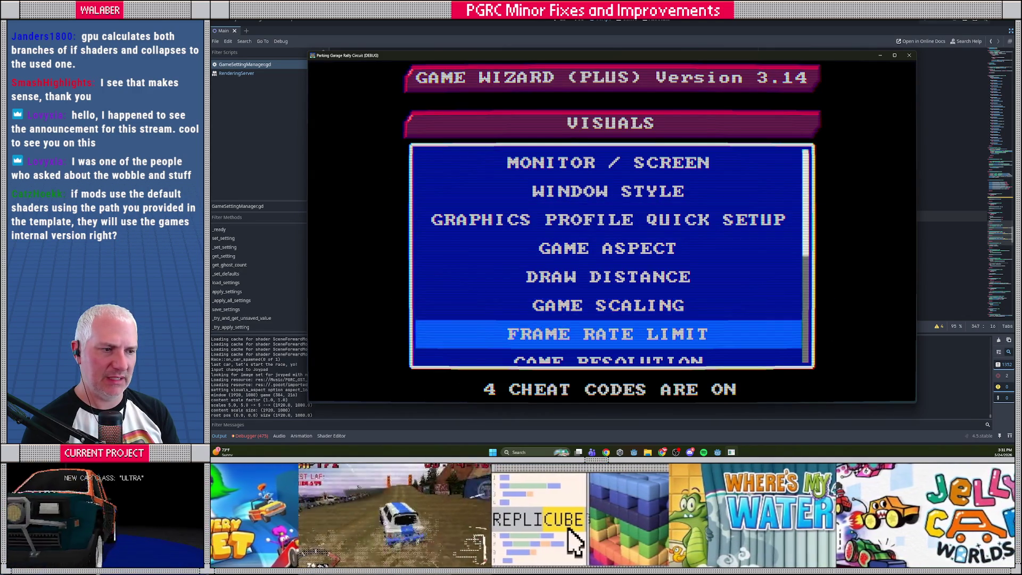
key(Return)
key(Up)
key(Up)
key(Return)
key(Down)
key(Down)
key(Down)
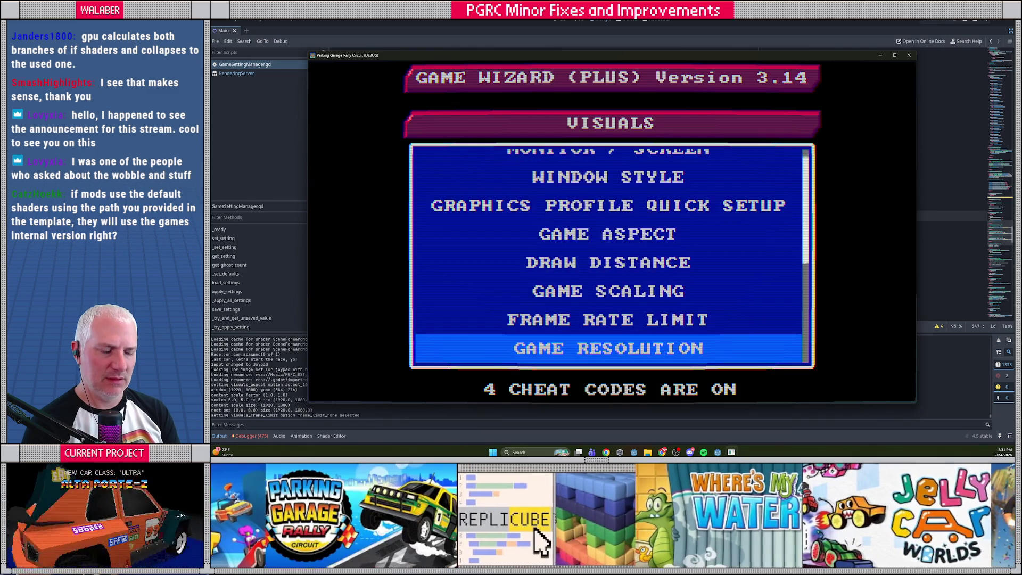
key(Down)
key(Down)
key(Down)
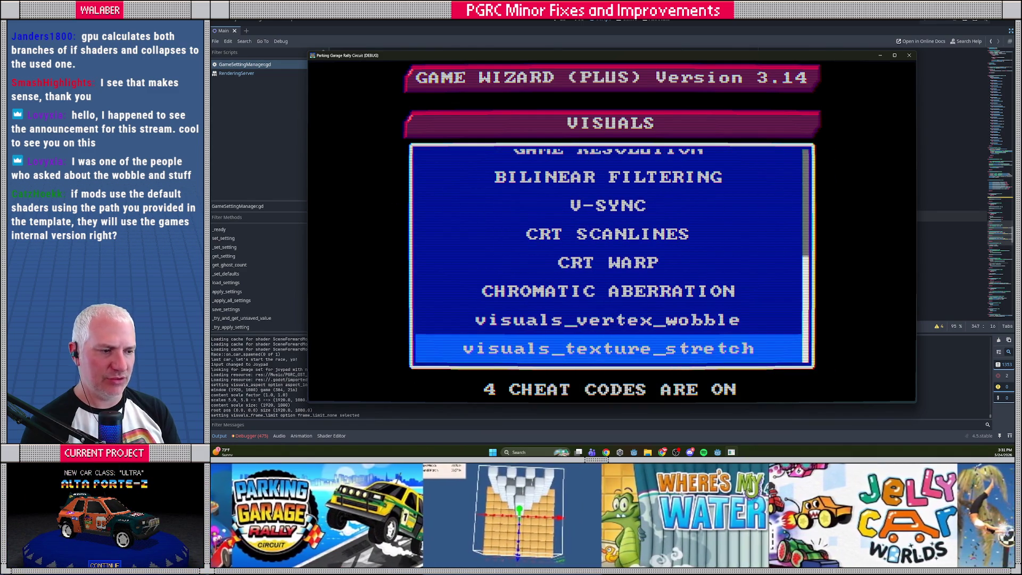
- Turn vertex wobble and texture stretch OFF, then back out to the title menu
key(Up)
key(Return)
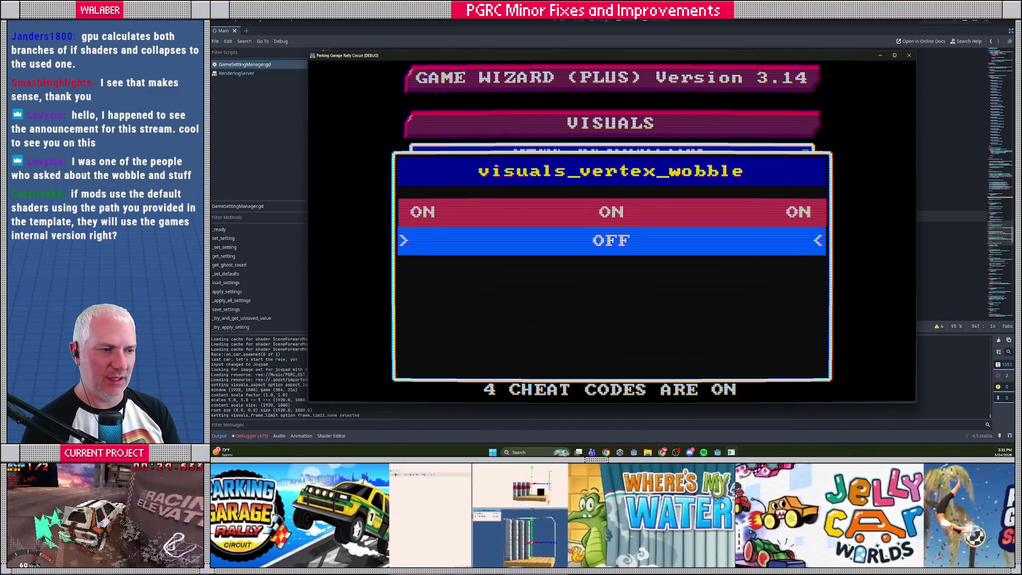
key(Return)
key(Down)
key(Return)
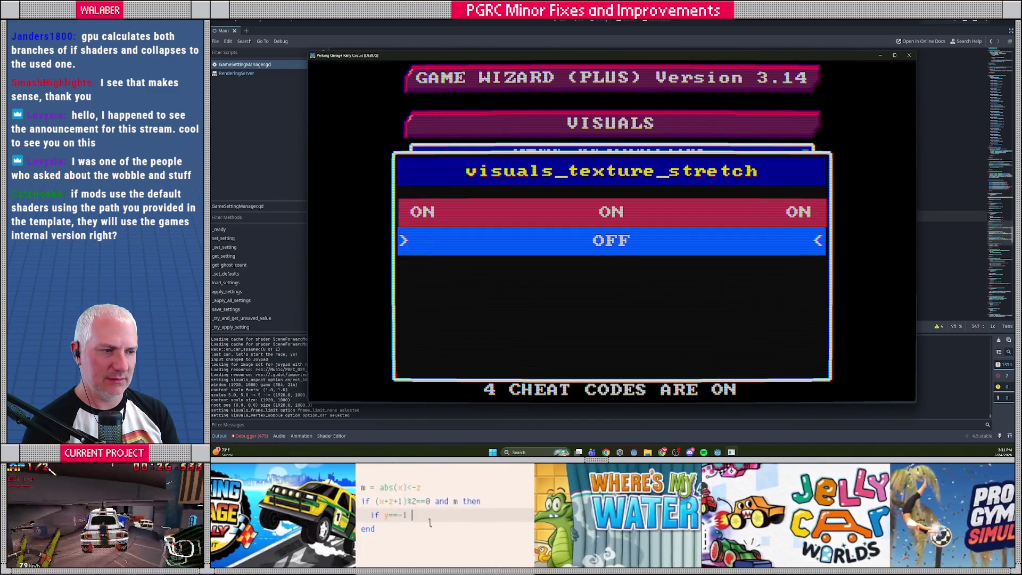
key(Return)
key(Escape)
key(Escape)
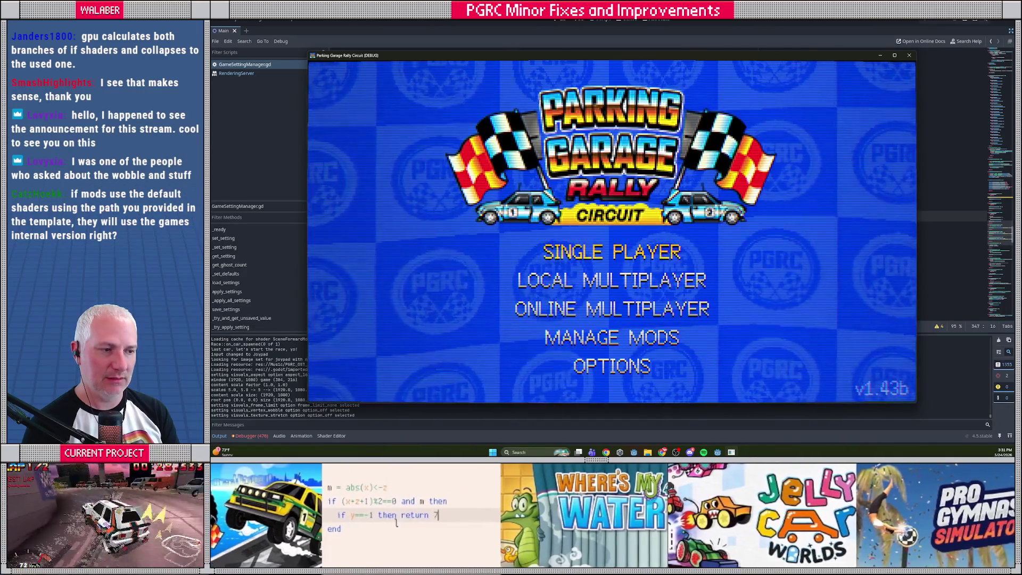
key(Return)
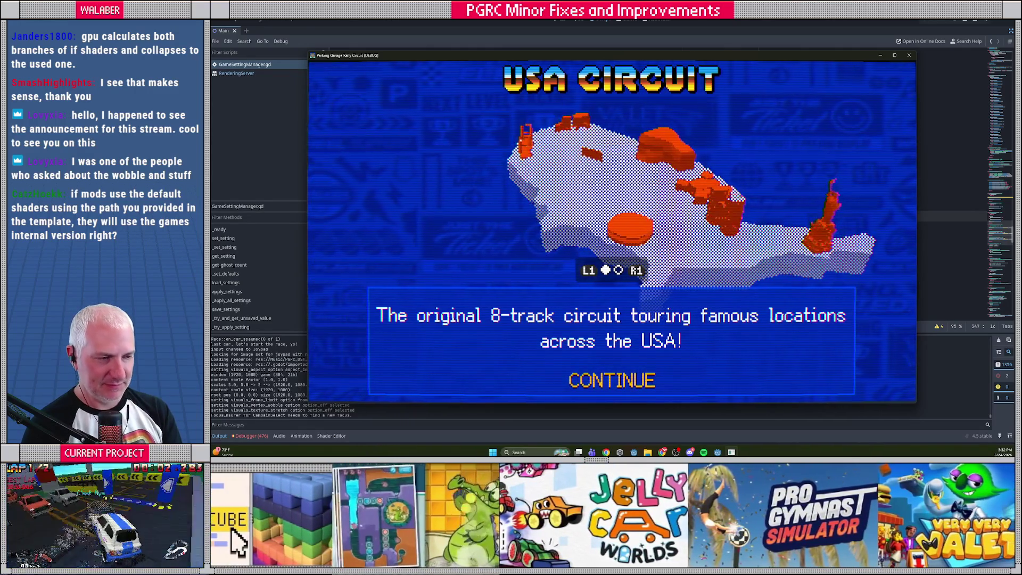
- Continue past the USA Circuit intro and car select, then start the Mt Rushmore race
key(Return)
key(Return)
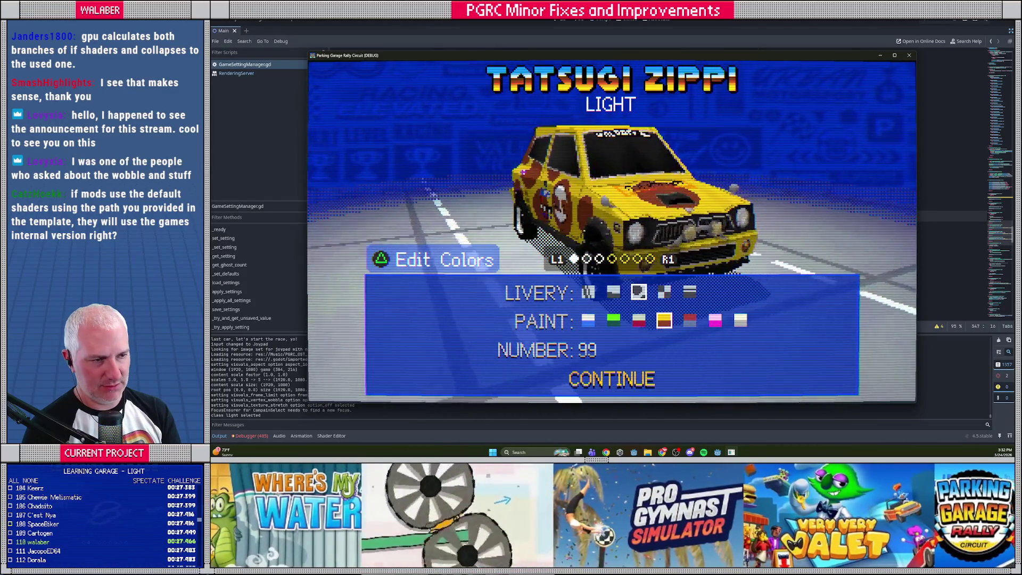
key(Return)
key(Right)
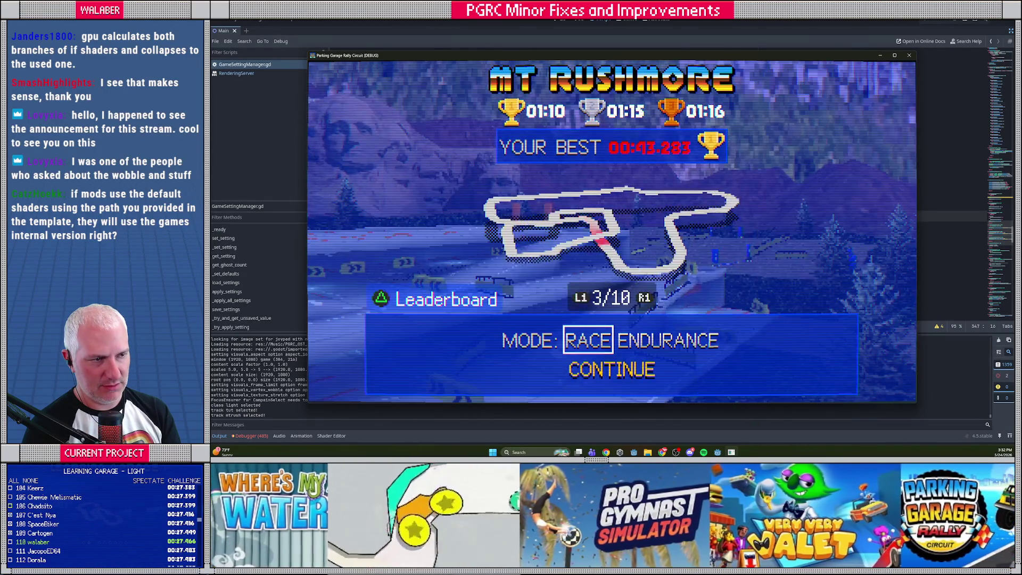
key(Return)
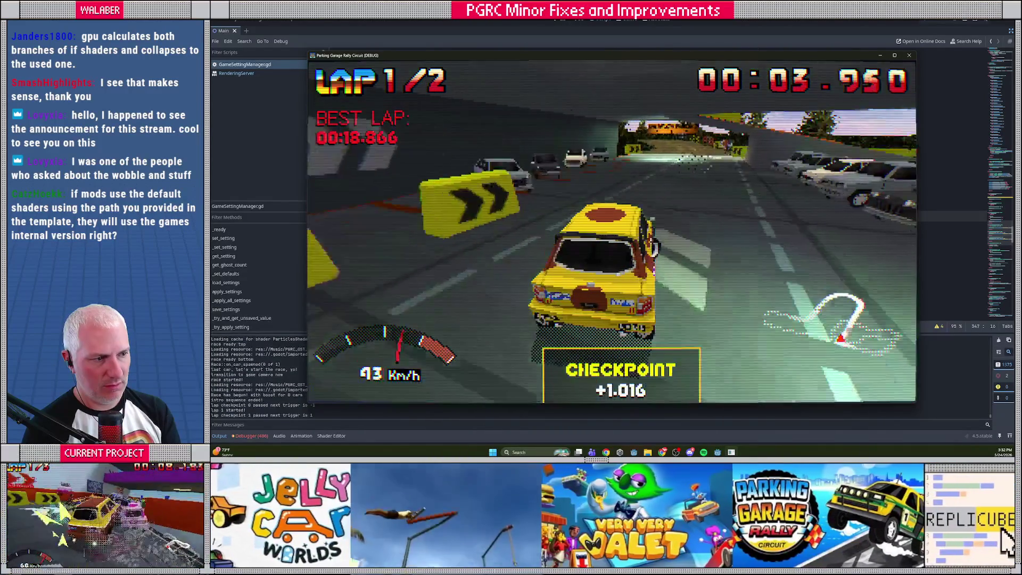
- Pause the race and go into Options > Visuals
key(Escape)
key(Down)
key(Up)
key(Up)
key(Return)
key(Down)
key(Down)
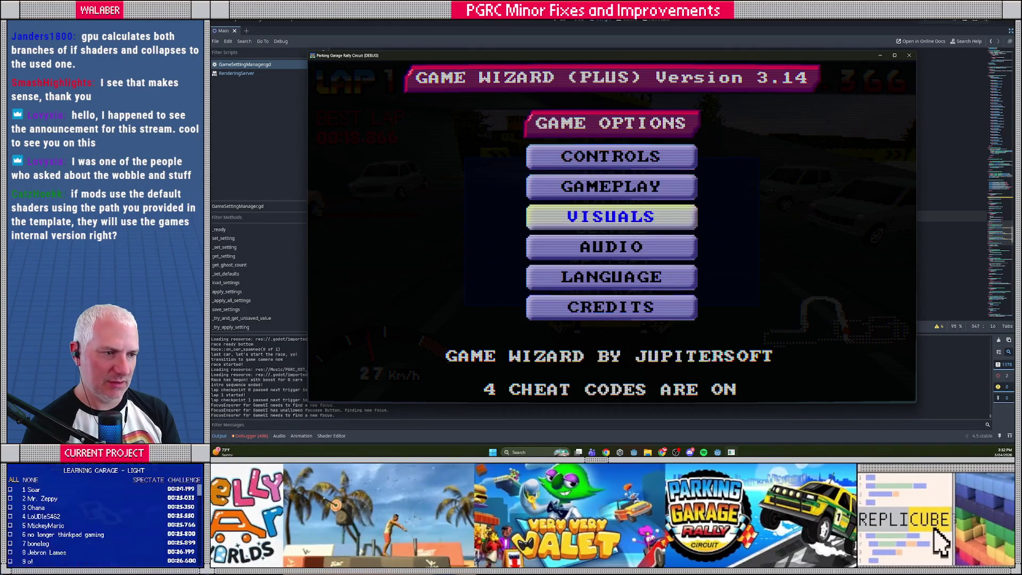
key(Return)
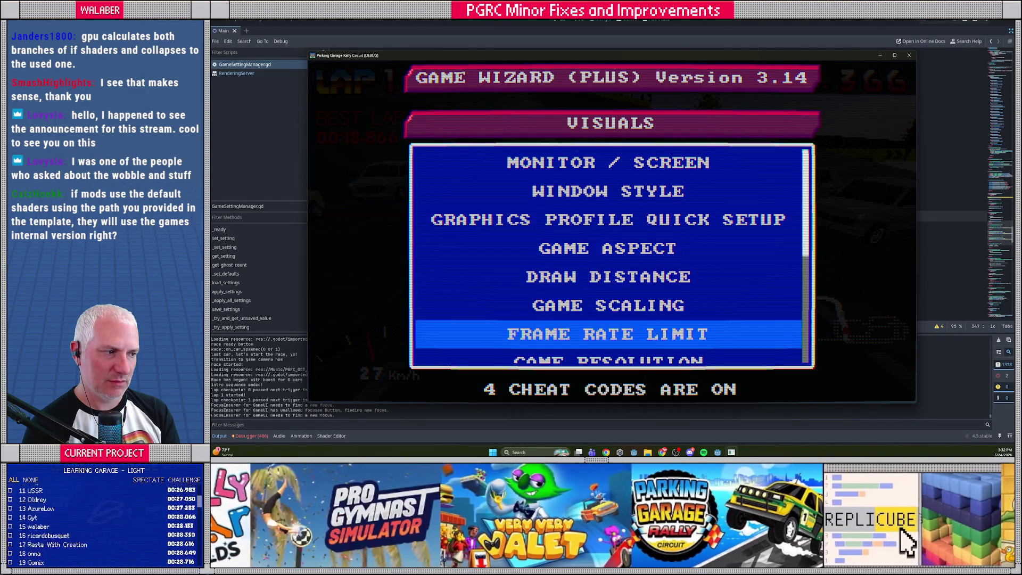
- Set visuals_vertex_wobble to ON and resume the race
key(Down)
key(Down)
key(Down)
key(Up)
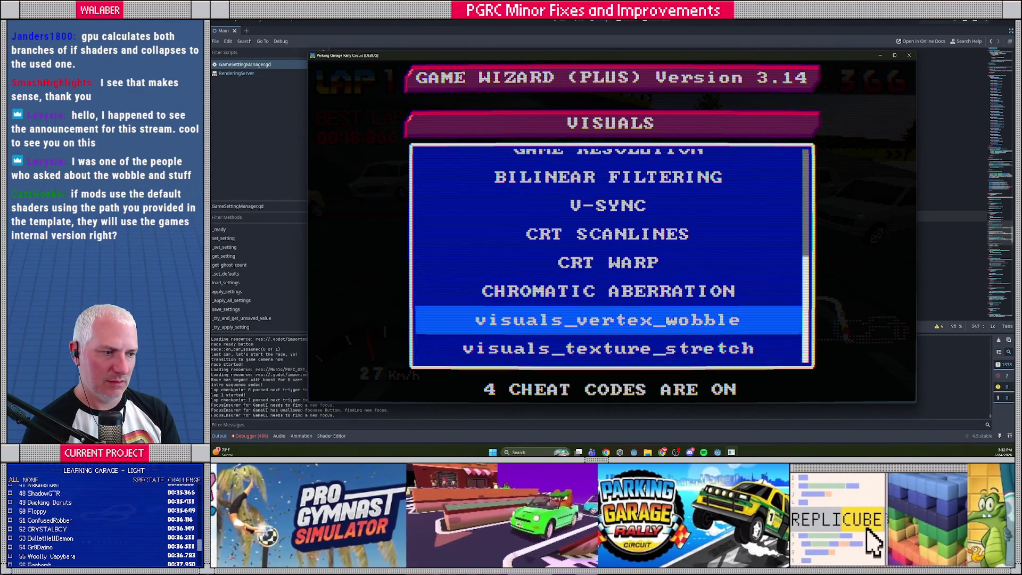
key(Return)
key(Up)
key(Return)
key(Escape)
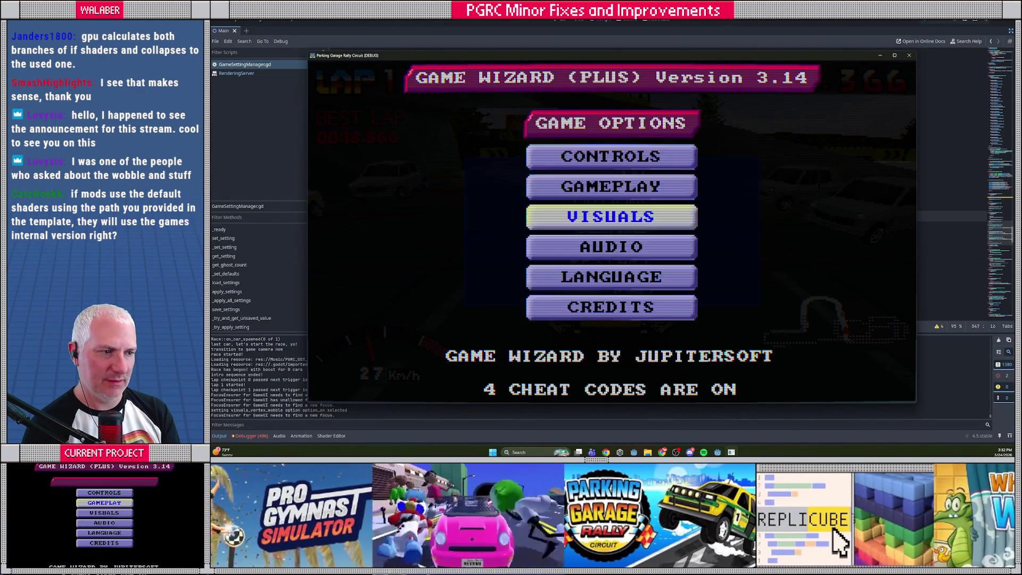
key(Escape)
key(Down)
key(Return)
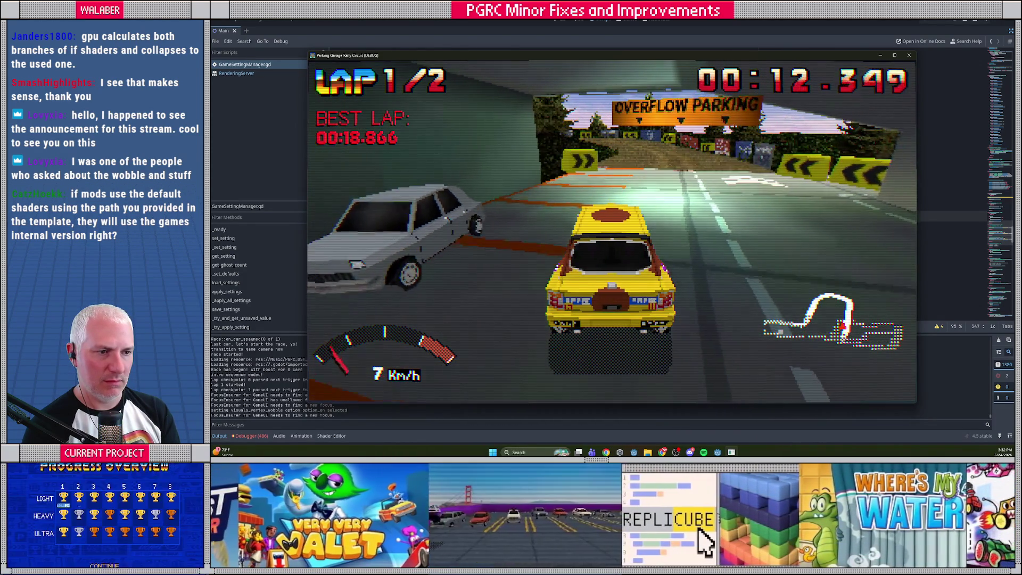
- Pause again and turn visuals_vertex_wobble back OFF in the Visuals options
key(Escape)
key(Up)
key(Return)
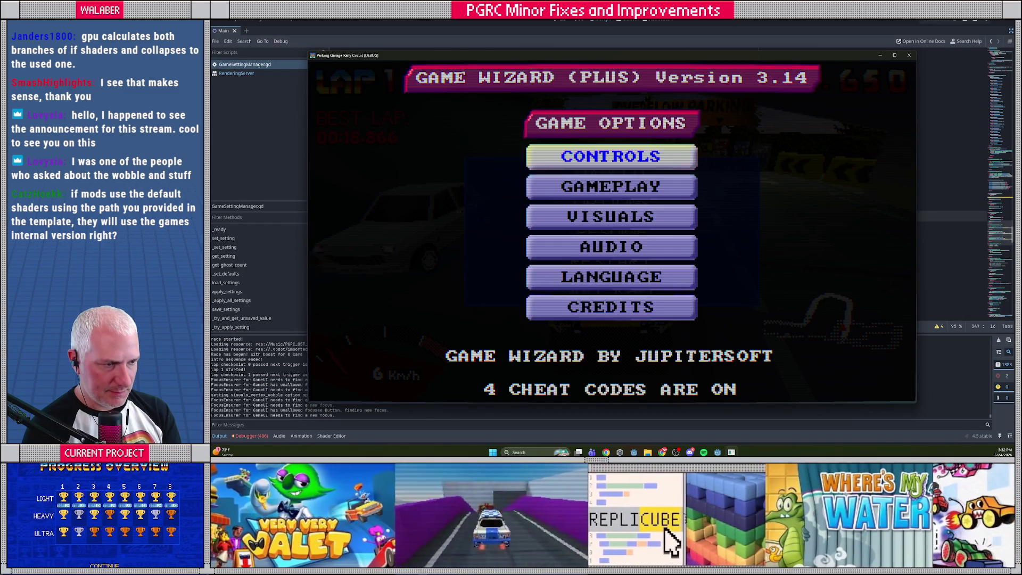
key(Return)
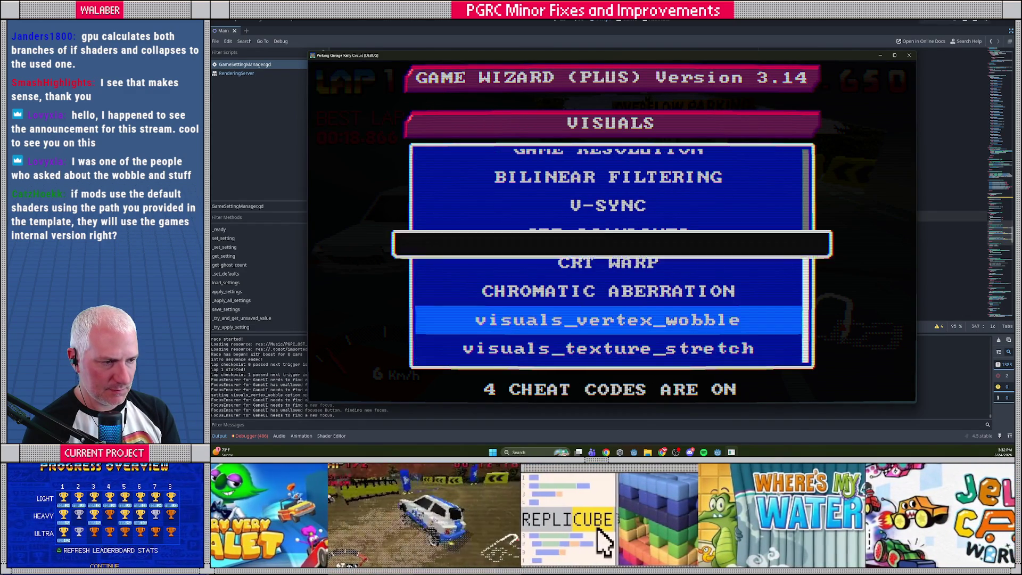
key(Return)
key(Return)
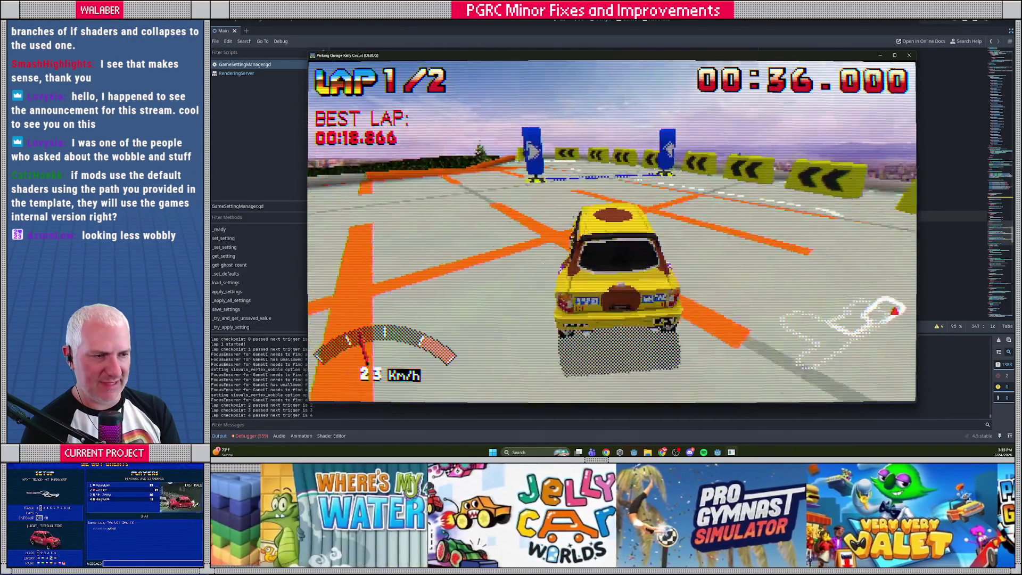
- Pause the race and go into the game's Visuals options
key(Escape)
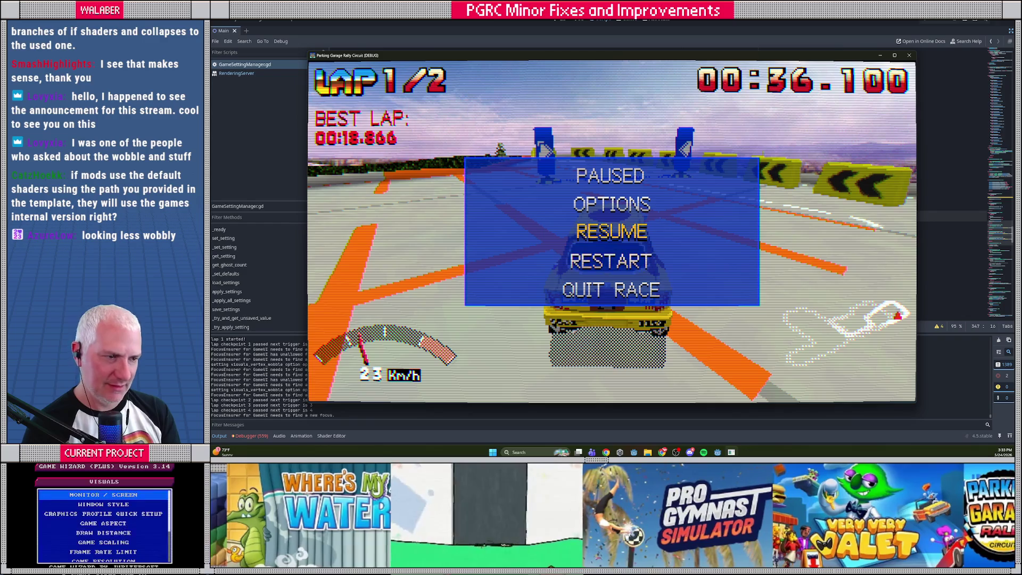
key(Escape)
key(Escape)
key(Up)
key(Return)
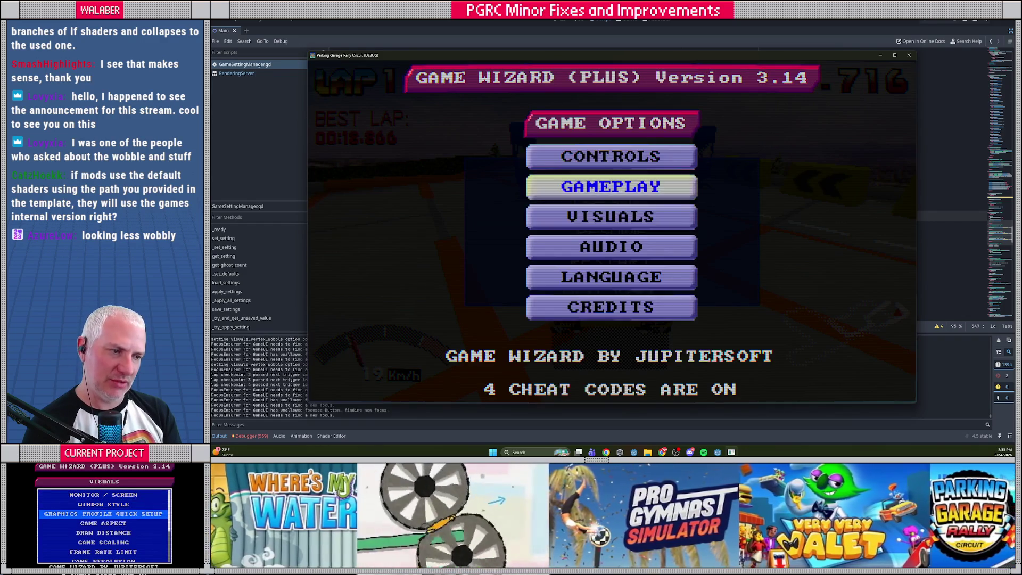
key(Down)
key(Down)
key(Up)
key(Return)
key(Down)
key(Down)
key(Down)
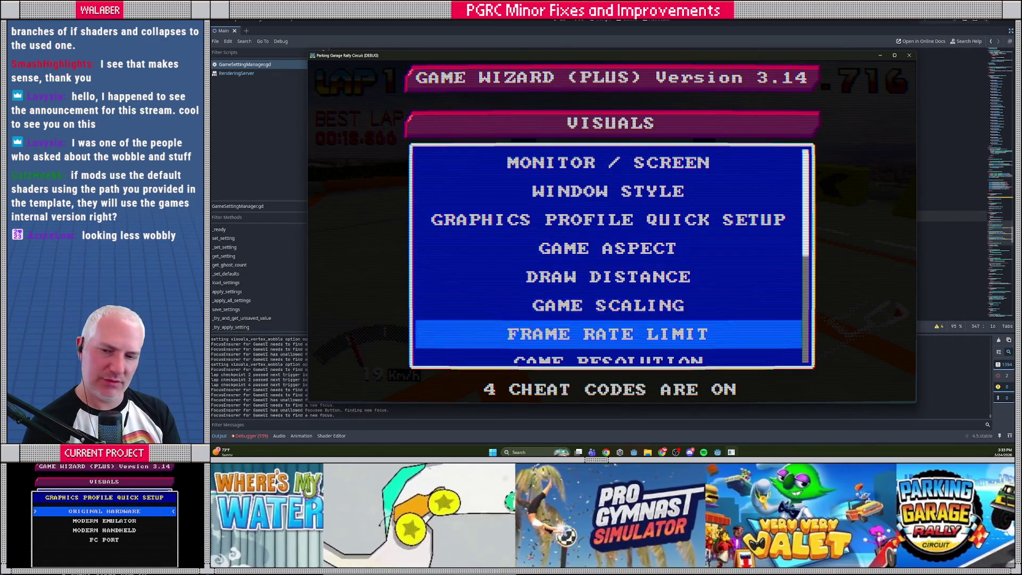
- Set visuals_texture_stretch to ON and back out to the race
key(Down)
key(Down)
key(Down)
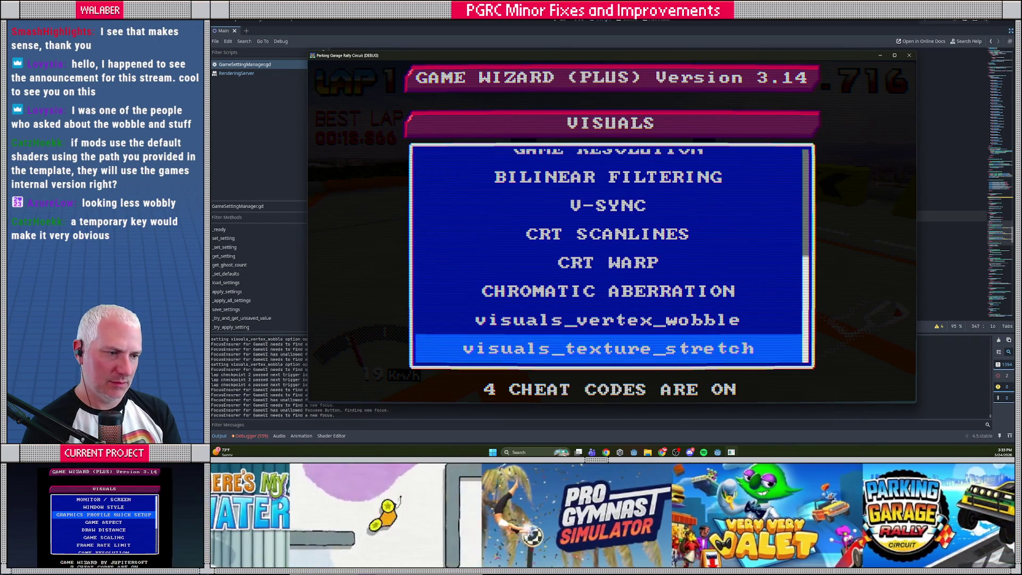
key(Return)
key(Return)
key(Escape)
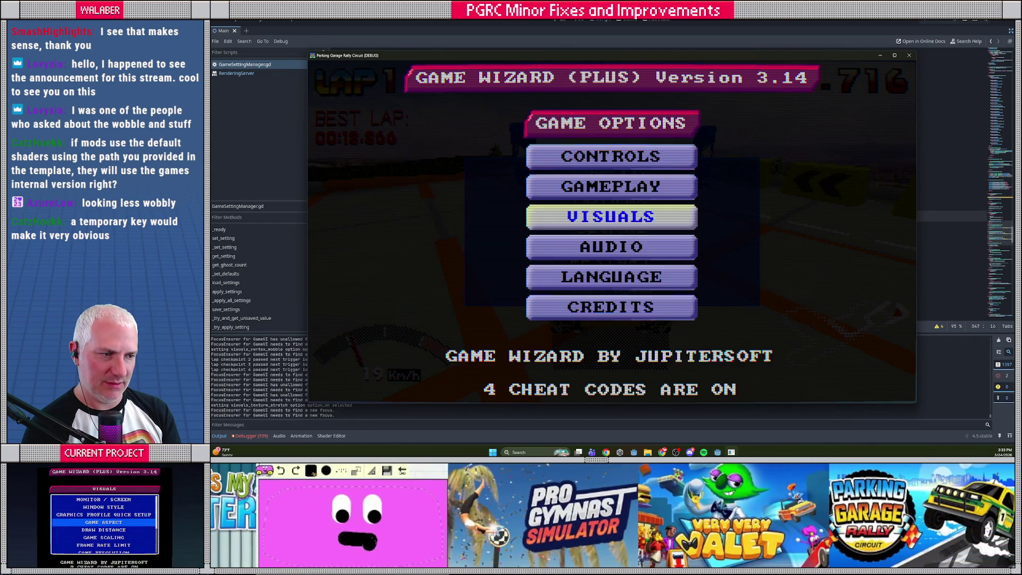
key(Escape)
key(Return)
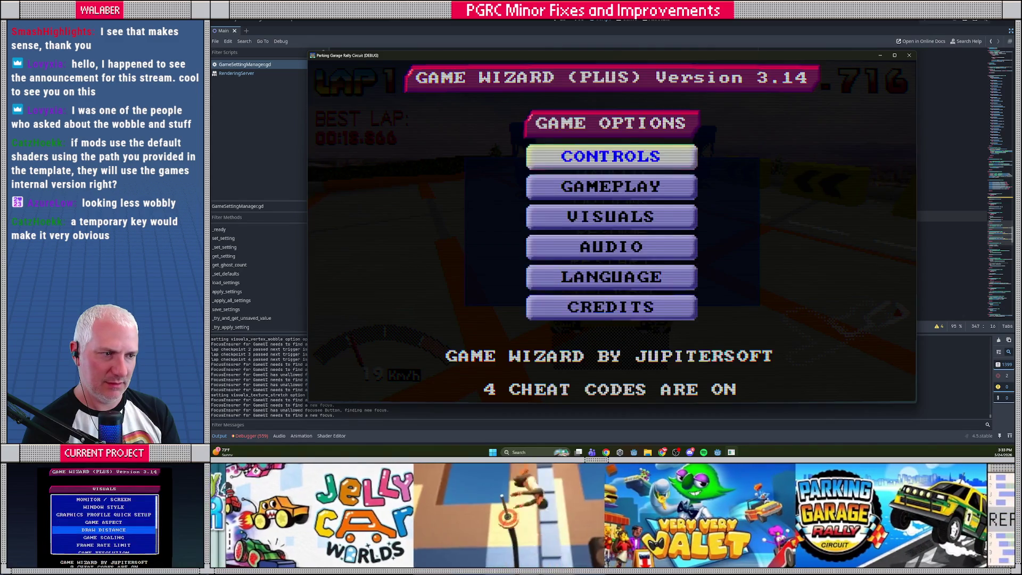
key(Escape)
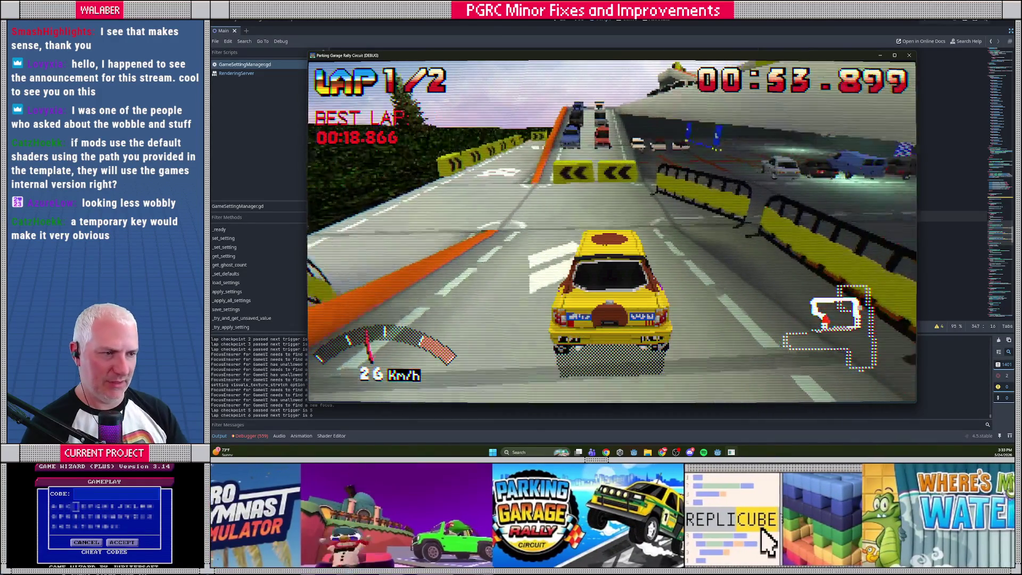
- Pause, stop the running game, and restore the editor's side panels
key(Escape)
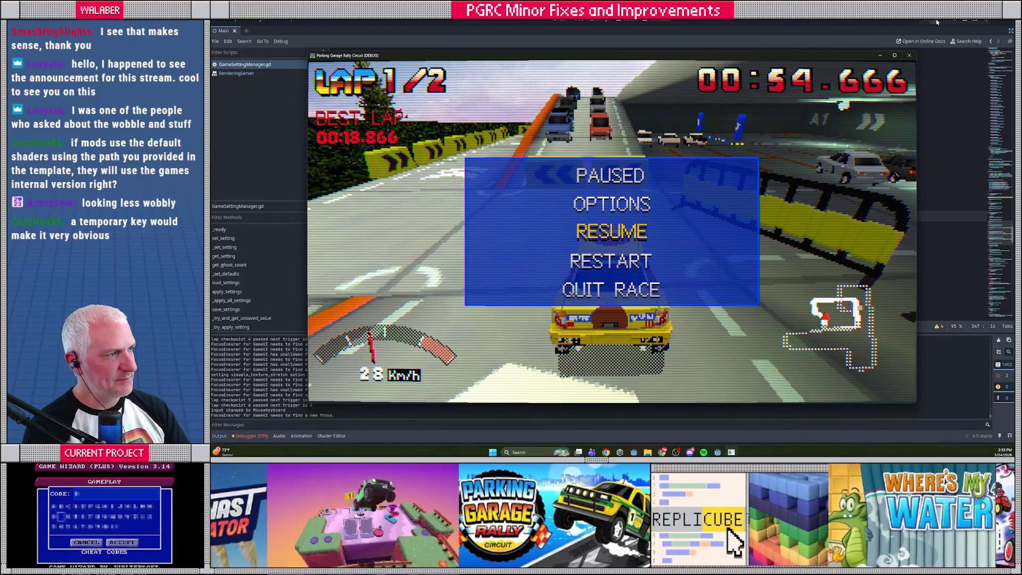
click(937, 22)
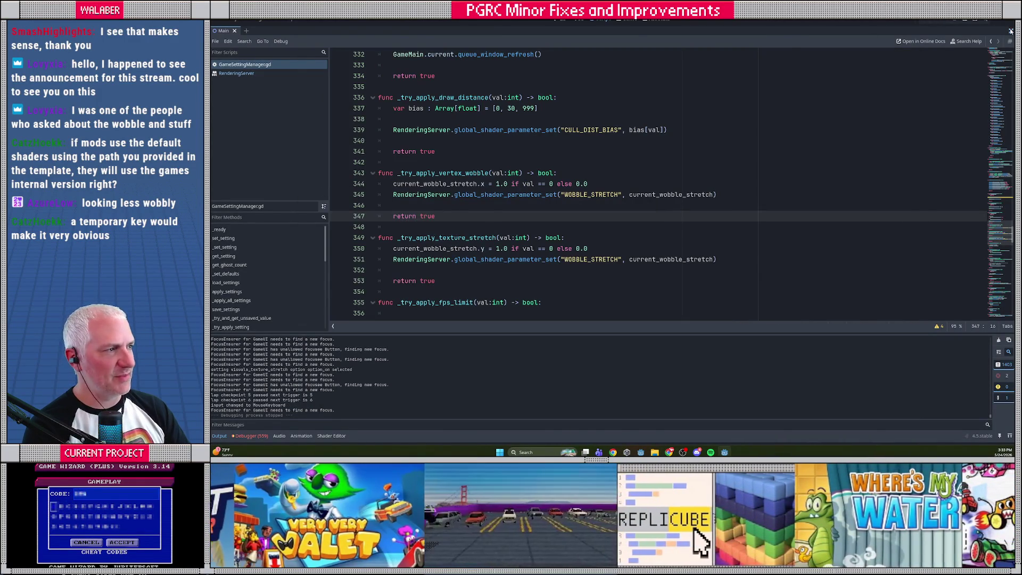
click(1011, 31)
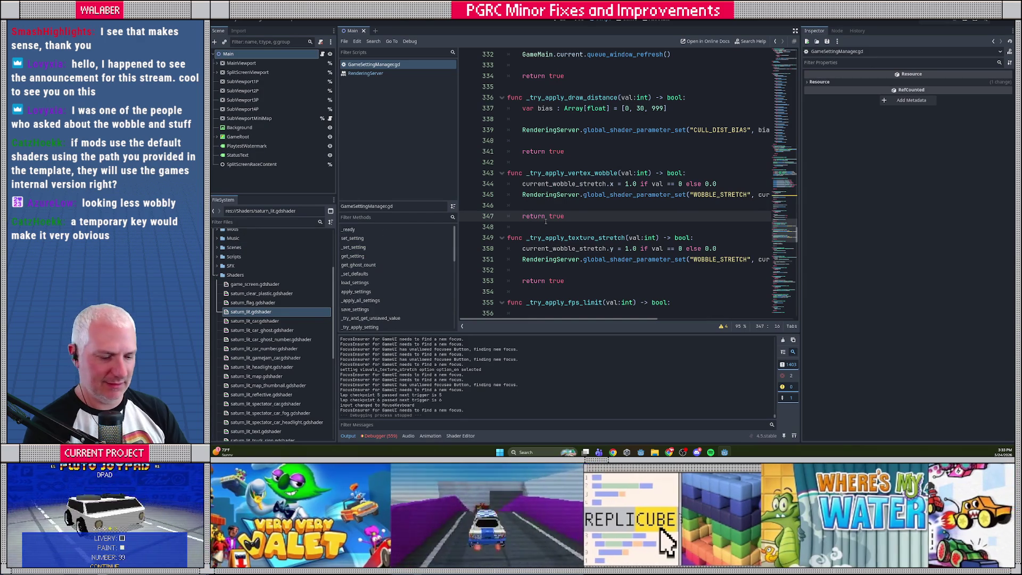
- Open DebugHelper.gd via quick script search for 'debu' and scroll through it
key(ctrl+alt+o)
text(debu)
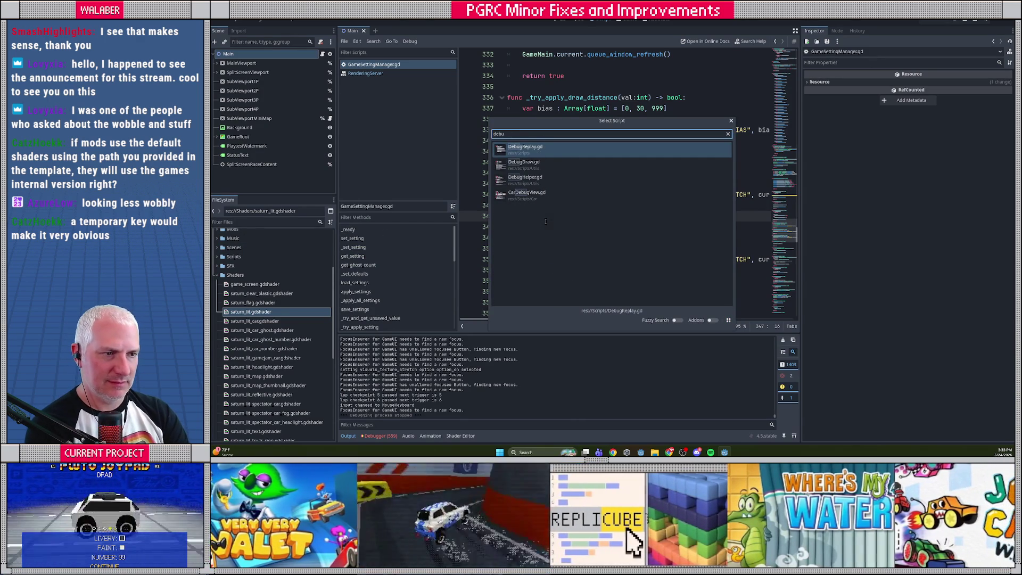
key(Down)
key(Down)
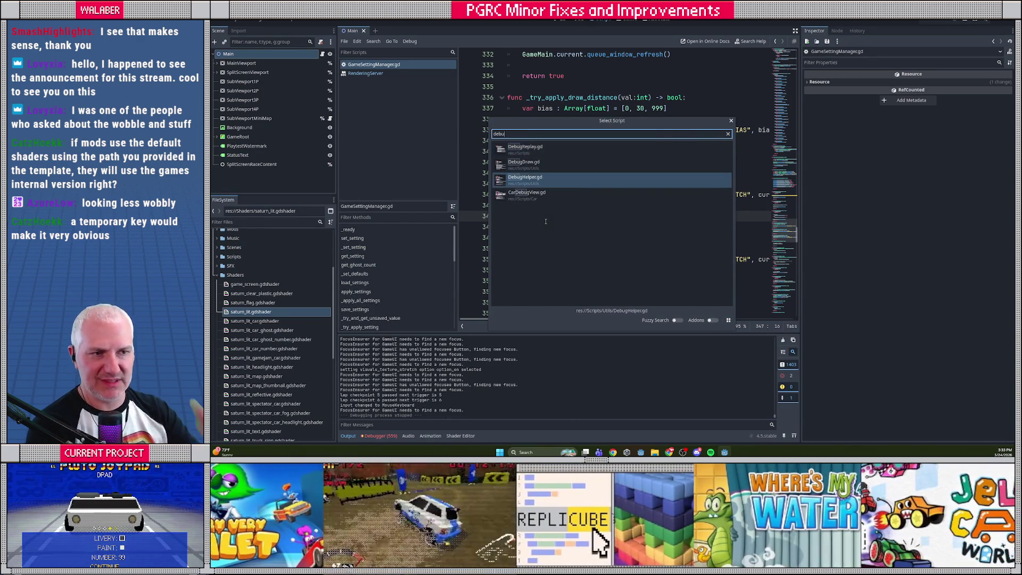
key(Return)
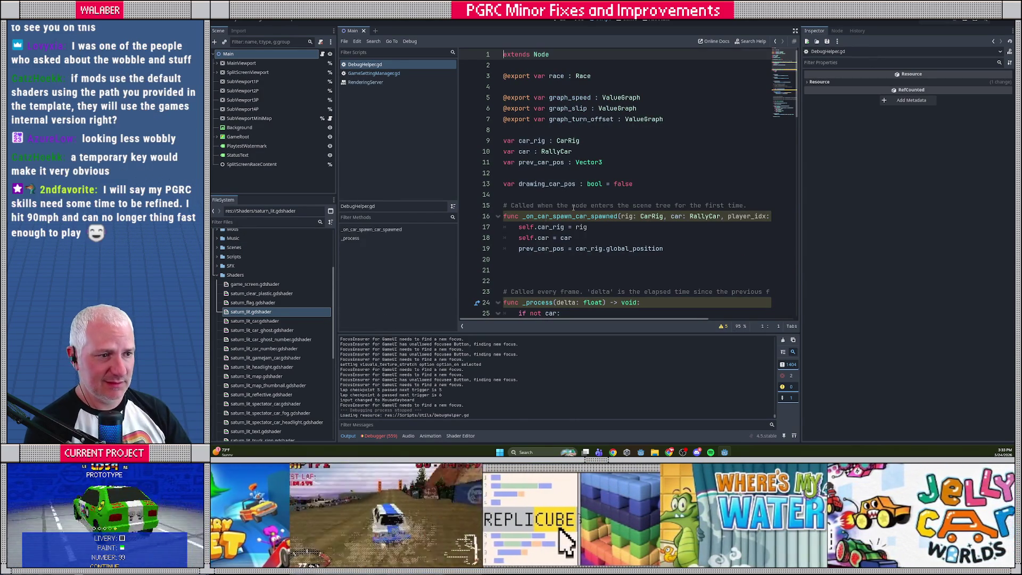
scroll(636, 192, down, 3)
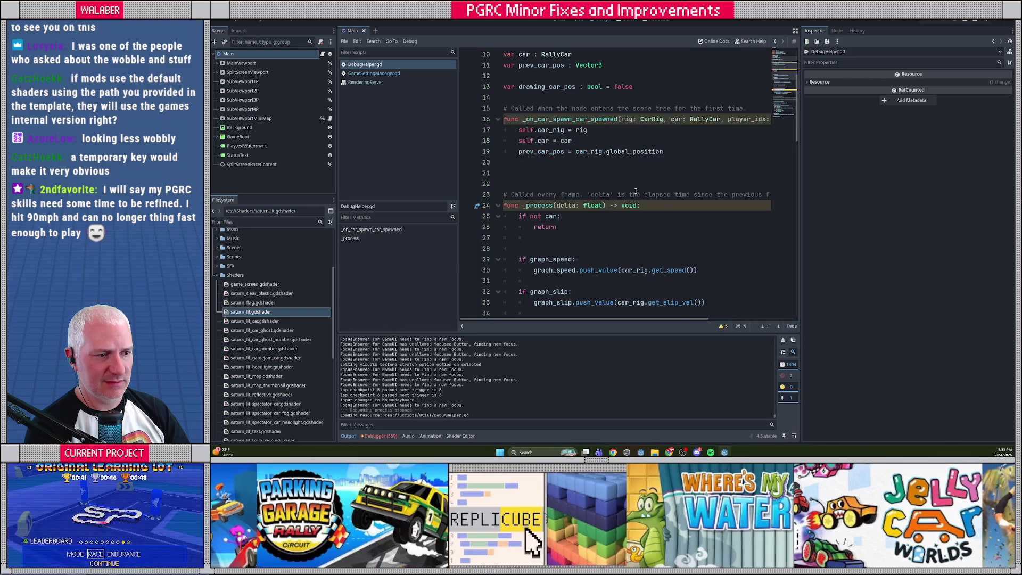
scroll(636, 191, down, 10)
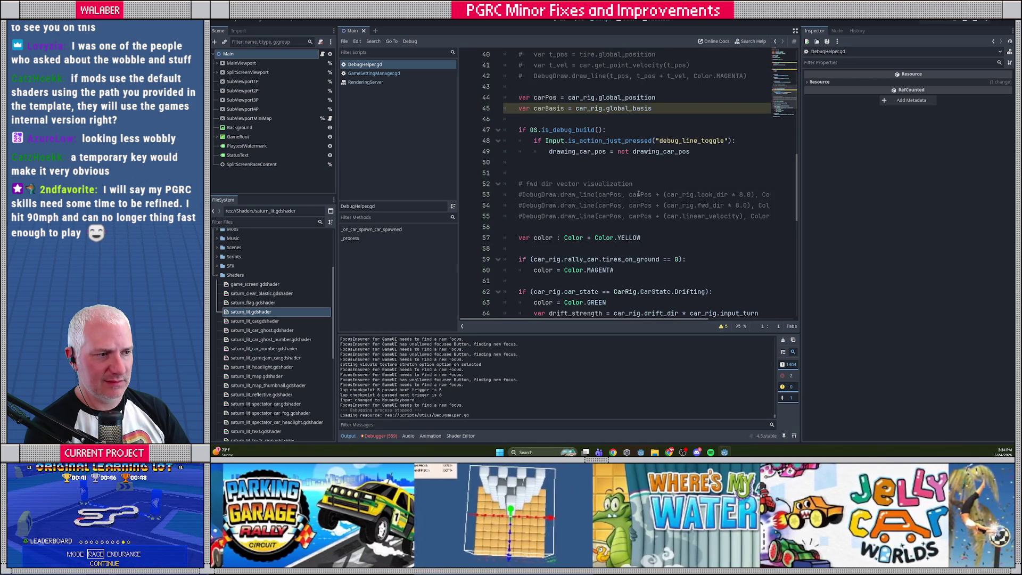
scroll(639, 193, down, 5)
scroll(640, 195, up, 17)
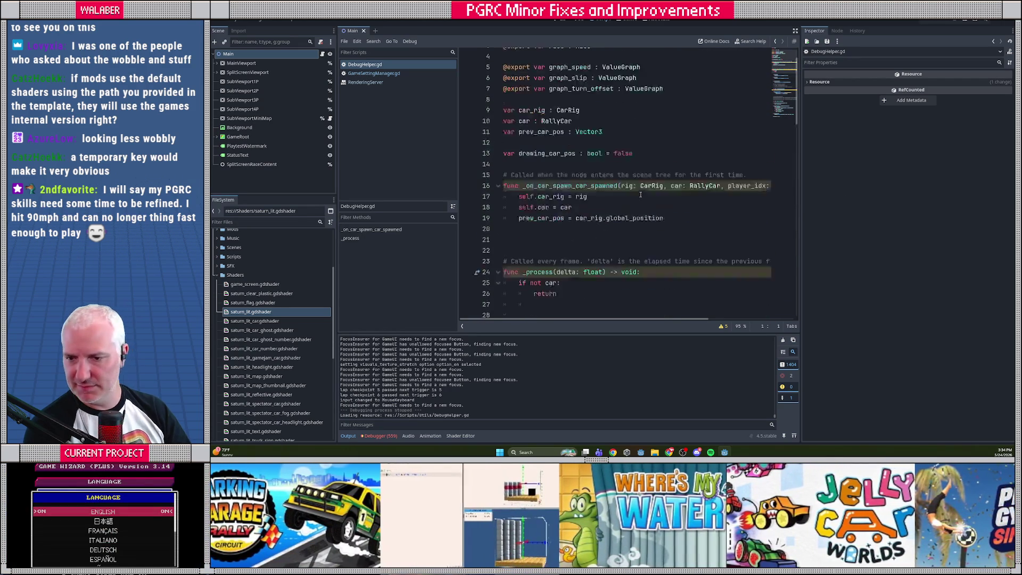
scroll(640, 195, up, 1)
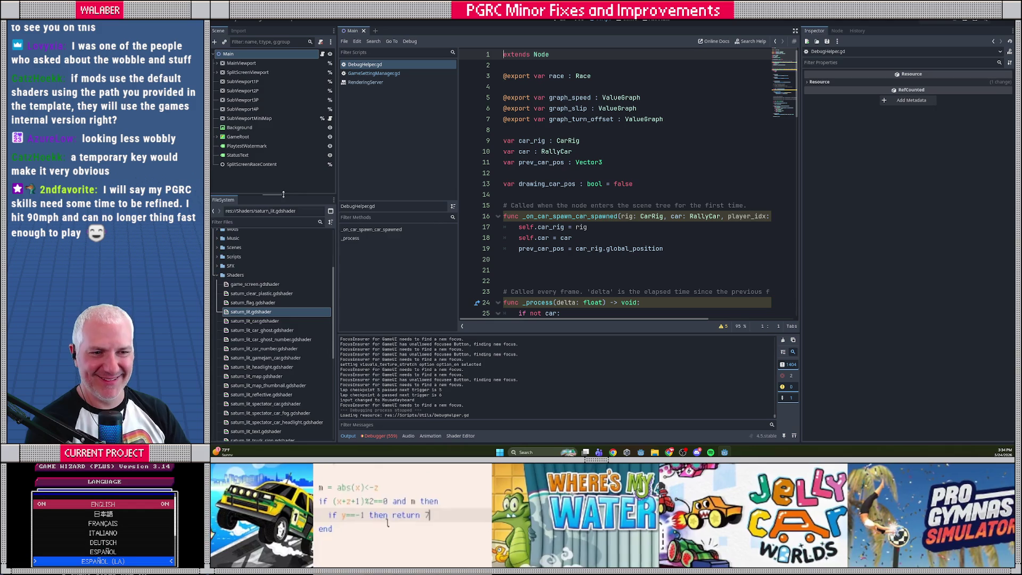
- Enlarge the Scene panel, filter the FileSystem by 'race', and select Race.gd
drag(279, 194, 279, 233)
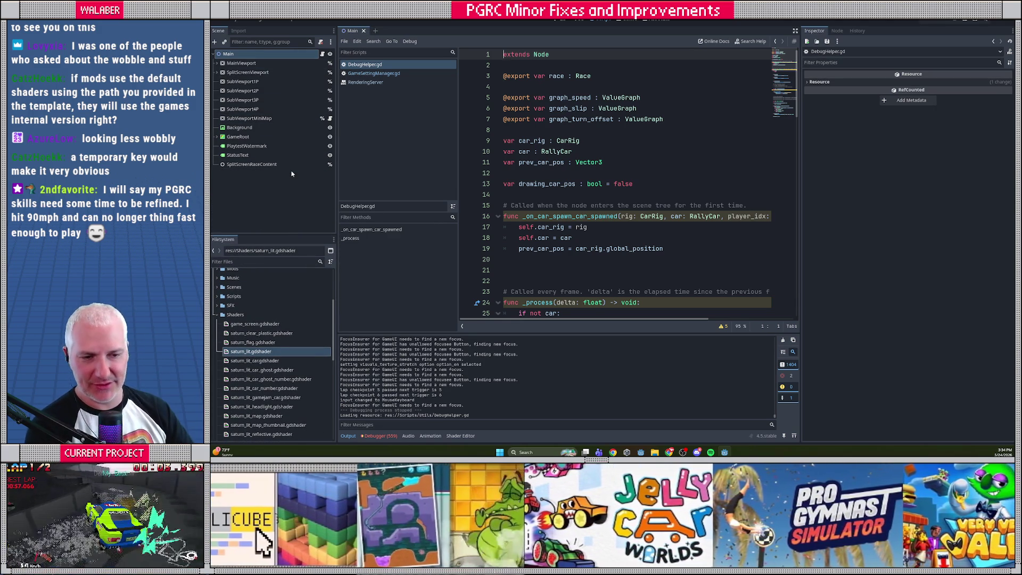
click(280, 263)
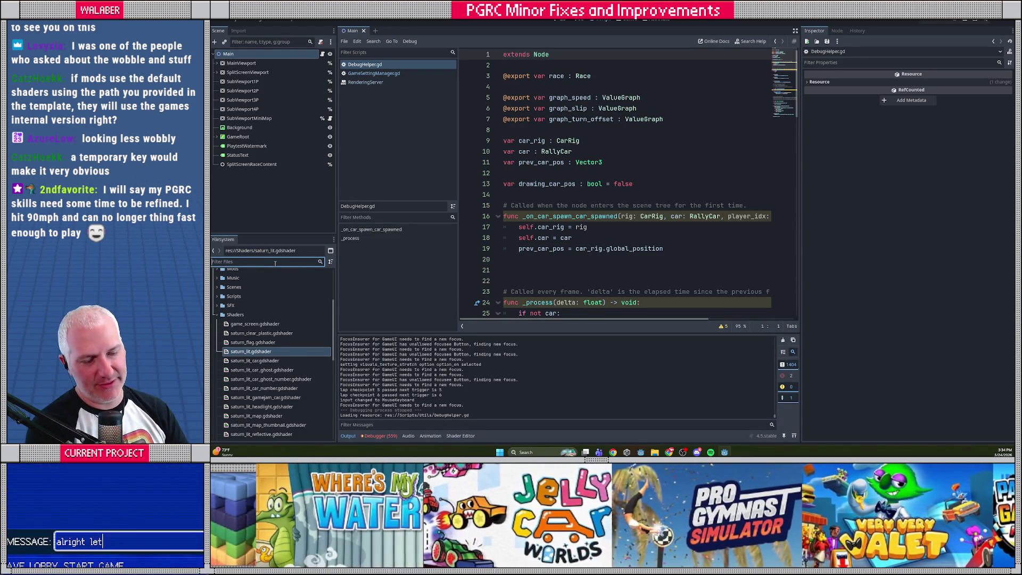
text(race)
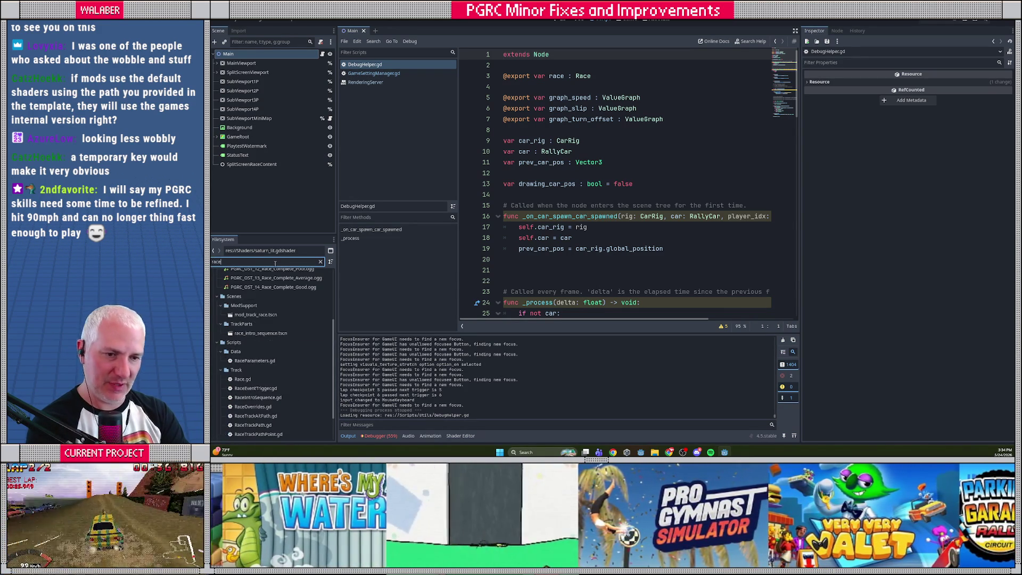
click(249, 381)
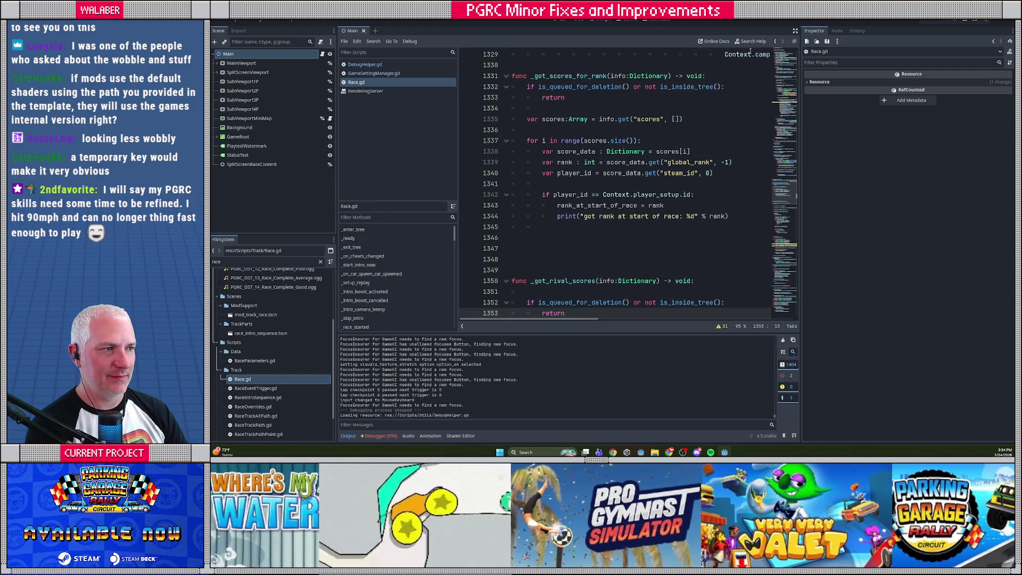
- Open Race.gd and search it for '_input', 'unp' and '_process('
click(796, 30)
key(ctrl+f)
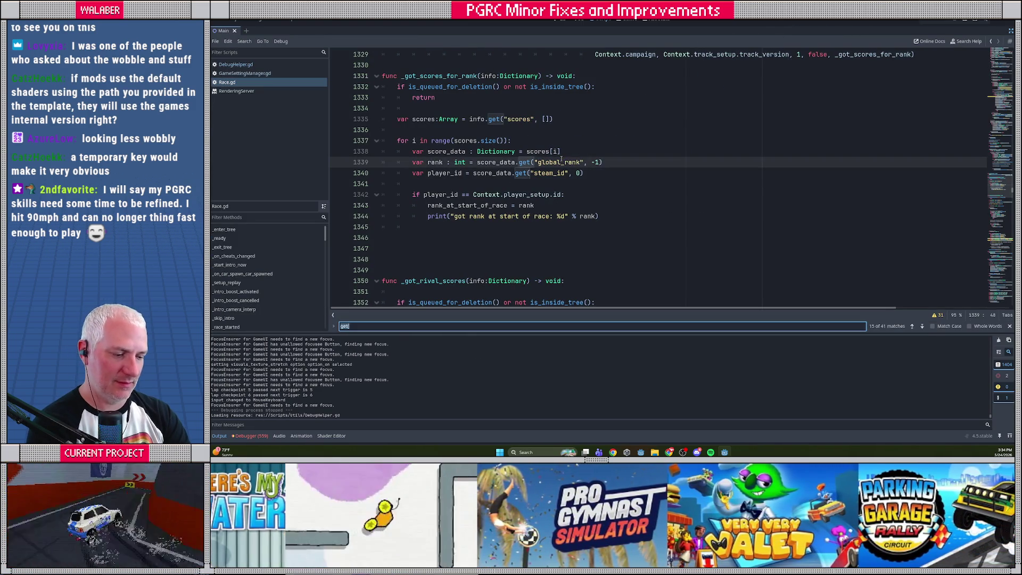
text(_input)
key(Return)
key(Return)
key(Return)
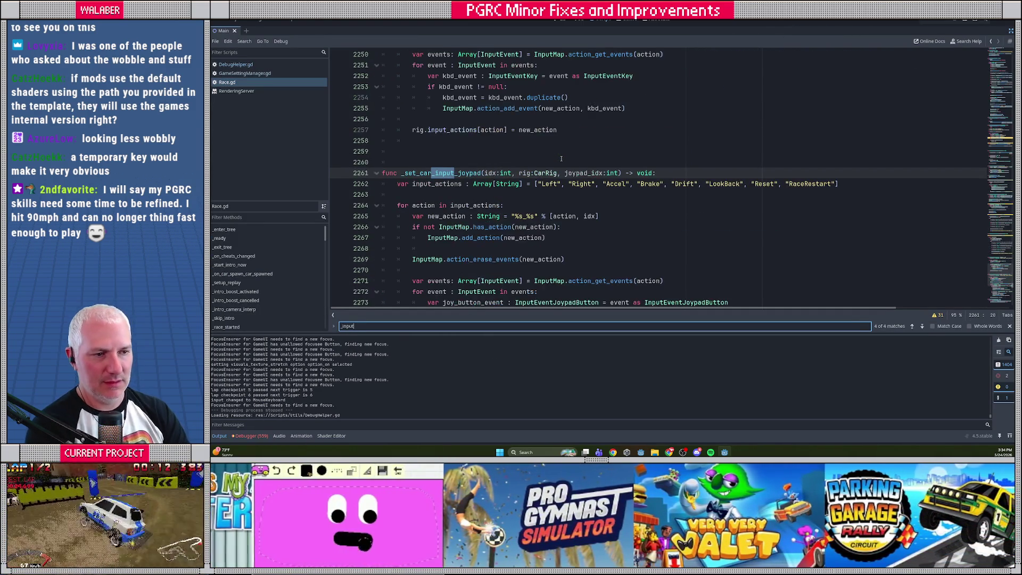
key(BackSpace)
key(BackSpace)
key(BackSpace)
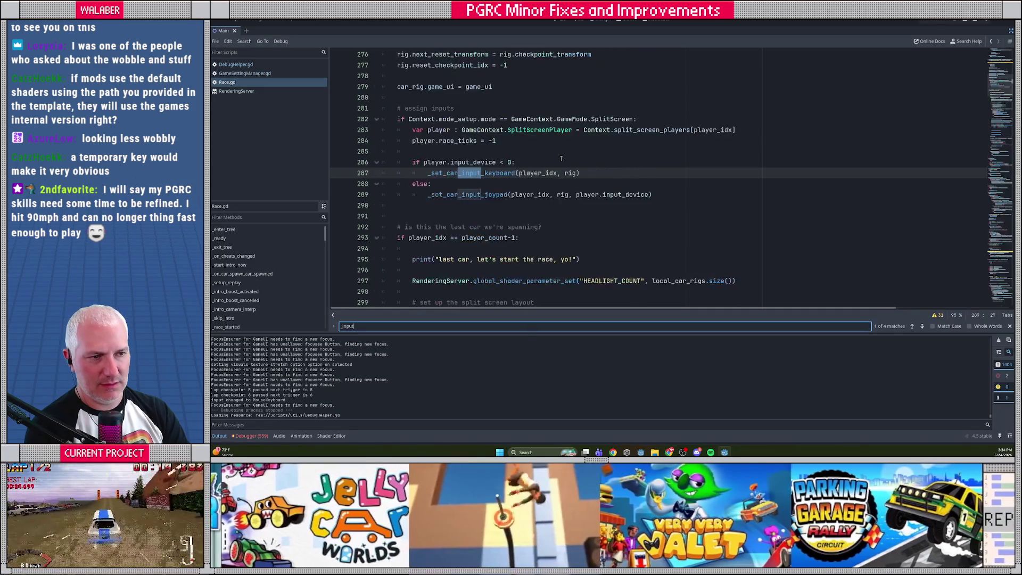
text(un)
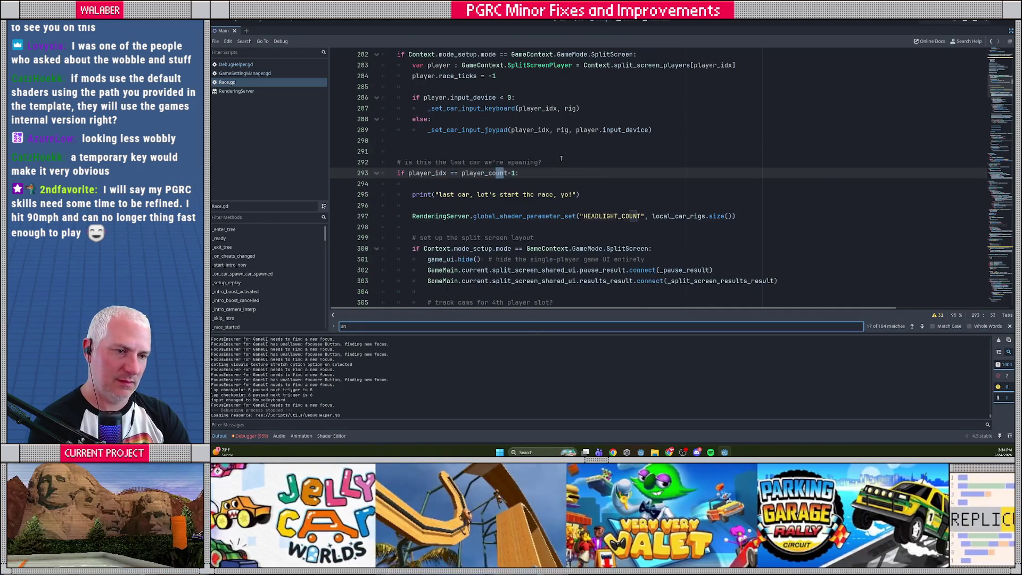
text(p)
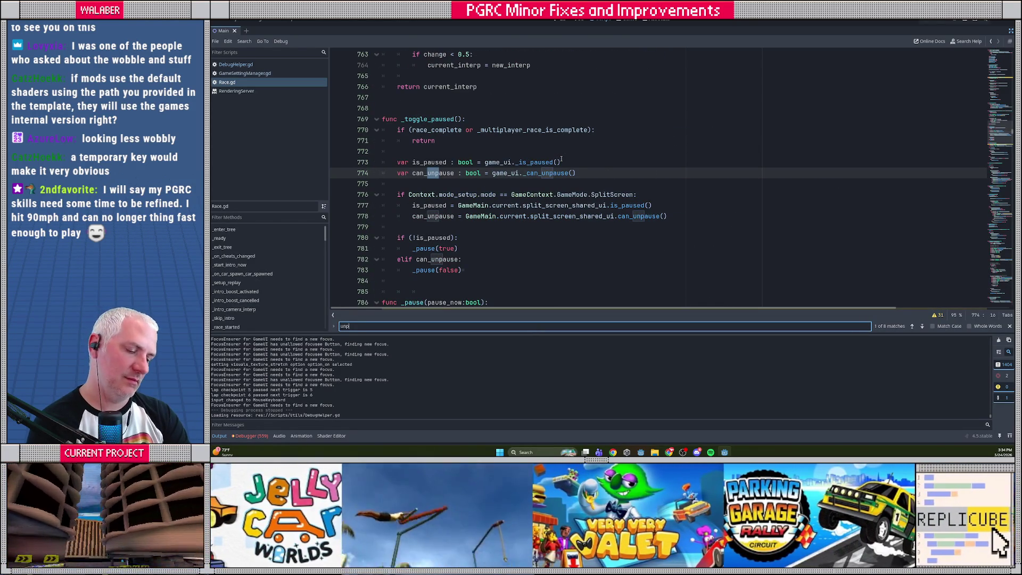
key(BackSpace)
key(BackSpace)
key(BackSpace)
text(_process()
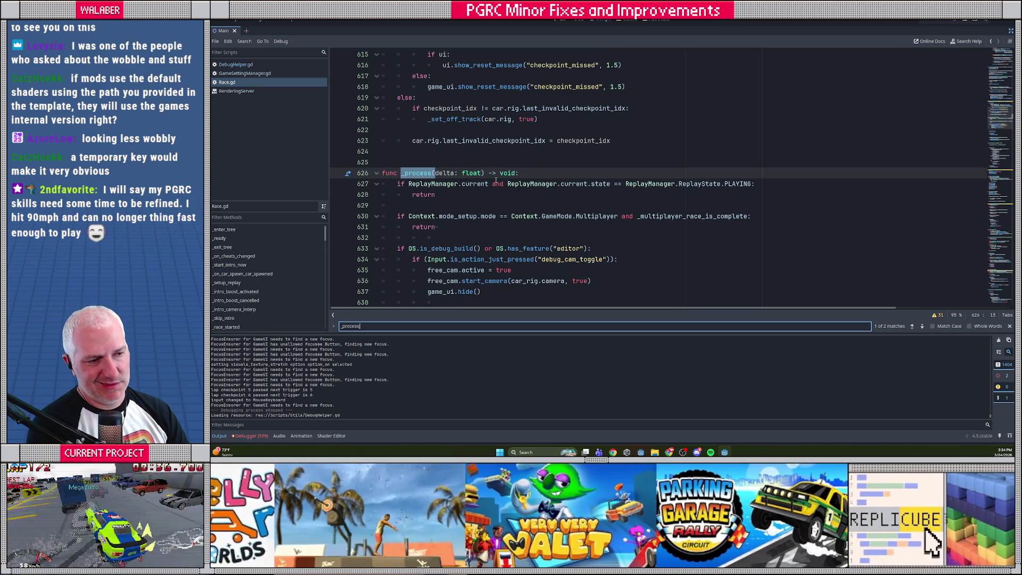
key(BackSpace)
key(BackSpace)
key(BackSpace)
text(_input)
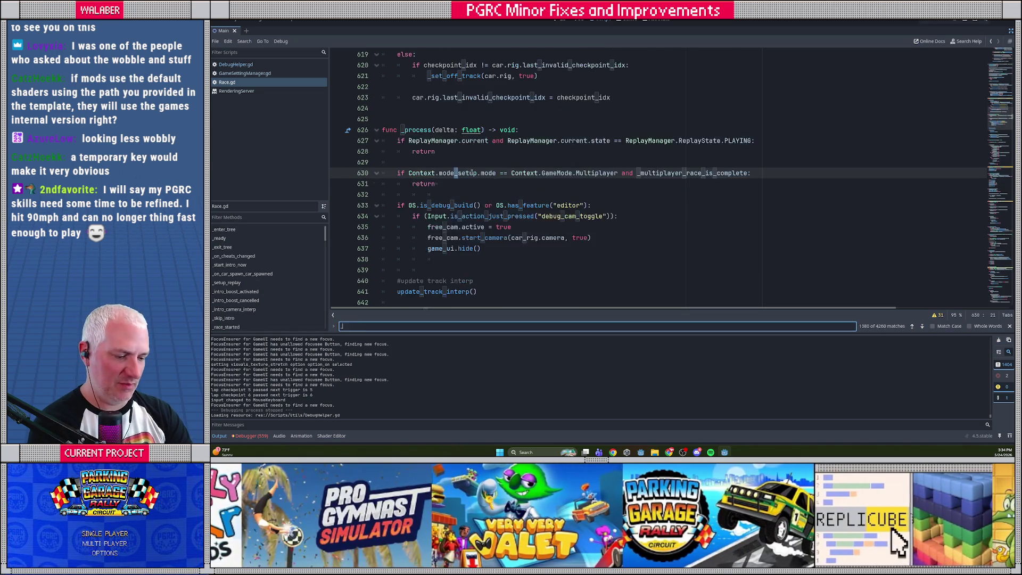
key(Return)
key(Return)
key(Return)
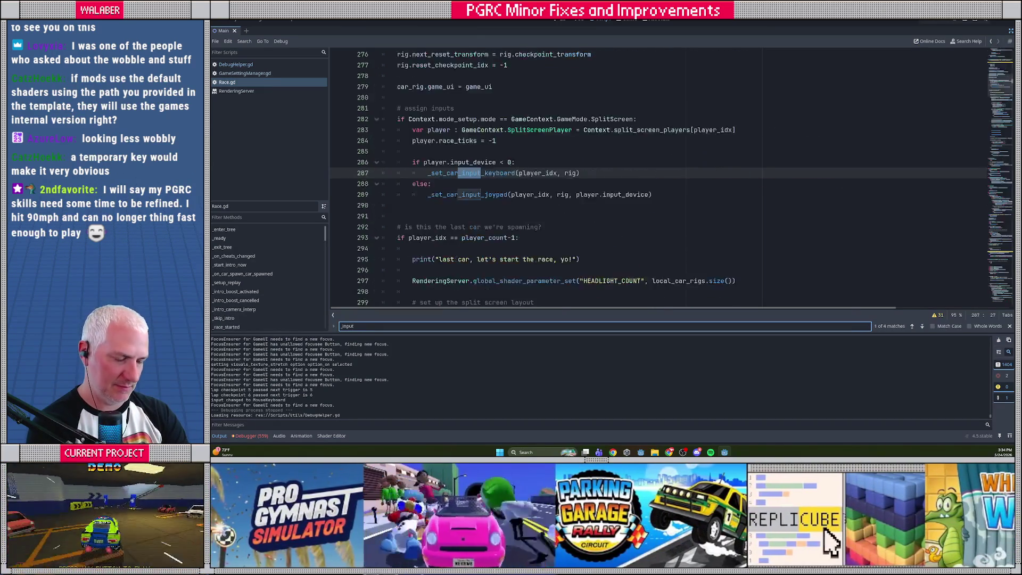
- Above func _process, start a new line 'func _input(event:InputEvent) -> void:'
key(BackSpace)
key(BackSpace)
key(BackSpace)
text(process)
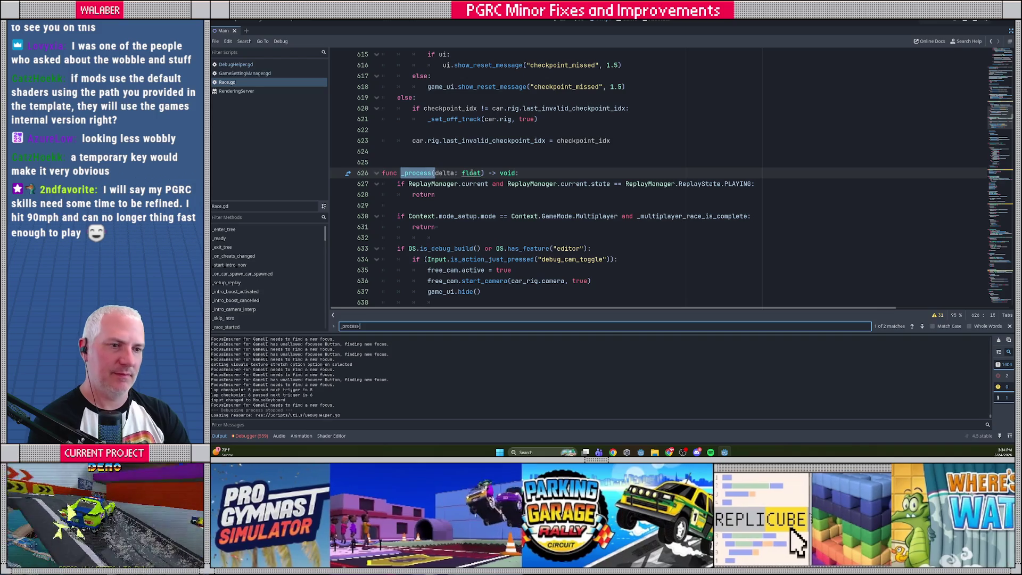
key(Escape)
click(389, 150)
key(Return)
text(fu)
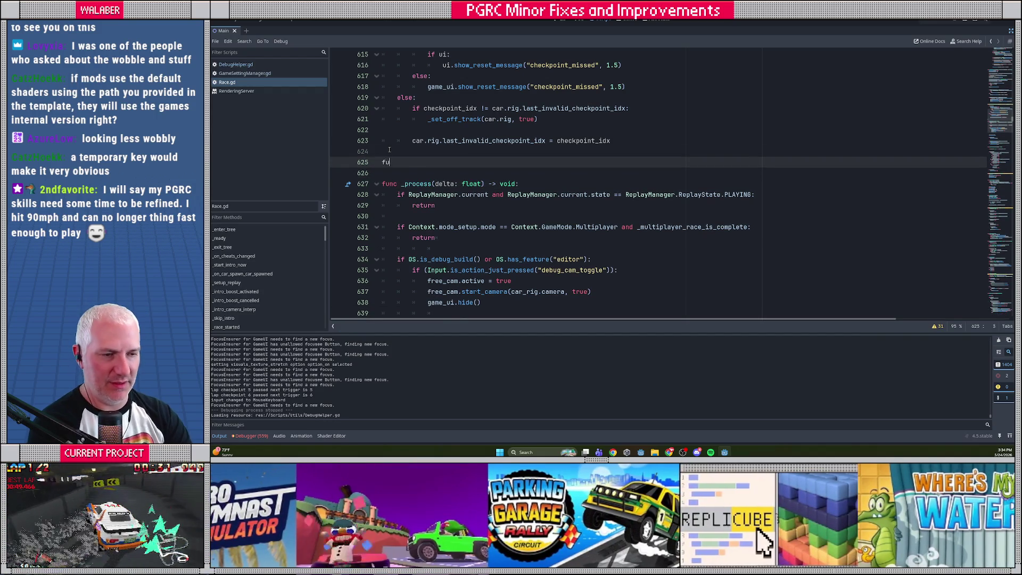
text(nc _input(e)
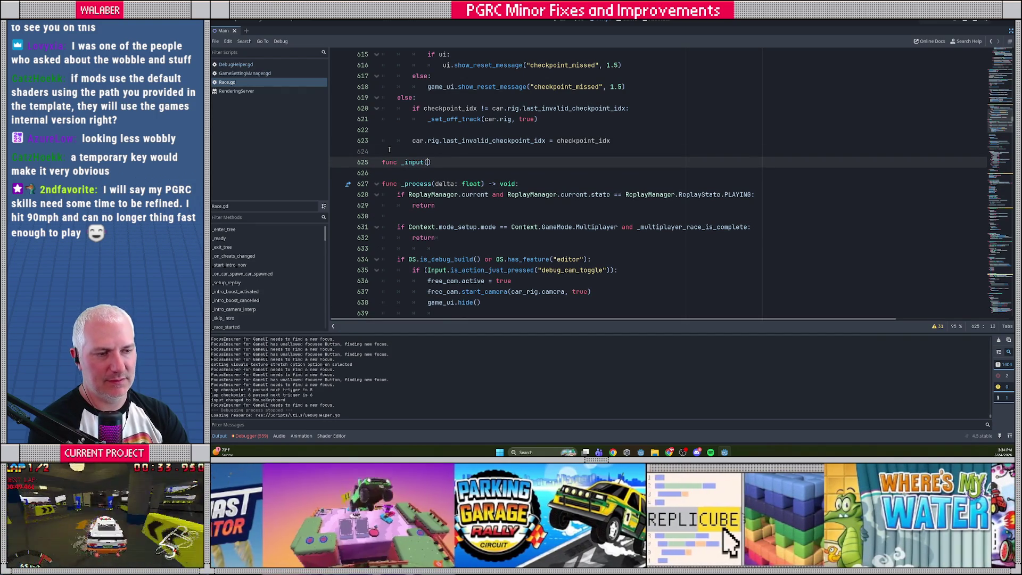
text(vent:In)
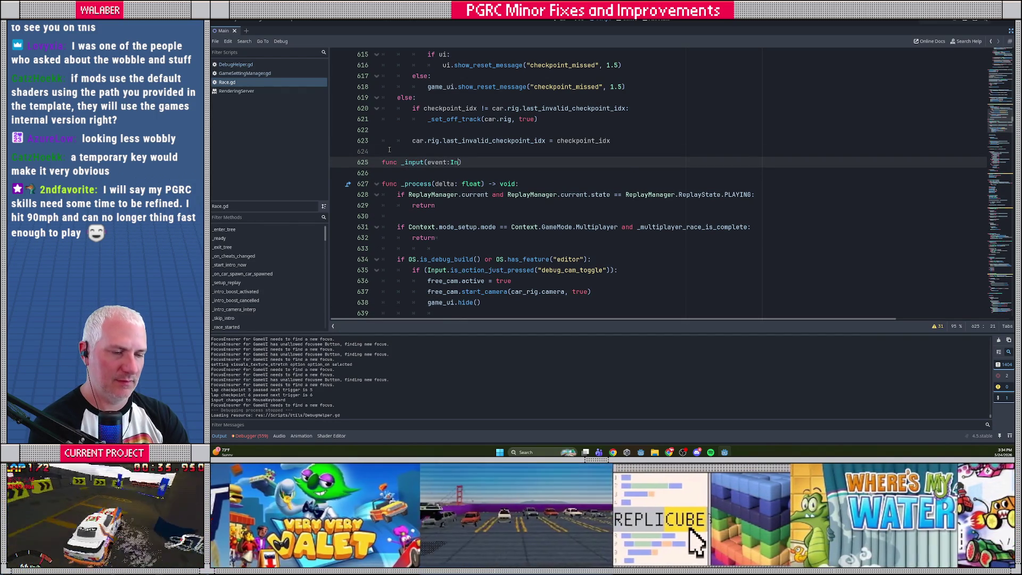
text(putEvent))
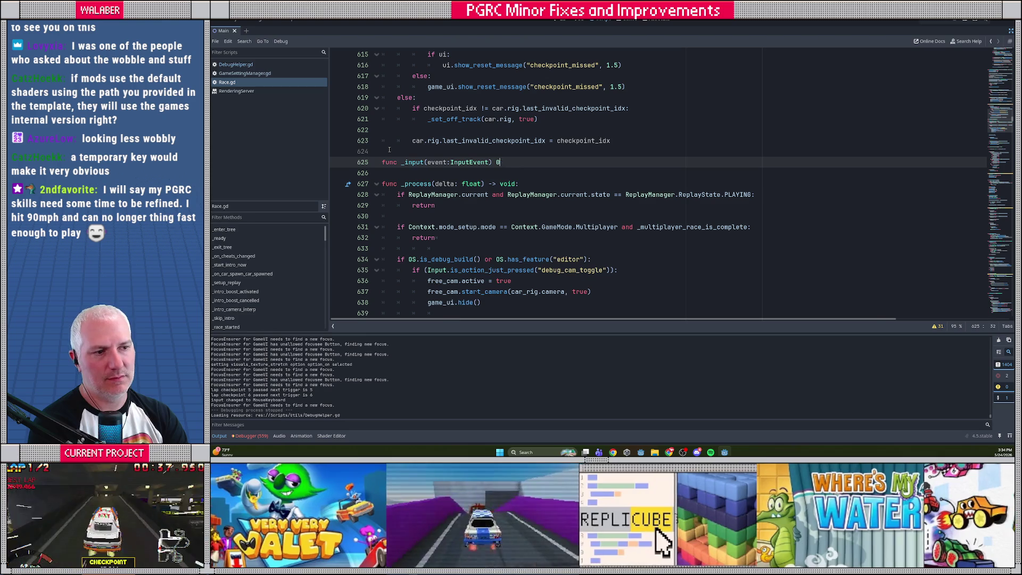
text( -> void:)
- Add print(event) as the _input body and run the project with F5
key(Return)
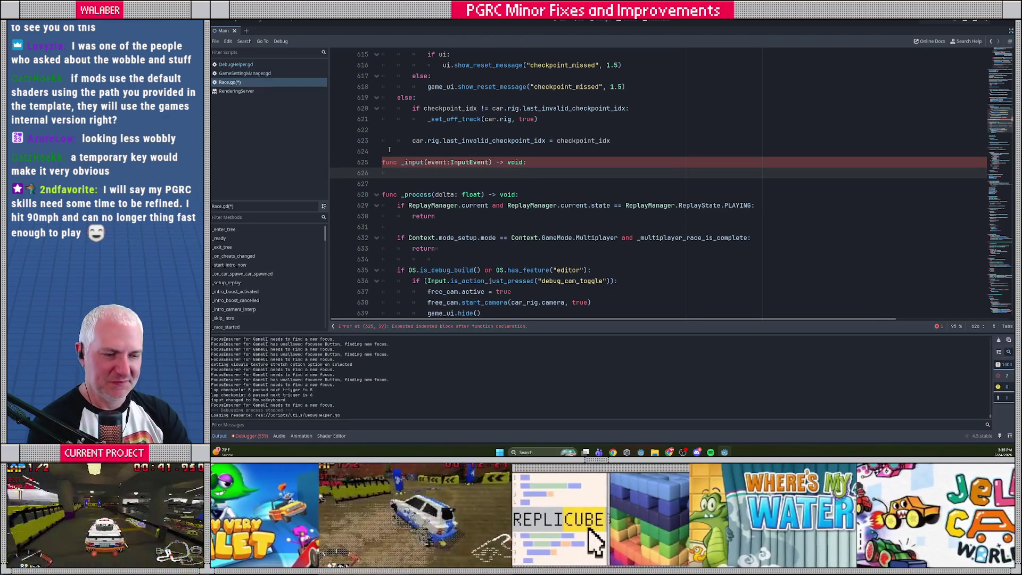
text(print(event))
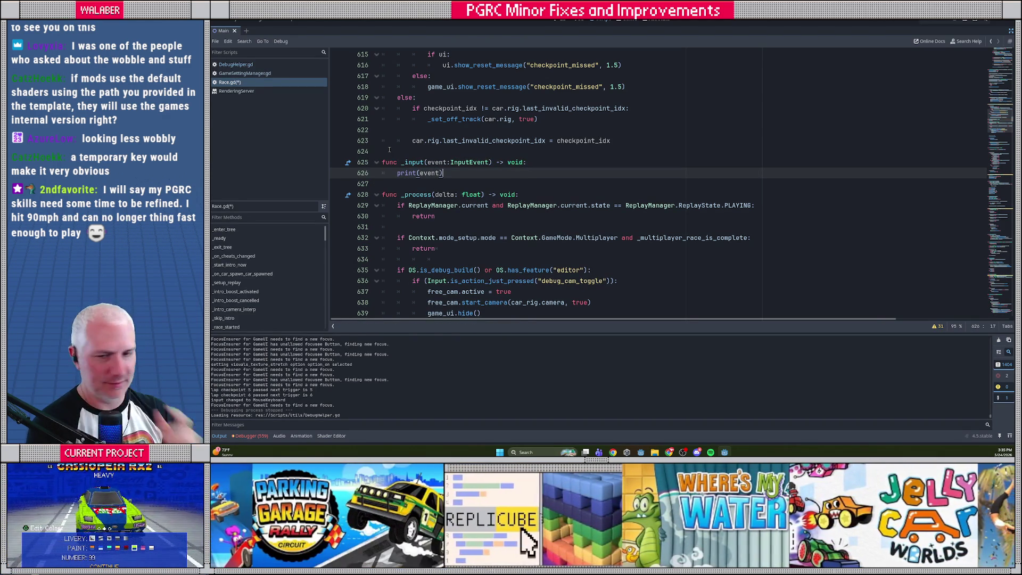
key(F5)
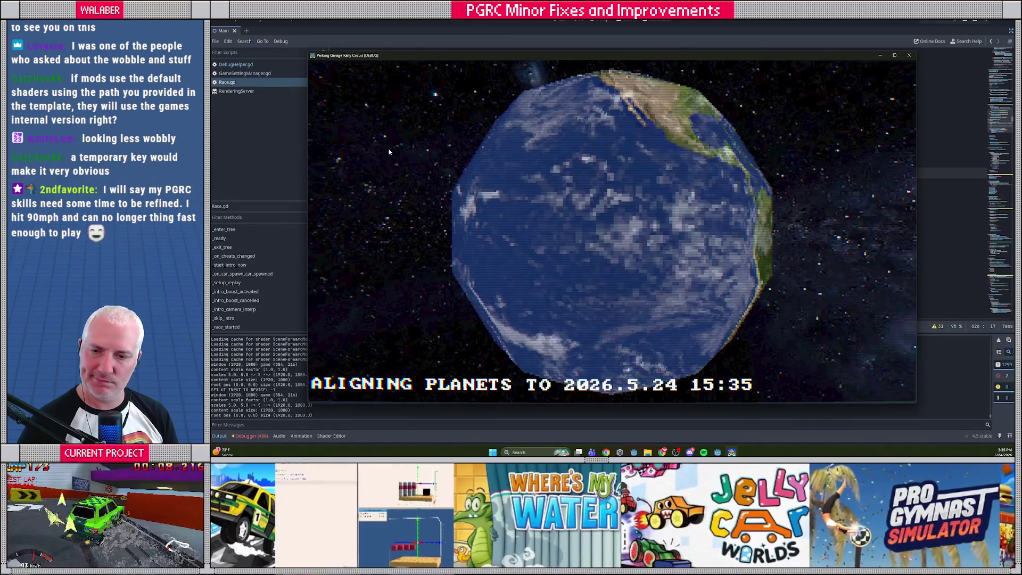
- Skip the intro and start a race on the Learning Garage track
key(Return)
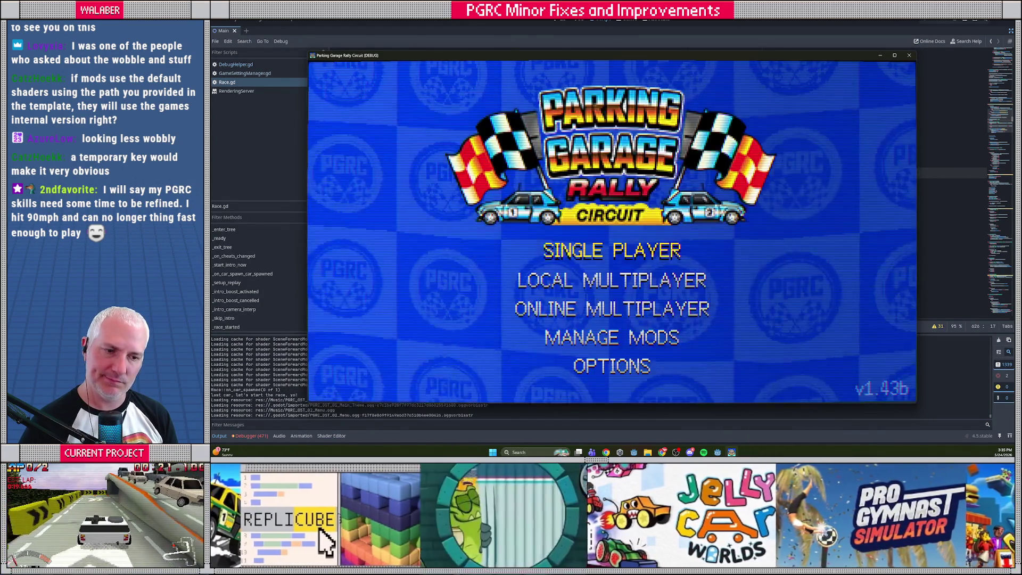
key(Return)
key(Return)
key(Return)
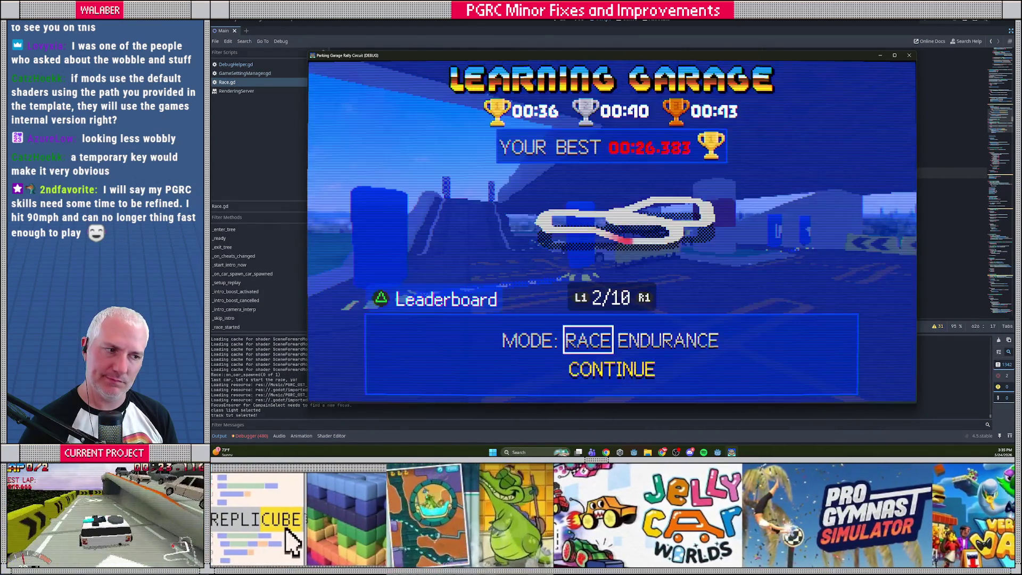
key(Return)
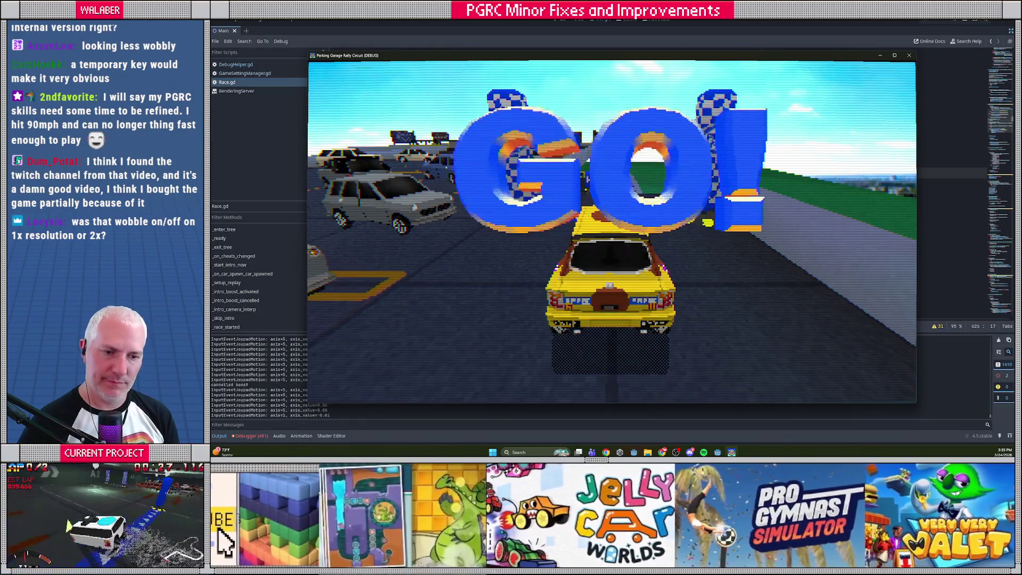
- Drive with the arrow keys to log input events, then close the game with F8
key(Right)
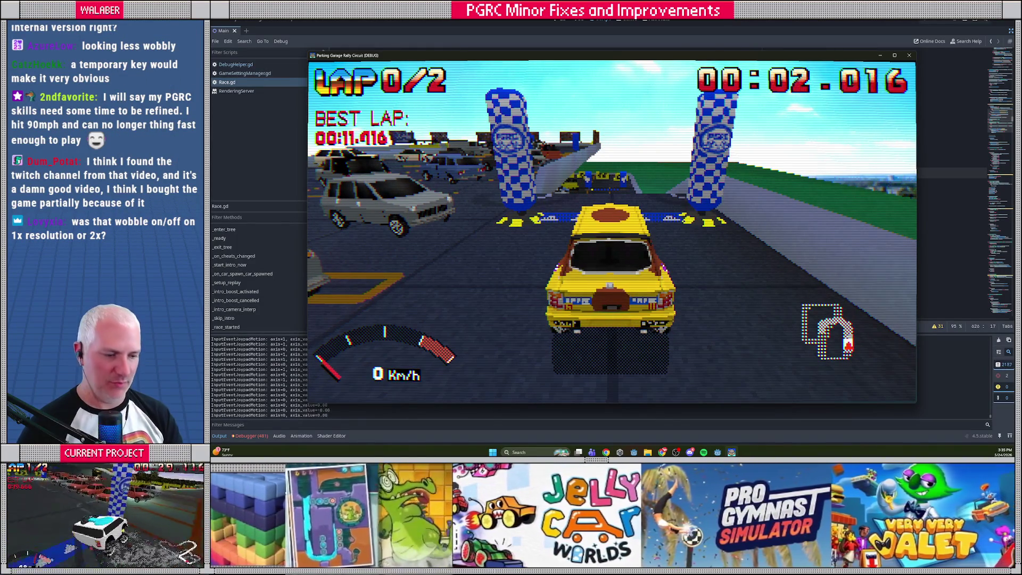
key(Left)
key(Up)
key(Left)
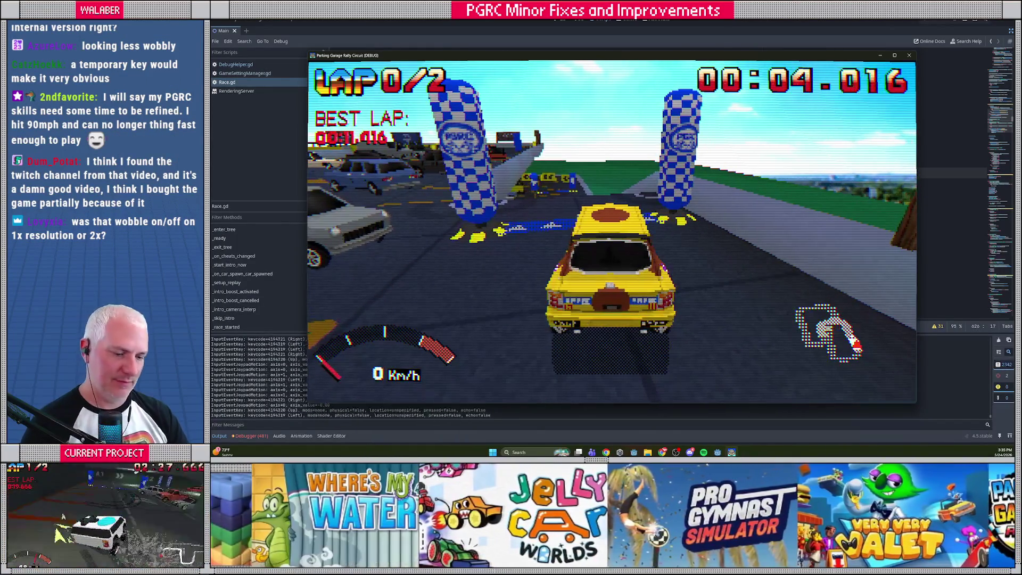
key(F8)
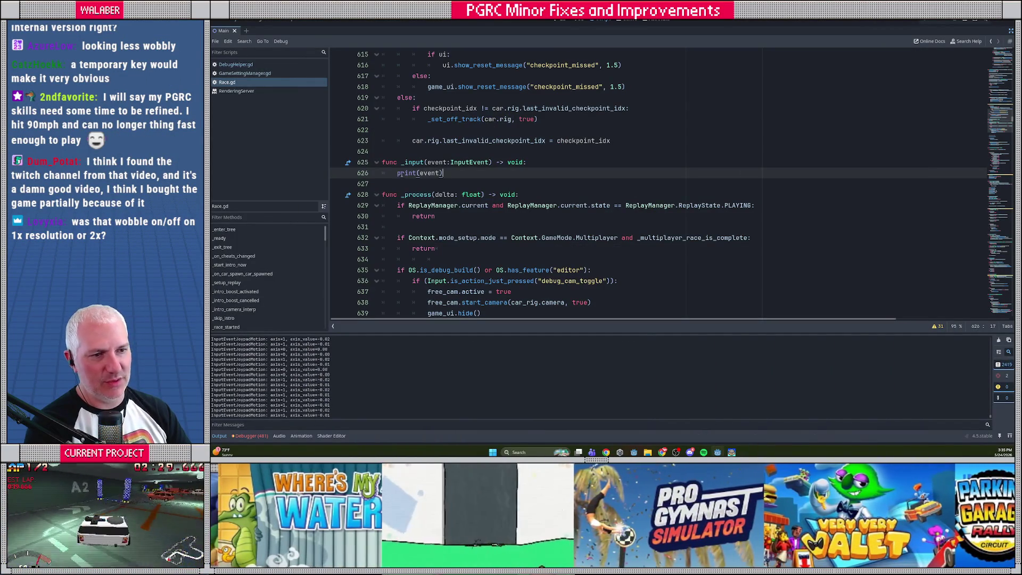
- Replace print(event) with 'var k := event as InputEventKey', 'if k and k.pressed:' and 'if k.keycode == KEY_1:'
drag(397, 174, 467, 173)
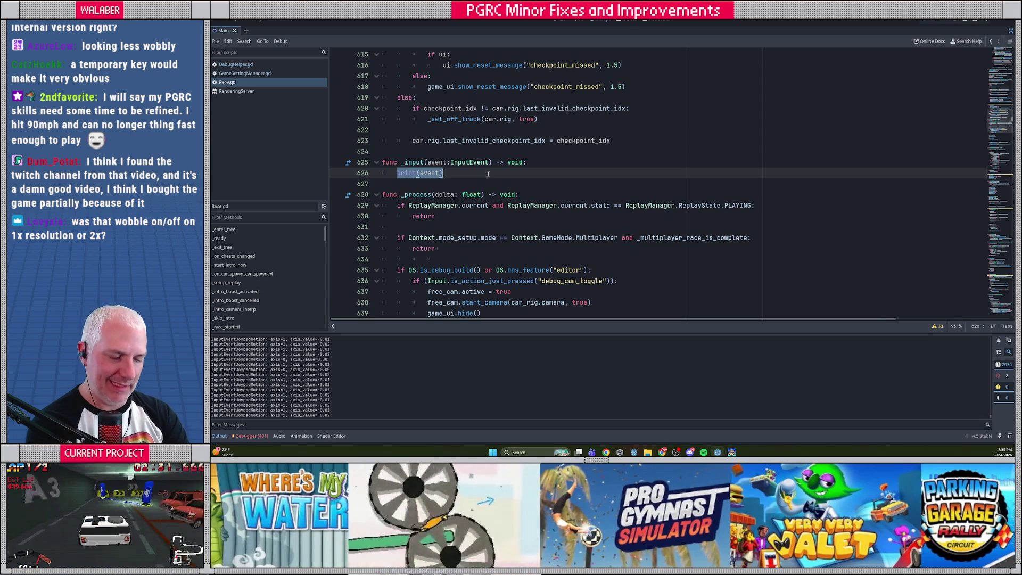
text(var k)
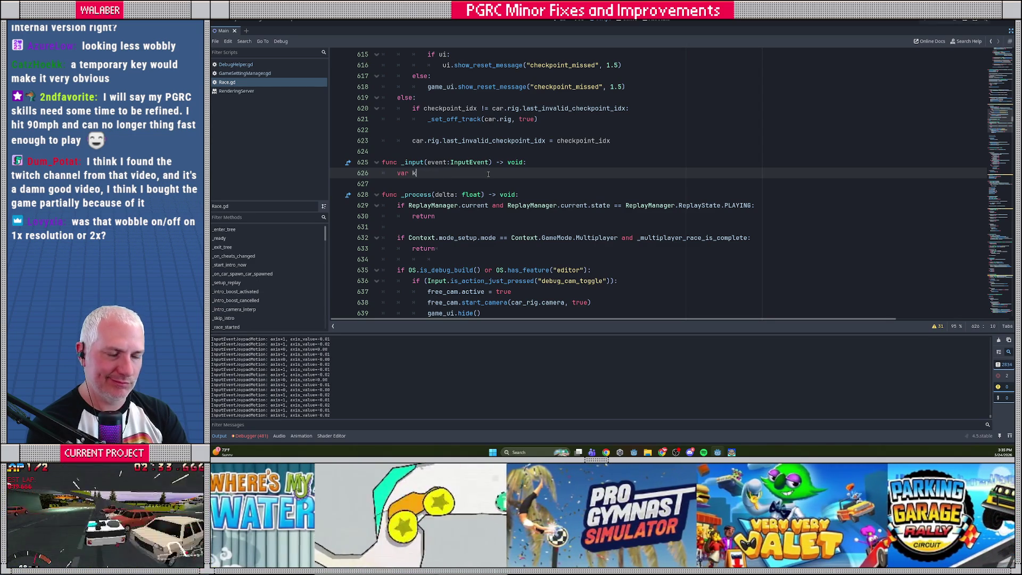
text( := event as in)
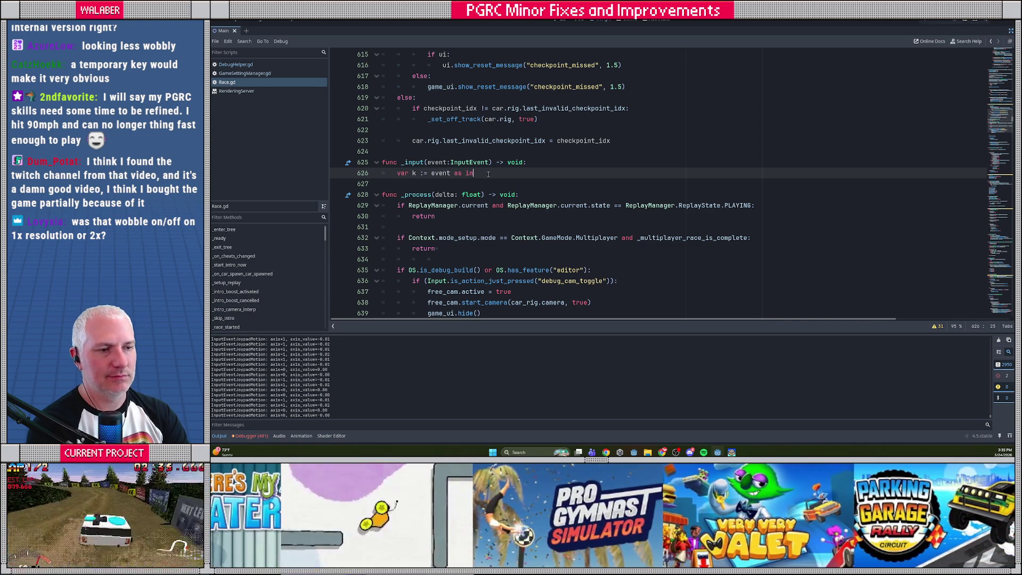
text(putetk)
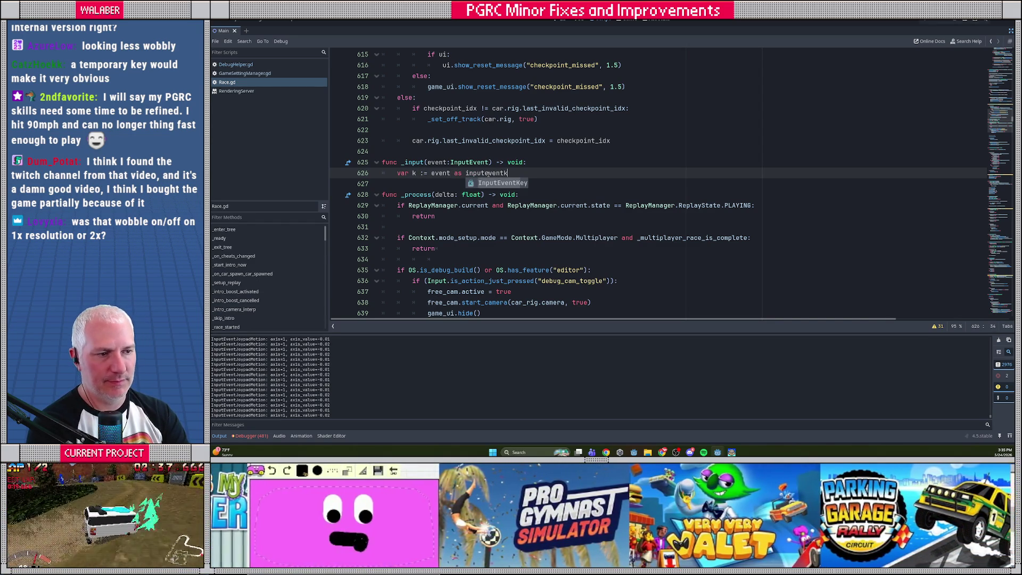
key(Return)
key(Return)
text(if)
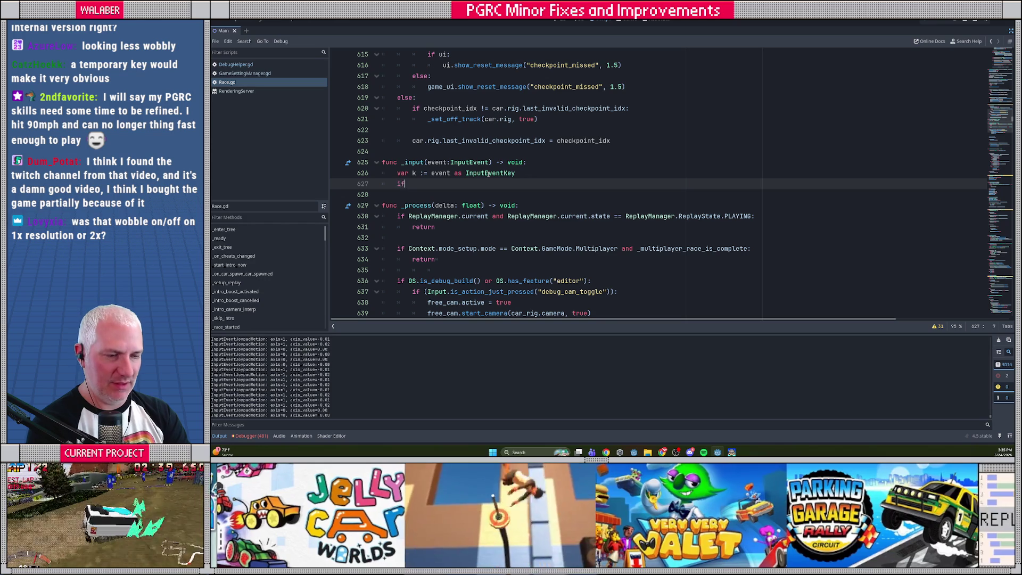
text( k and )
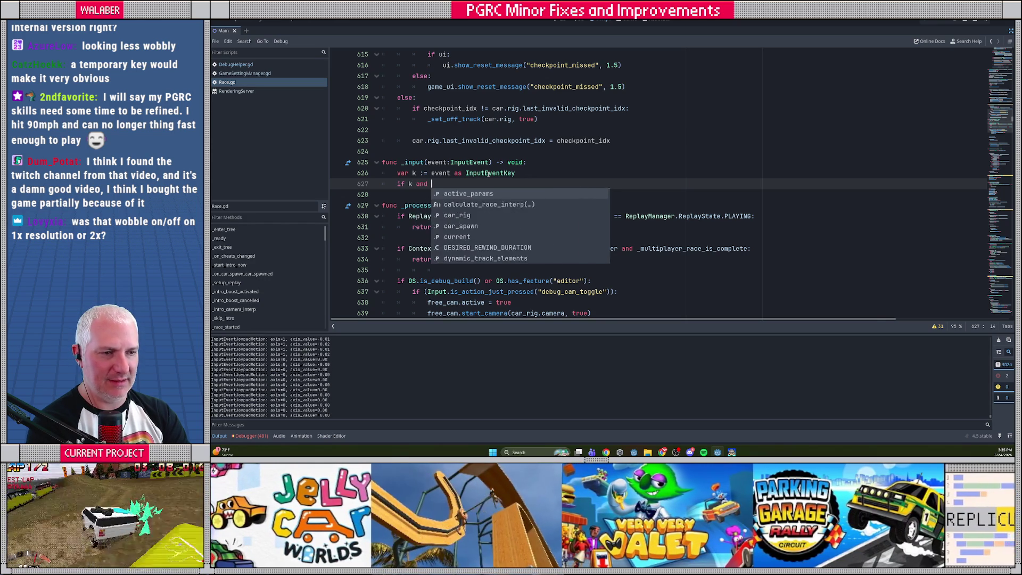
text(k.pressed:)
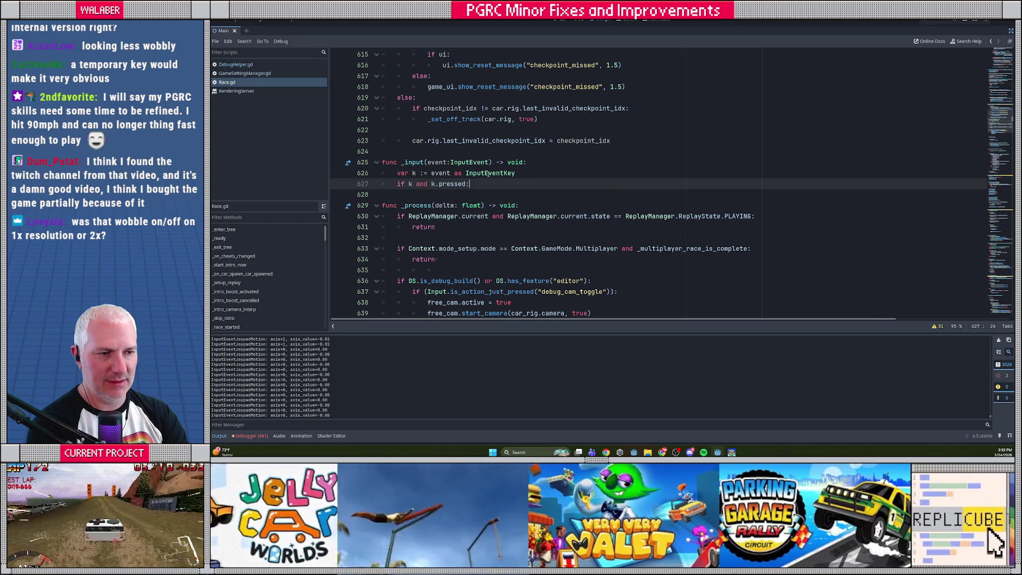
key(Return)
text(.keycode == )
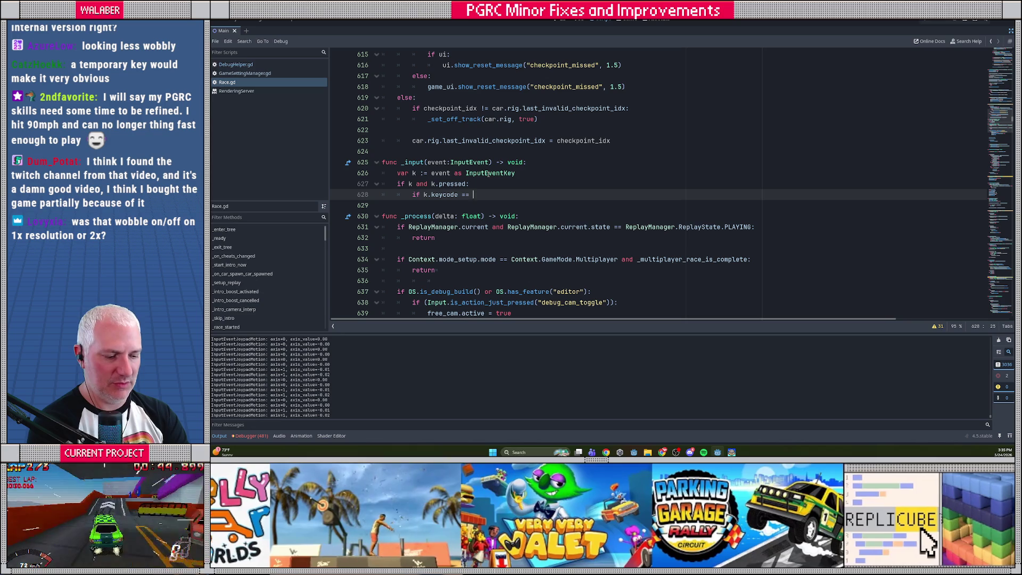
text(KEY_)
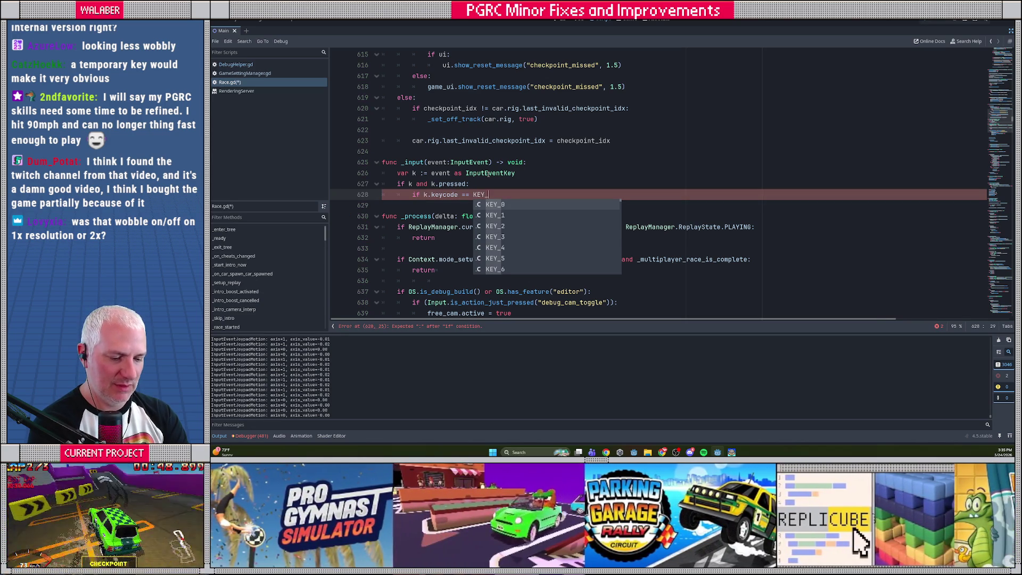
text(1:)
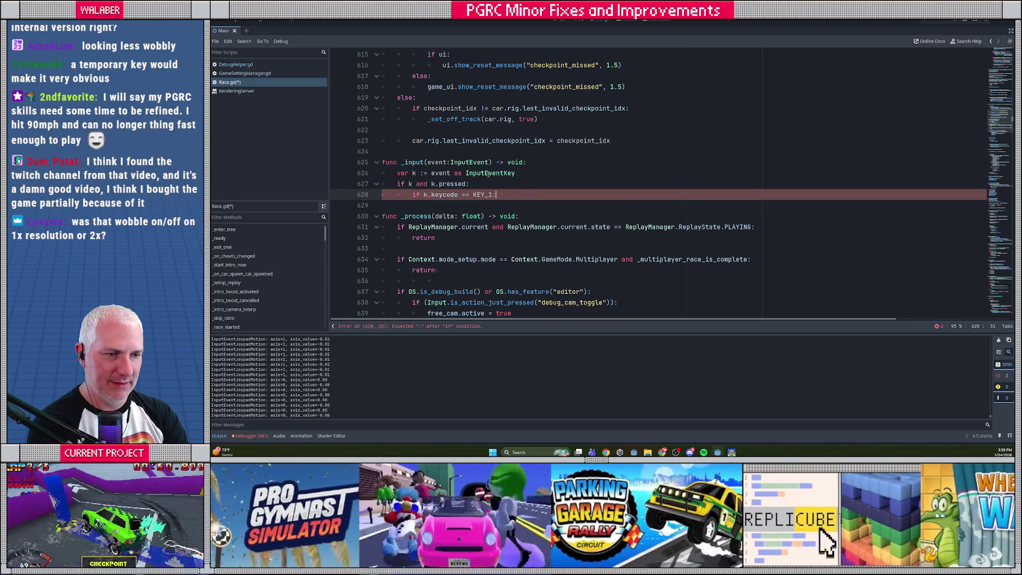
key(Return)
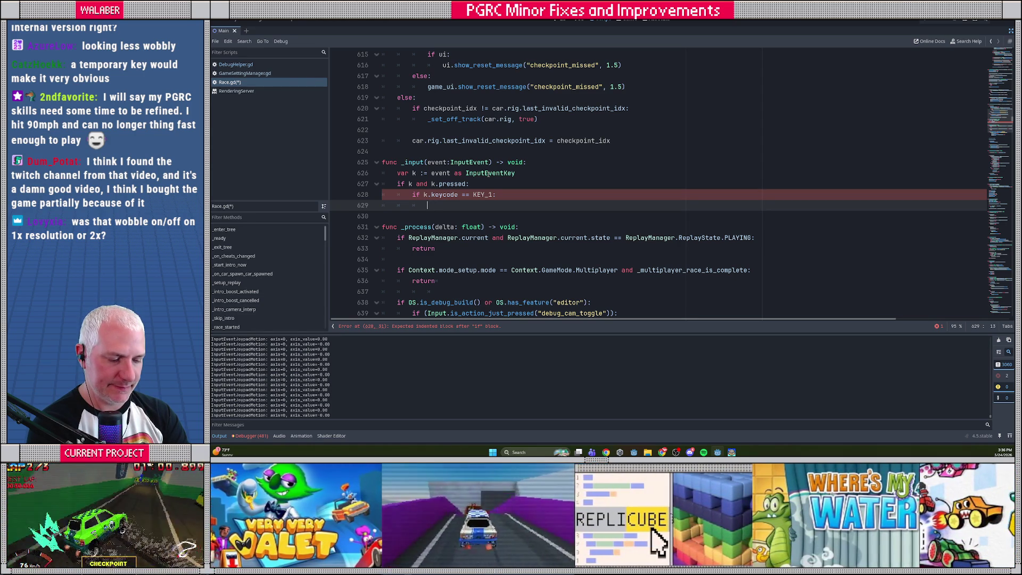
- Write RenderingServer.global_shader_parameter_set("WOBBLE_STRETCH", Vector2(1.0, 1.0)) under the KEY_1 check
text(RenderingS)
key(Return)
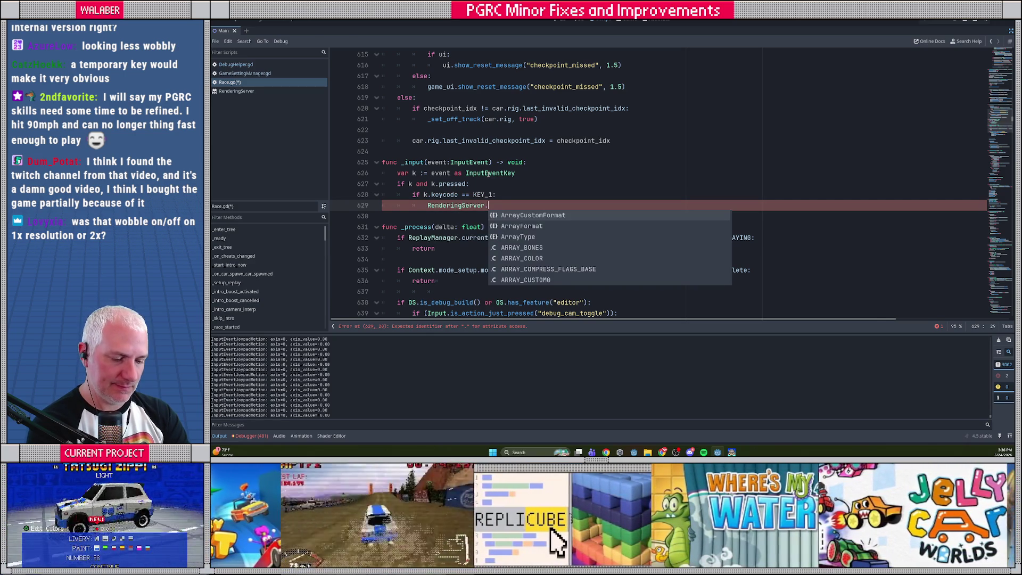
text(shader_globa)
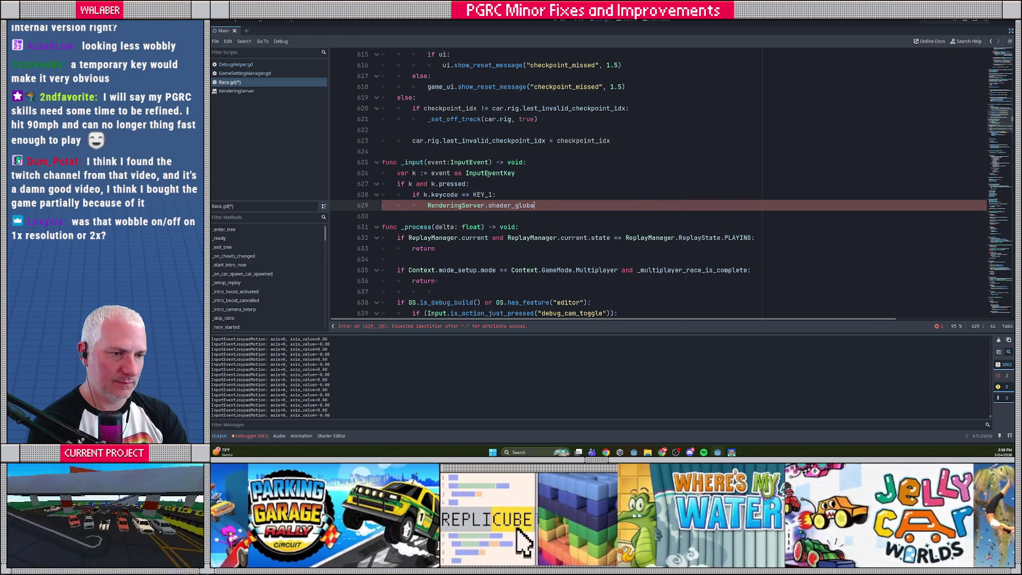
key(BackSpace)
key(BackSpace)
key(BackSpace)
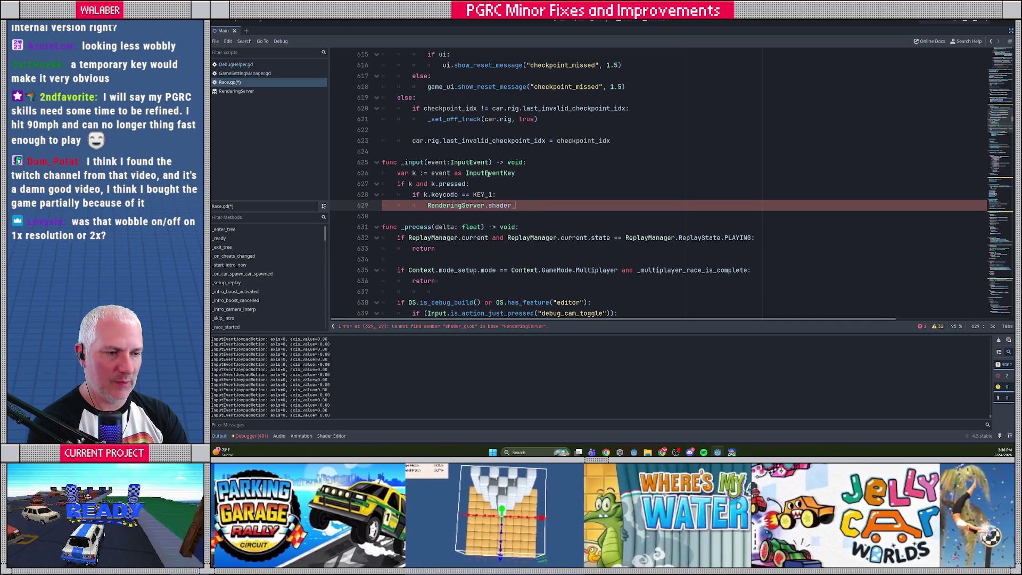
key(BackSpace)
key(BackSpace)
key(BackSpace)
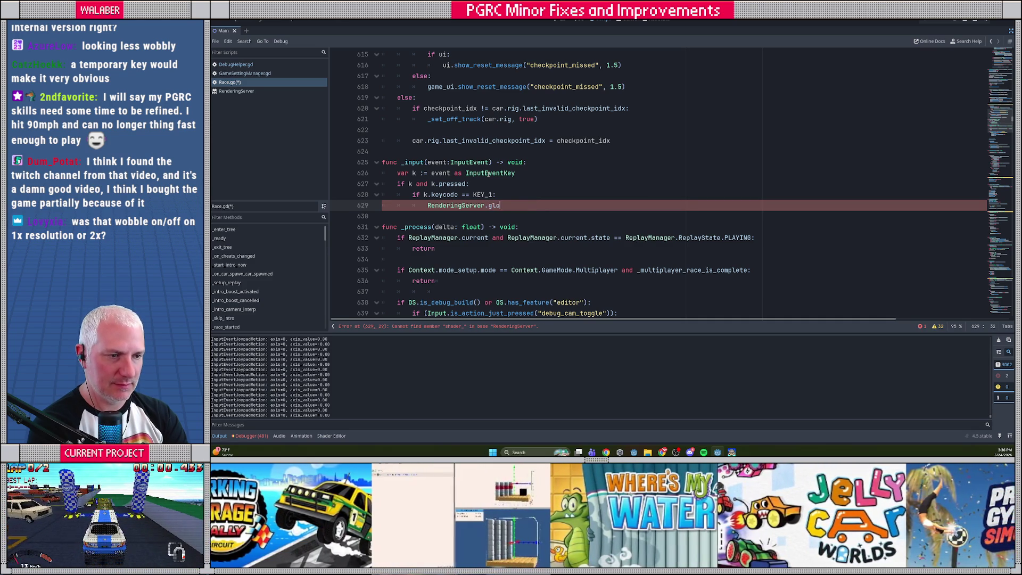
text(ba)
key(Down)
key(Down)
key(Down)
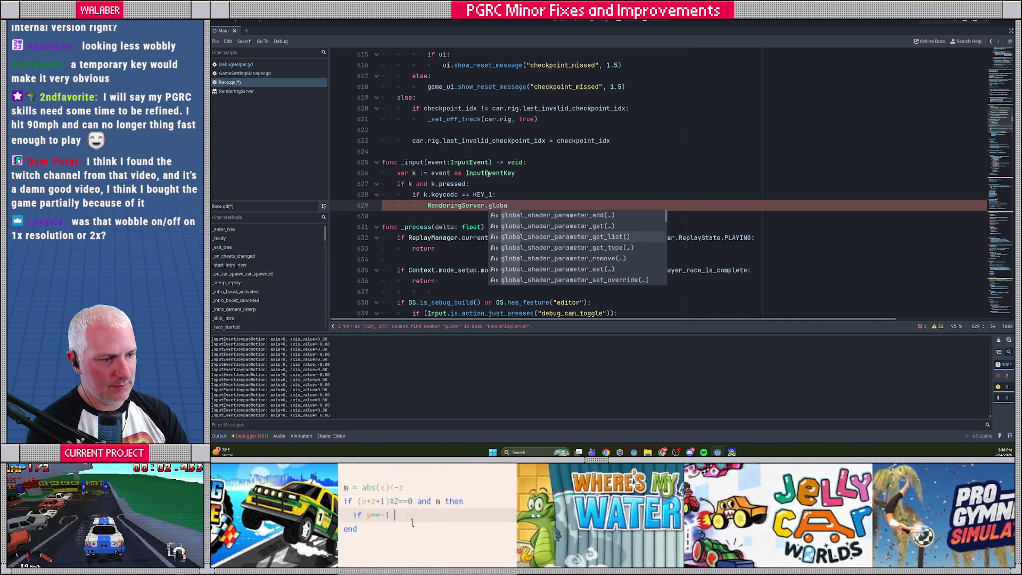
key(Return)
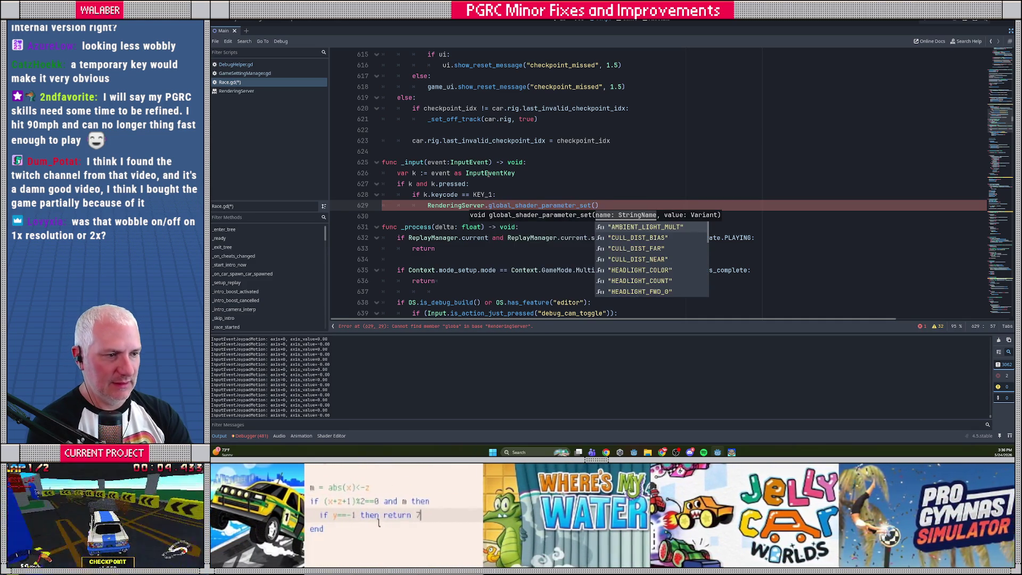
text(")
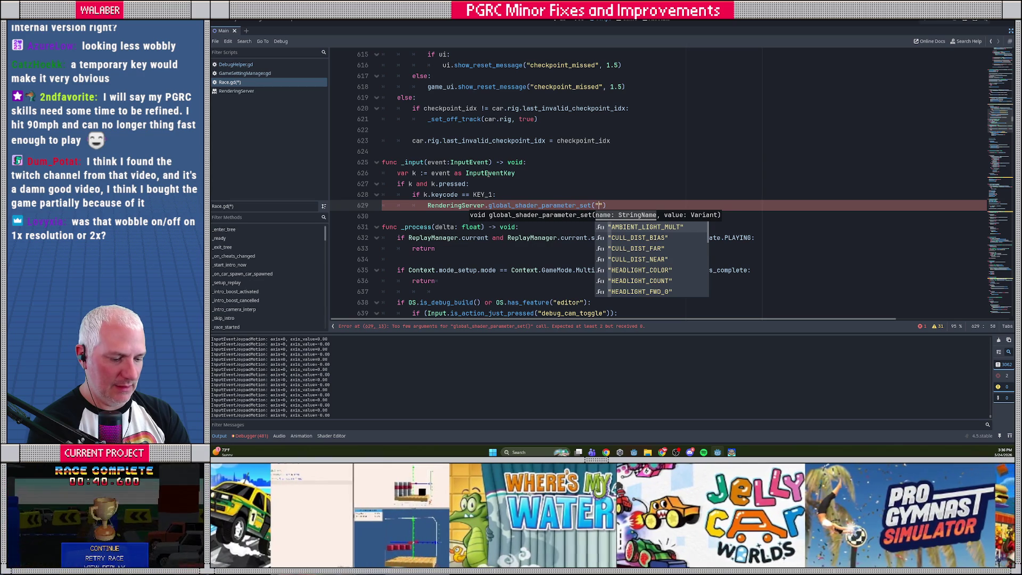
text(WO)
key(Return)
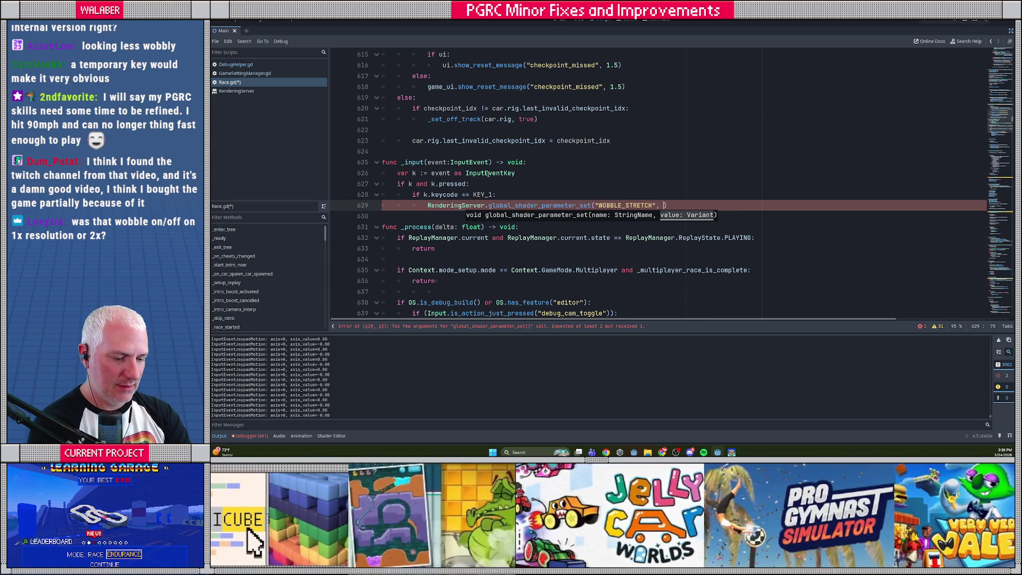
text(Vector2()
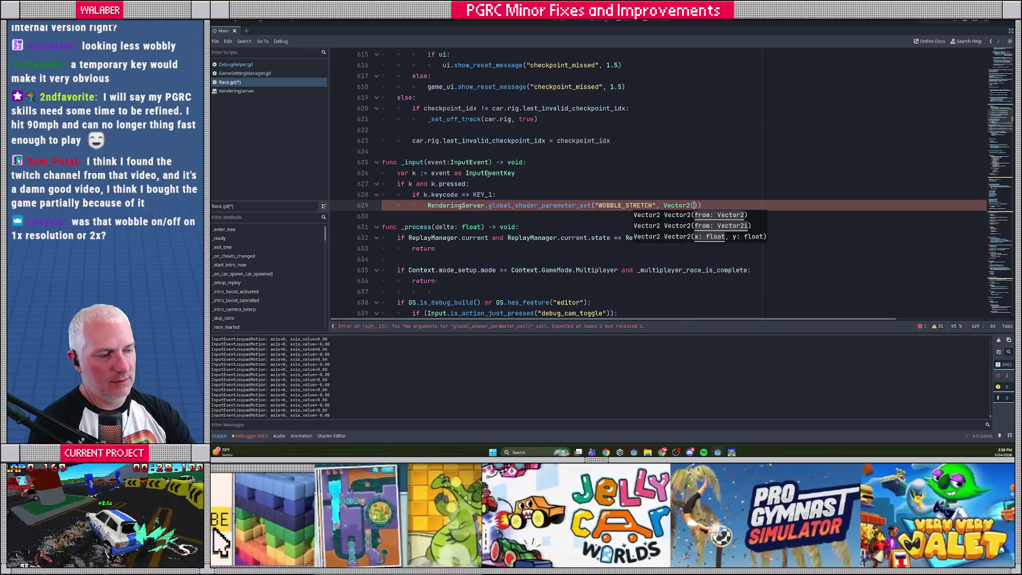
text(1.0, 1.0)
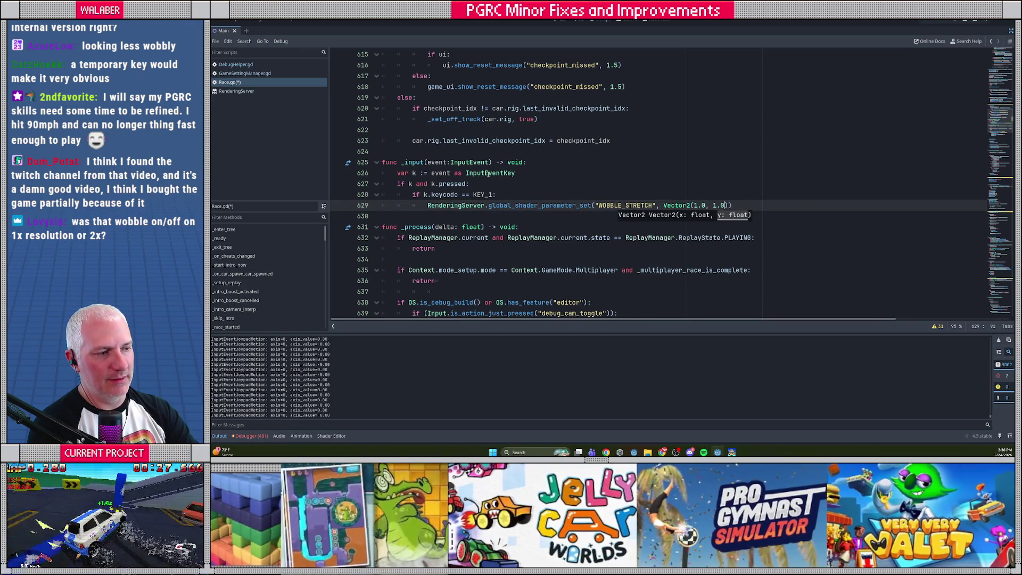
text())
- Select the KEY_1 check and its shader line and duplicate them below
key(Up)
key(Home)
key(shift+Down)
key(shift+End)
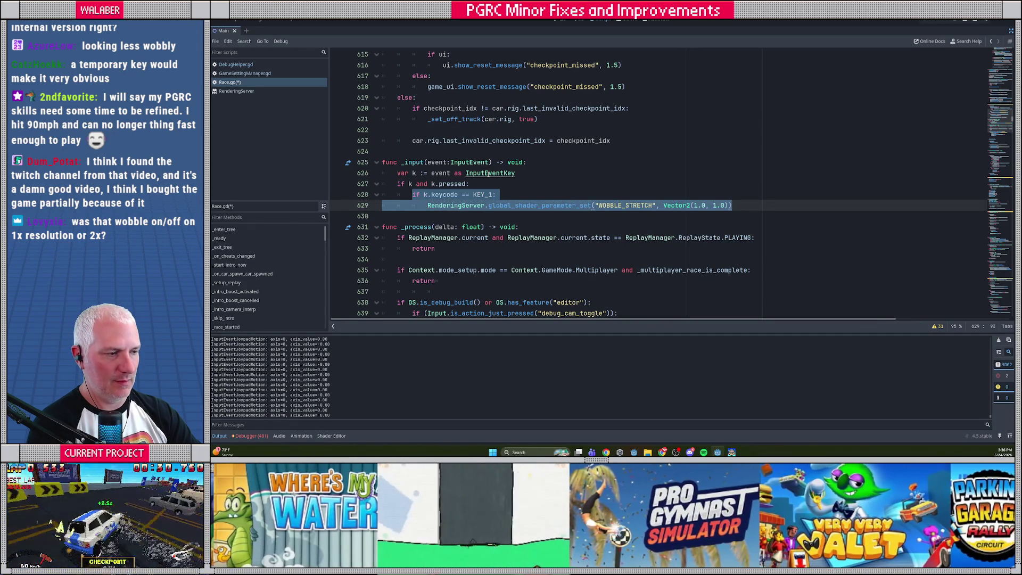
key(ctrl+shift+d)
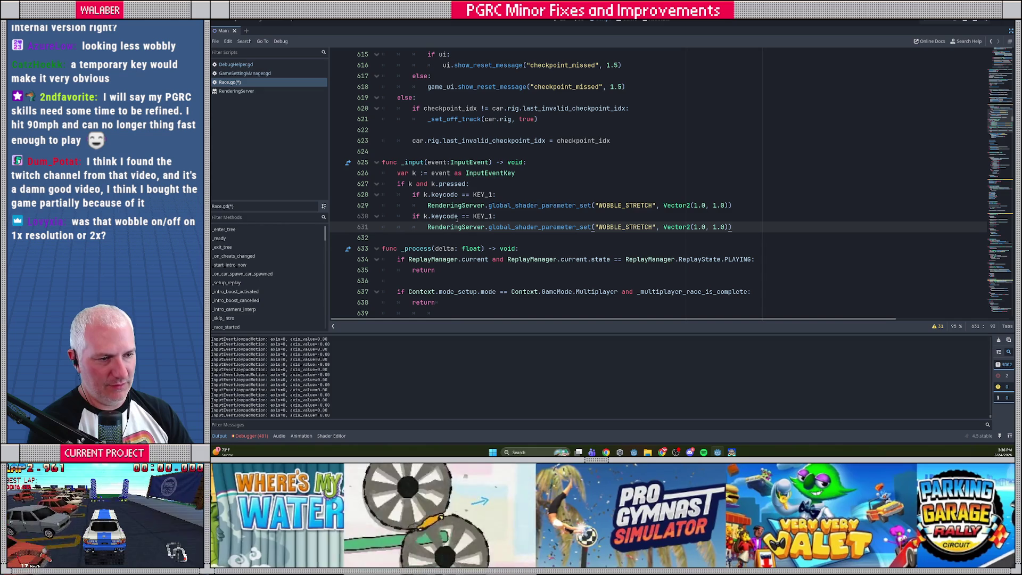
- Change the copied check to KEY_2 and edit its Vector2 values
click(492, 216)
key(BackSpace)
text(2)
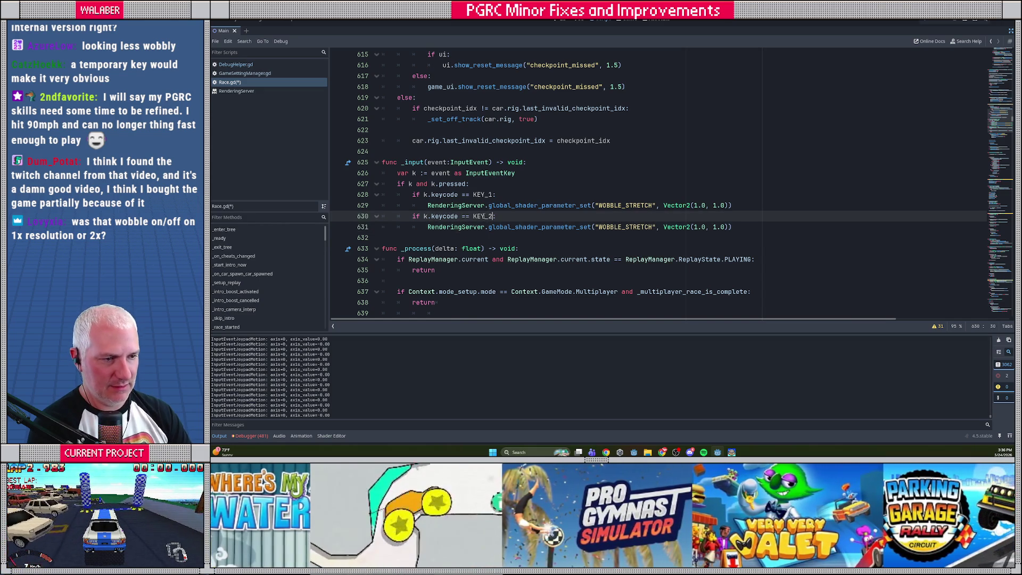
click(694, 227)
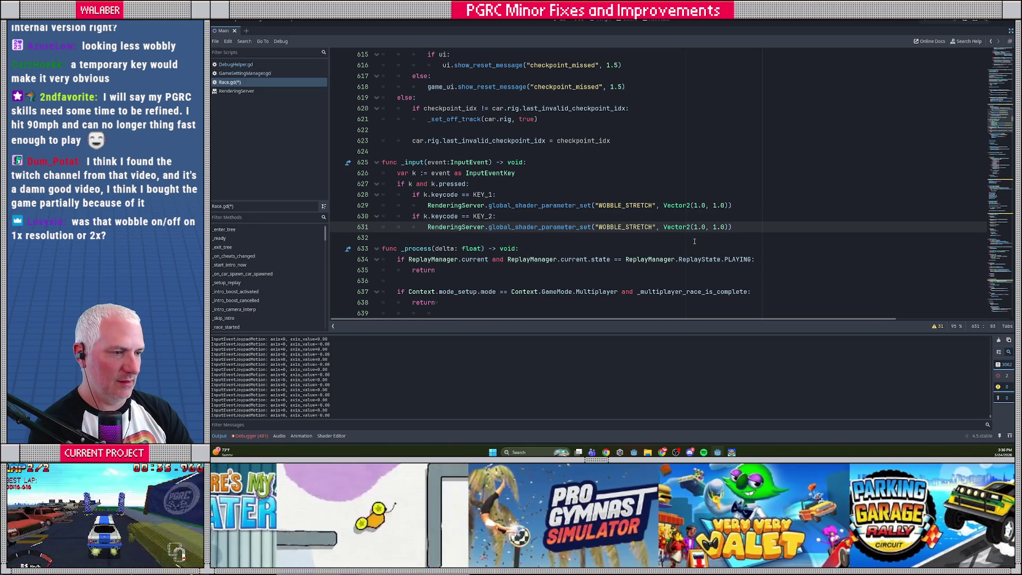
text(0)
key(Right)
key(Right)
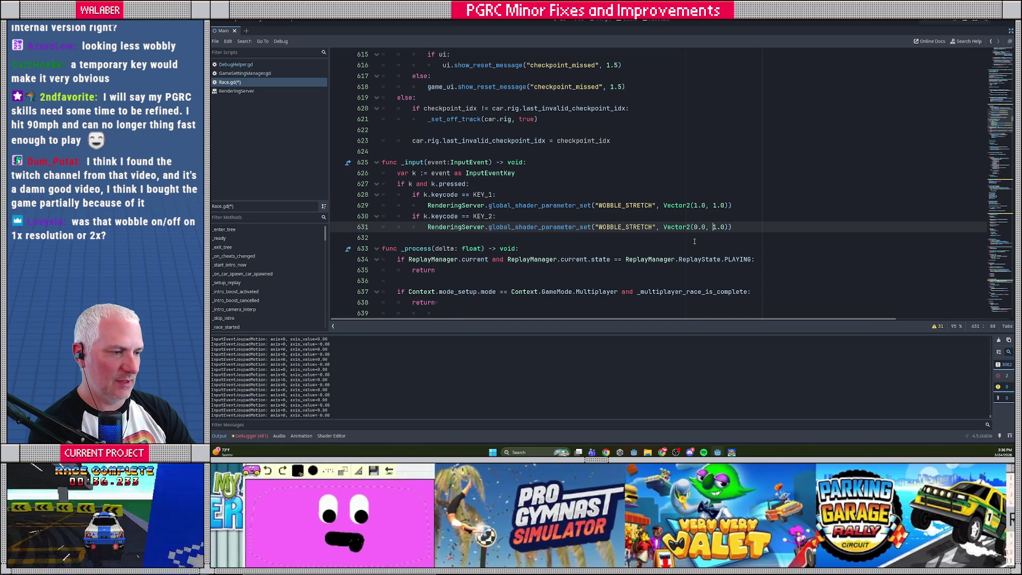
key(Delete)
text(0)
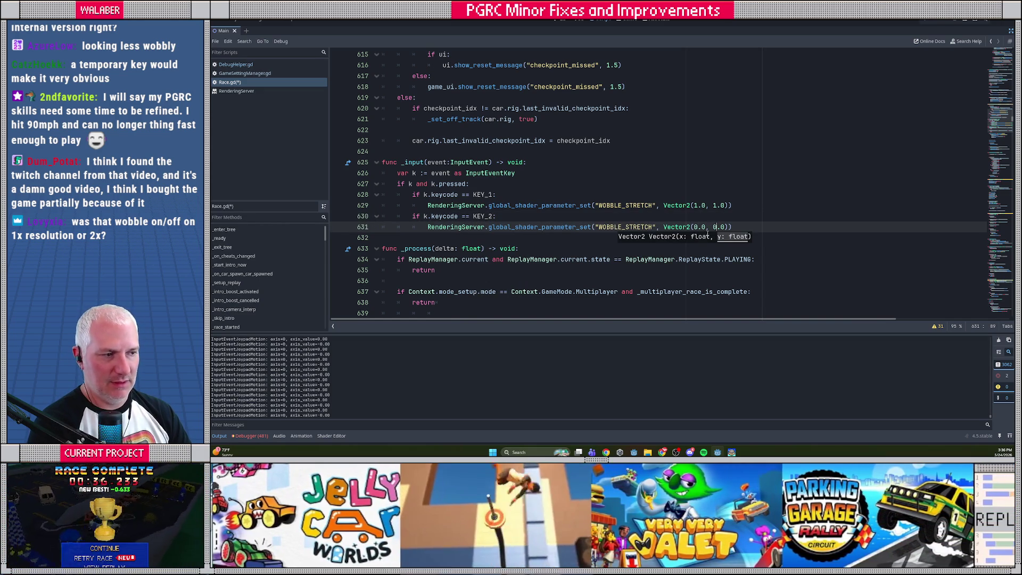
click(749, 226)
- Paste another copy as a KEY_3 case and fix KEY_2's Vector2 to (0.0, 1.0)
key(Return)
key(ctrl+v)
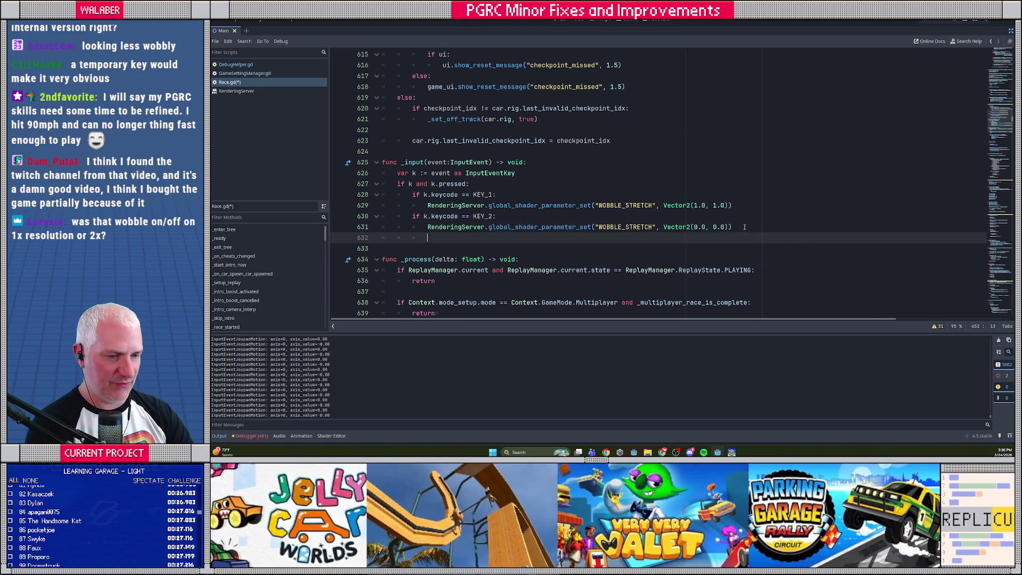
click(490, 238)
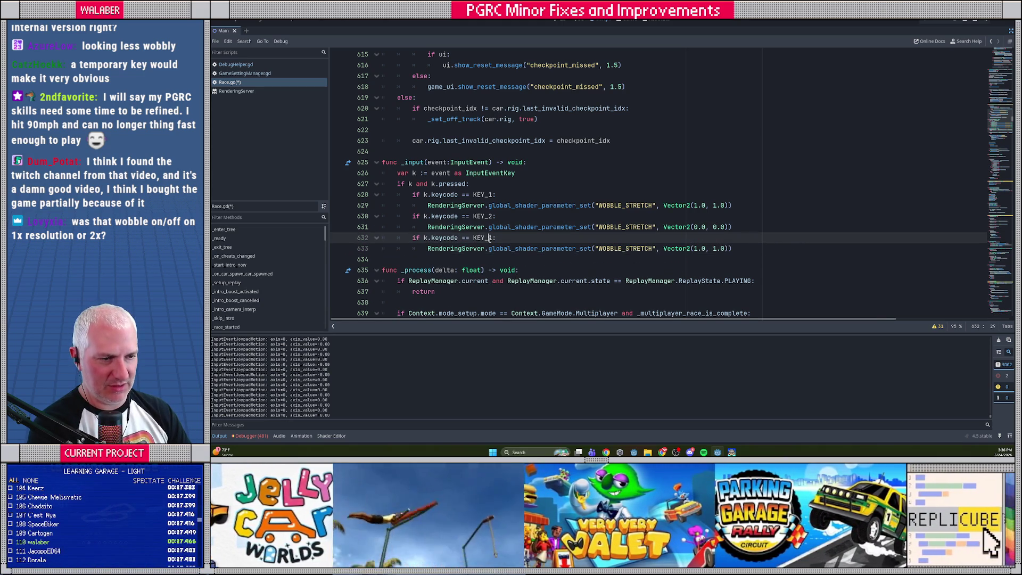
key(Delete)
text(3)
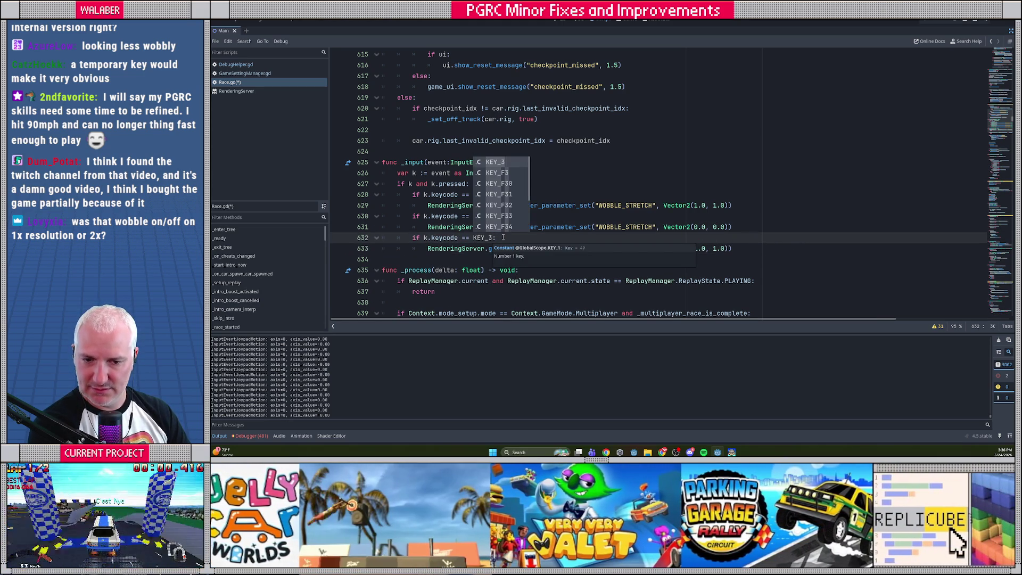
click(694, 249)
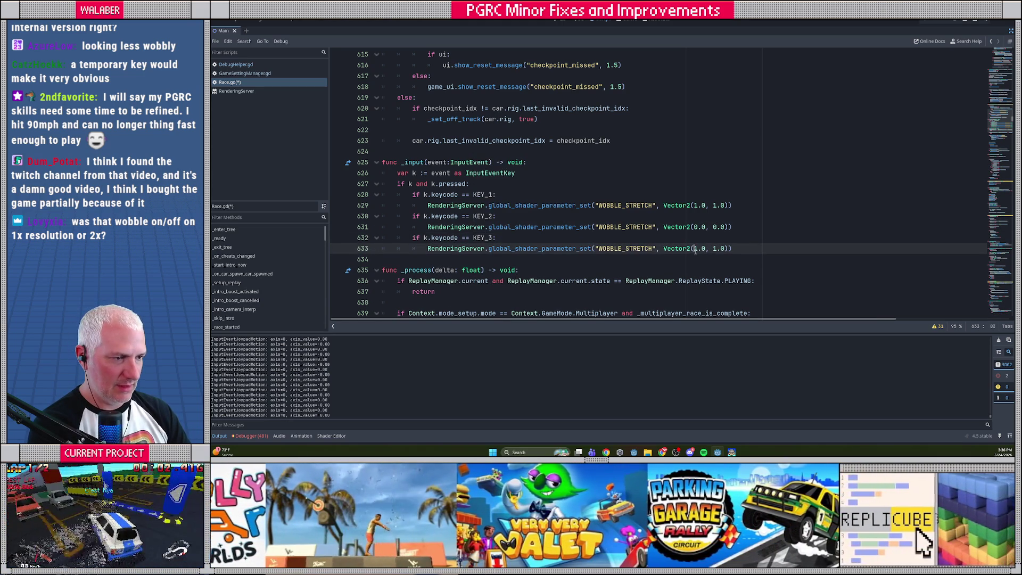
click(714, 249)
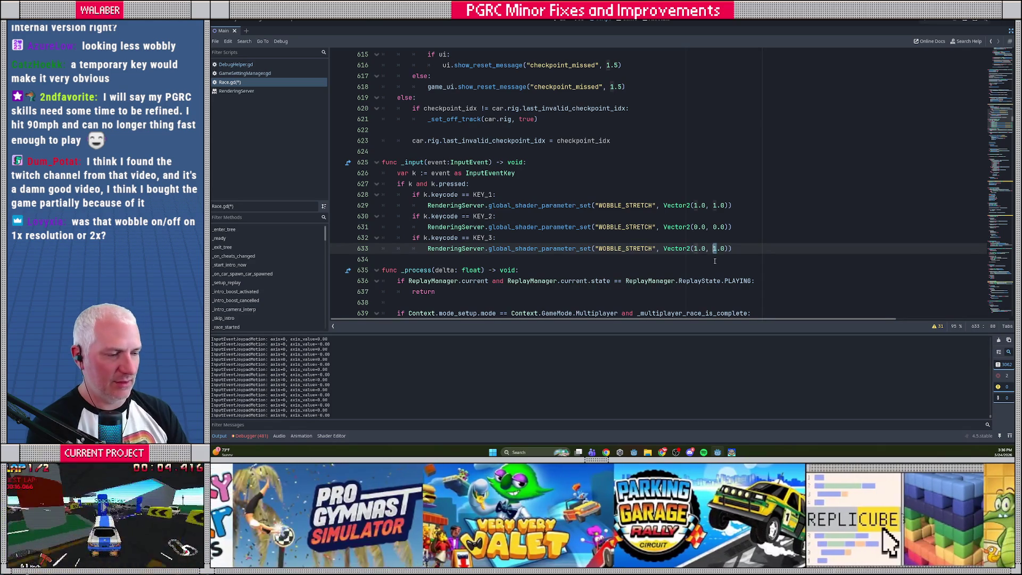
click(693, 228)
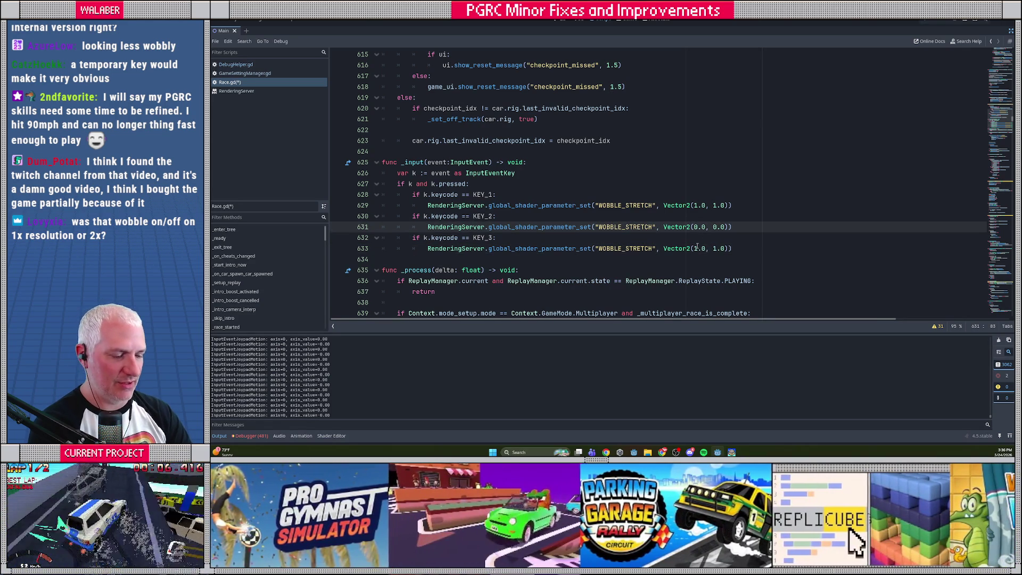
click(714, 228)
text(1)
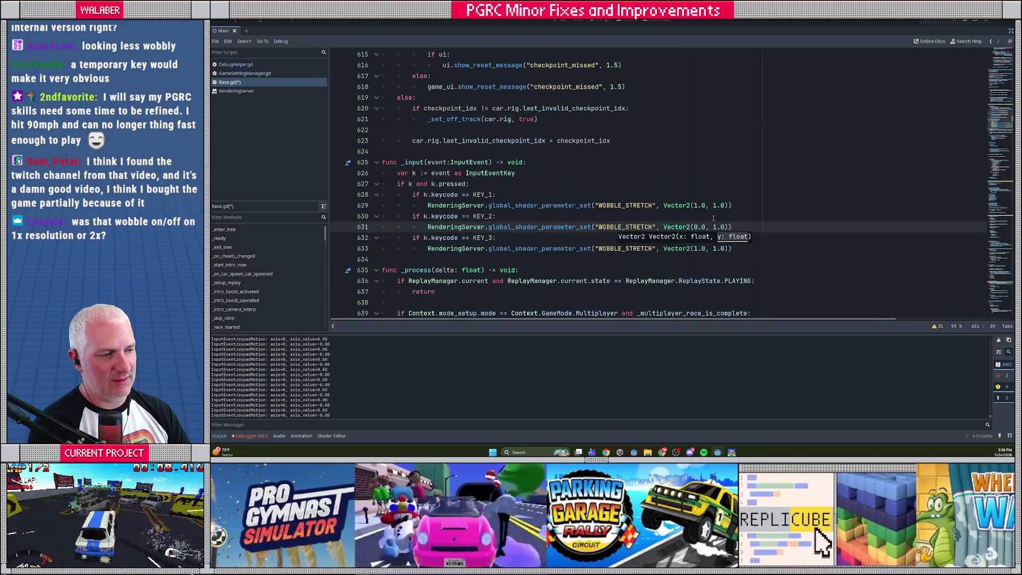
key(Delete)
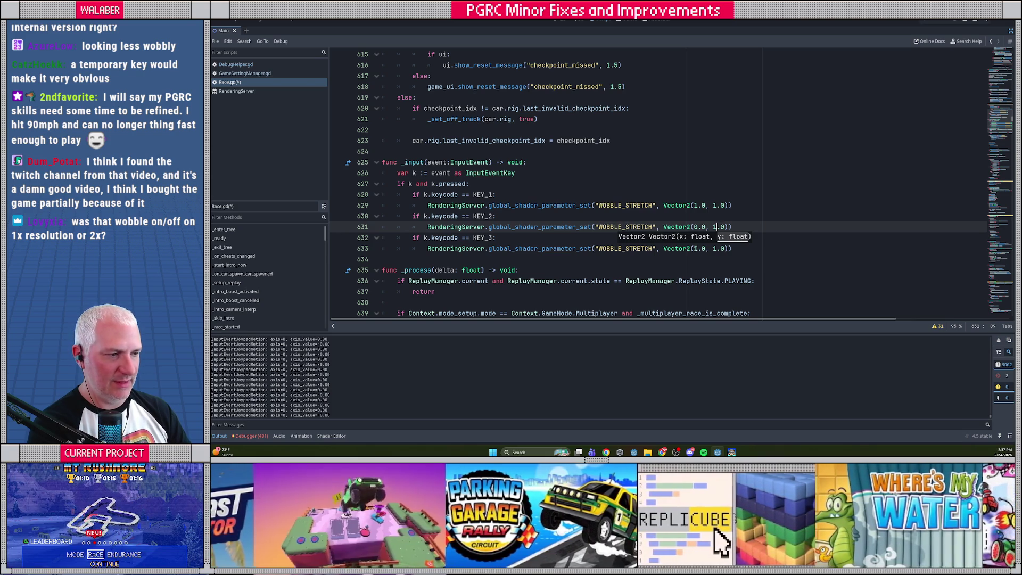
- Change the KEY_3 case's wobble value to Vector2(0.0, 0.0)
click(694, 249)
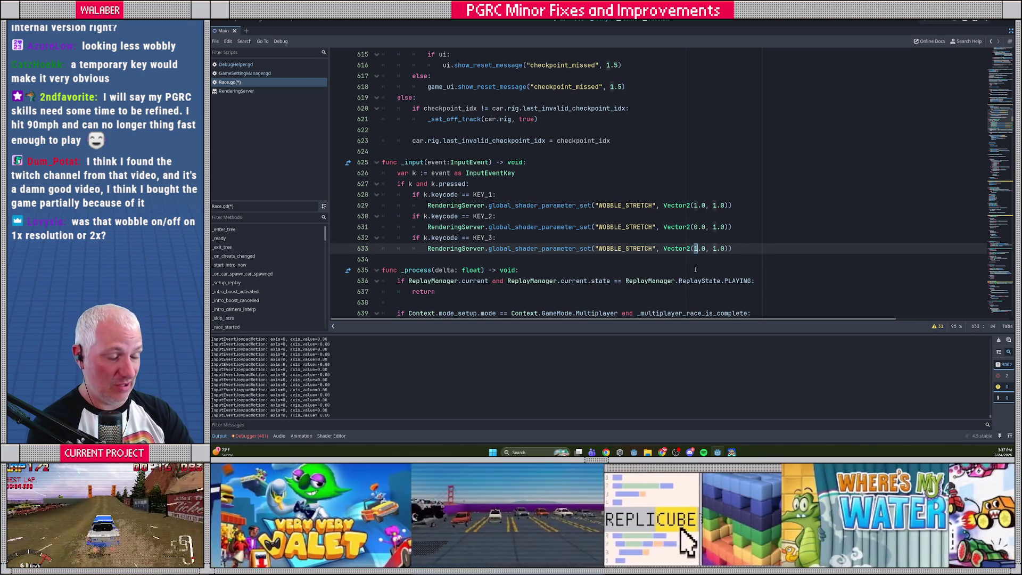
text(0)
key(Delete)
key(End)
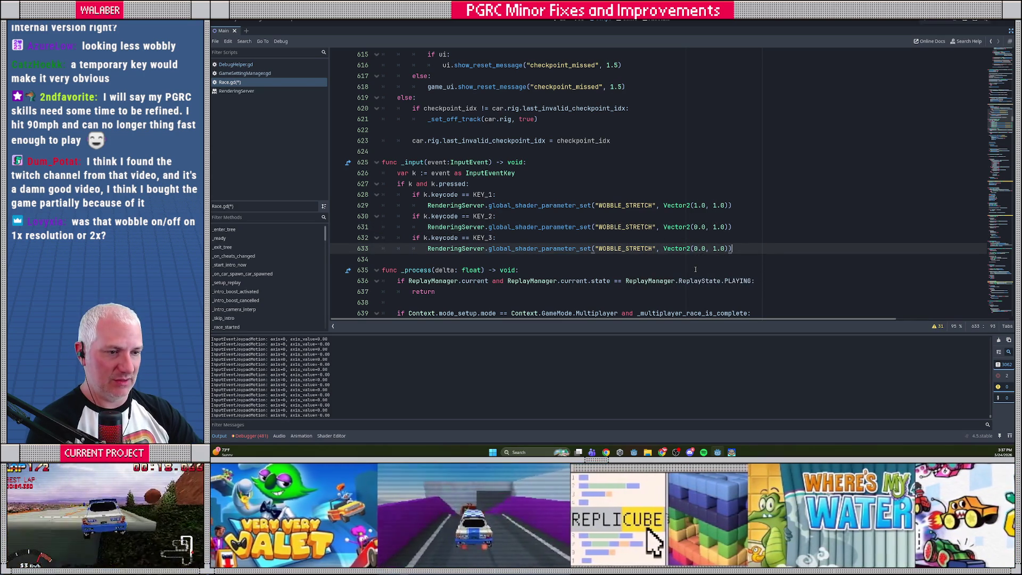
key(shift+Up)
key(shift+Home)
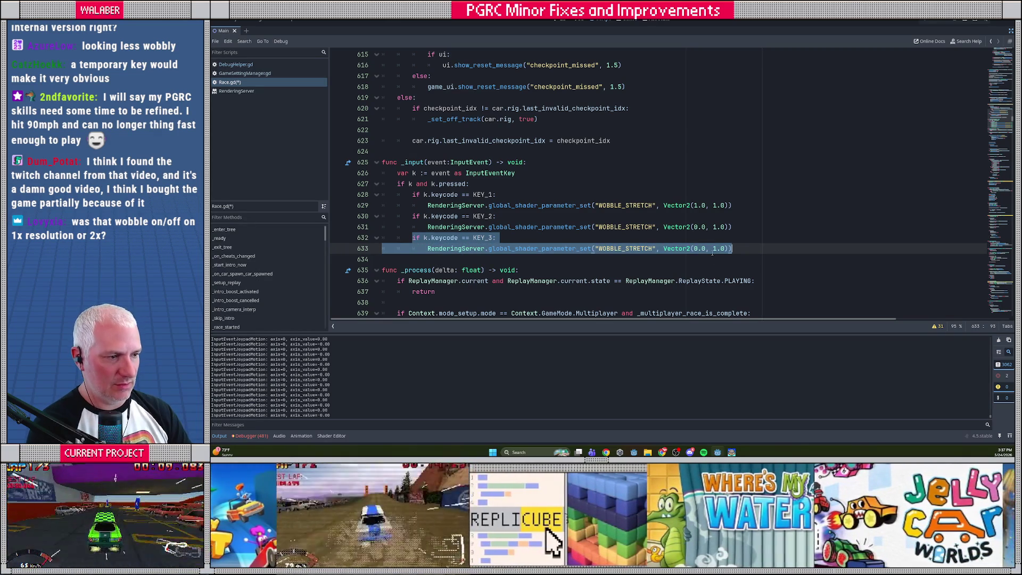
click(713, 248)
text(0)
key(Delete)
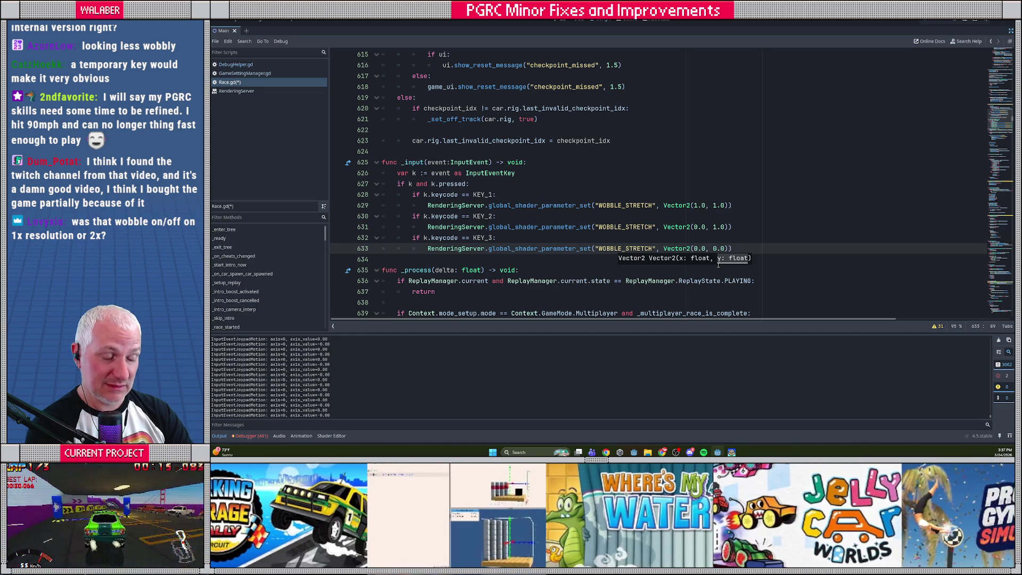
- Paste a copy of the KEY_3 block on a new line below it
key(Up)
key(Down)
key(End)
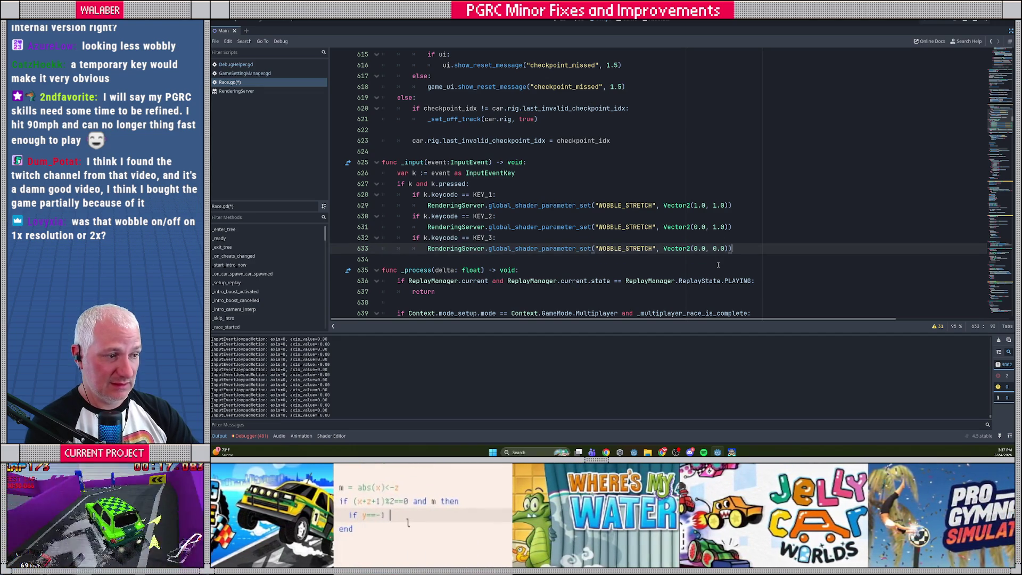
key(Return)
text(if k.keycode == KEY_3: 			RenderingServer.global_shader_parameter_set("WOBBLE_STRETCH", Vector2(0.0, 0.0)))
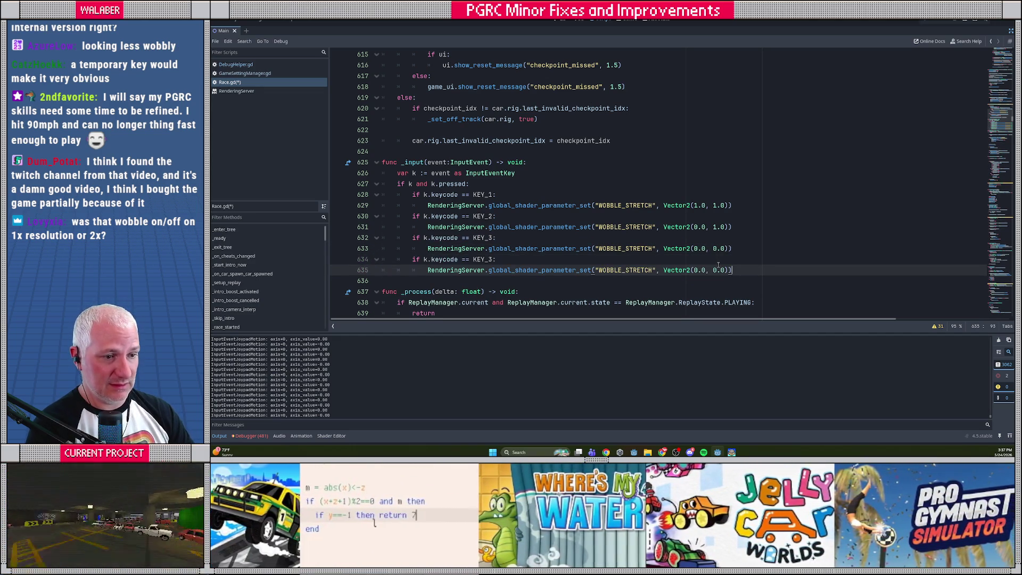
- Turn the pasted block into a KEY_4 case with y value 1.0, and save Race.gd
click(491, 259)
key(BackSpace)
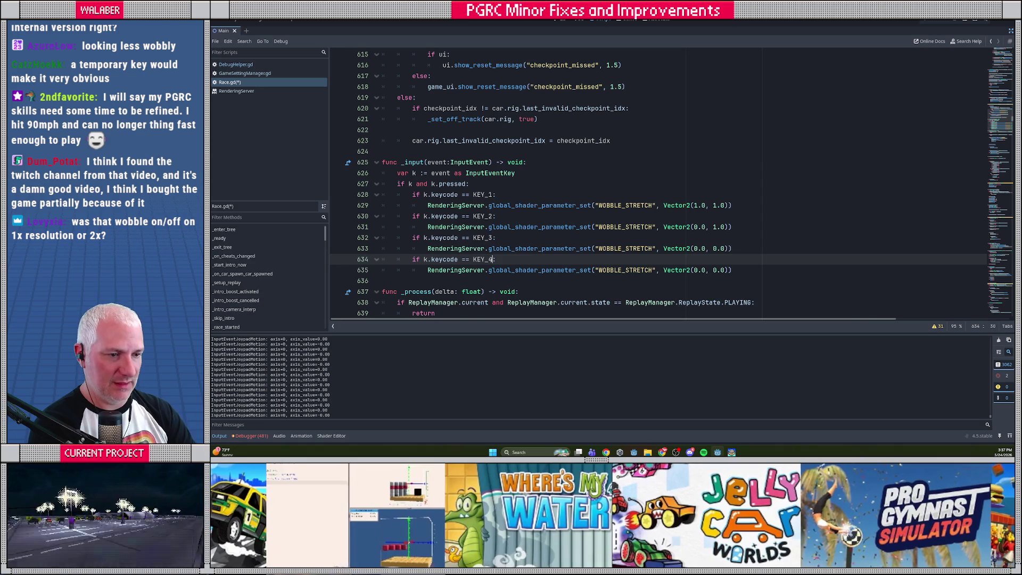
text(4)
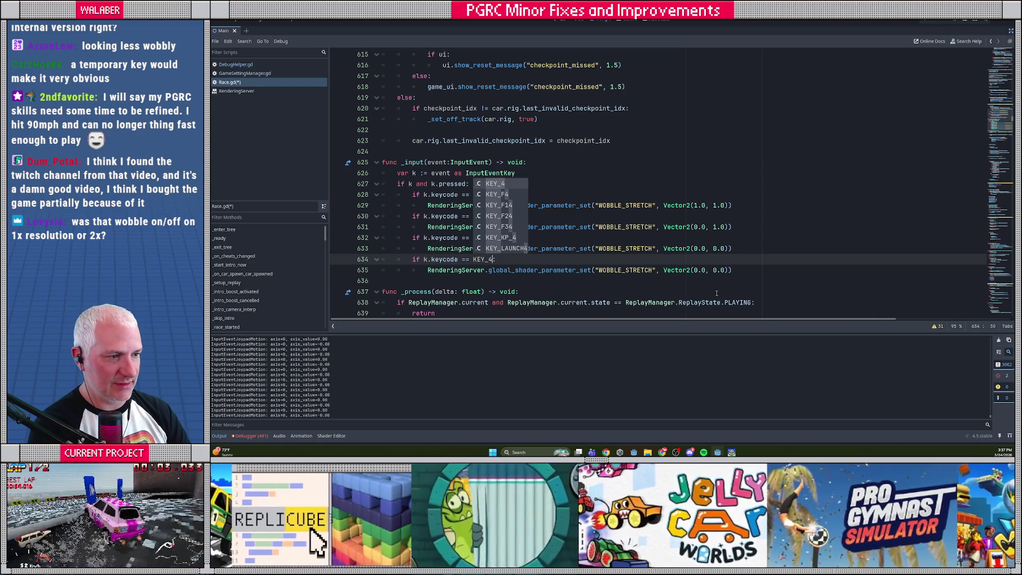
key(Escape)
key(Down)
key(End)
key(Left)
key(Left)
key(BackSpace)
key(BackSpace)
key(BackSpace)
text(1.0)
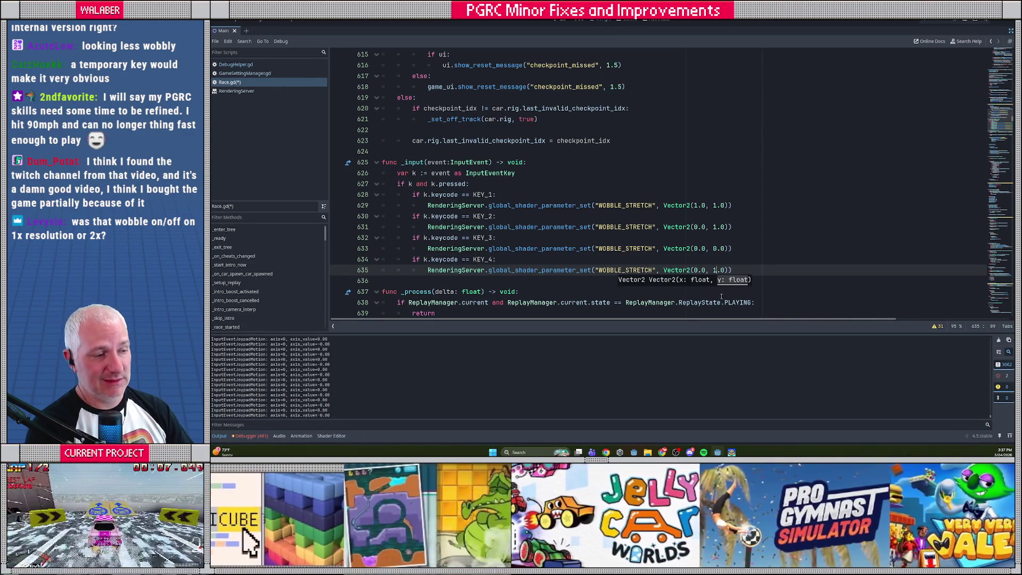
click(524, 236)
key(ctrl+s)
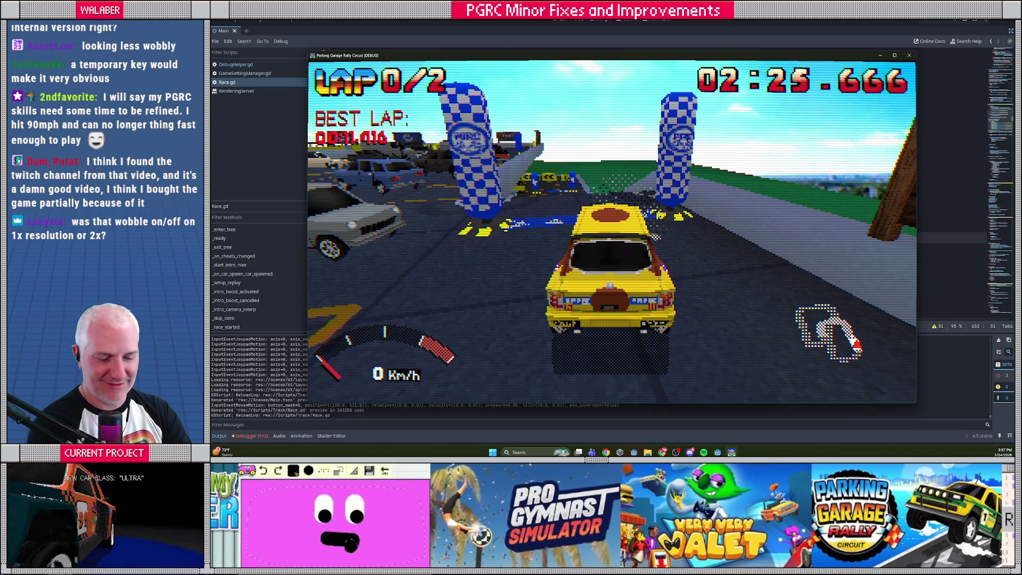
- Accelerate the car along the track to about 18 Km/h on lap 0/2
key(Up)
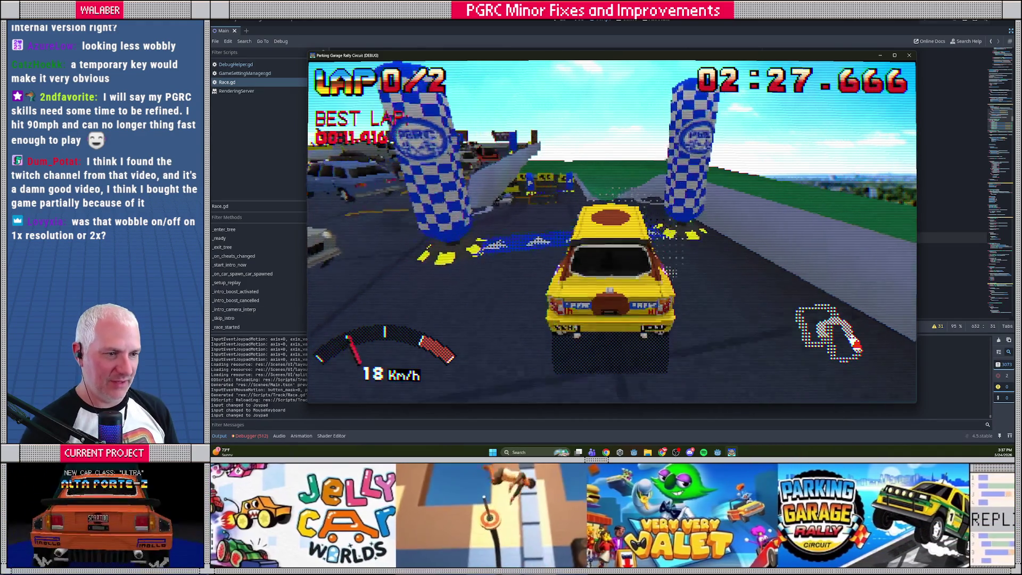
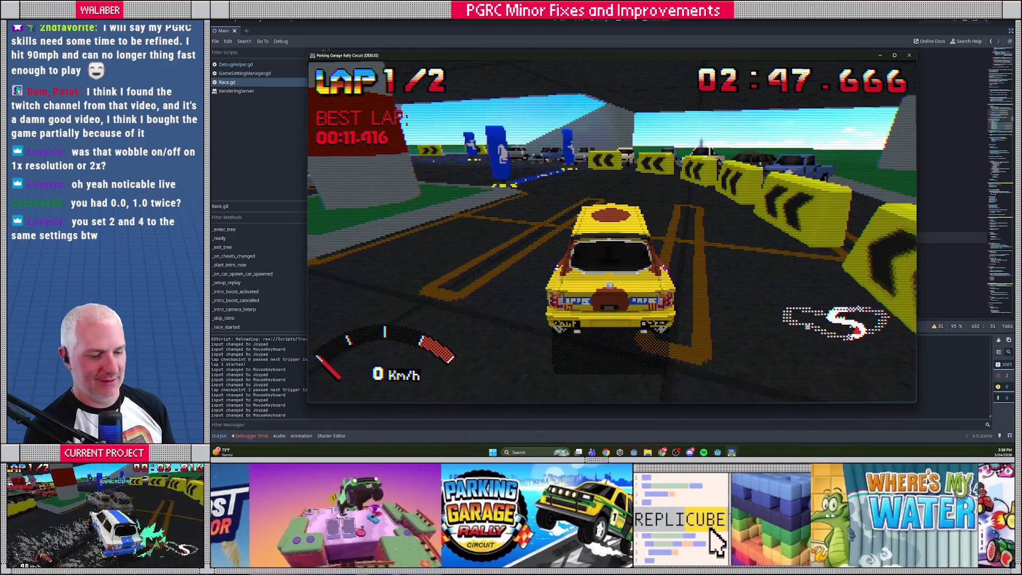
- Close the game and begin editing the KEY_3 and KEY_4 WOBBLE_STRETCH vectors in Race.gd's _input
key(F8)
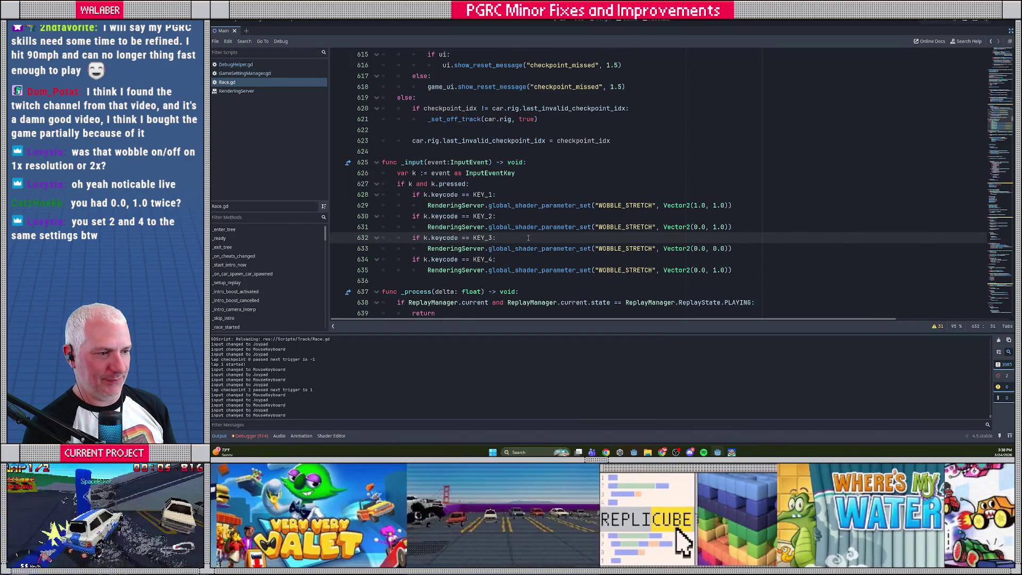
click(716, 271)
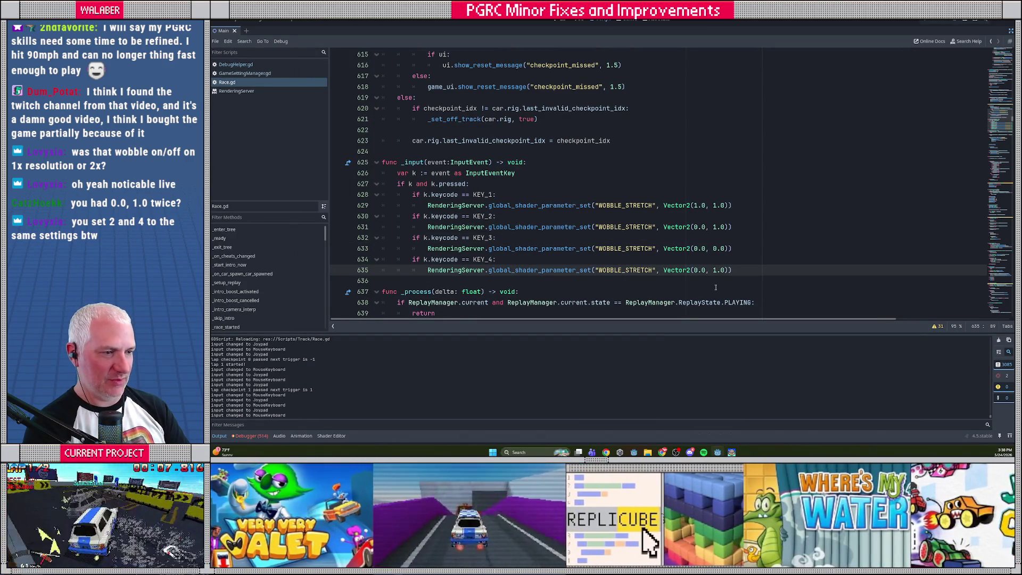
key(Home)
key(Home)
key(Up)
key(Up)
key(Up)
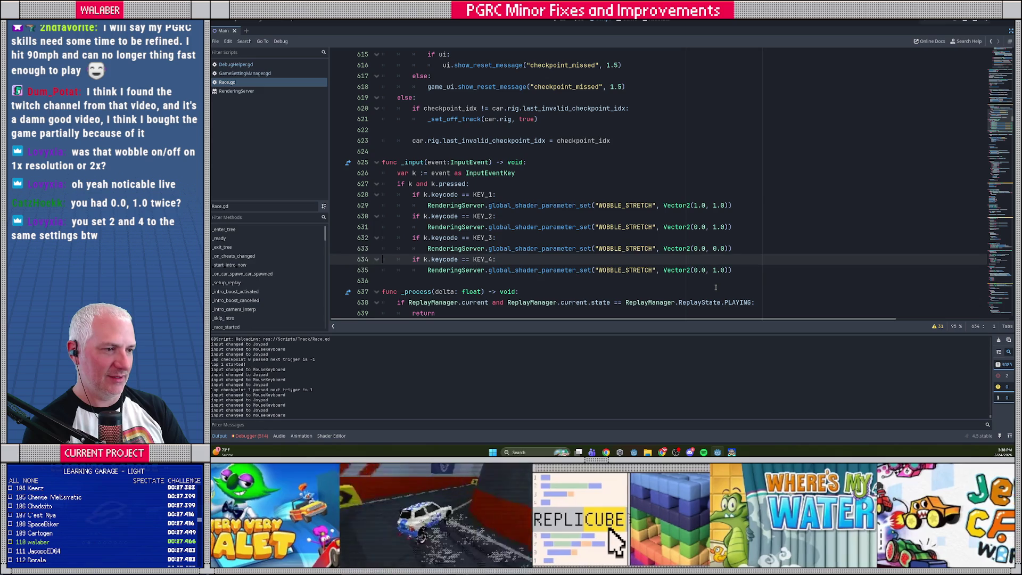
key(Up)
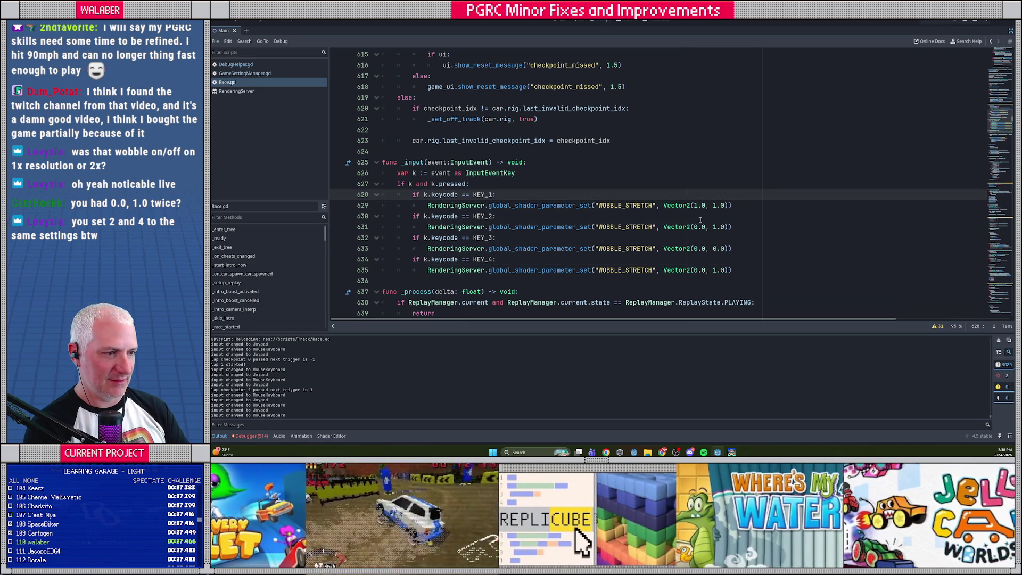
mouse_move(714, 205)
mouse_down()
mouse_move(722, 227)
mouse_move(694, 270)
mouse_up()
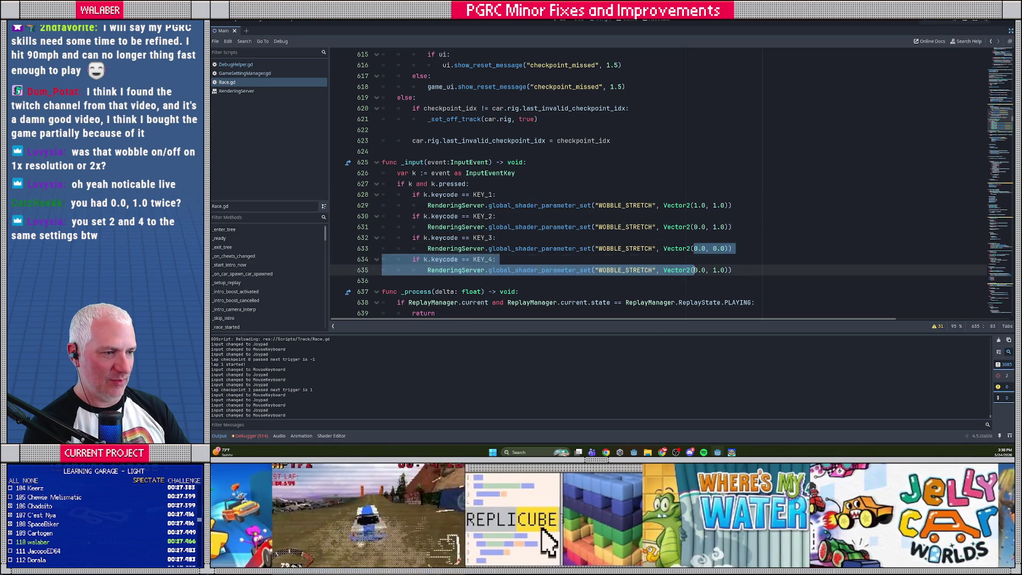
click(707, 249)
key(Delete)
text(1)
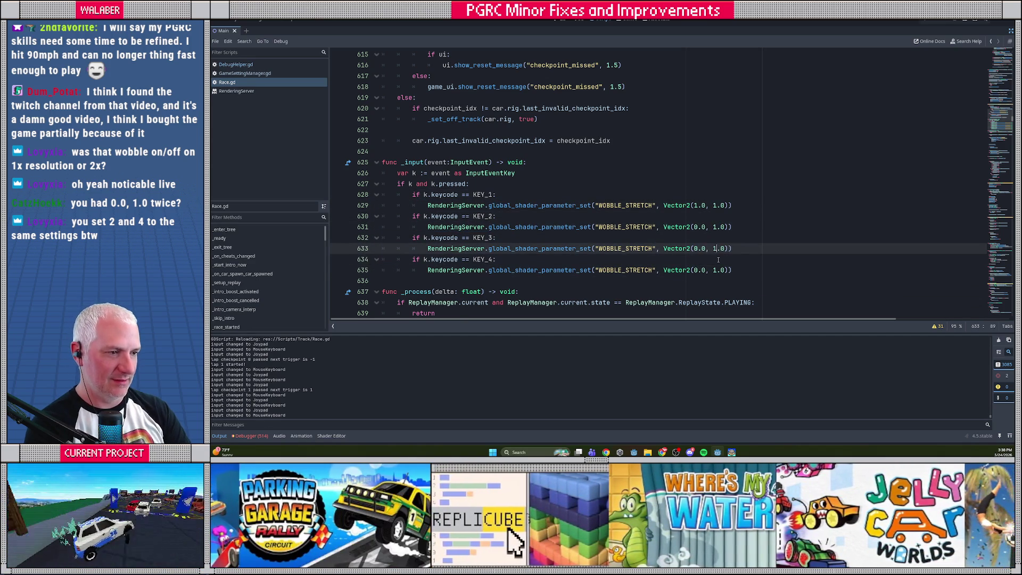
key(Down)
key(Down)
key(BackSpace)
text(0)
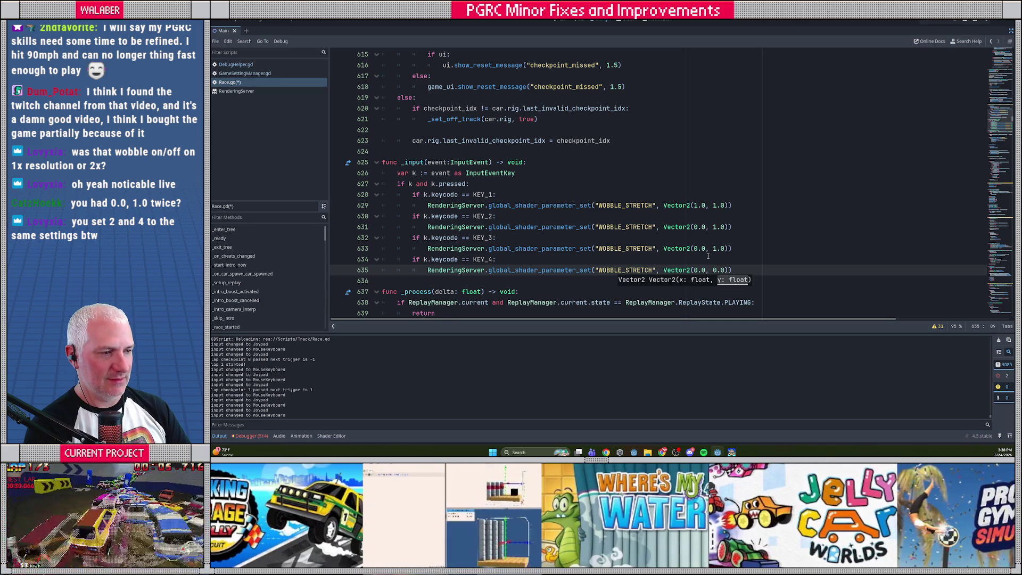
- Try trimming a key block, then undo back to all four key blocks
click(741, 228)
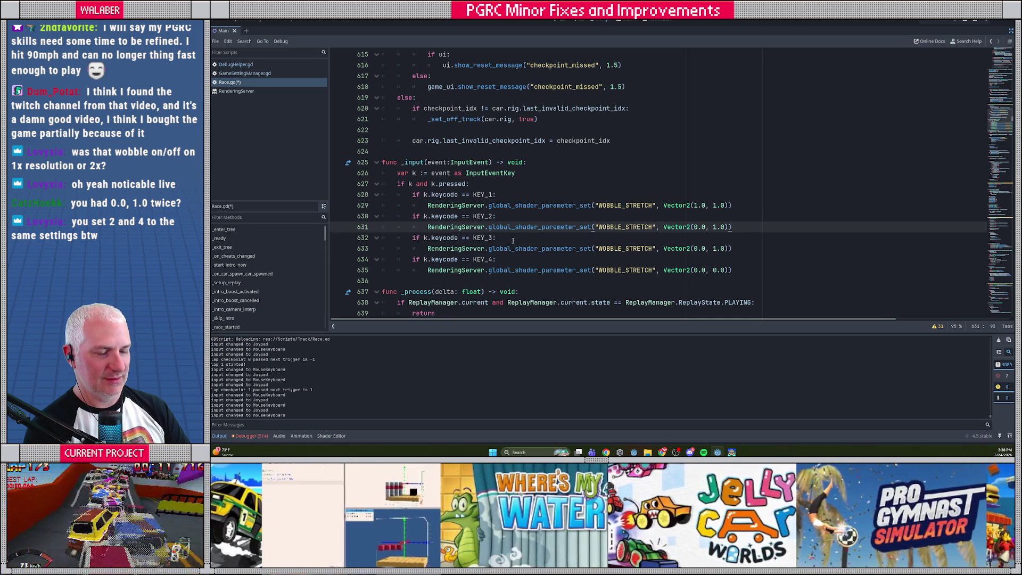
key(Home)
key(shift+Down)
key(shift+Down)
key(Right)
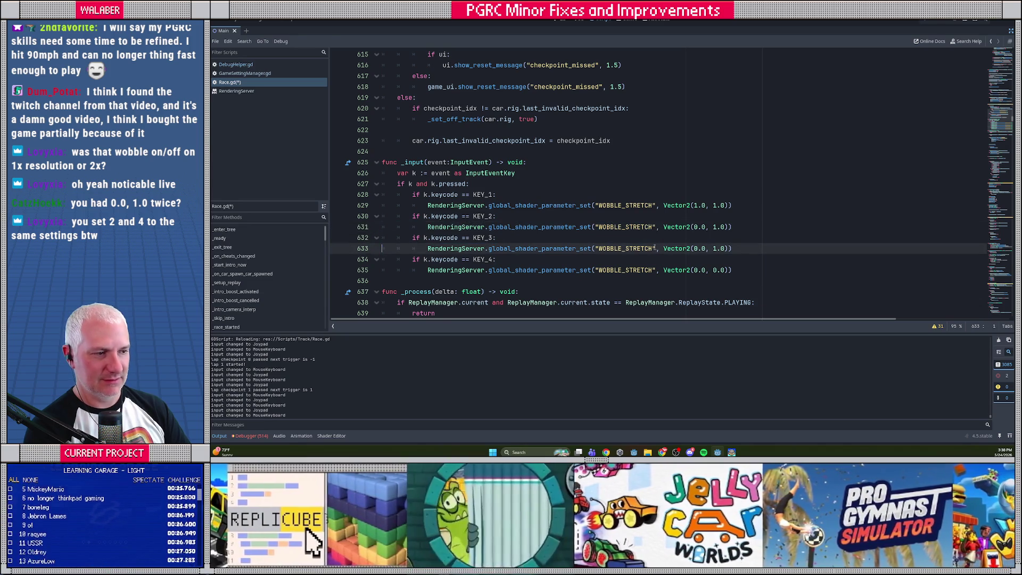
key(ctrl+z)
key(ctrl+z)
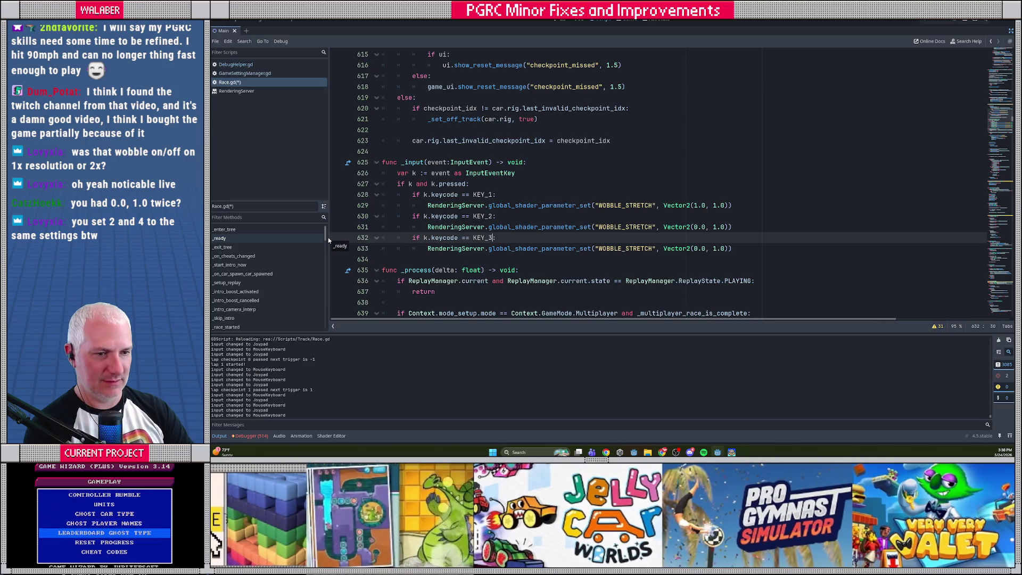
click(717, 249)
shift+click(716, 266)
text(0)
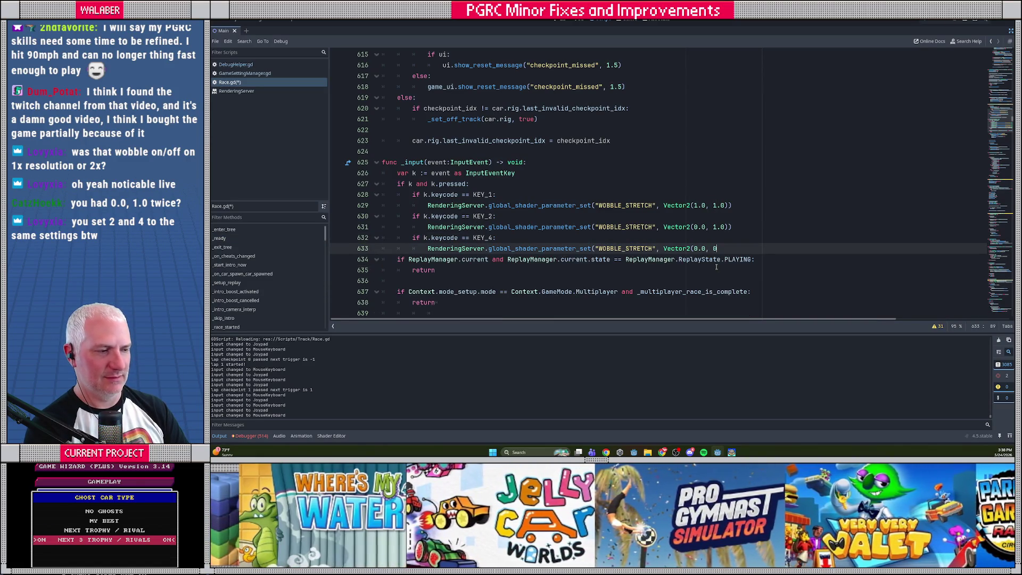
key(ctrl+z)
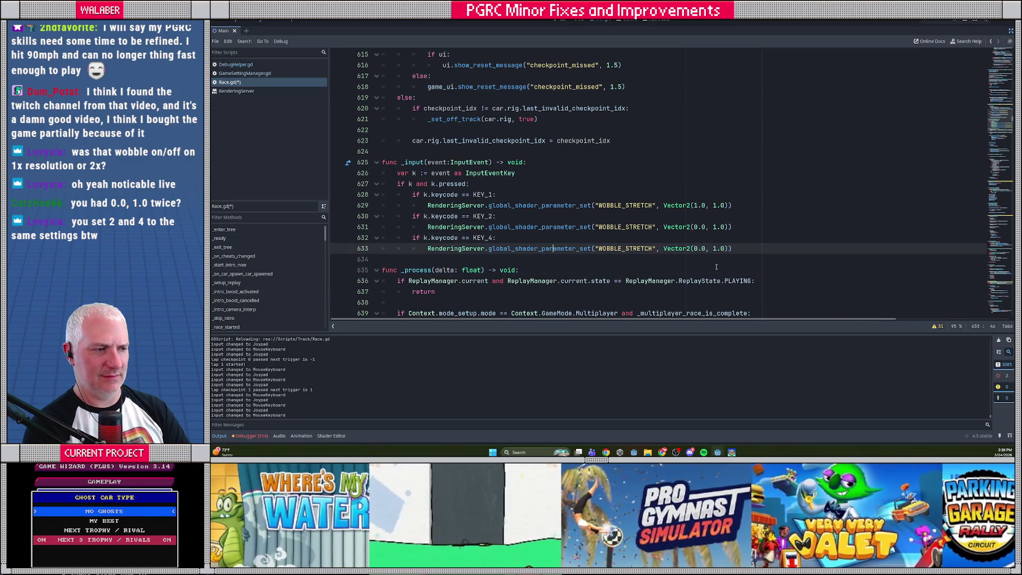
key(ctrl+z)
key(ctrl+z)
key(ctrl+z)
- Retype the first values so KEY_3's x is 1.0 and KEY_4's x is 0.0
click(695, 270)
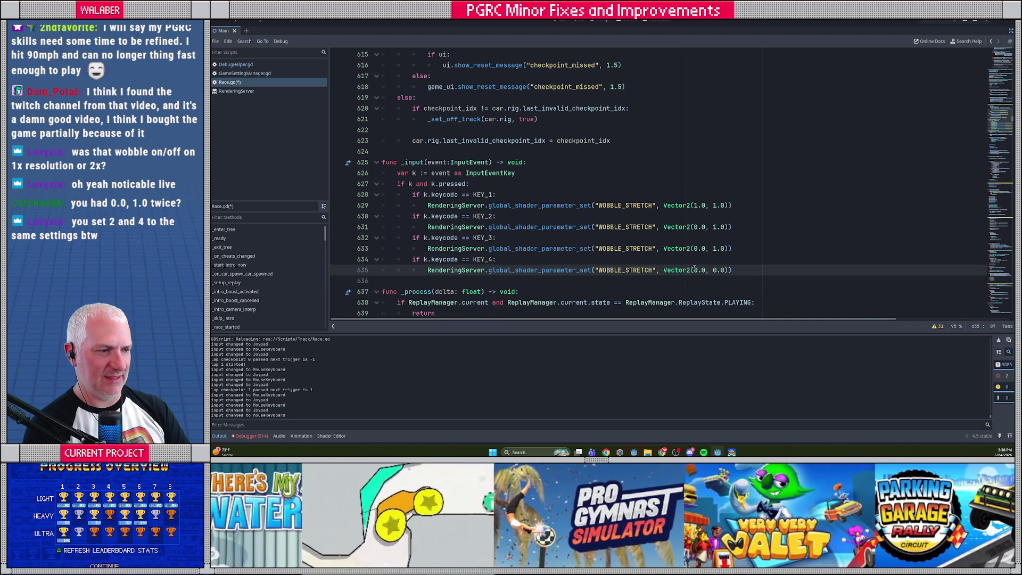
double_click(696, 270)
text(1)
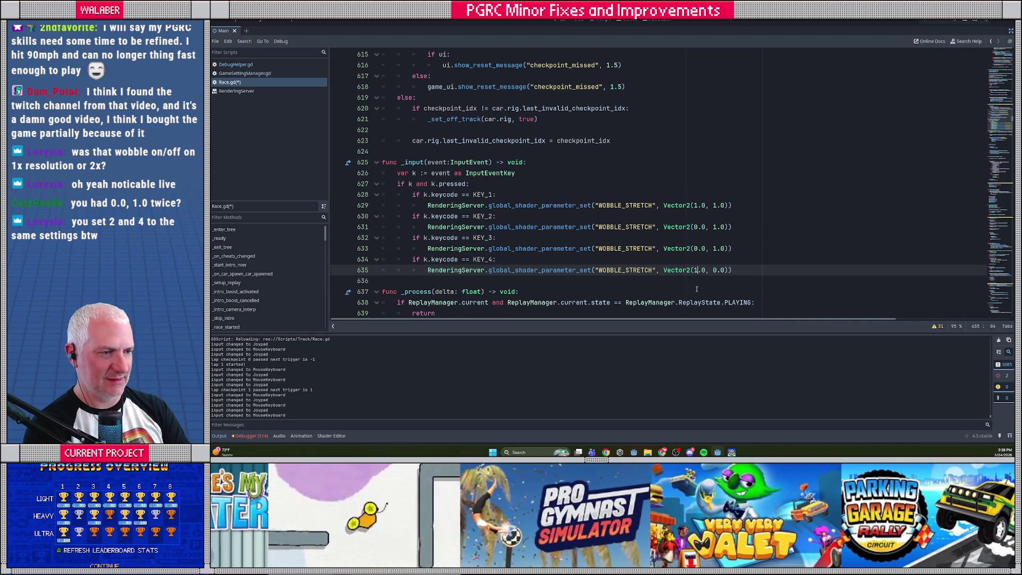
click(725, 258)
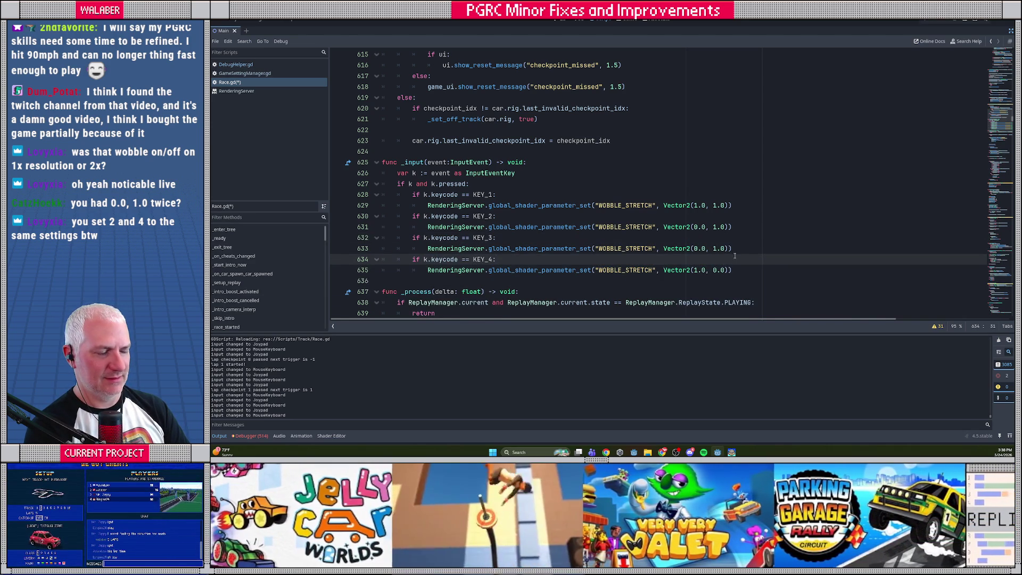
click(694, 248)
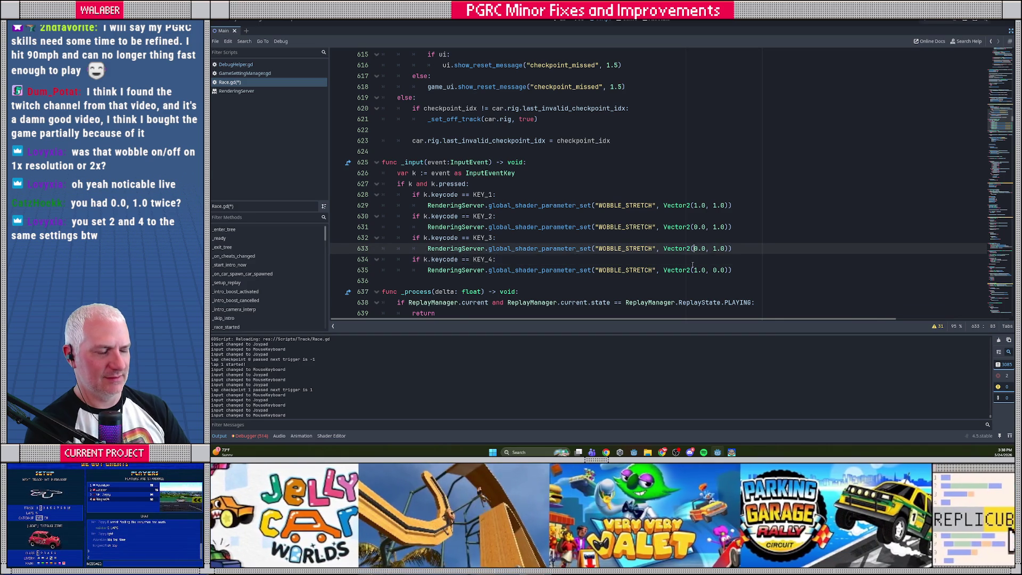
key(Delete)
text(1)
key(Down)
key(Down)
key(BackSpace)
text(0)
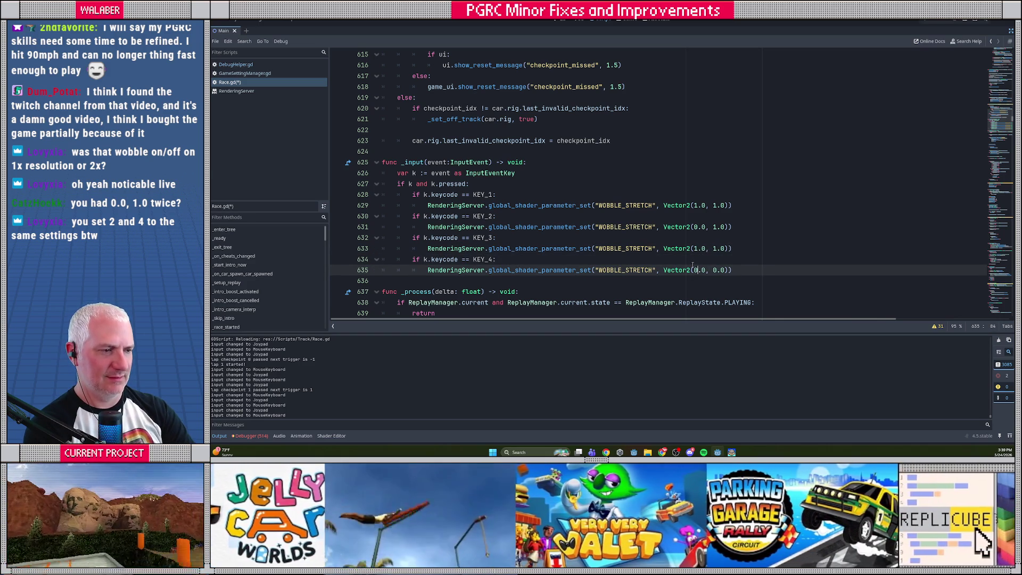
- Set KEY_3's second value to 0, then save Race.gd and run the game
click(714, 248)
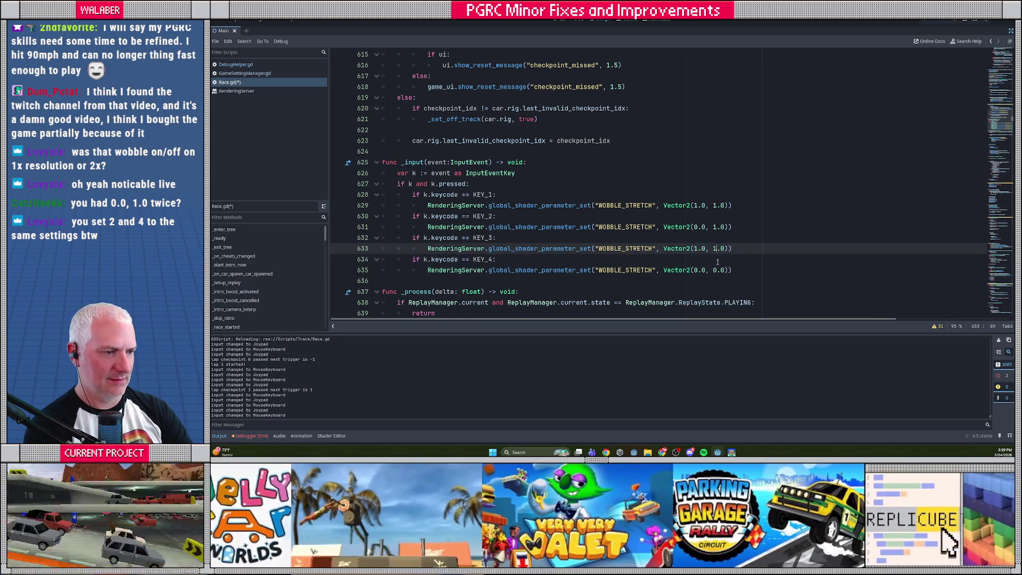
key(Delete)
text(0)
click(635, 227)
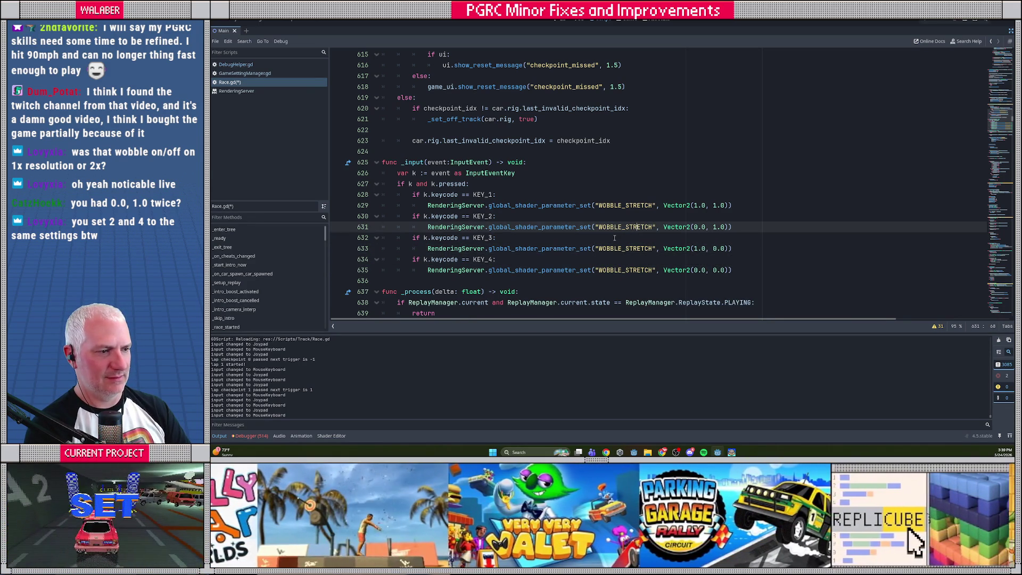
key(ctrl+s)
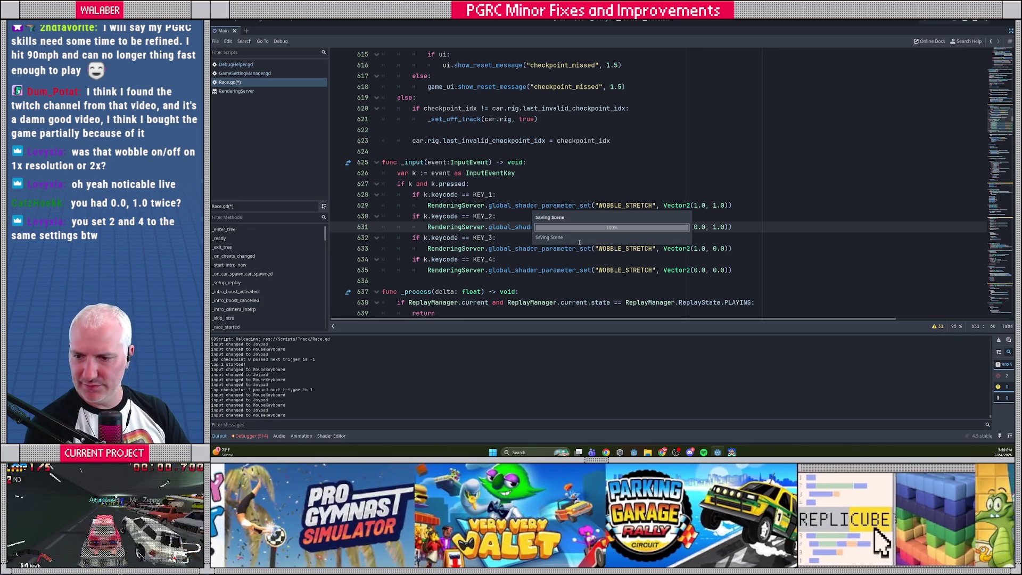
key(alt+Tab)
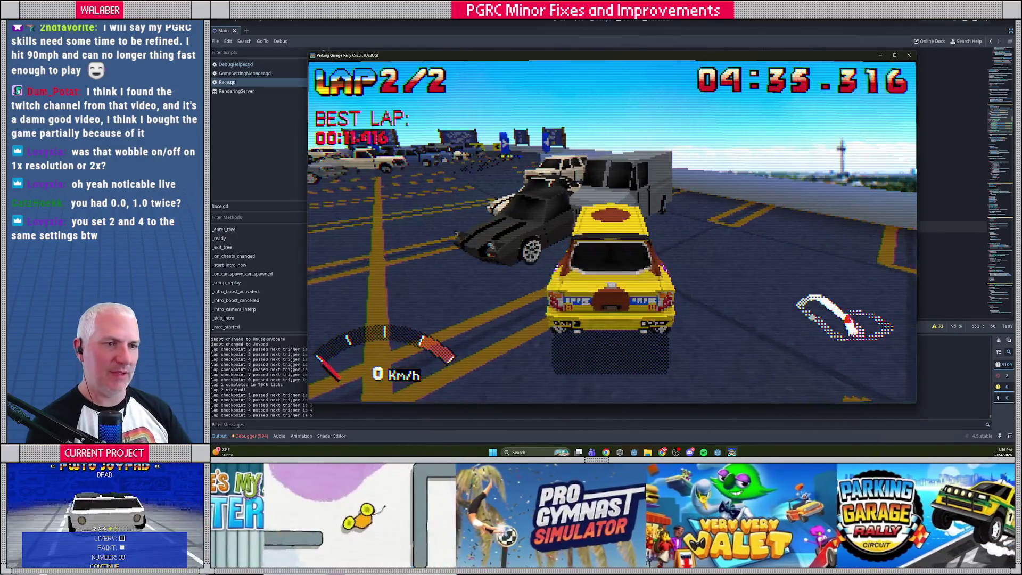
- Close the test race with F8 and return to Race.gd in the editor
key(F8)
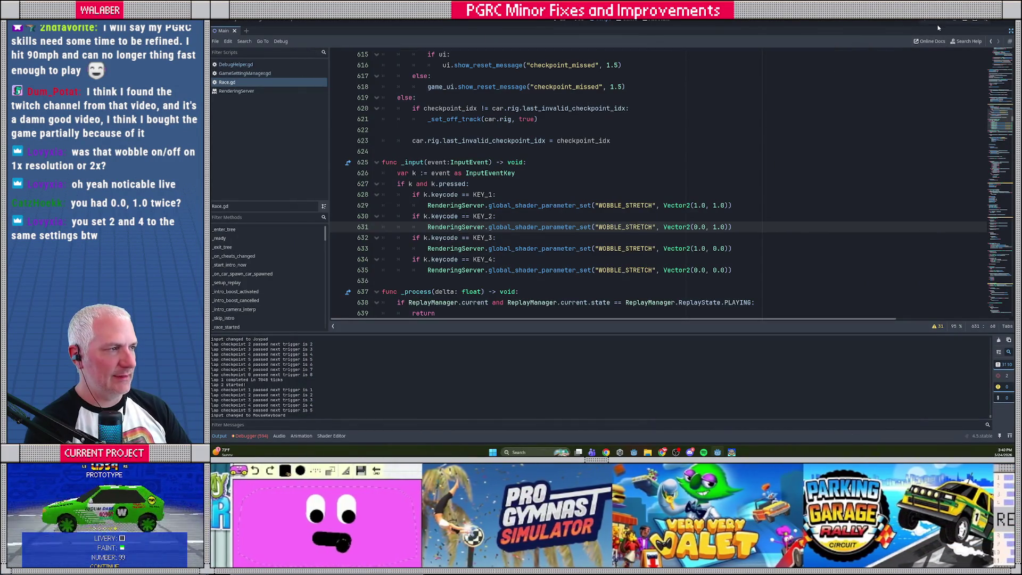
- Open the Shader Editor panel below Race.gd, showing saturn_lit.gdshader and the open shader list
click(443, 140)
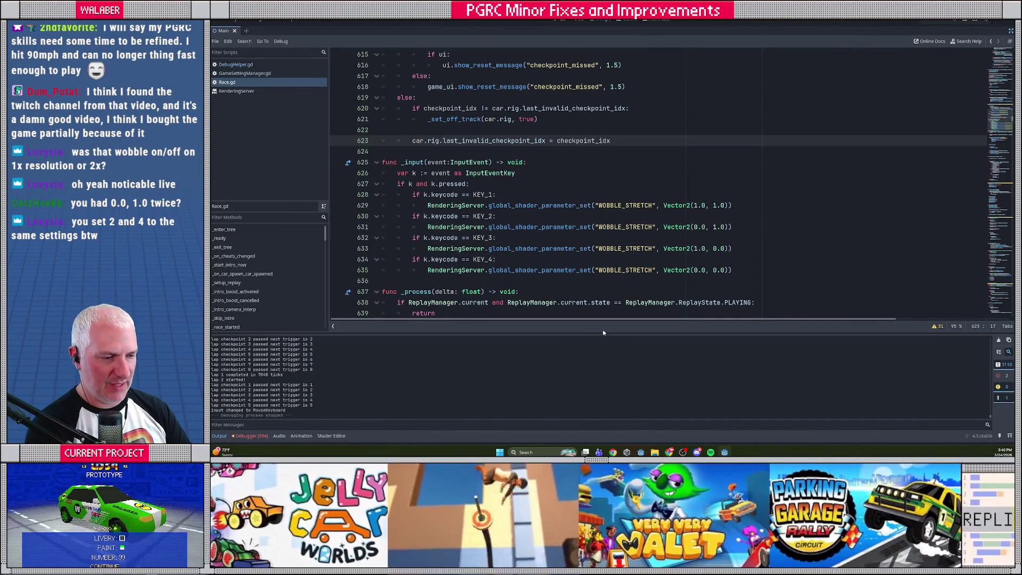
drag(614, 330, 614, 254)
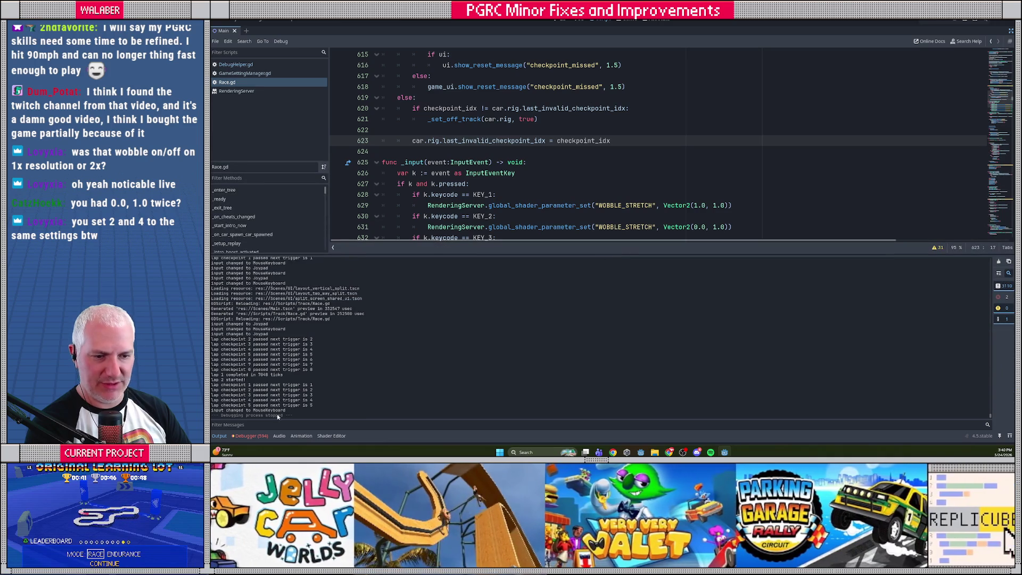
key(alt+s)
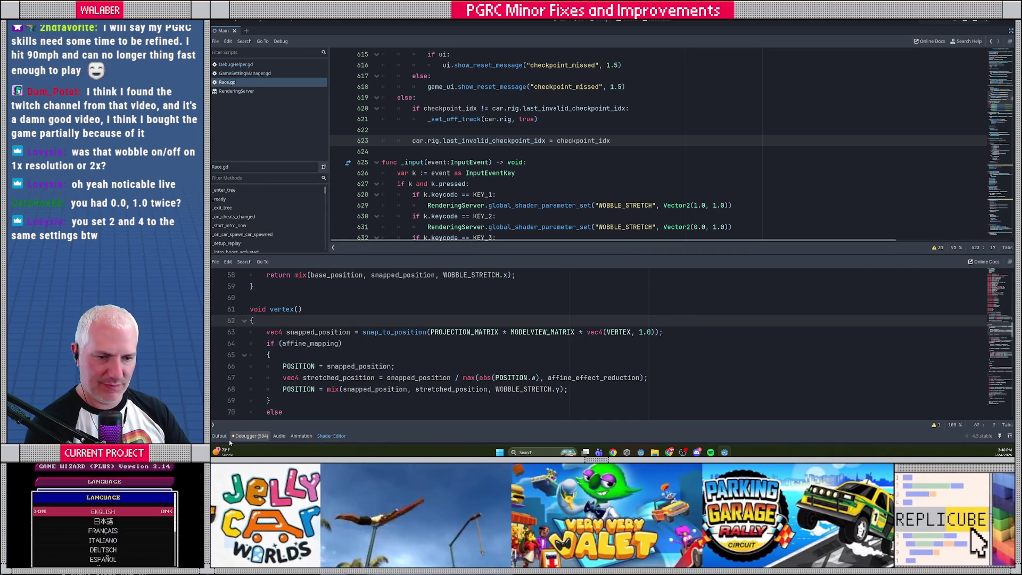
click(213, 425)
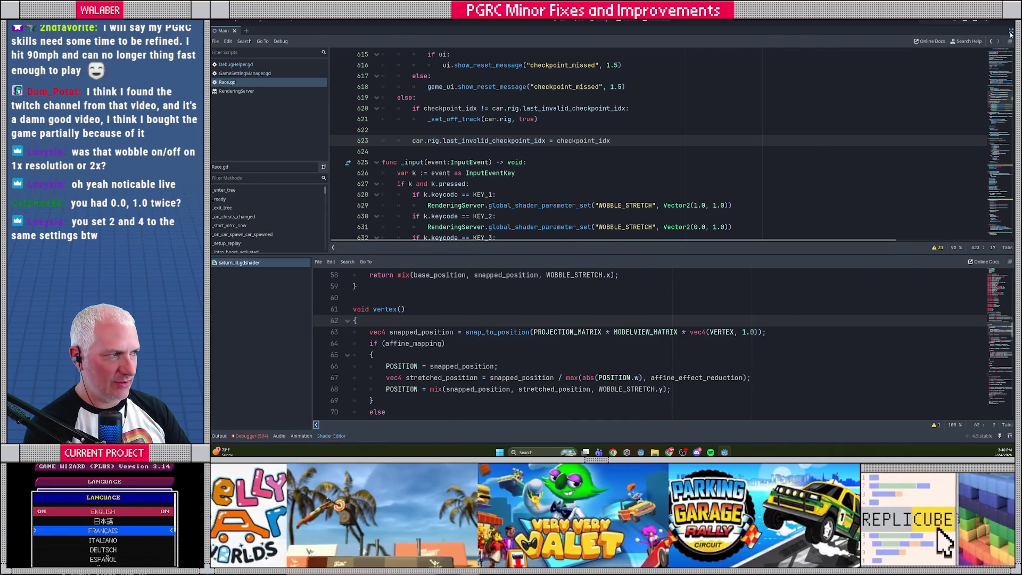
- Restore the project docks, clear the FileSystem filter, and expand the Shaders folder
click(1011, 31)
drag(580, 248, 581, 207)
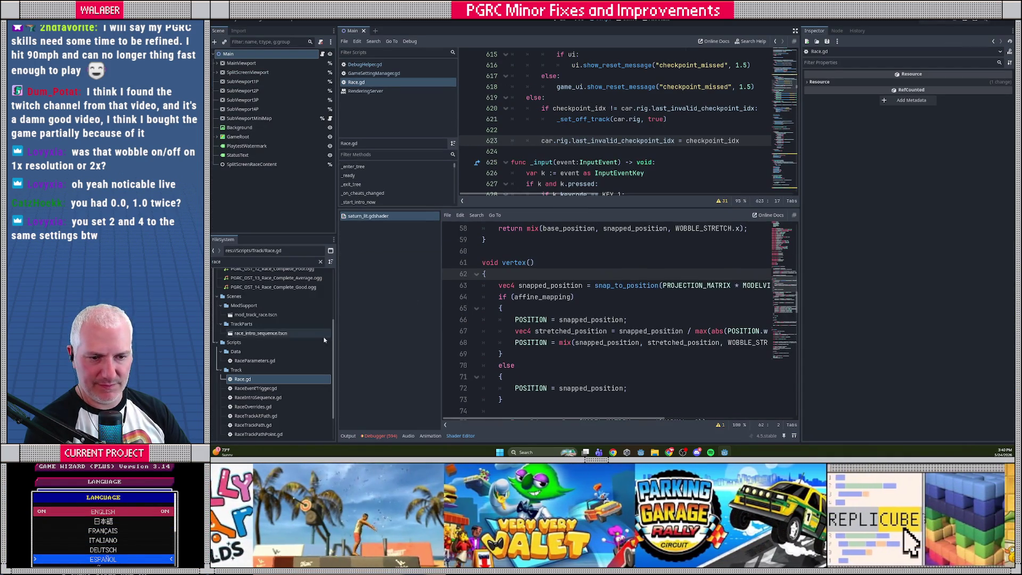
scroll(316, 319, up, 5)
click(320, 262)
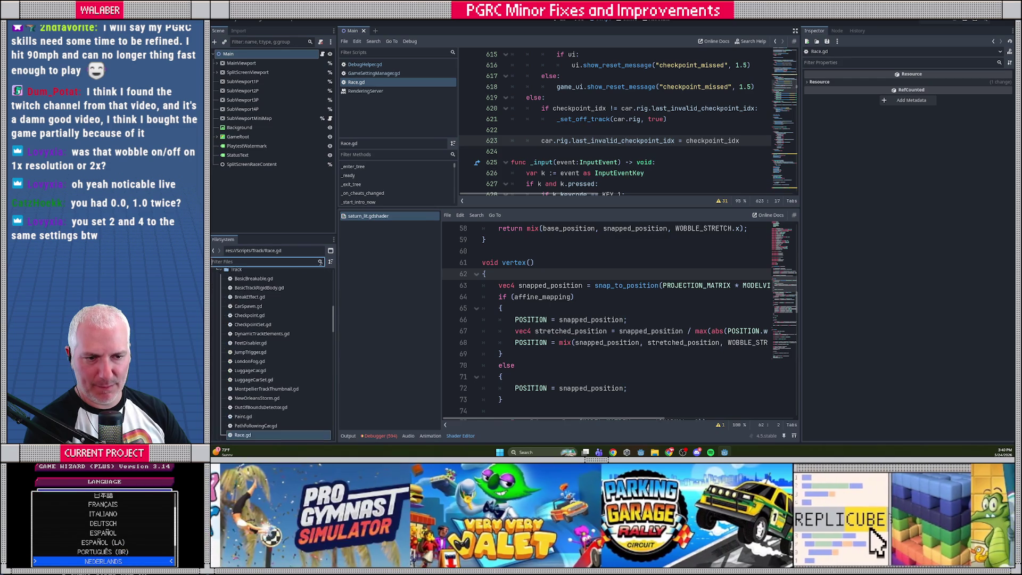
scroll(266, 346, down, 5)
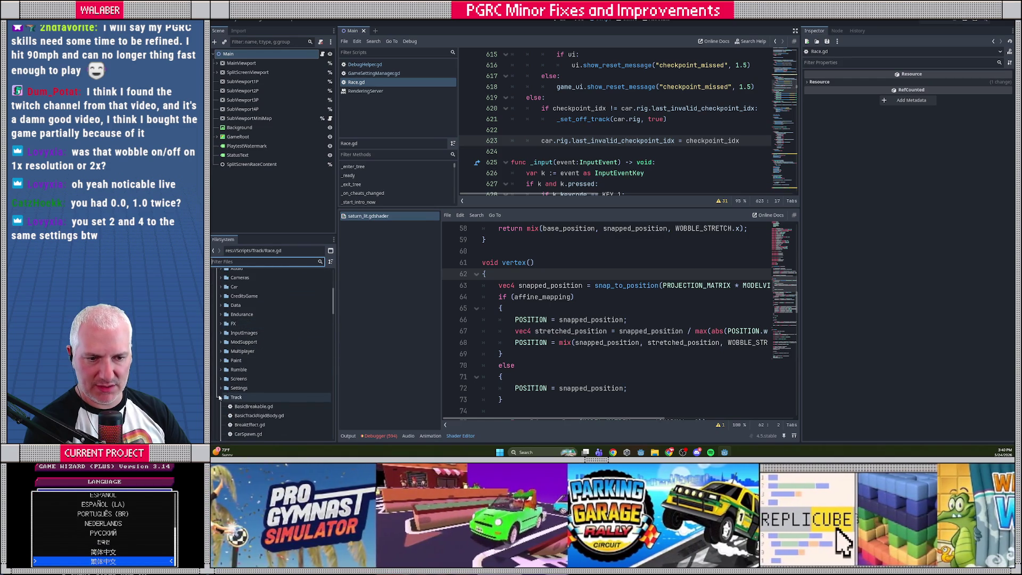
scroll(226, 383, up, 3)
click(217, 335)
click(216, 354)
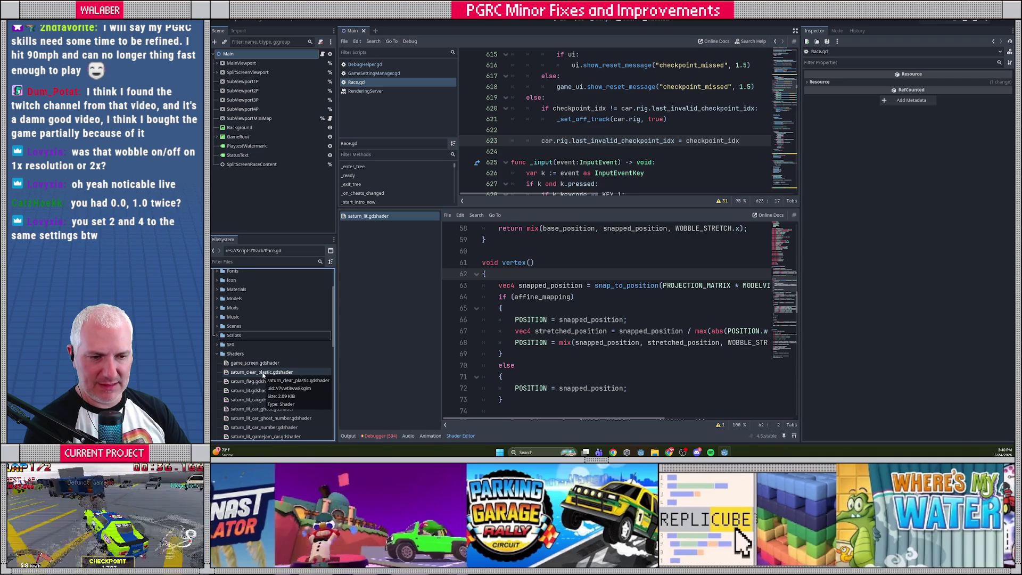
- Open saturn_clear_plastic.gdshader and copy the WOBBLE_STRETCH uniform from saturn_lit.gdshader
double_click(263, 373)
scroll(657, 277, down, 5)
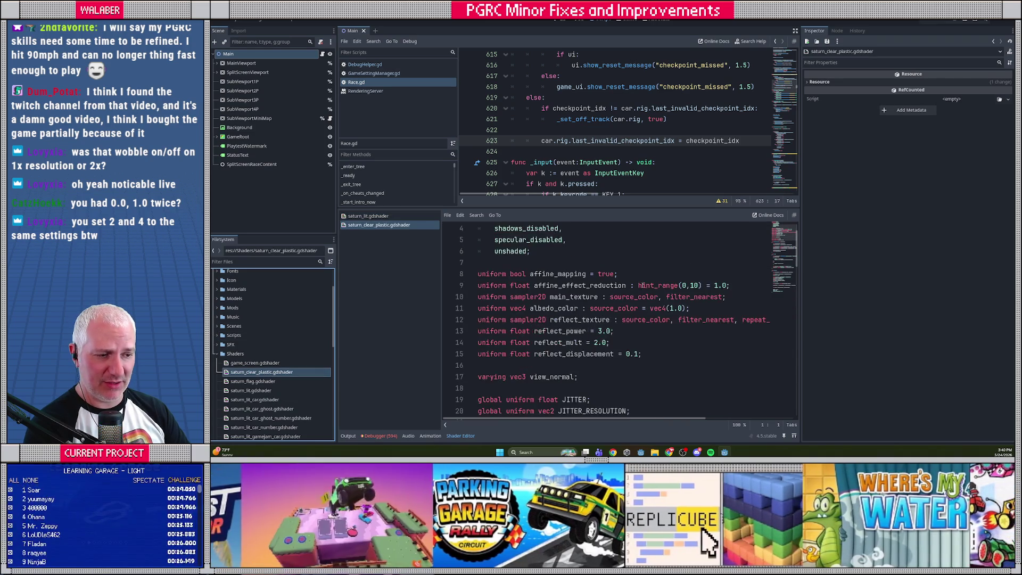
drag(611, 208, 603, 135)
scroll(549, 253, down, 2)
scroll(549, 253, up, 2)
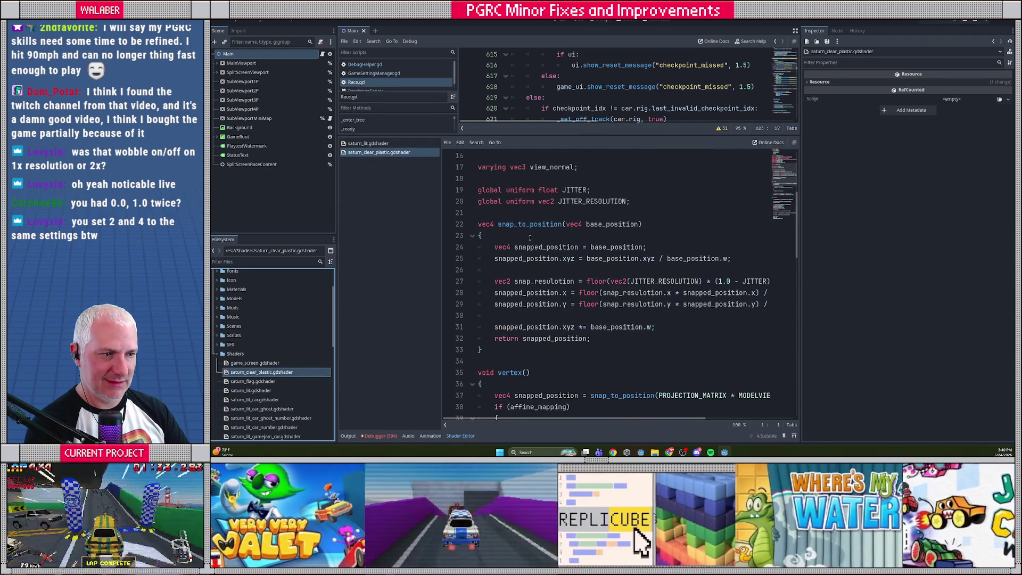
click(376, 144)
scroll(488, 260, up, 4)
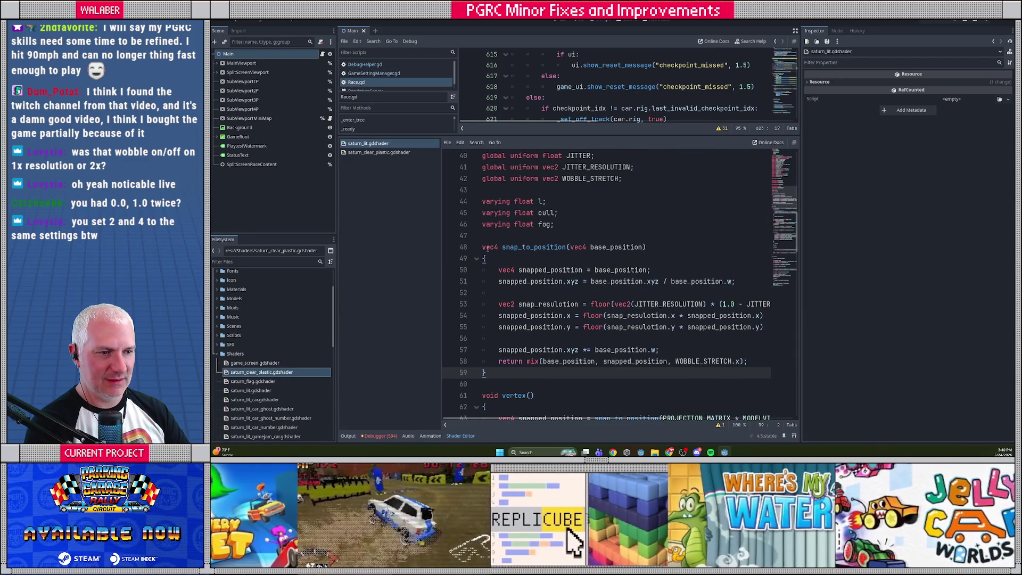
shift+click(483, 247)
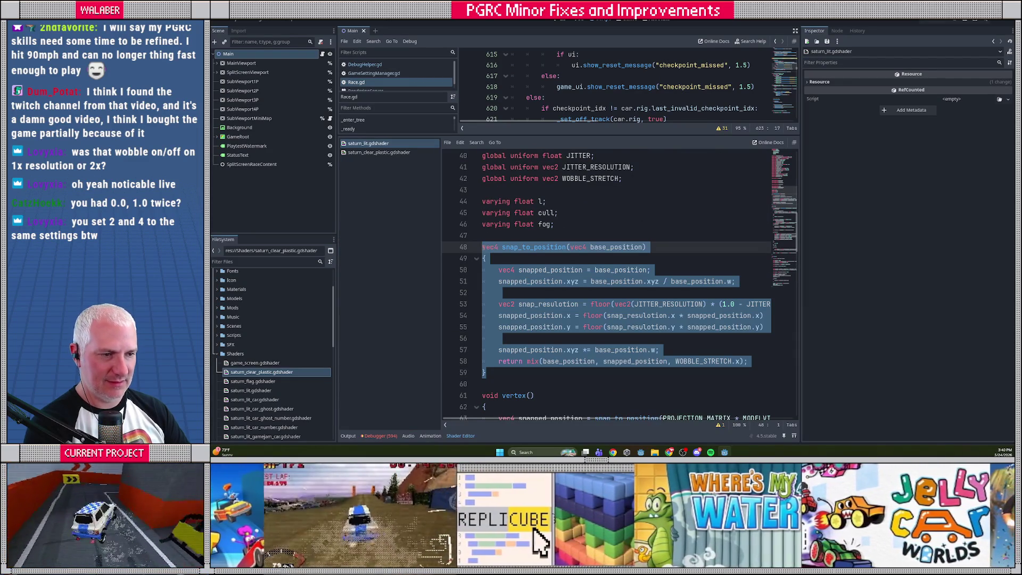
scroll(526, 236, up, 2)
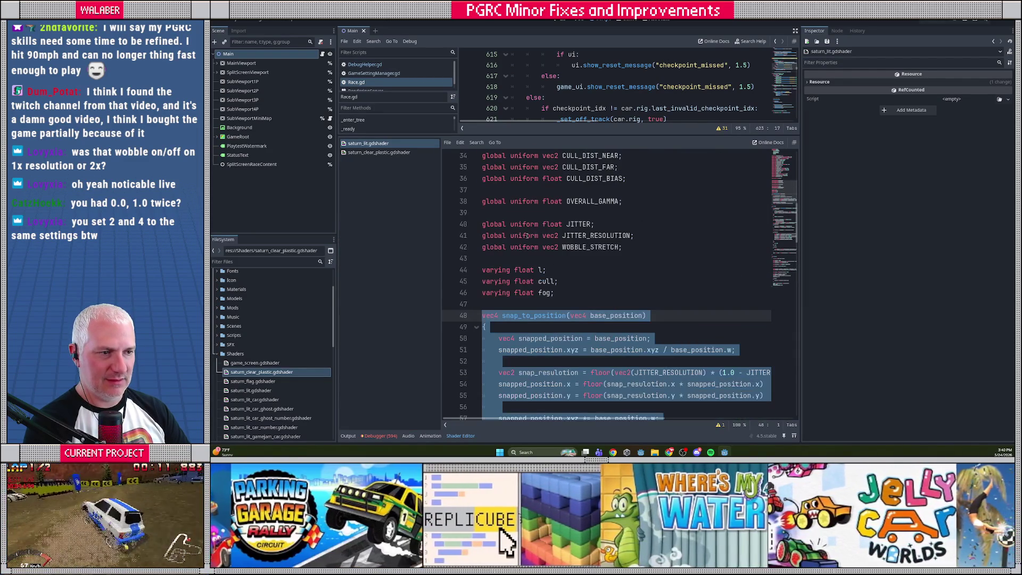
drag(623, 247, 449, 248)
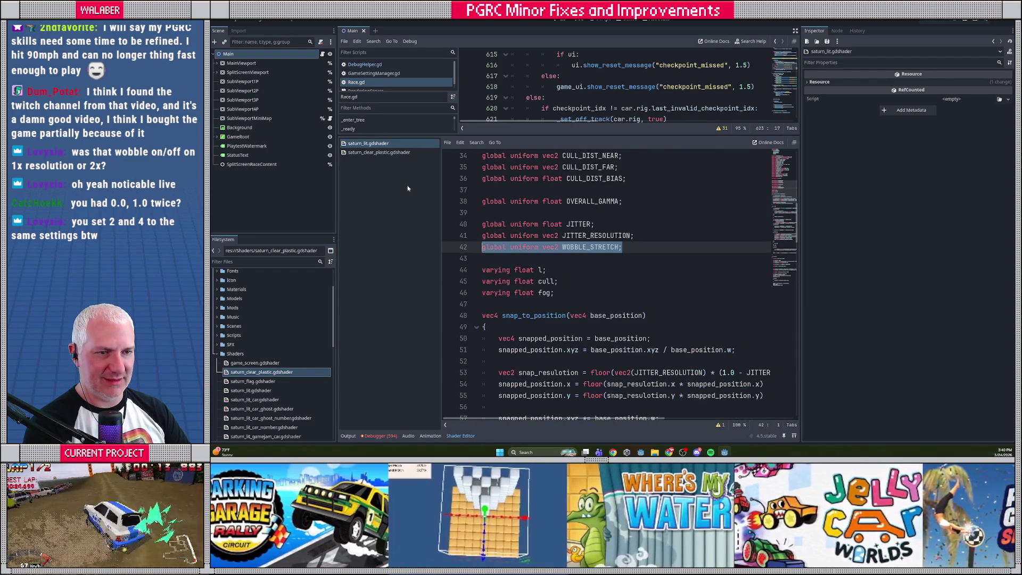
key(ctrl+c)
- Paste the WOBBLE_STRETCH uniform after the JITTER uniforms in the clear plastic shader
click(379, 152)
click(516, 213)
key(ctrl+v)
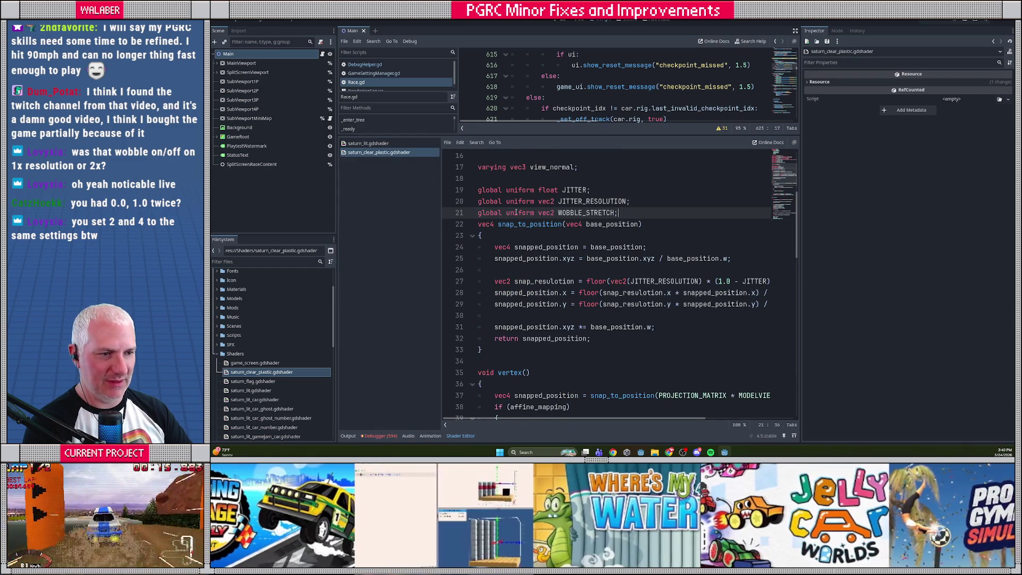
key(Return)
- Replace clear plastic's snap_to_position body with the lit shader's mix-based version and save
click(368, 144)
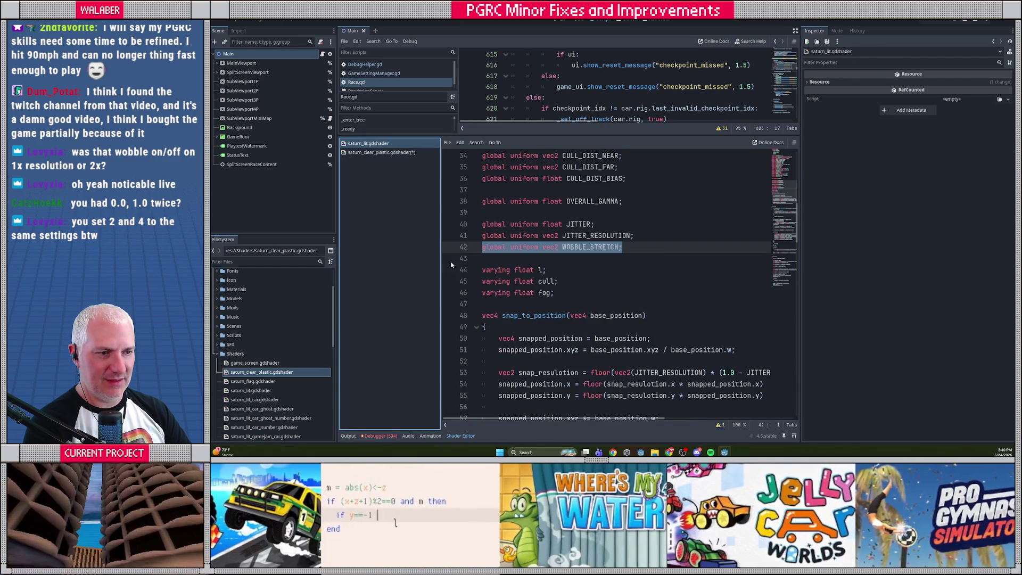
scroll(451, 265, down, 4)
drag(488, 304, 456, 186)
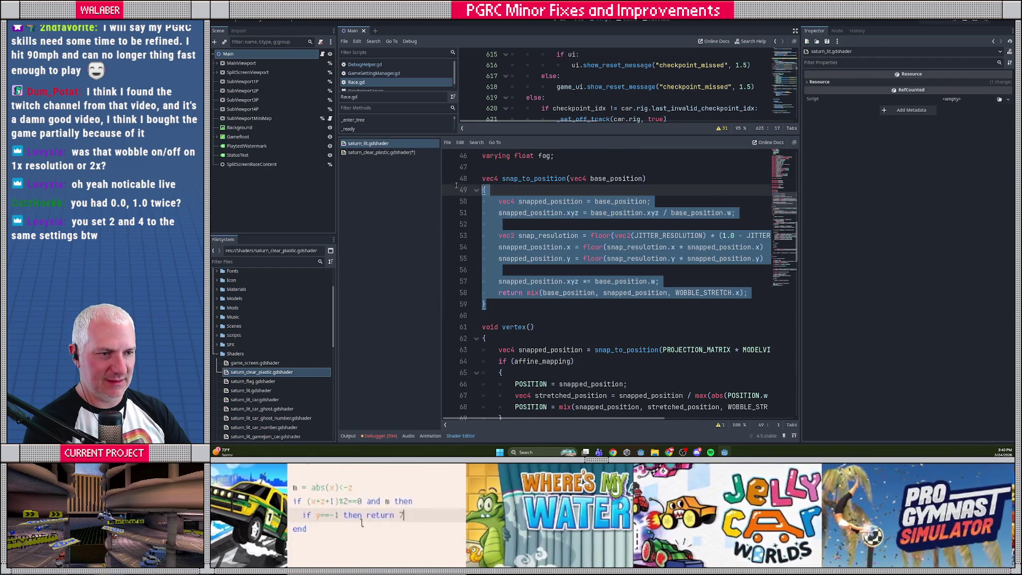
key(ctrl+c)
click(399, 152)
mouse_move(500, 361)
mouse_down()
mouse_move(471, 292)
mouse_move(479, 244)
mouse_up()
key(ctrl+v)
key(ctrl+s)
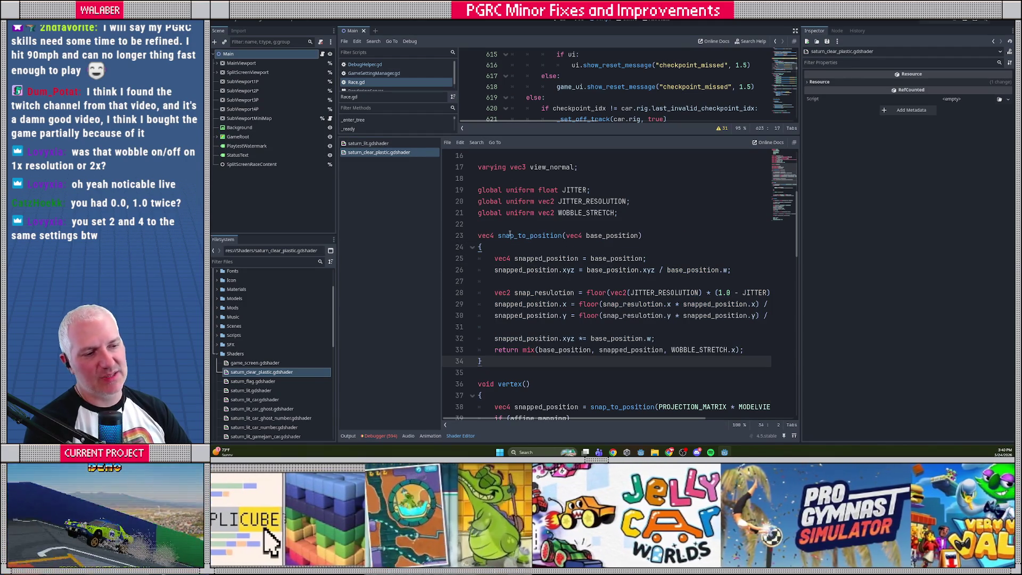
- Select clear plastic's snap_to_position, then open saturn_flag.gdshader and return to the lit shader
click(510, 234)
mouse_move(485, 362)
mouse_down()
mouse_move(479, 292)
mouse_move(451, 238)
mouse_up()
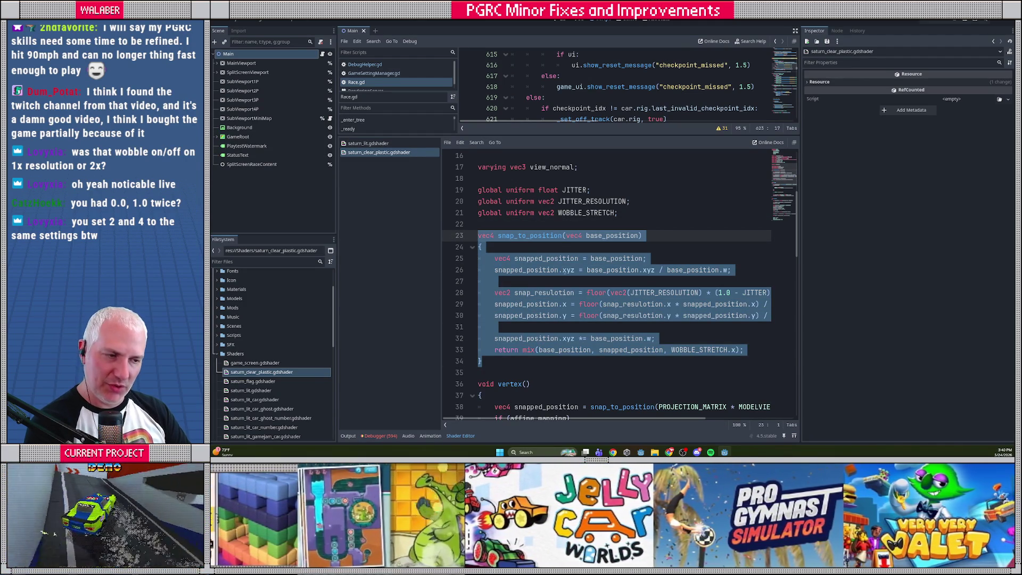
scroll(566, 287, up, 5)
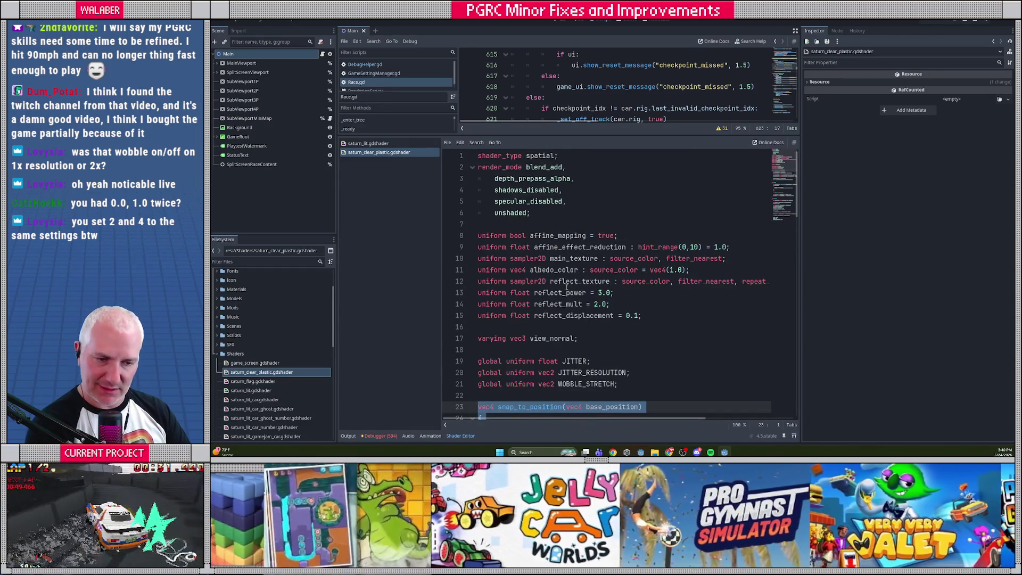
double_click(253, 381)
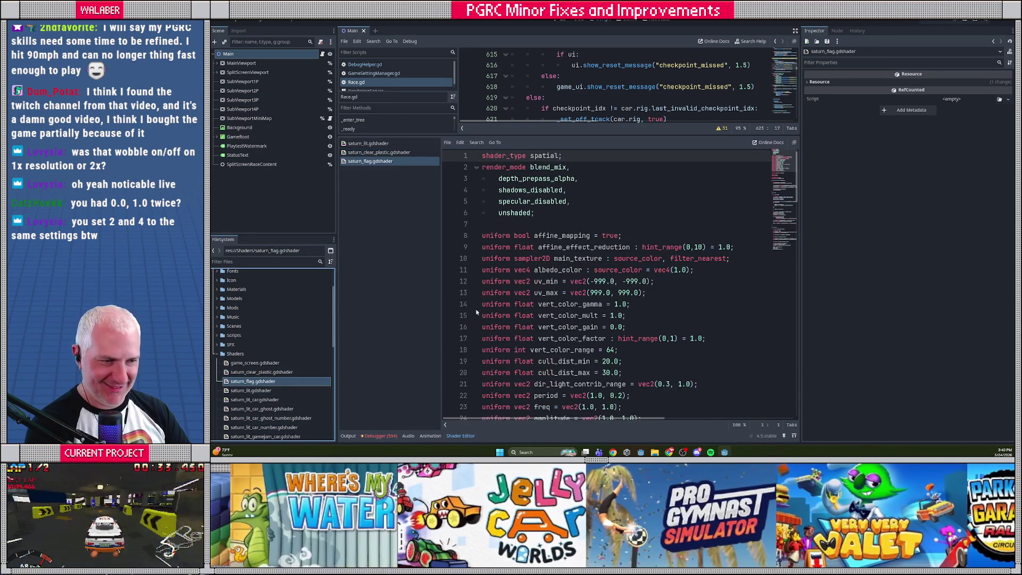
scroll(476, 312, down, 7)
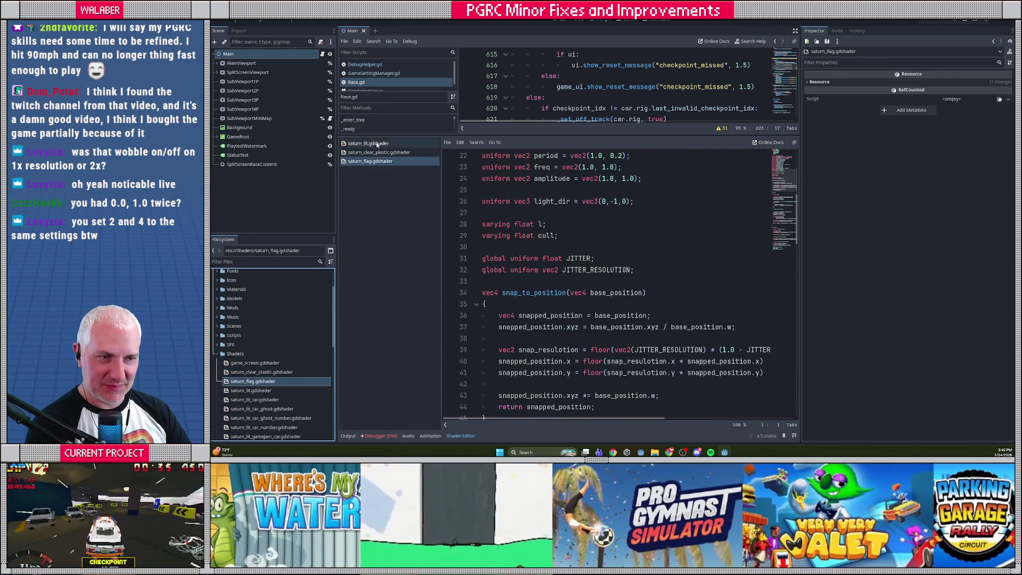
click(377, 143)
scroll(628, 214, up, 3)
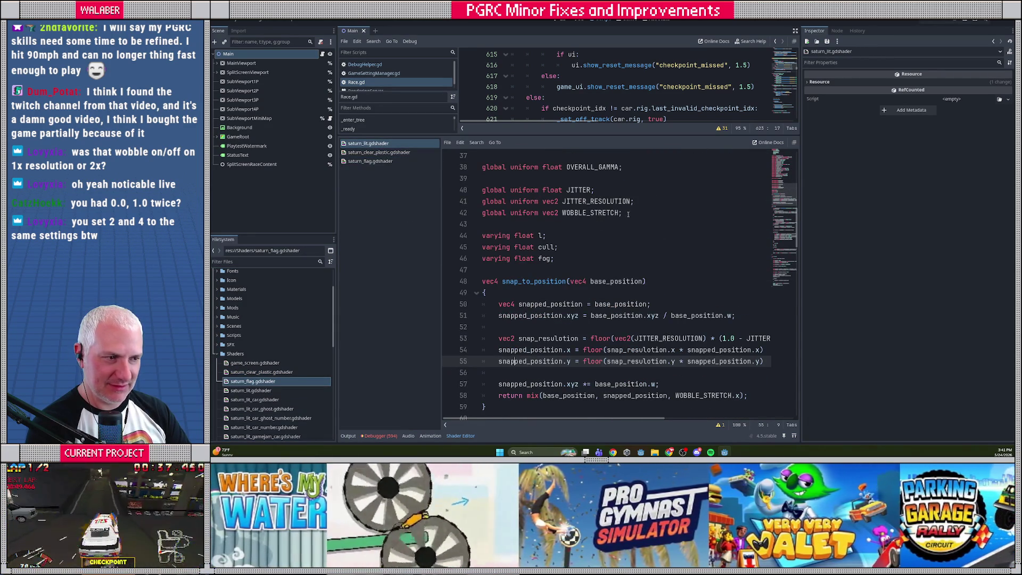
- Add the WOBBLE_STRETCH uniform after the JITTER uniforms in saturn_flag.gdshader
drag(628, 214, 447, 213)
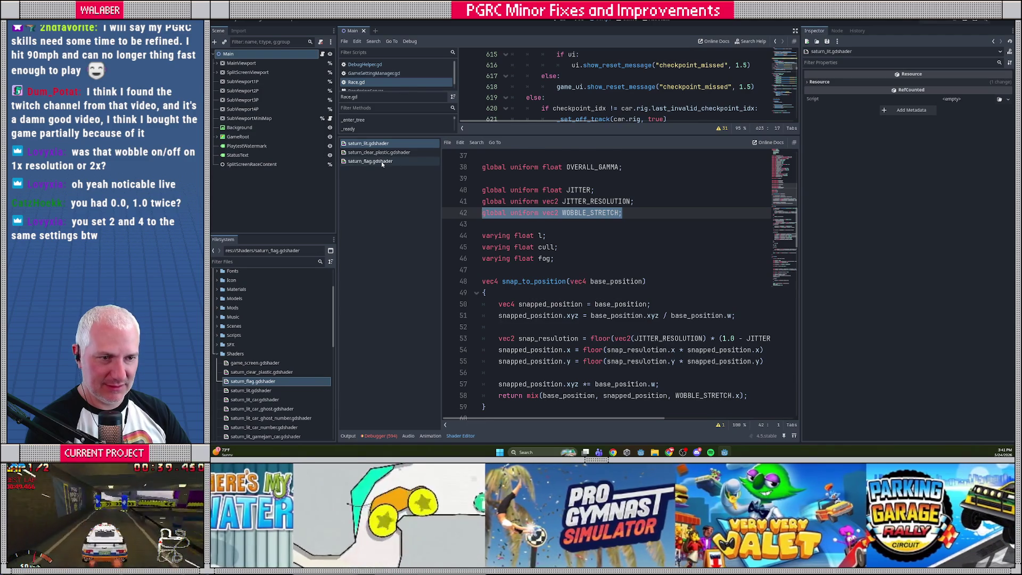
click(381, 162)
click(486, 281)
key(ctrl+v)
key(Return)
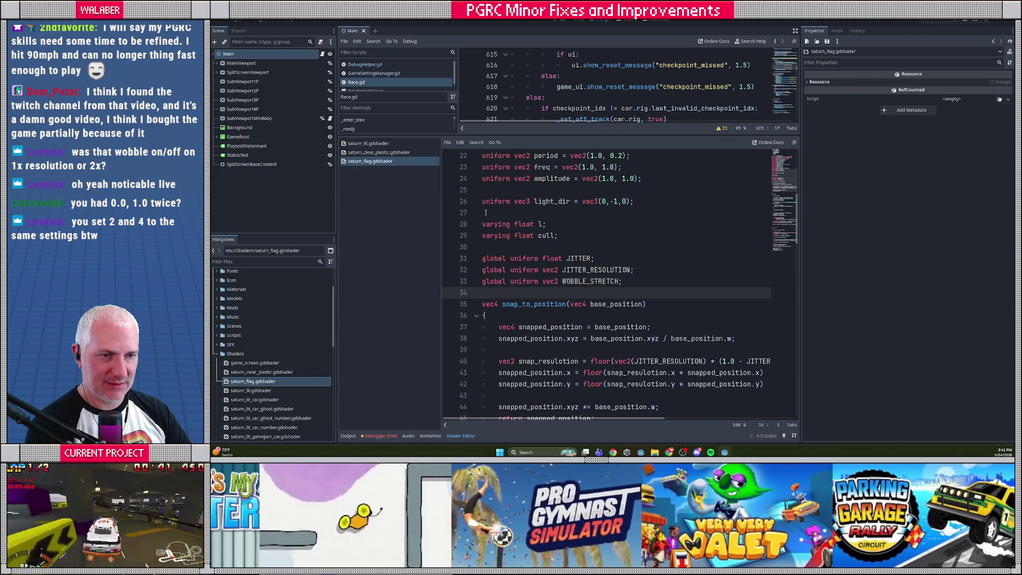
- Replace the flag shader's snap_to_position with the lit shader's mix-based version and save
click(368, 143)
scroll(492, 277, down, 2)
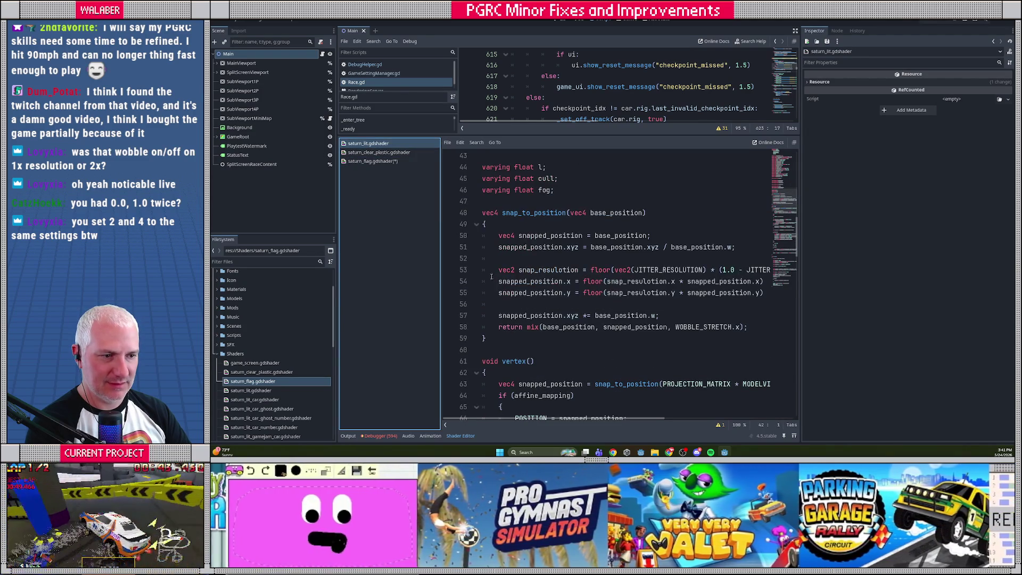
drag(487, 338, 482, 213)
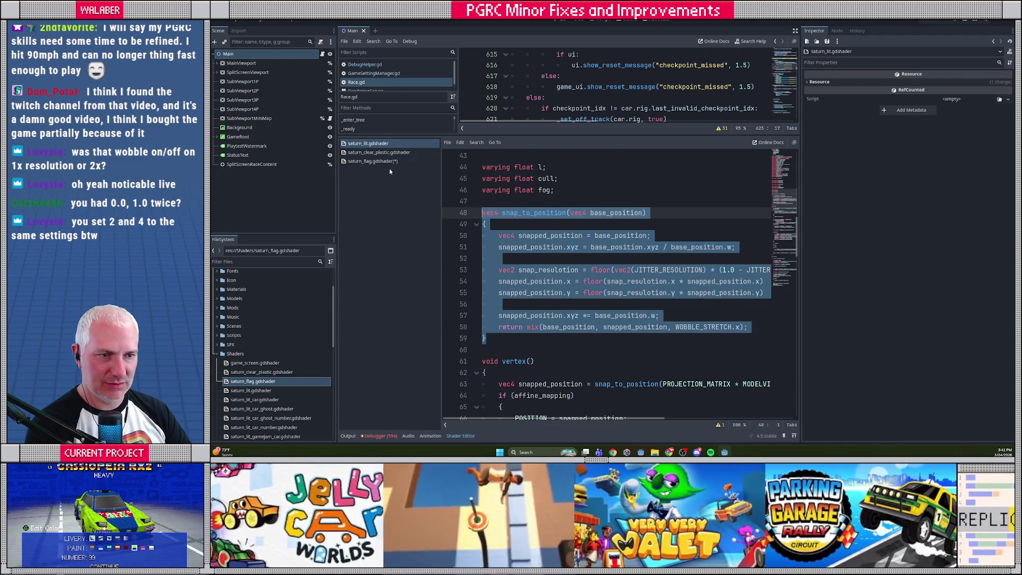
click(372, 161)
scroll(533, 277, down, 3)
mouse_move(487, 327)
mouse_down()
mouse_move(433, 246)
mouse_move(423, 204)
mouse_up()
key(ctrl+v)
key(ctrl+s)
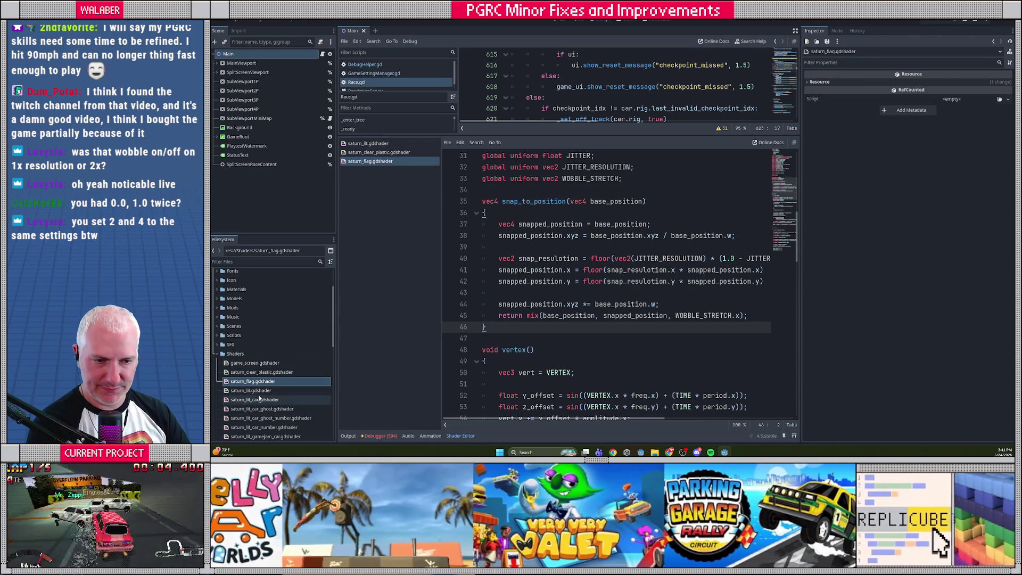
- Open saturn_lit_car.gdshader and replace its snap_to_position with the mix-based version
double_click(255, 399)
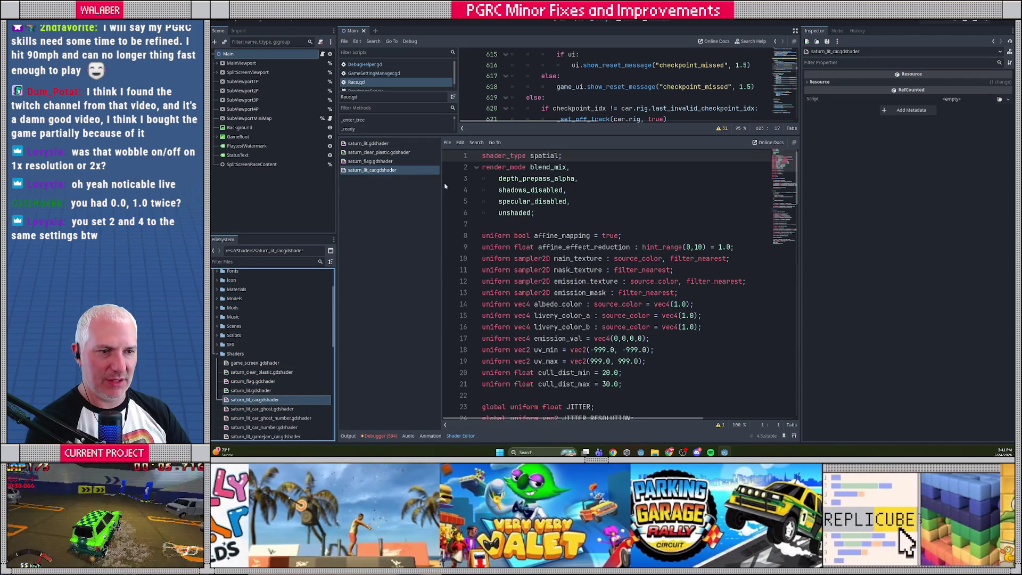
click(367, 144)
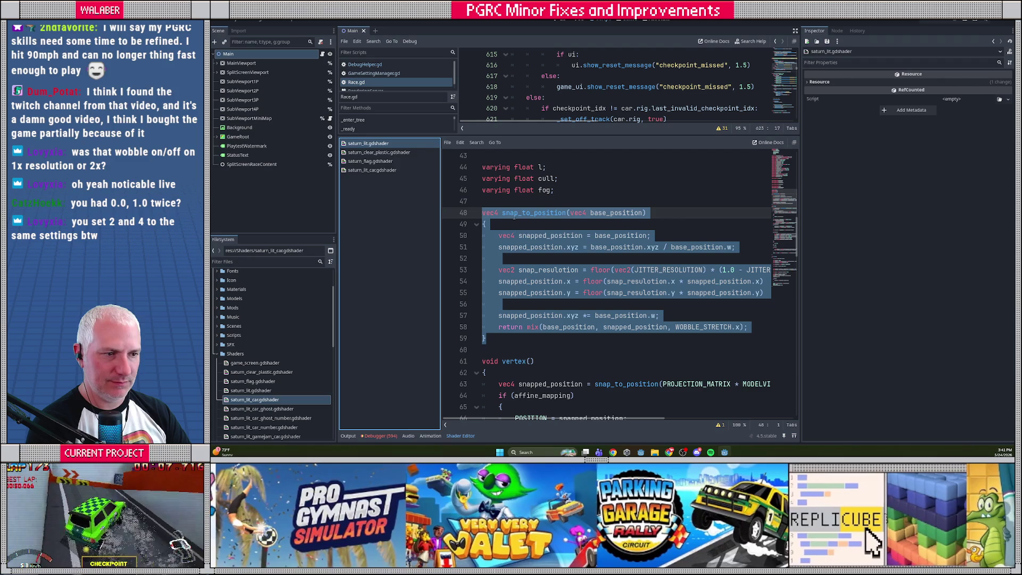
click(381, 170)
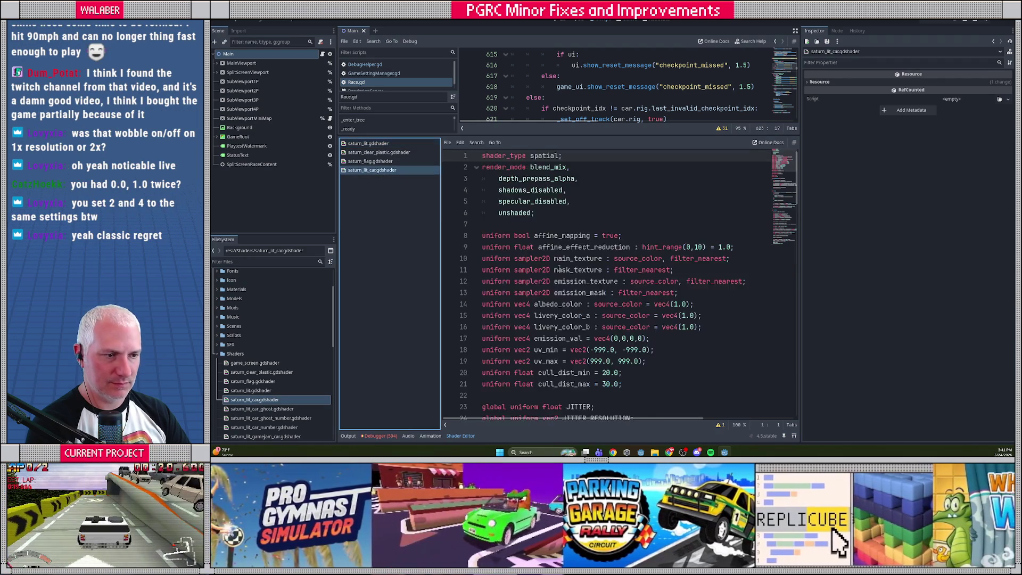
scroll(481, 266, down, 8)
drag(481, 265, 483, 166)
key(ctrl+v)
- Add the WOBBLE_STRETCH uniform below JITTER_RESOLUTION in the lit car shader and save it
click(416, 144)
scroll(545, 216, up, 2)
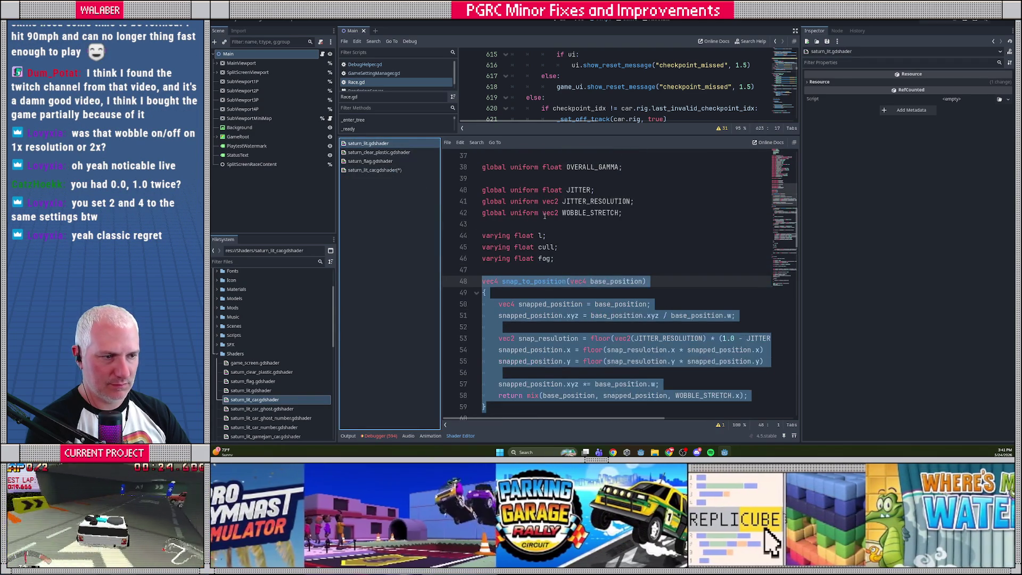
drag(626, 215, 412, 209)
key(ctrl+c)
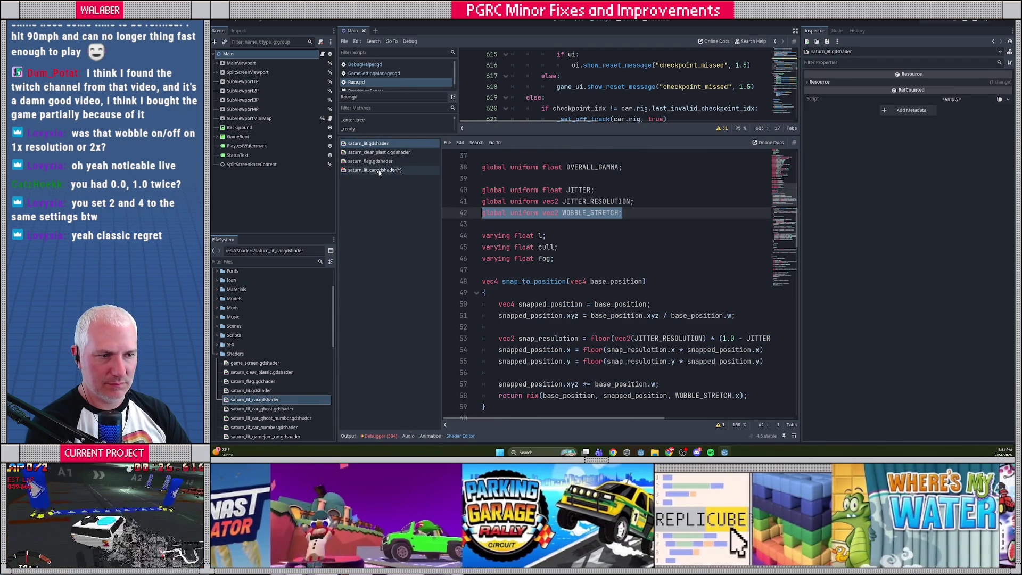
click(375, 170)
scroll(552, 263, up, 4)
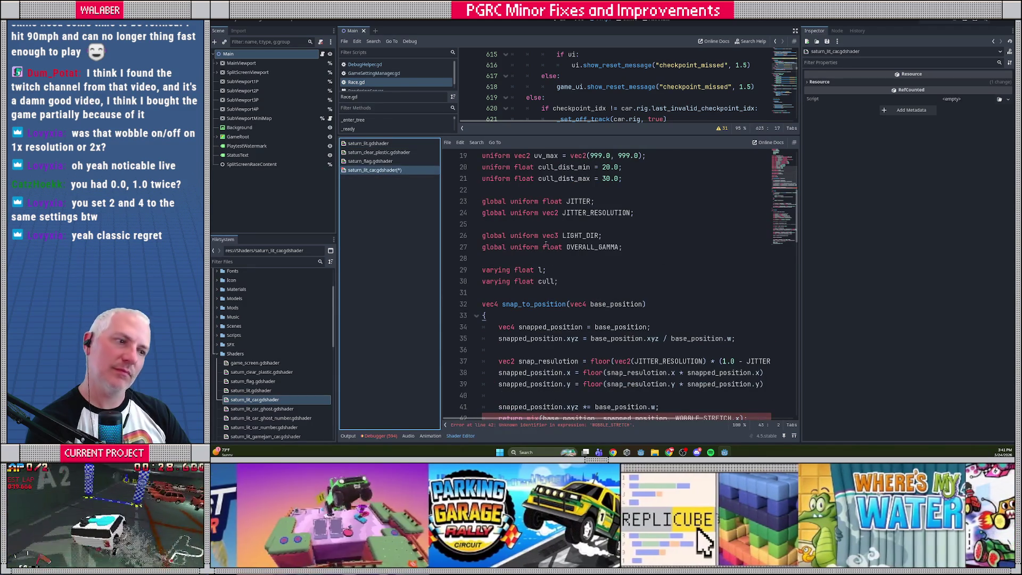
click(536, 224)
key(ctrl+v)
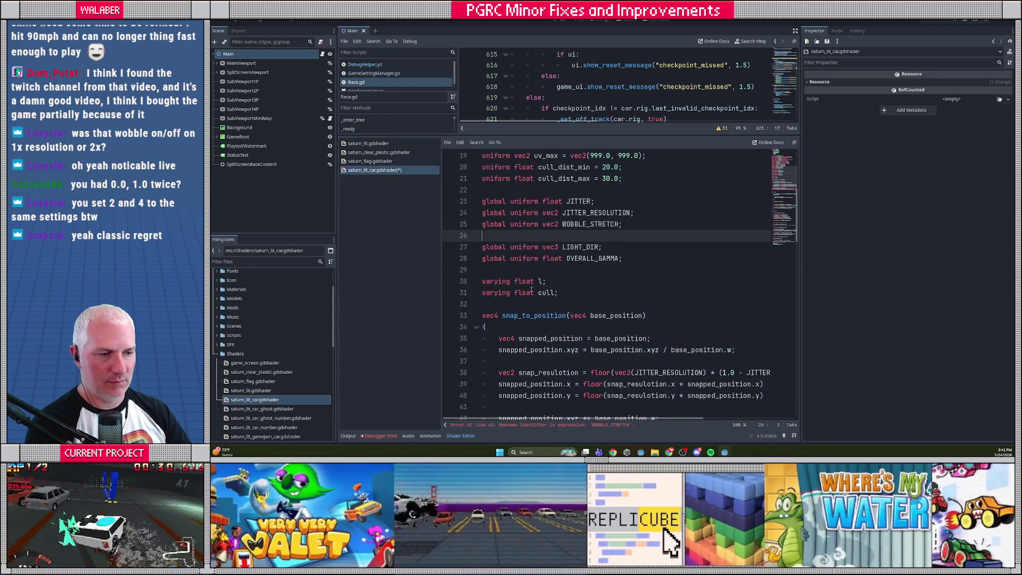
scroll(532, 290, down, 3)
key(ctrl+s)
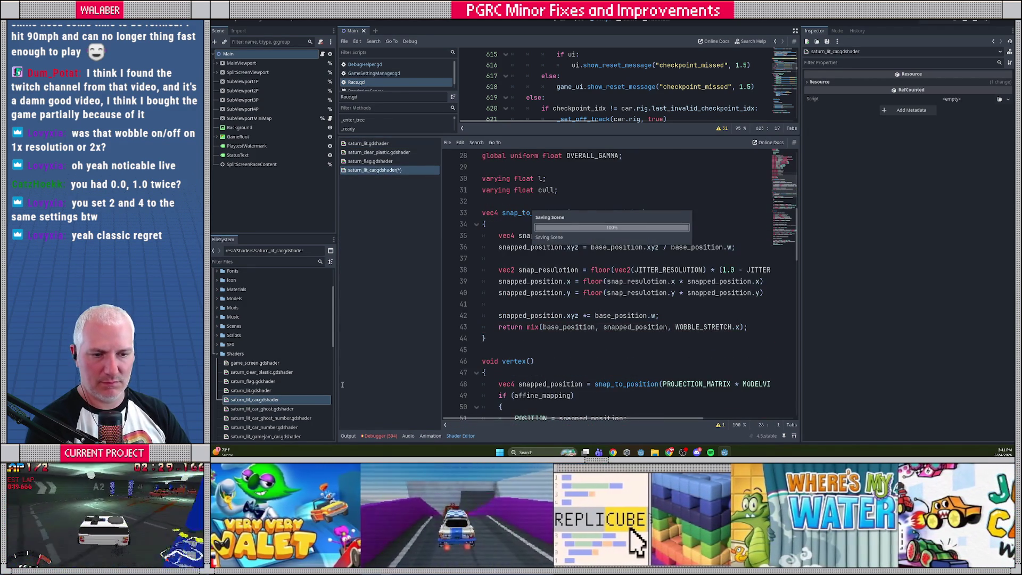
double_click(262, 409)
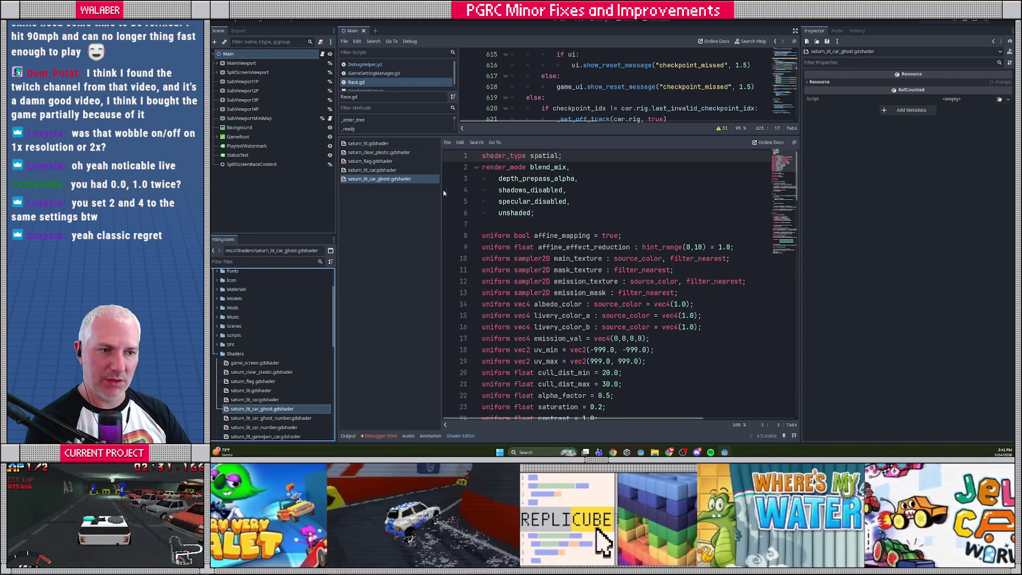
- Add the WOBBLE_STRETCH global uniform below JITTER_RESOLUTION in the car ghost shader
scroll(525, 281, down, 6)
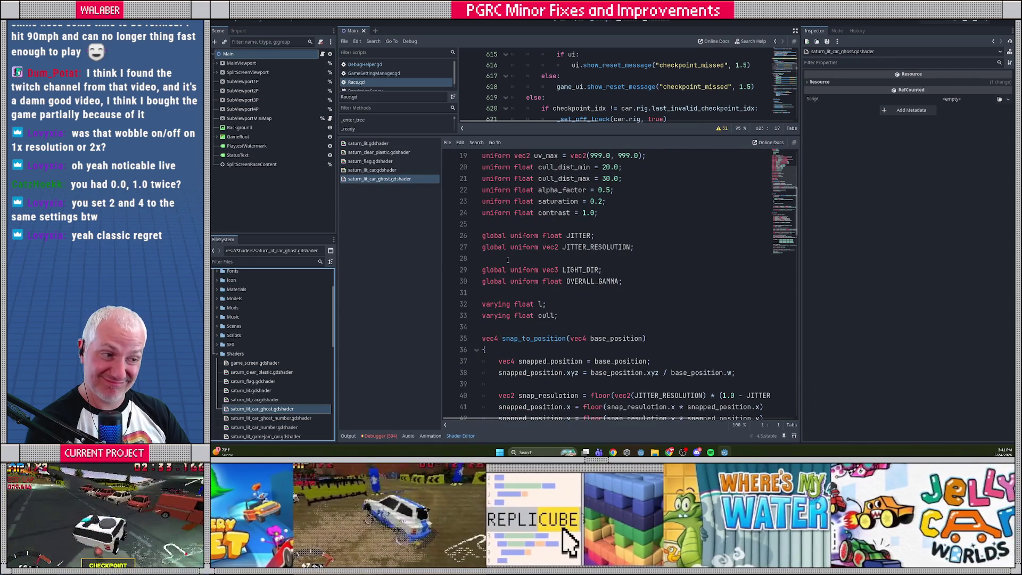
click(508, 259)
key(ctrl+v)
key(Return)
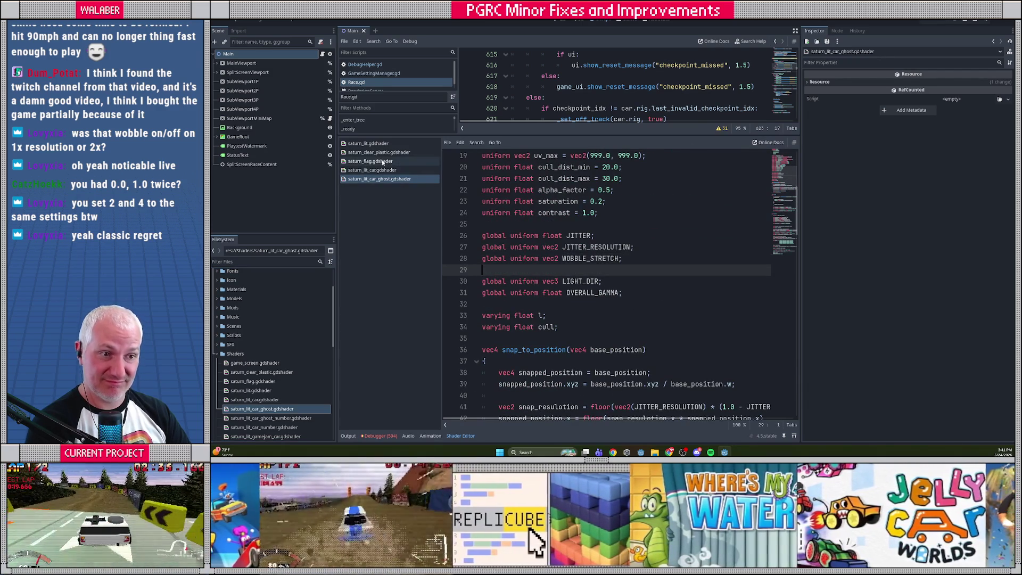
- Replace the car ghost shader's snap_to_position with saturn_lit's mix-based version and save it
click(368, 143)
scroll(513, 248, down, 2)
mouse_move(496, 334)
mouse_down()
mouse_move(474, 237)
mouse_move(452, 214)
mouse_up()
key(ctrl+c)
click(381, 179)
scroll(533, 239, down, 5)
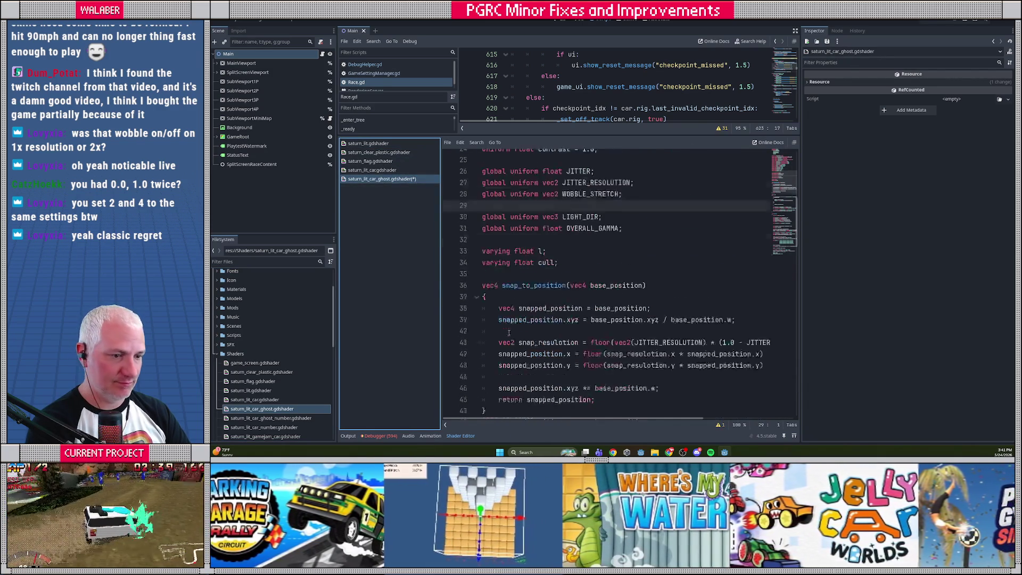
drag(488, 339, 445, 221)
key(ctrl+v)
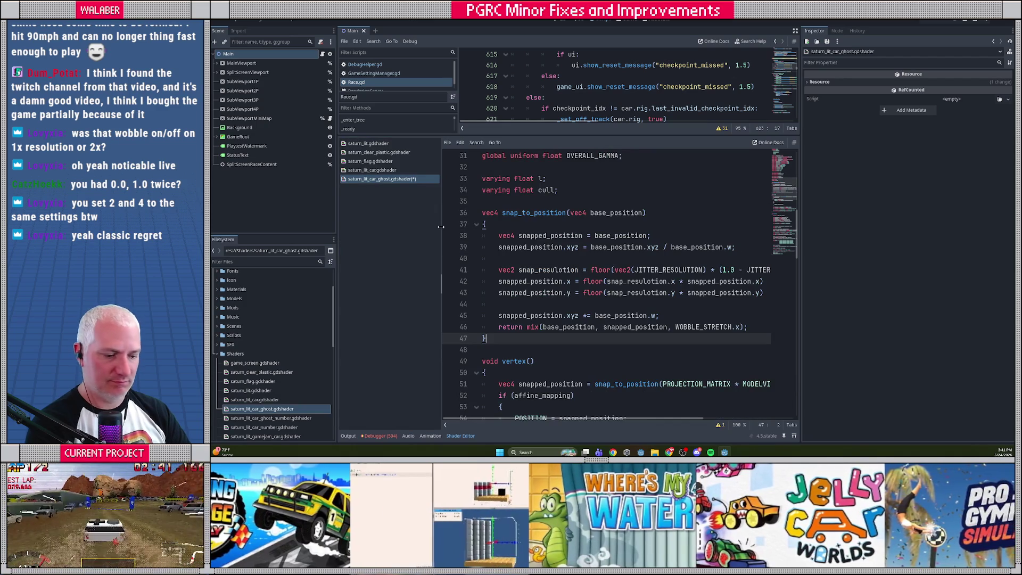
key(ctrl+s)
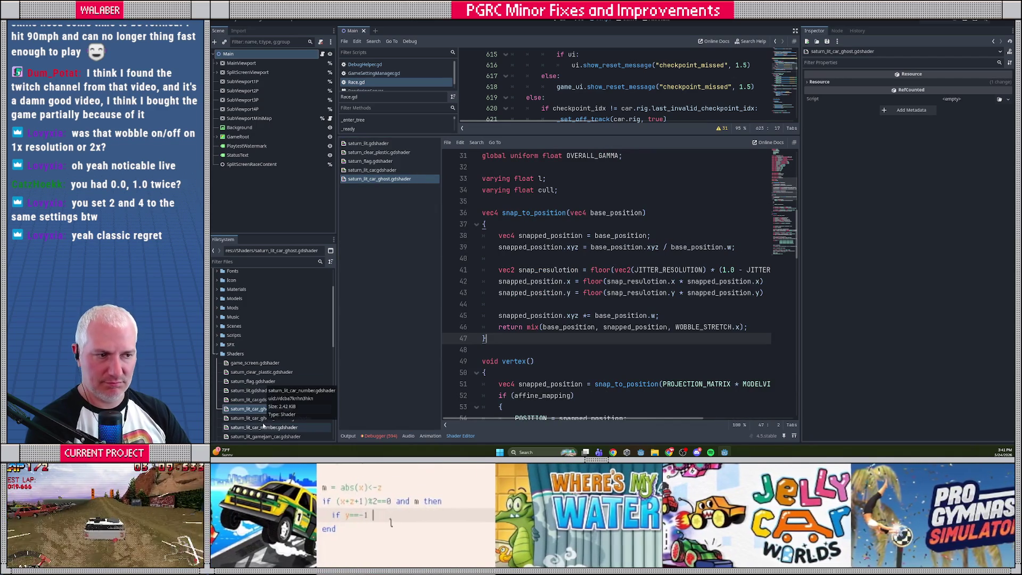
- Declare the WOBBLE_STRETCH global below JITTER_RESOLUTION in the car ghost number shader
double_click(263, 418)
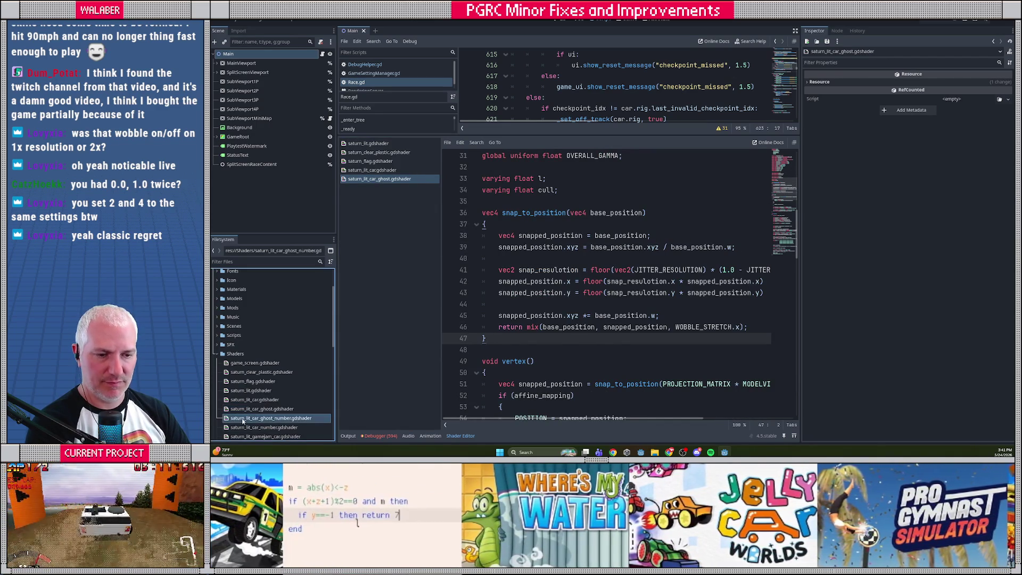
scroll(476, 223, down, 5)
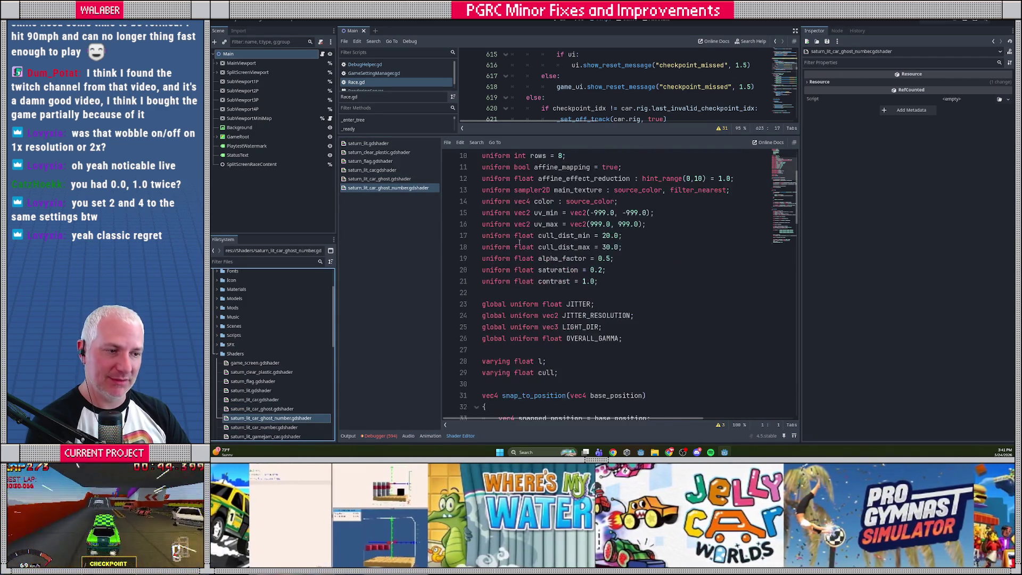
click(367, 144)
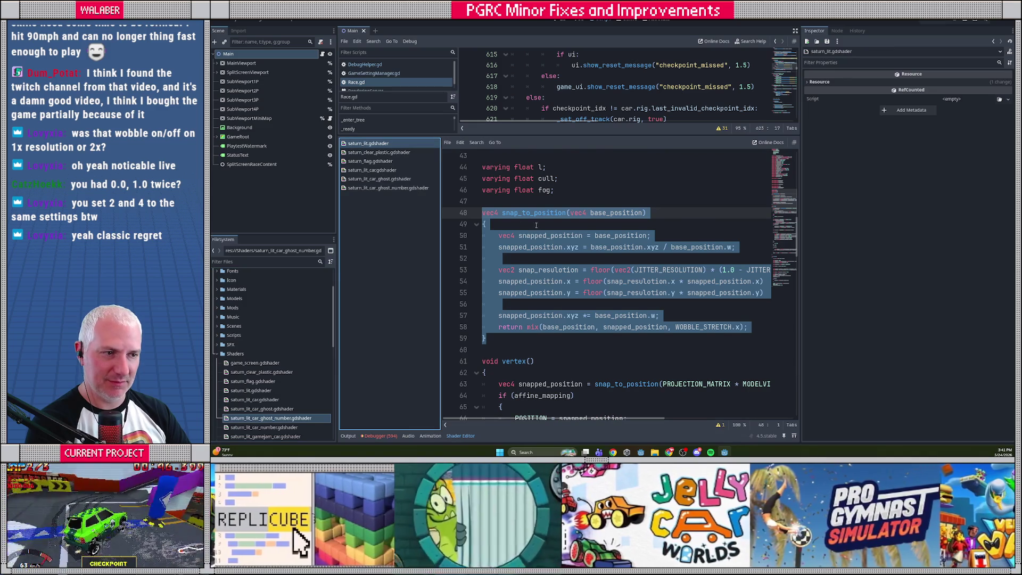
scroll(558, 231, up, 1)
click(621, 184)
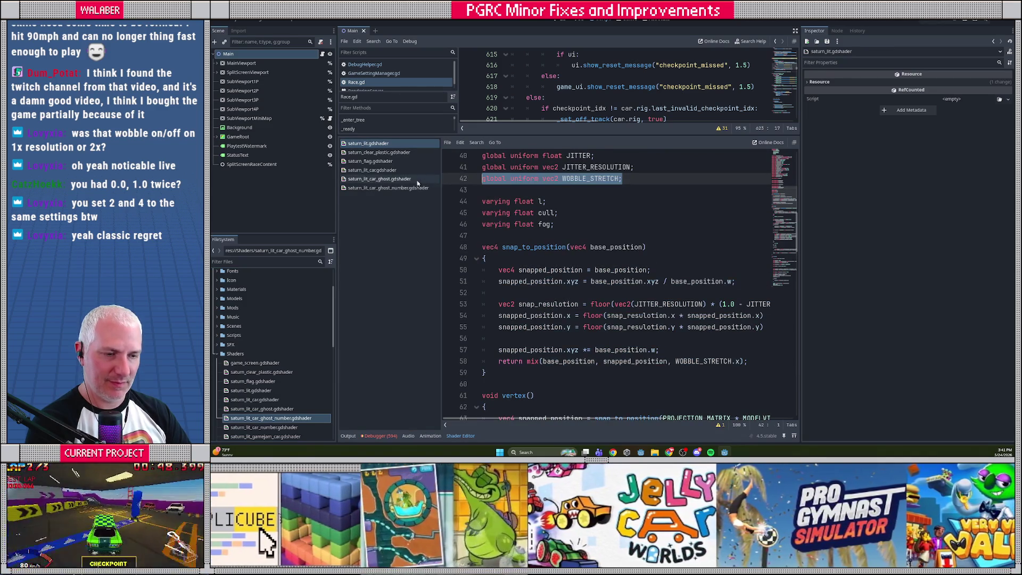
click(388, 187)
scroll(497, 214, up, 4)
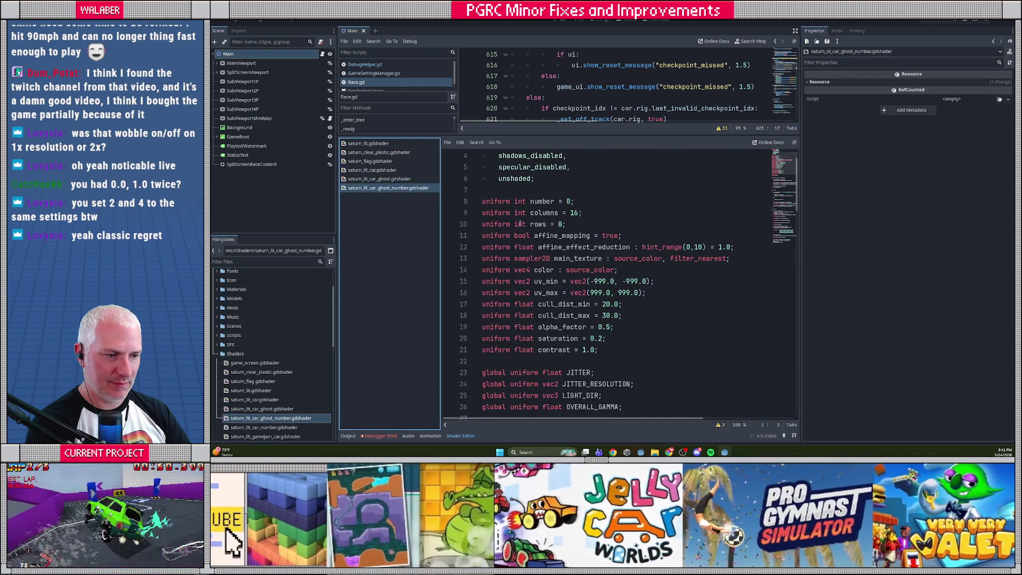
scroll(519, 299, down, 4)
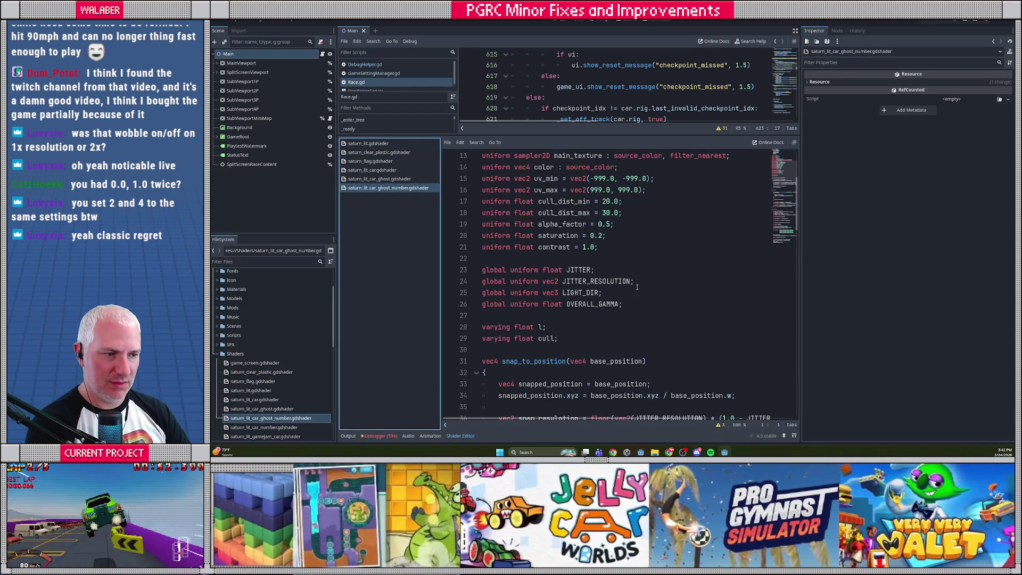
click(637, 287)
key(Return)
text(global uniform vec2 WOBBLE_STRETCH;)
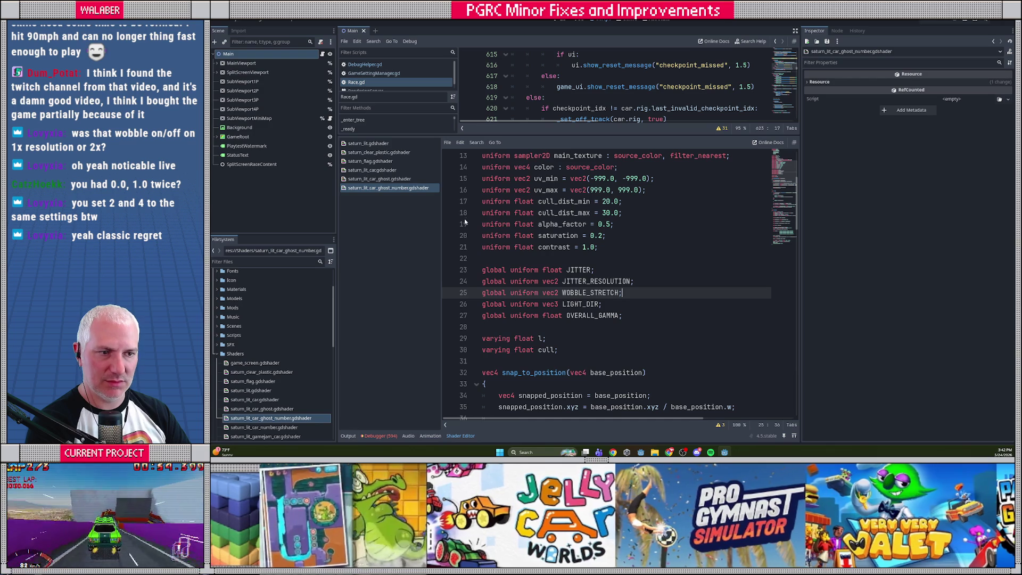
- Replace the car ghost number shader's snap_to_position with saturn_lit's version and save it
click(375, 144)
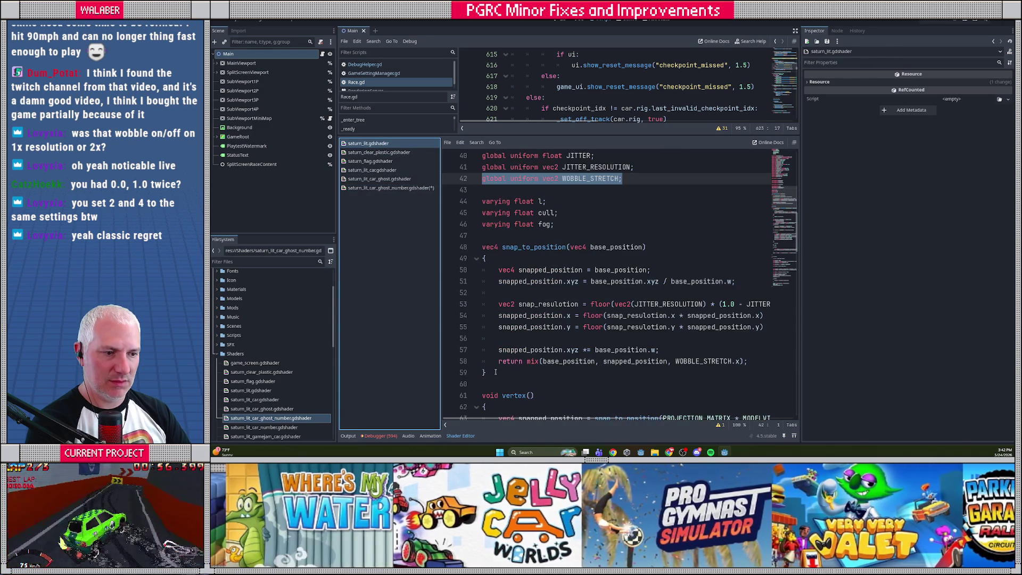
drag(496, 372, 439, 243)
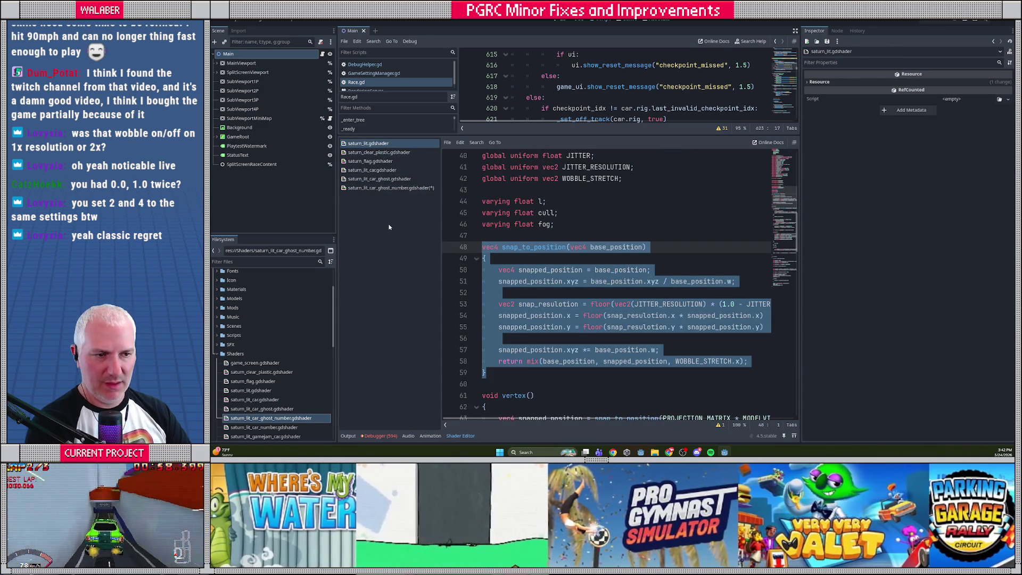
click(391, 188)
scroll(493, 301, down, 2)
drag(497, 364, 435, 239)
key(ctrl+v)
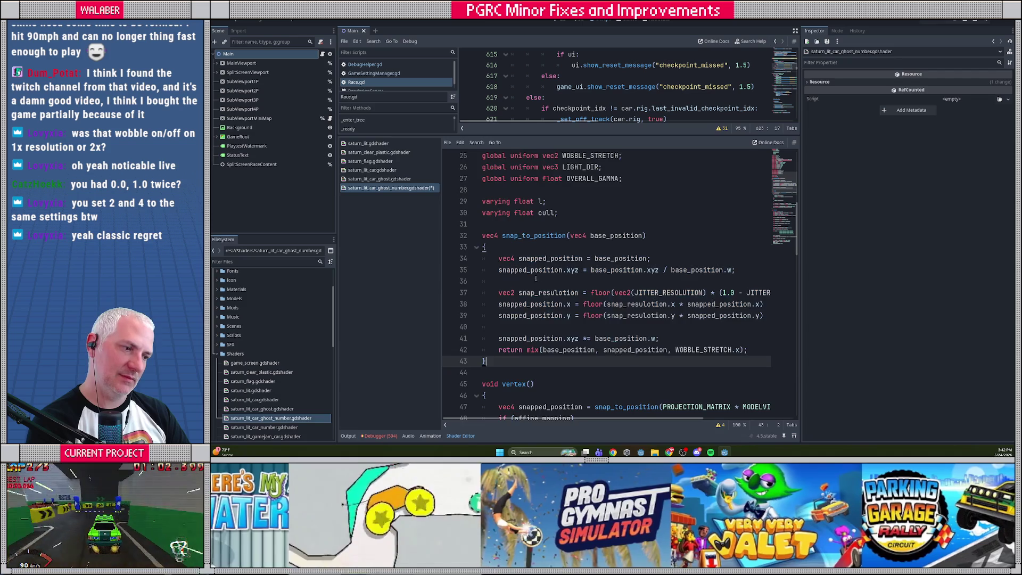
scroll(525, 287, down, 3)
key(ctrl+s)
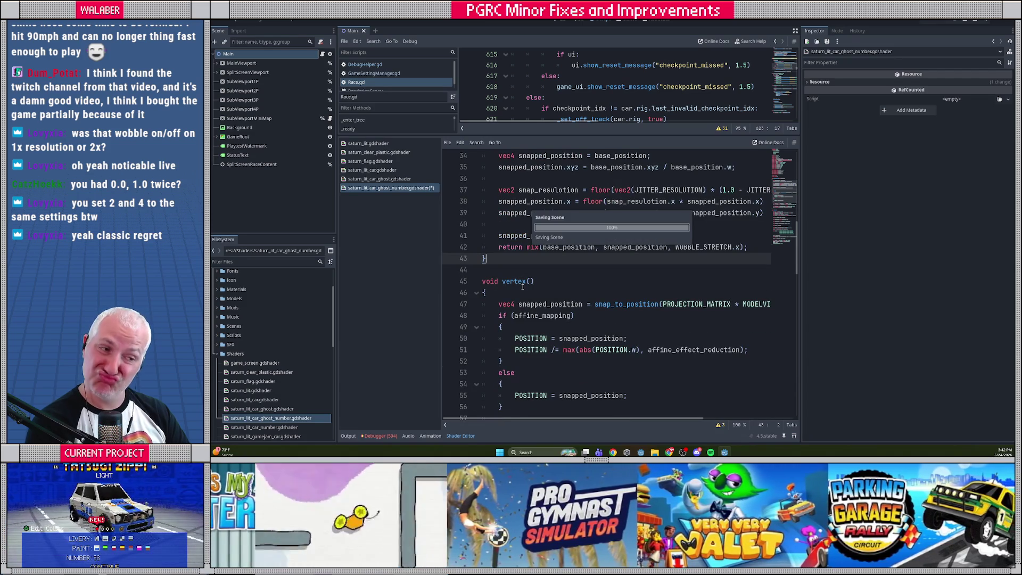
- Create a new TextFile named common.gdshaderinc.txt in the Shaders folder from the FileSystem panel
right_click(230, 354)
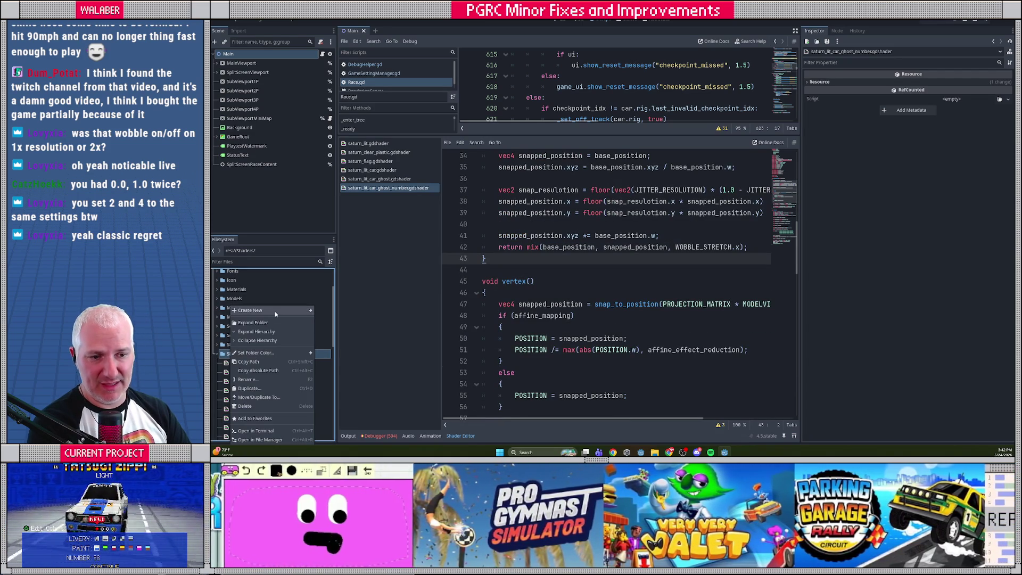
mouse_move(278, 312)
click(330, 346)
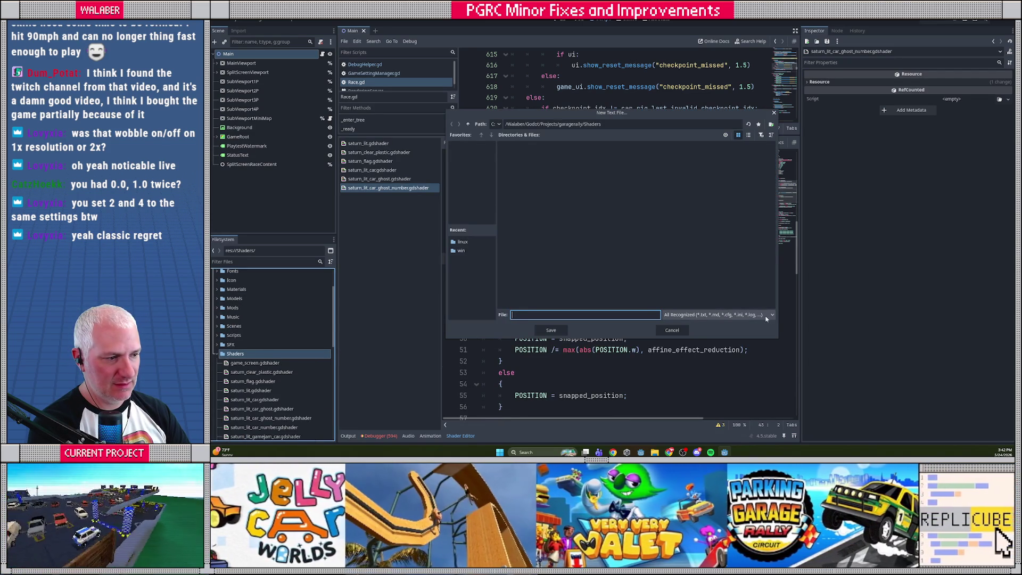
click(769, 315)
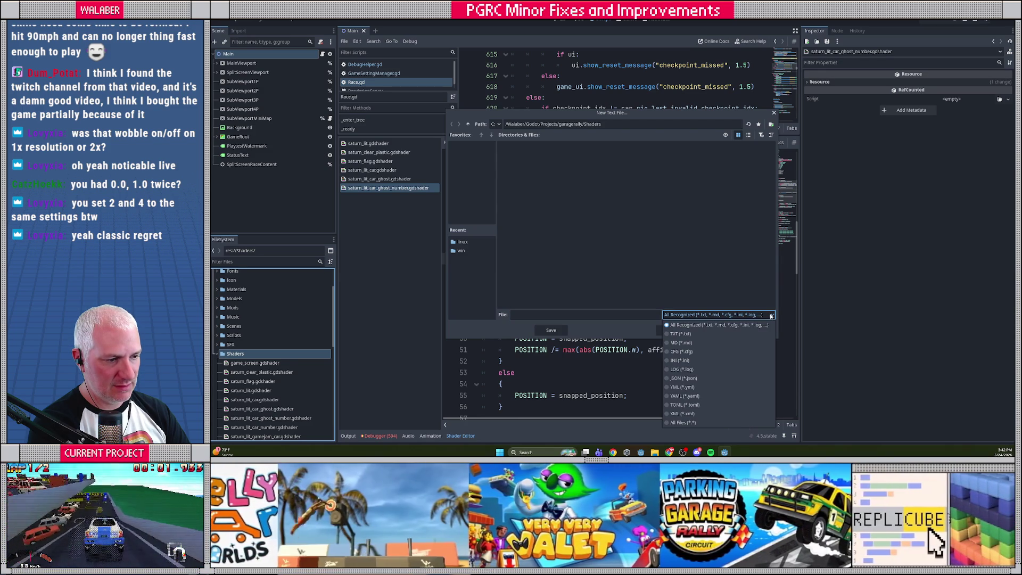
click(771, 316)
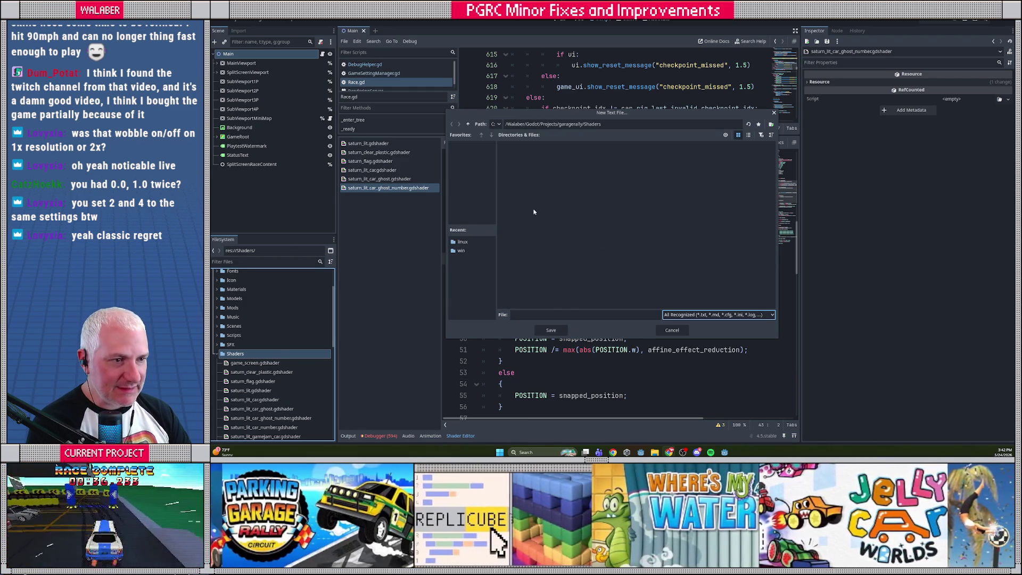
click(553, 316)
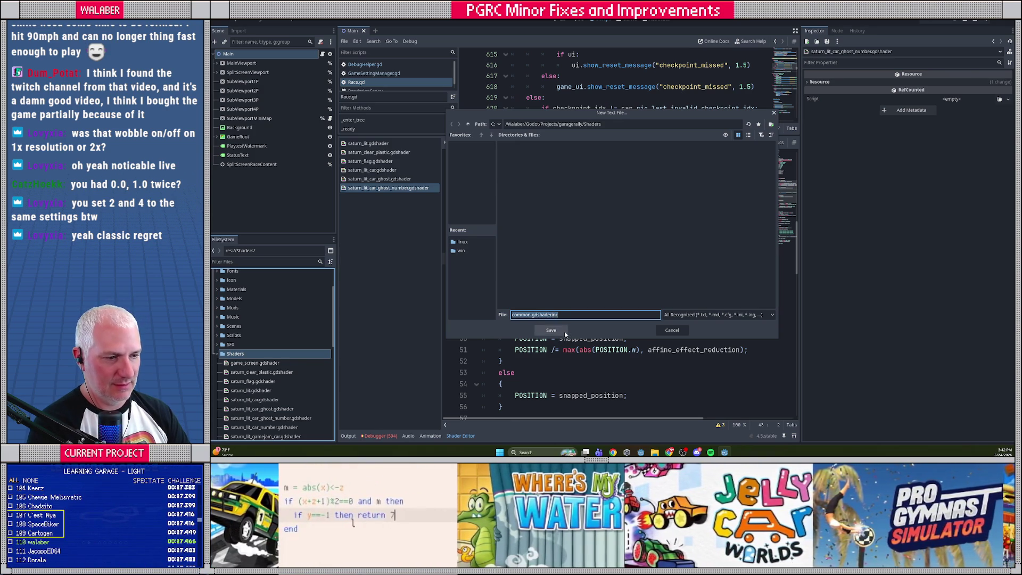
click(552, 330)
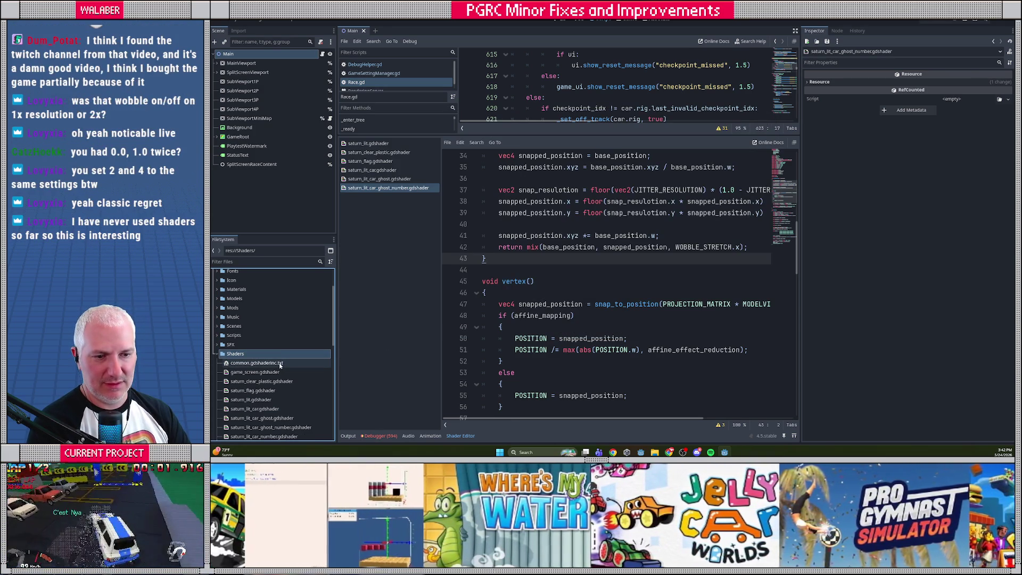
- Rename the new file to common.gdshaderinc and open it for editing
click(283, 364)
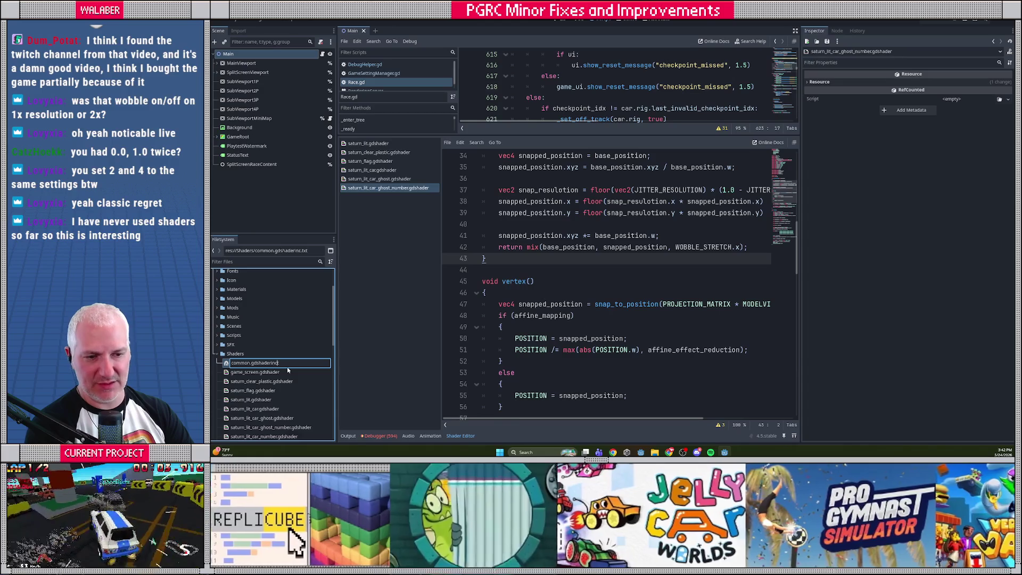
key(Return)
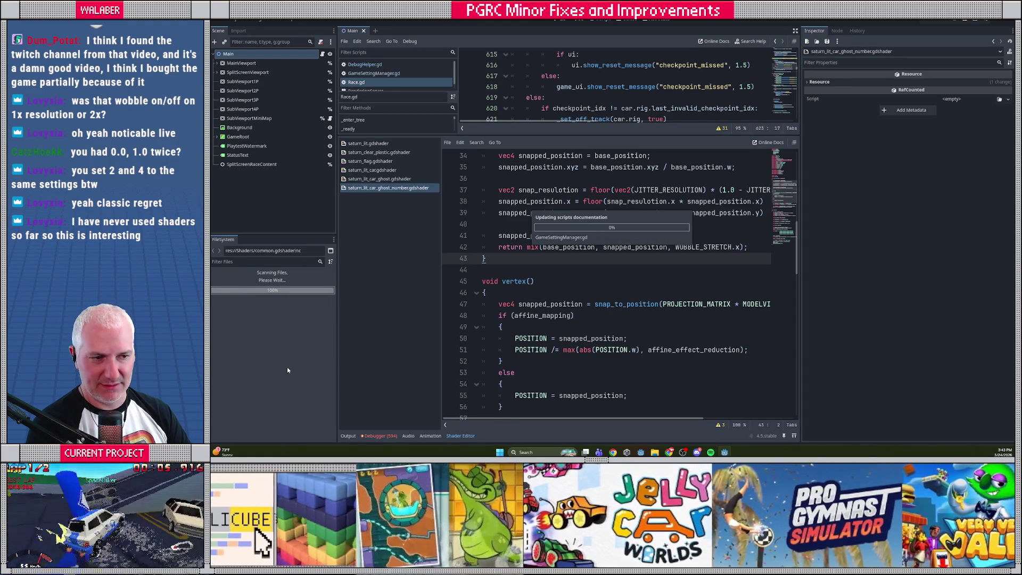
double_click(244, 365)
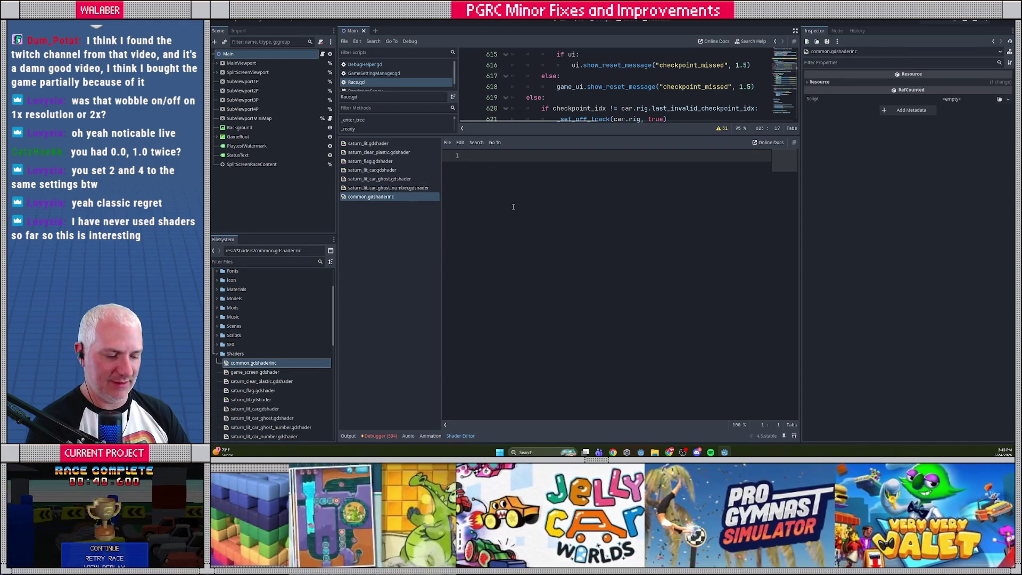
- Cut snap_to_position out of saturn_lit.gdshader into the empty common.gdshaderinc
click(372, 143)
drag(482, 236, 512, 371)
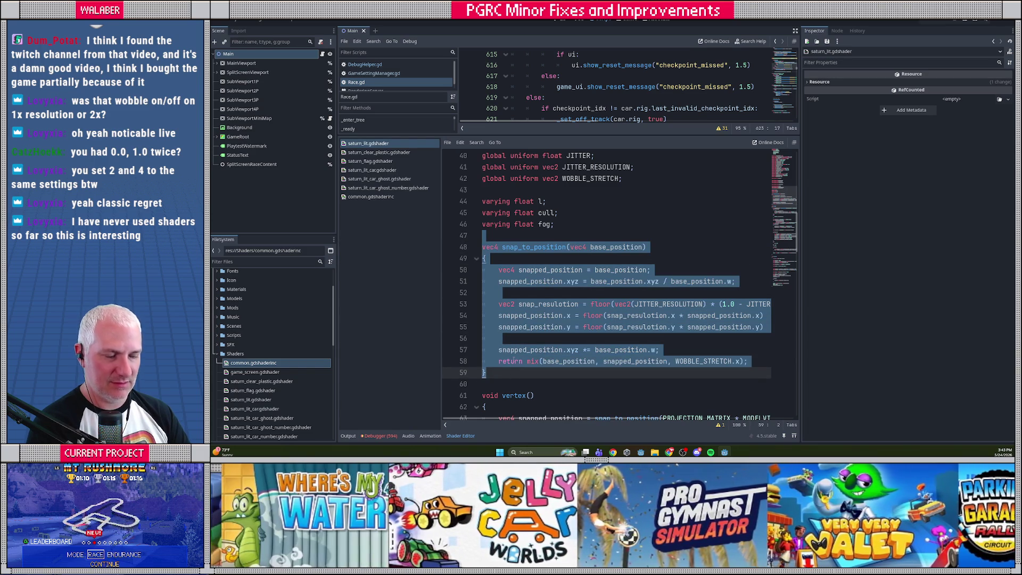
key(ctrl+x)
click(373, 197)
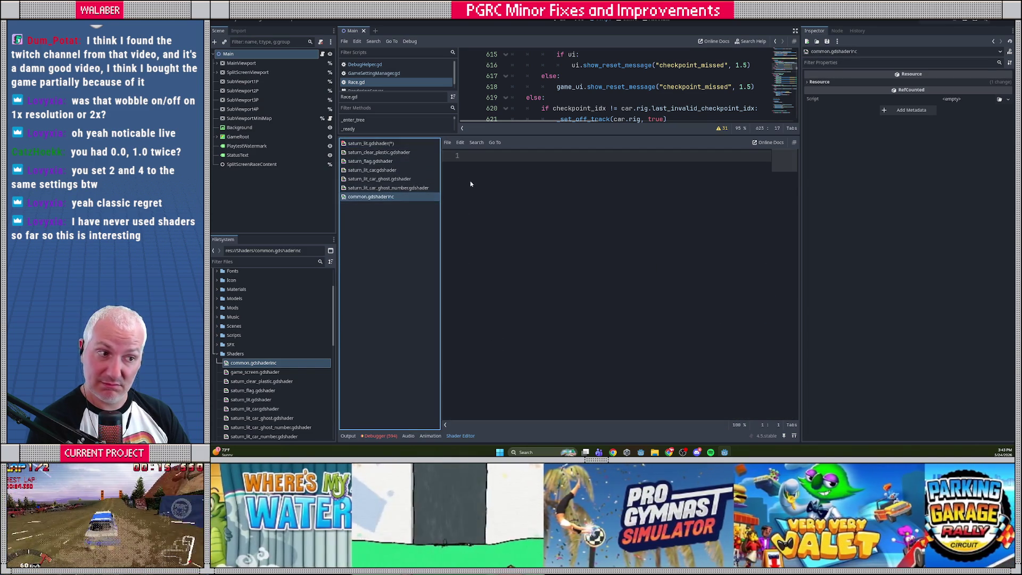
click(496, 157)
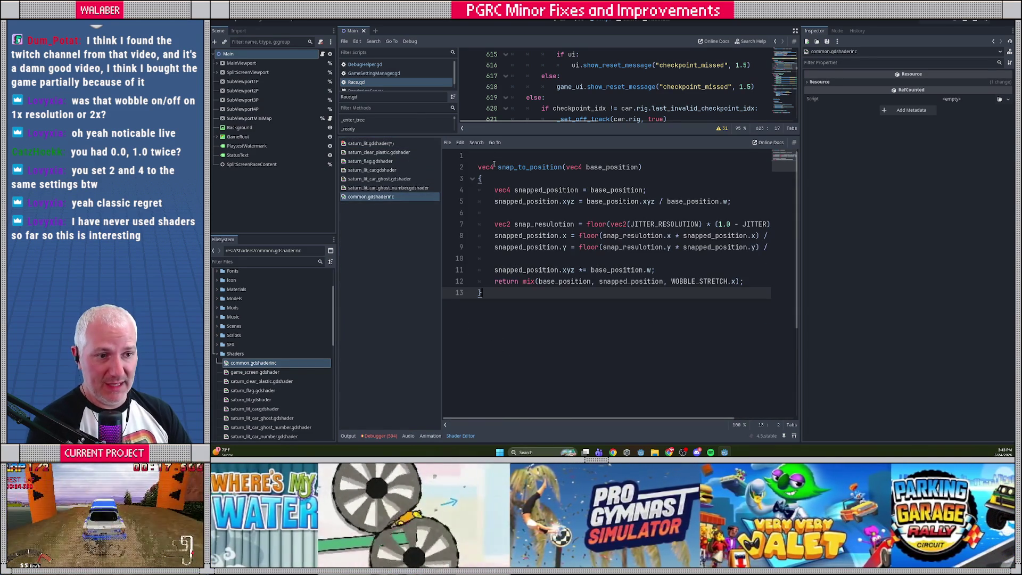
- Select saturn_lit's vertex() snapping code and open a new line at the top of vertex()
click(371, 144)
scroll(511, 292, down, 5)
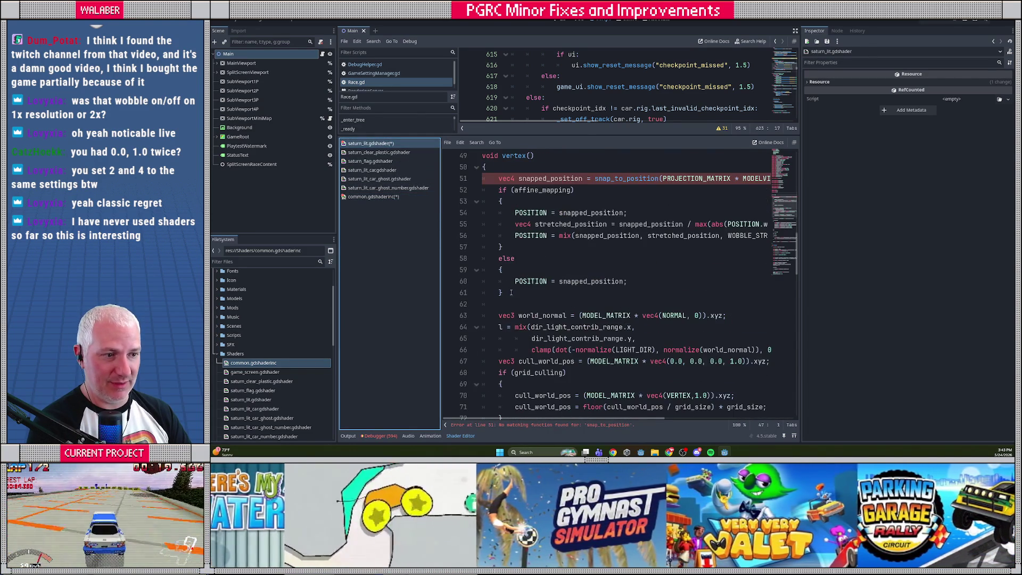
click(499, 201)
mouse_move(500, 178)
mouse_down()
mouse_move(532, 191)
mouse_move(519, 293)
mouse_up()
scroll(533, 299, up, 2)
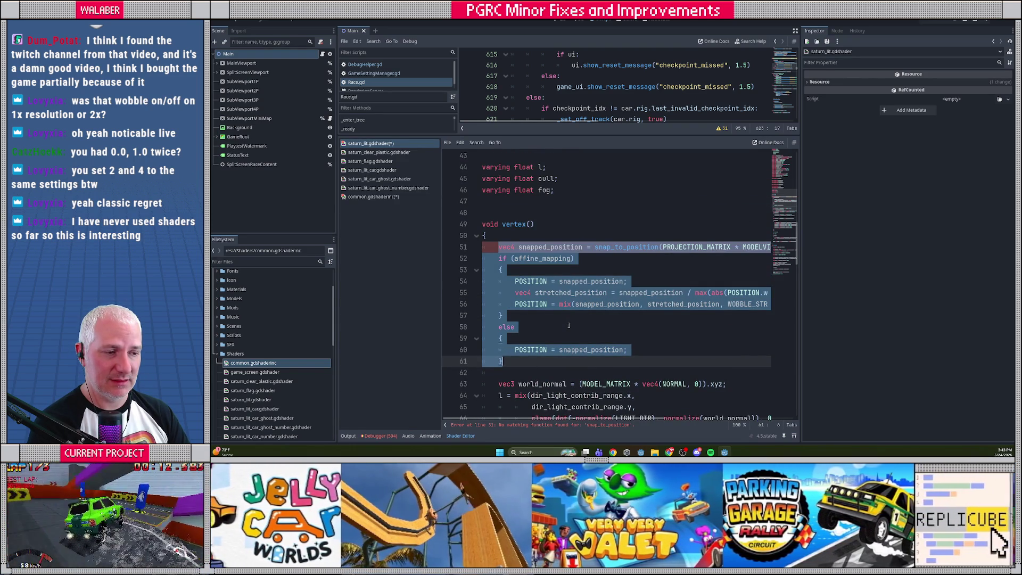
key(Left)
key(Return)
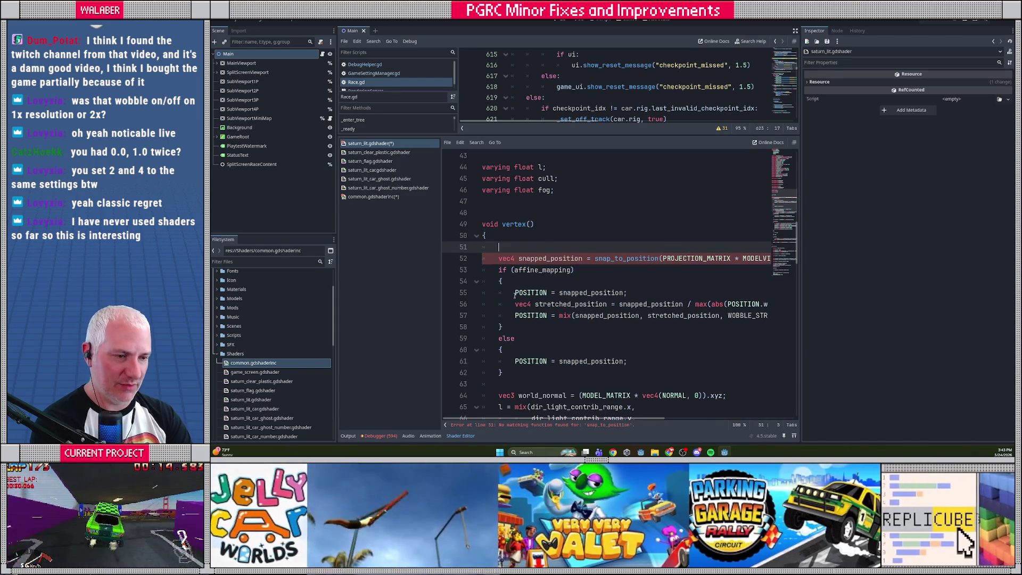
- Write a process_position(POSITION, PROJECTION_MATRIX * MODELVIEW_MATRIX) call at the top of vertex()
text(ma)
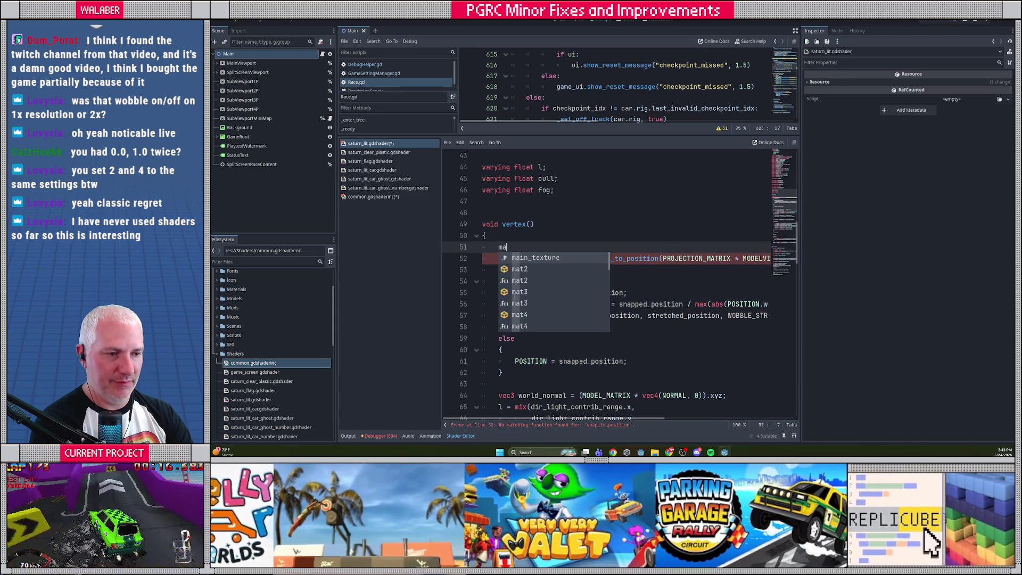
key(BackSpace)
text(process_position(POSIT)
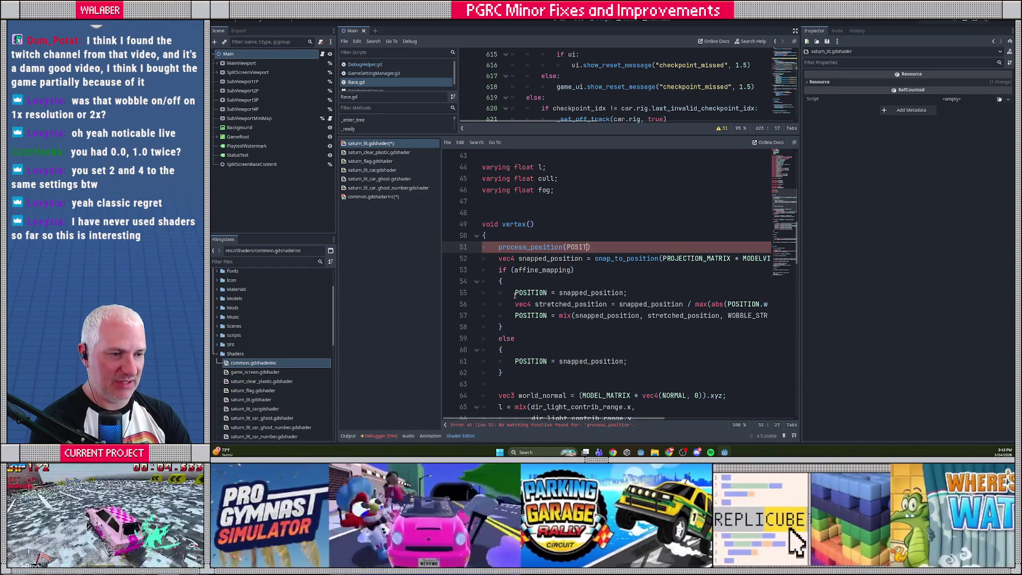
text(IO)
text(N,)
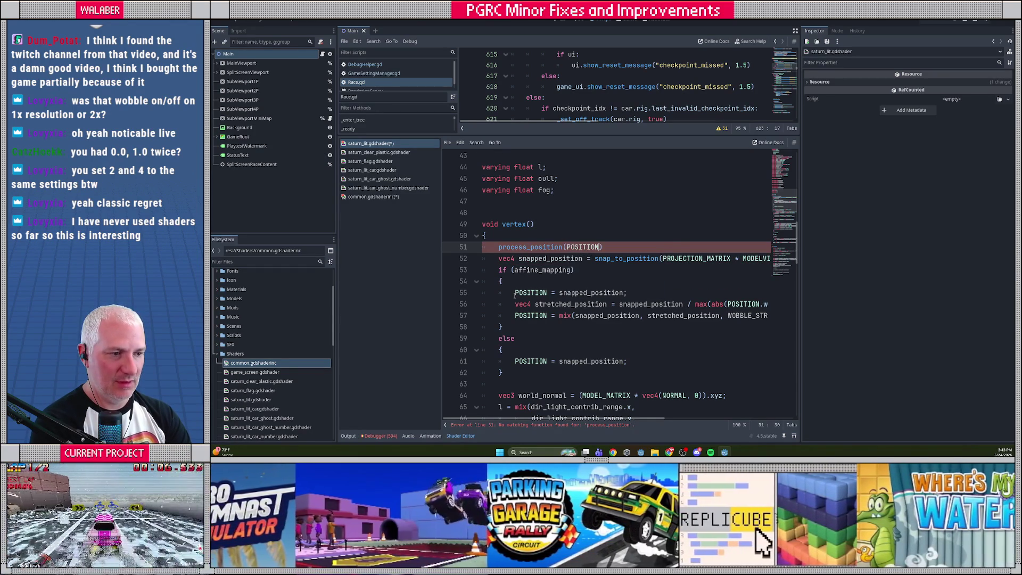
text( PRO)
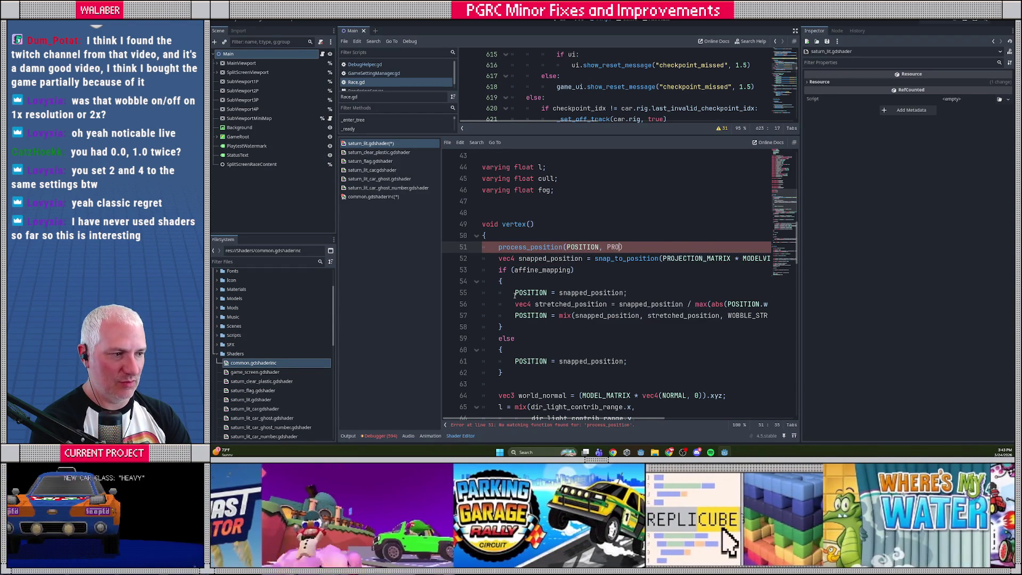
mouse_move(536, 420)
mouse_down()
mouse_move(615, 421)
mouse_move(565, 419)
mouse_up()
text(J)
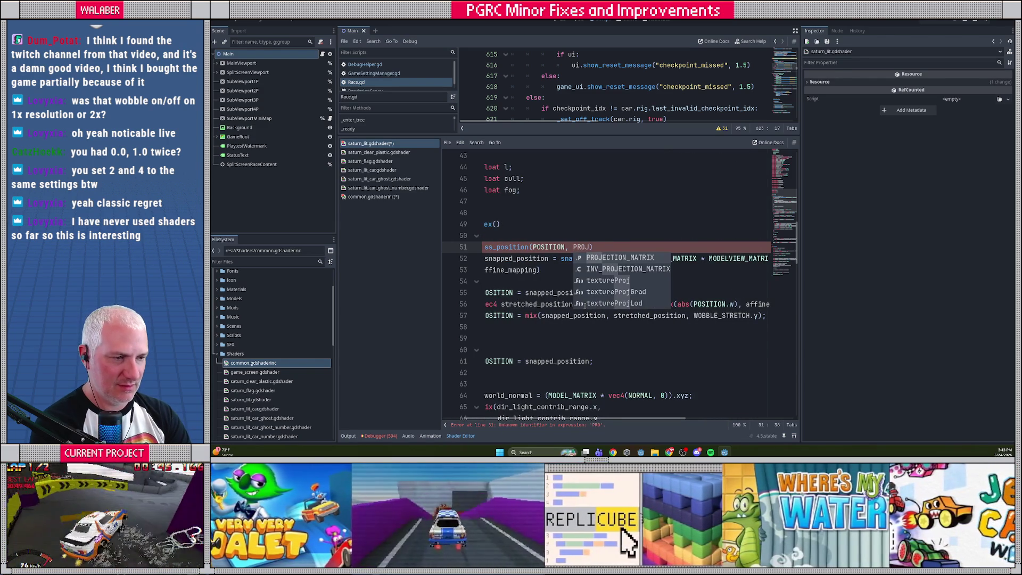
key(Return)
text(* MOD)
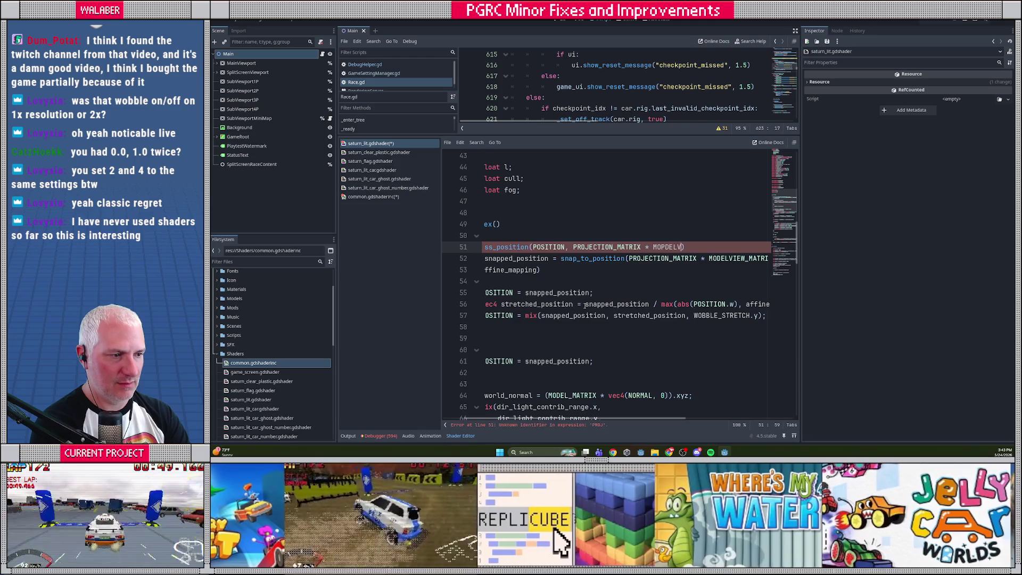
text(E)
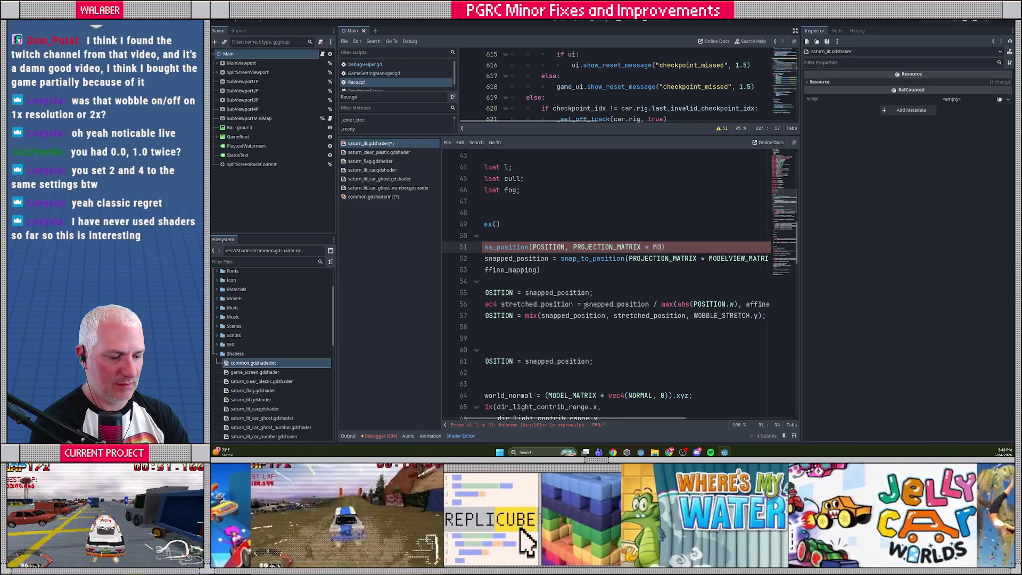
text(LV)
key(Return)
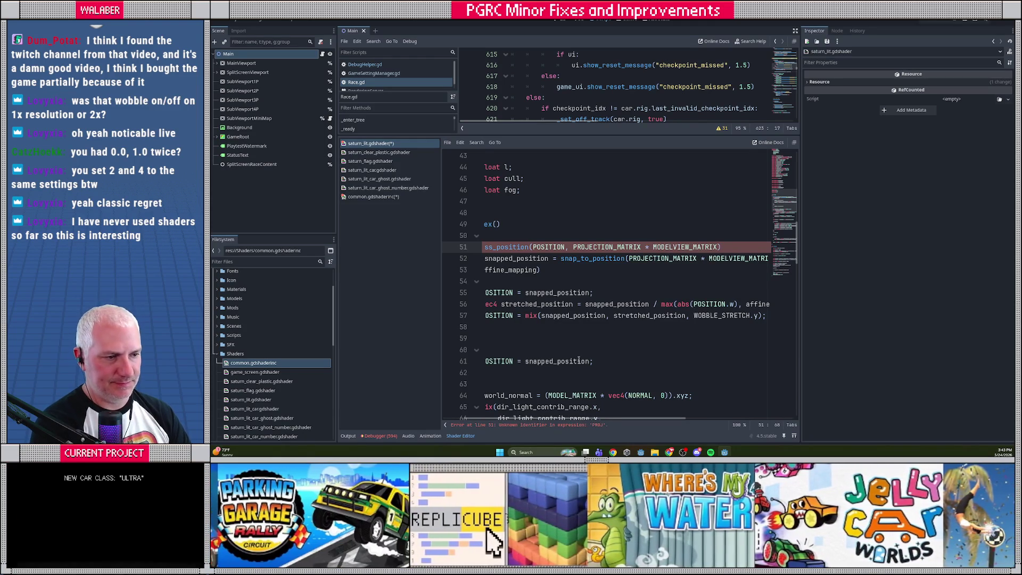
mouse_move(538, 420)
mouse_down()
mouse_move(654, 421)
mouse_move(551, 418)
mouse_up()
- Delete the old inline snapping block and assign the call's result with POSITION =
mouse_move(499, 258)
mouse_down()
mouse_move(511, 264)
mouse_move(509, 351)
mouse_move(520, 372)
mouse_up()
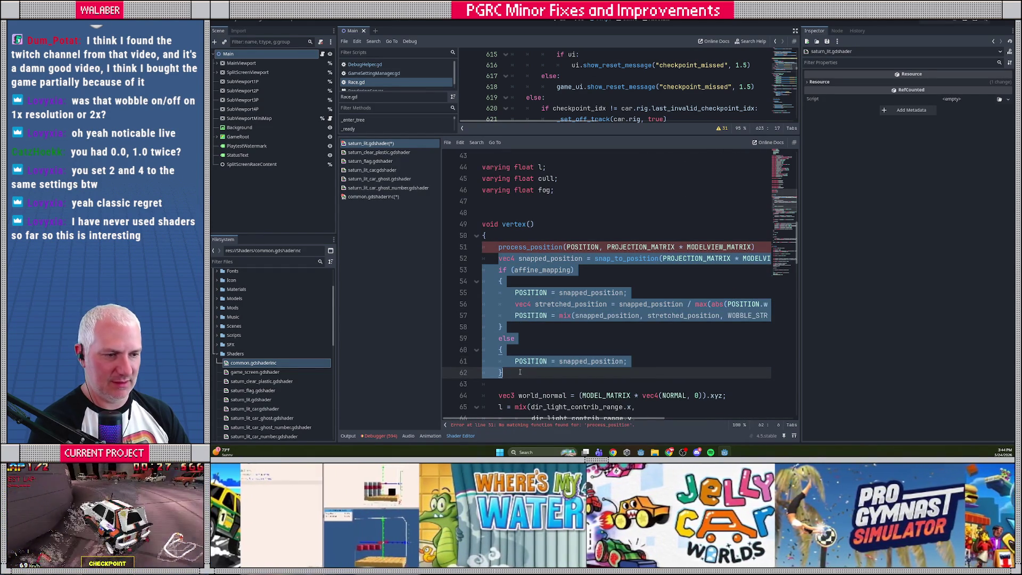
key(BackSpace)
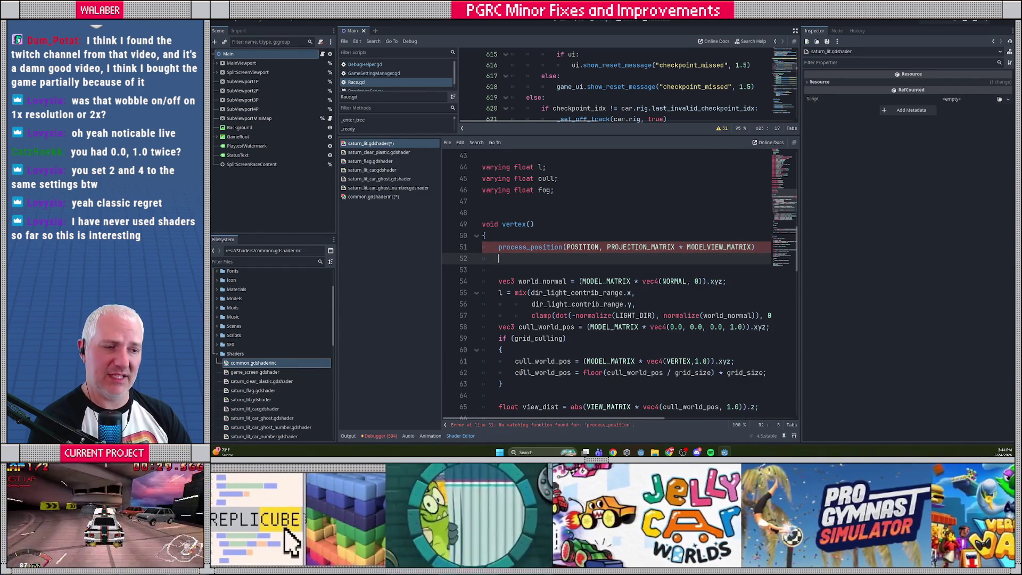
key(Up)
text(POSIT)
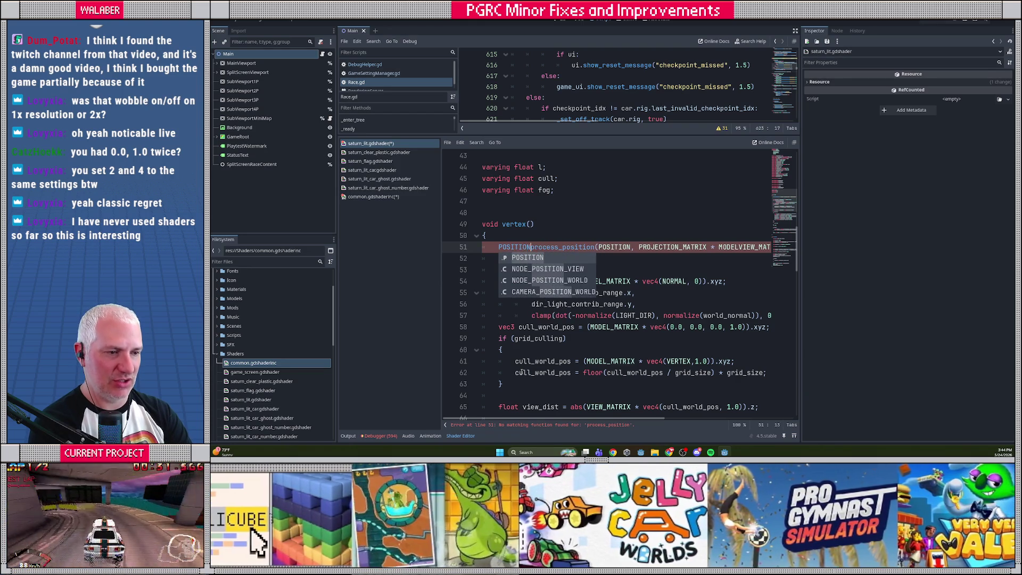
key(Return)
text(=)
key(End)
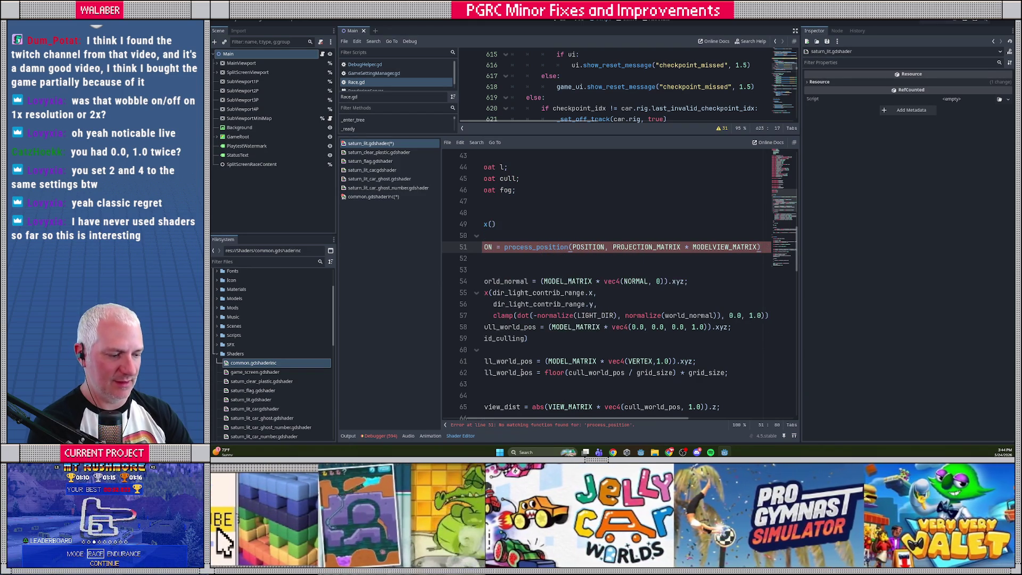
key(Down)
key(BackSpace)
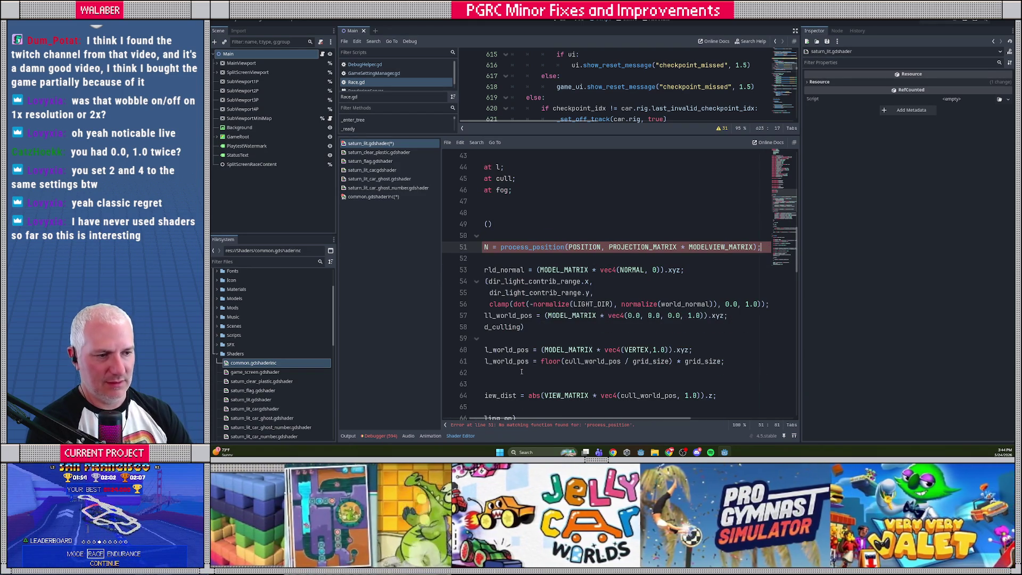
- Add a process_position function after snap_to_position in common.gdshaderinc, holding the pasted snapping code
click(360, 199)
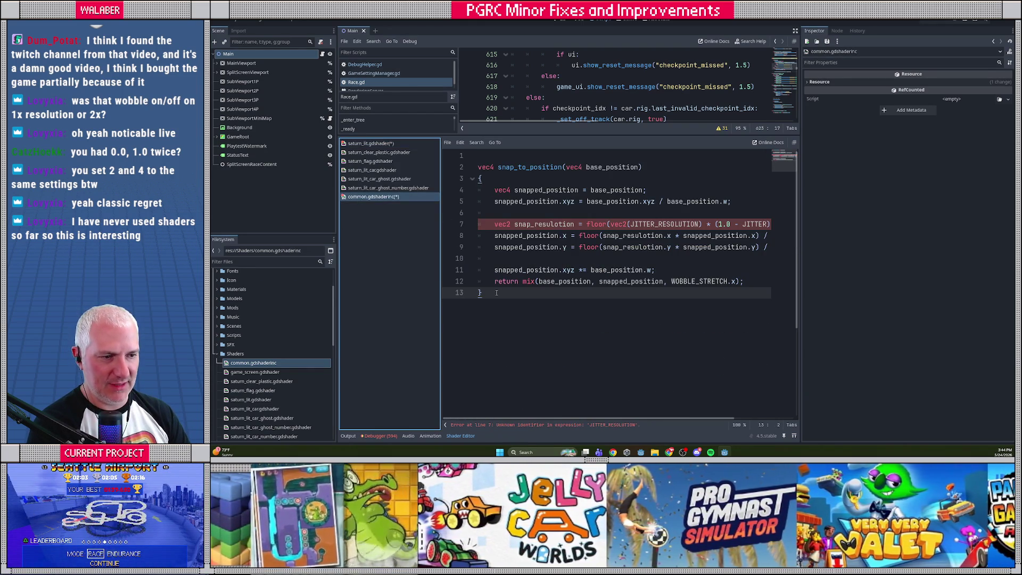
key(Return)
key(Return)
text(vec4 process_position())
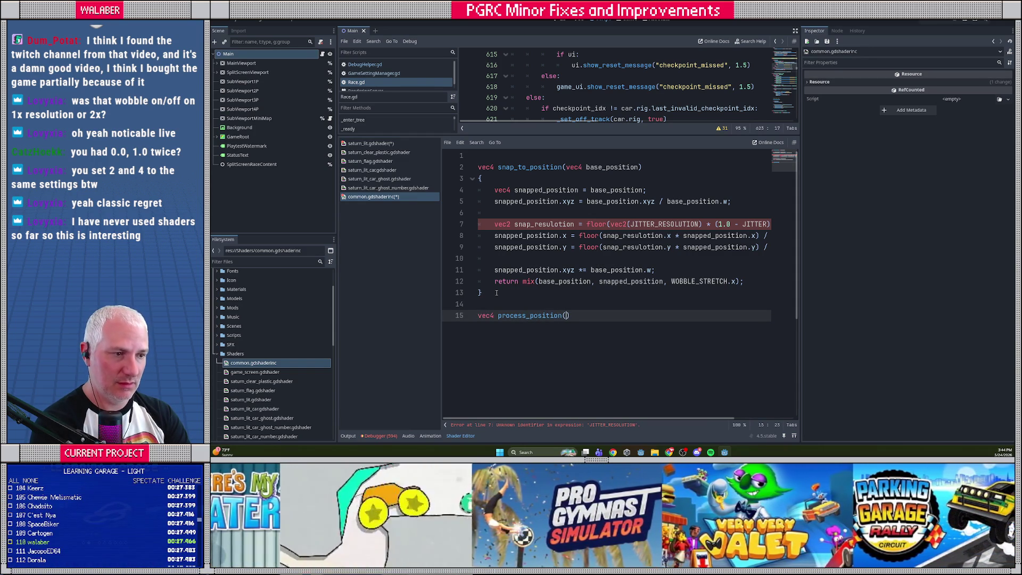
key(Return)
text({)
key(Return)
key(ctrl+v)
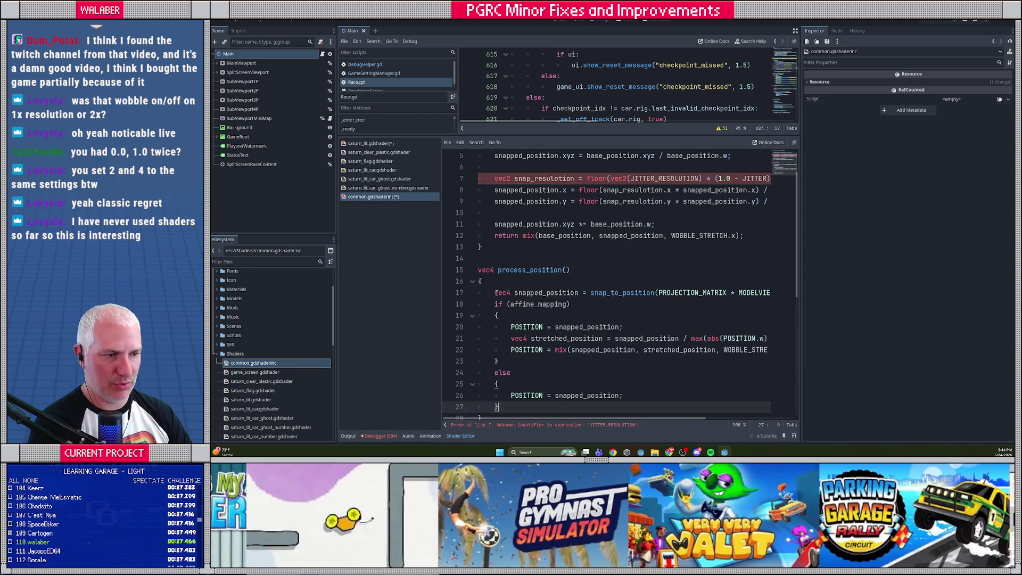
click(489, 155)
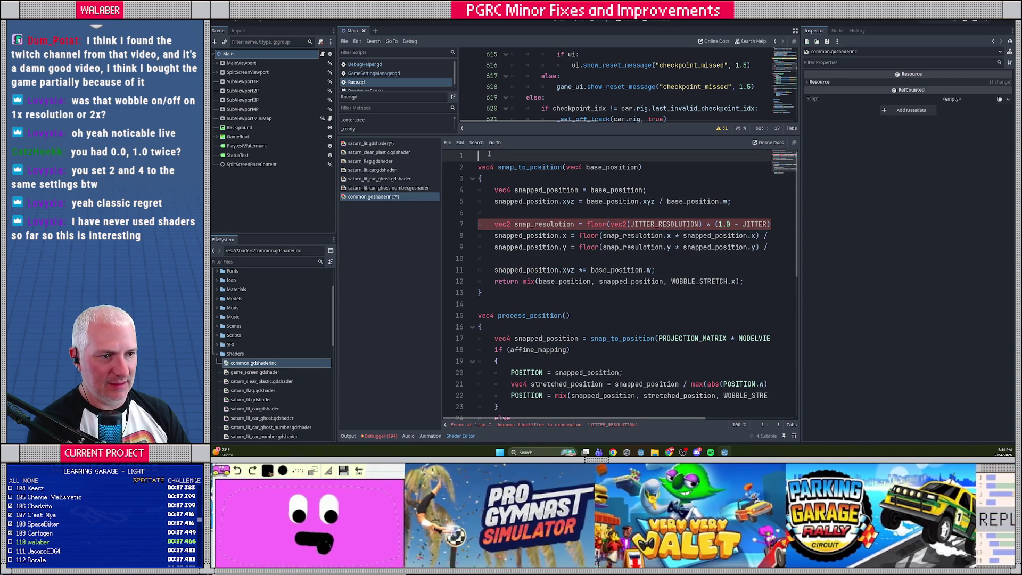
- Move the JITTER, JITTER_RESOLUTION and WOBBLE_STRETCH globals from saturn_lit to the top of common.gdshaderinc
click(370, 144)
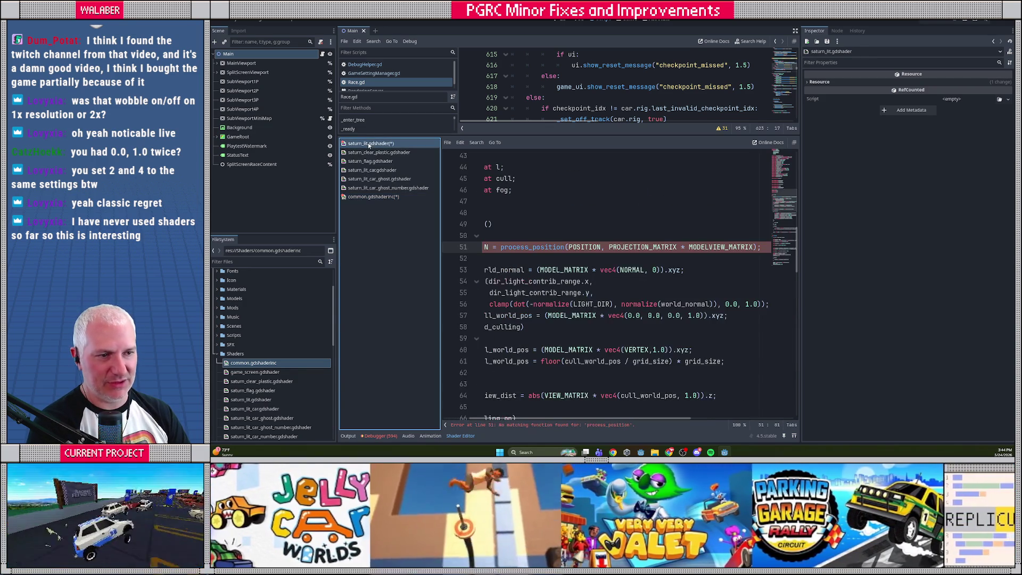
scroll(520, 383, up, 5)
drag(526, 420, 462, 420)
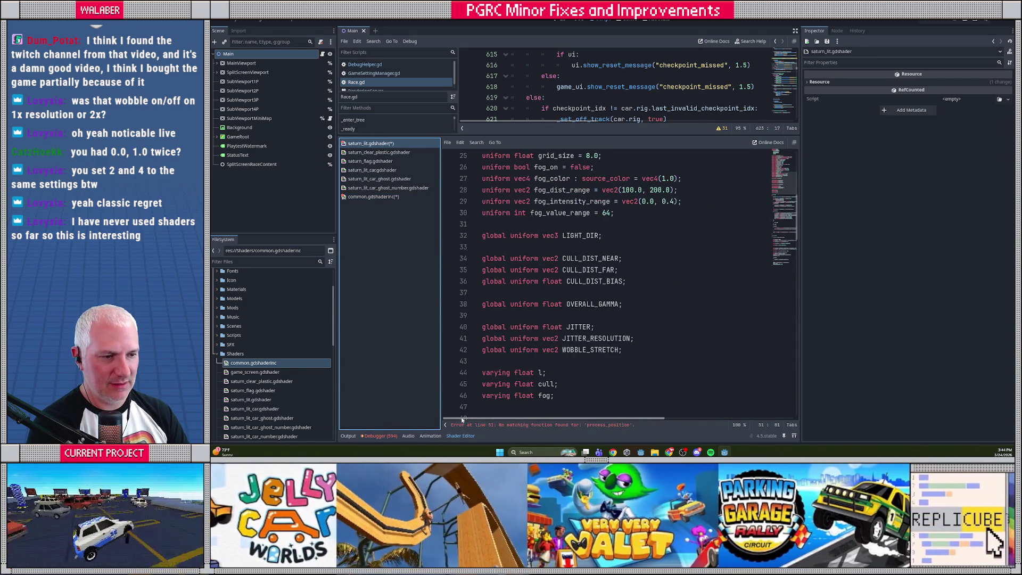
drag(630, 350, 436, 329)
key(ctrl+c)
key(Delete)
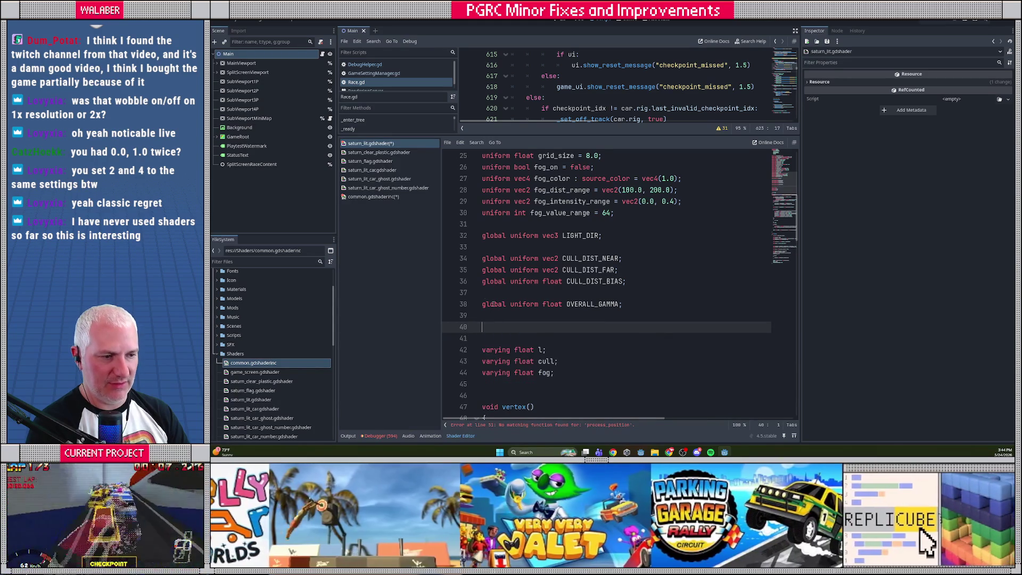
click(375, 197)
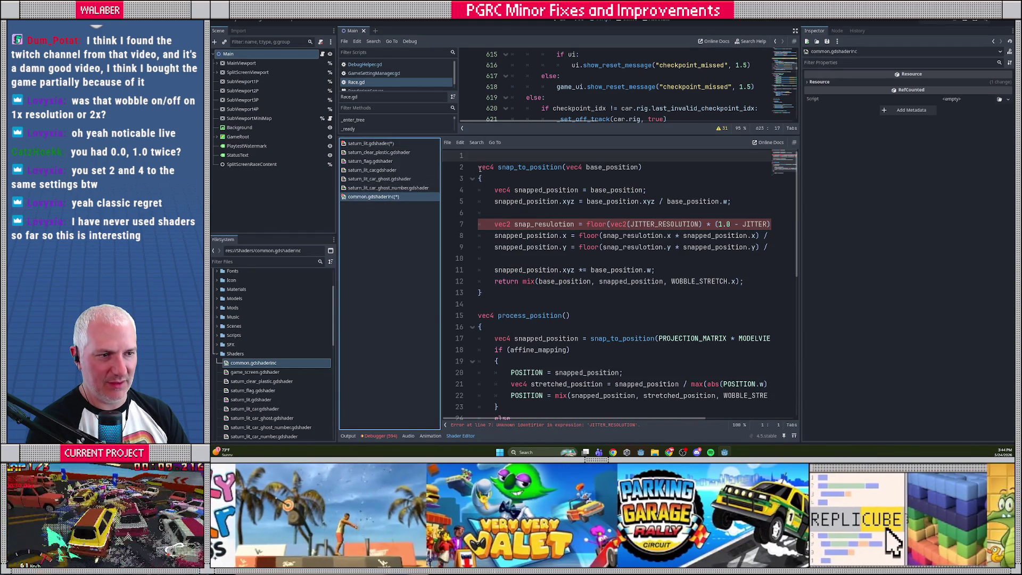
key(ctrl+v)
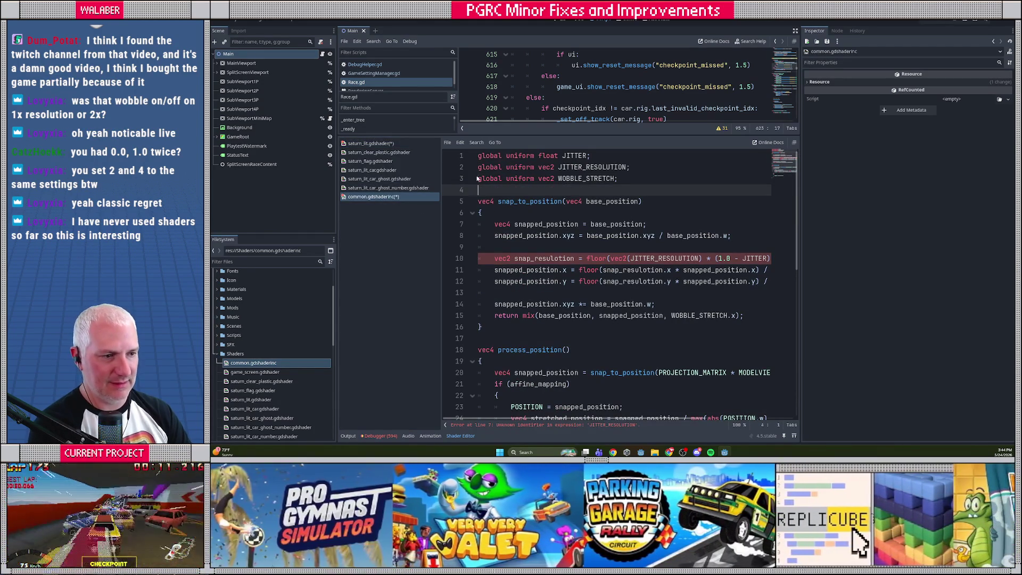
scroll(563, 264, down, 2)
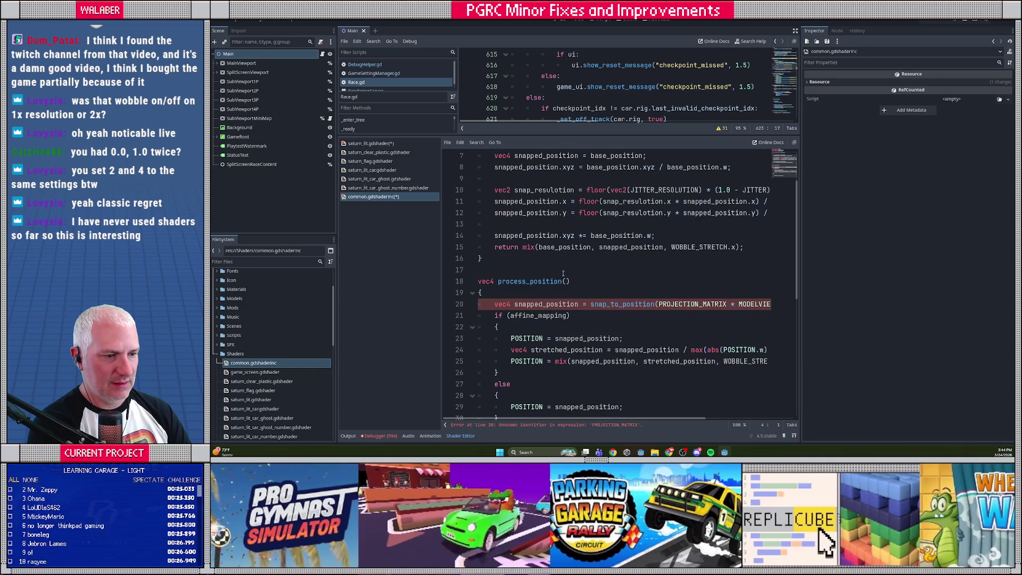
- Edit process_position's parameter list, adding a mat4 parameter
click(568, 281)
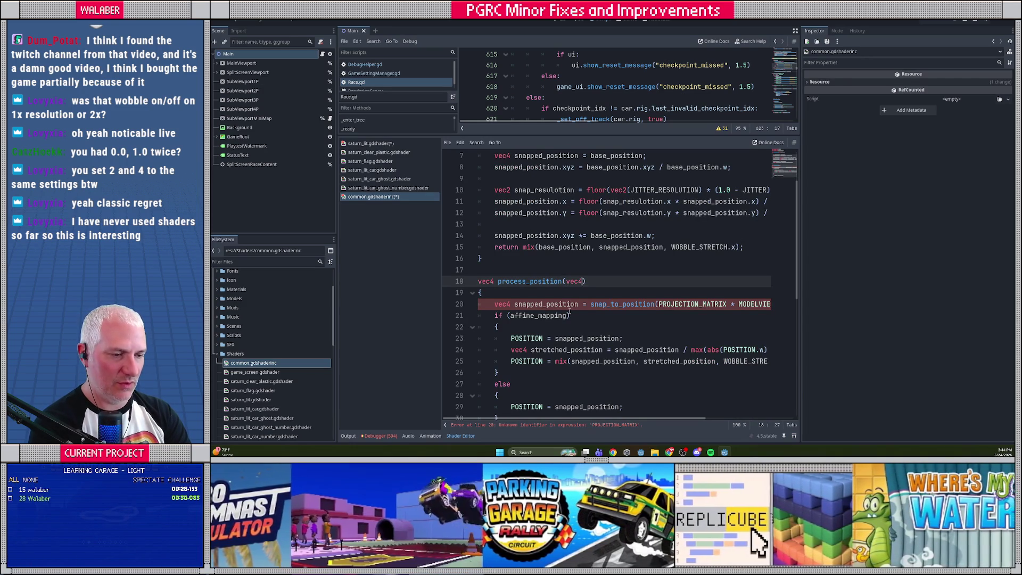
text( pos, vec)
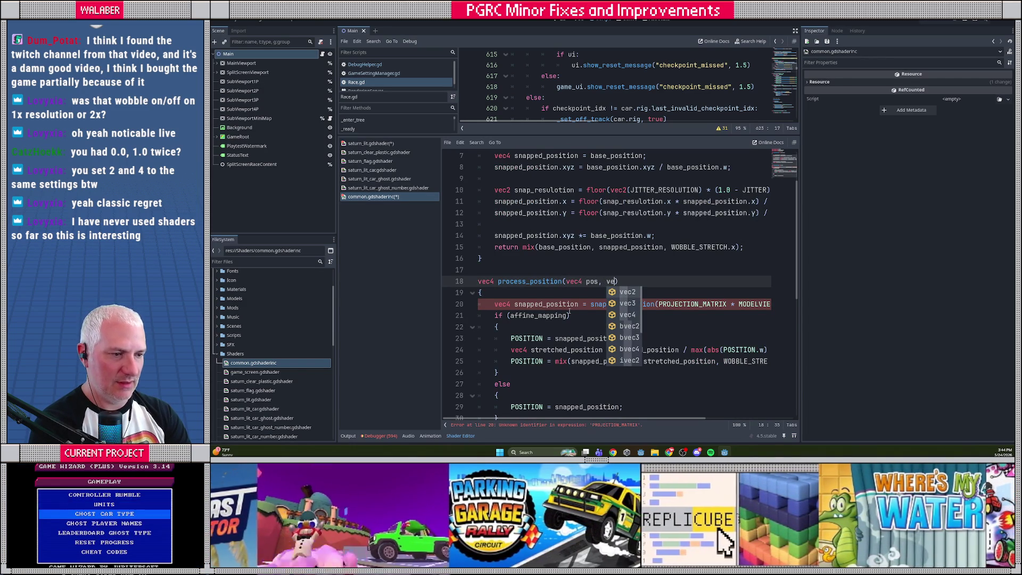
key(BackSpace)
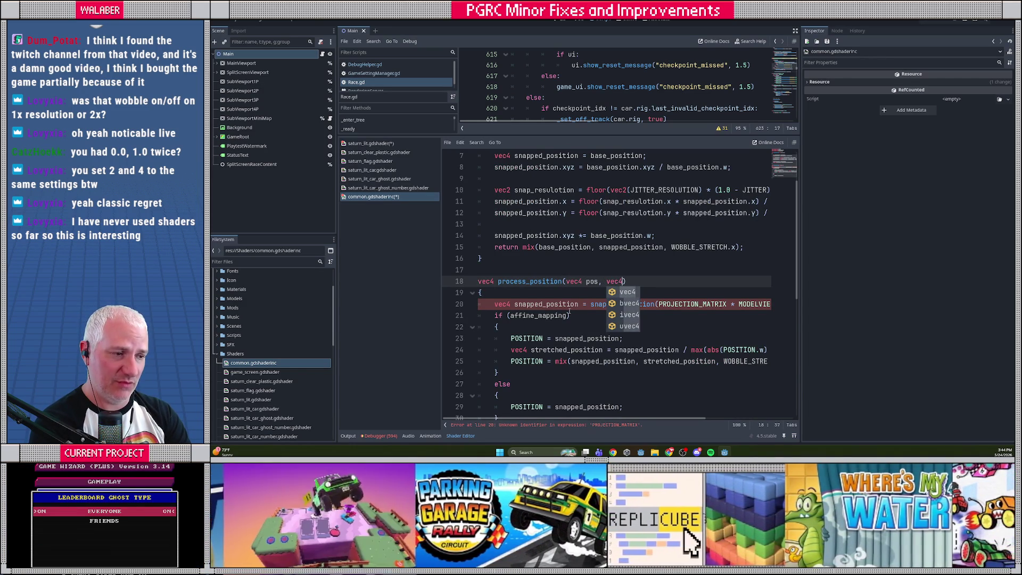
text(mat4 proj_model)
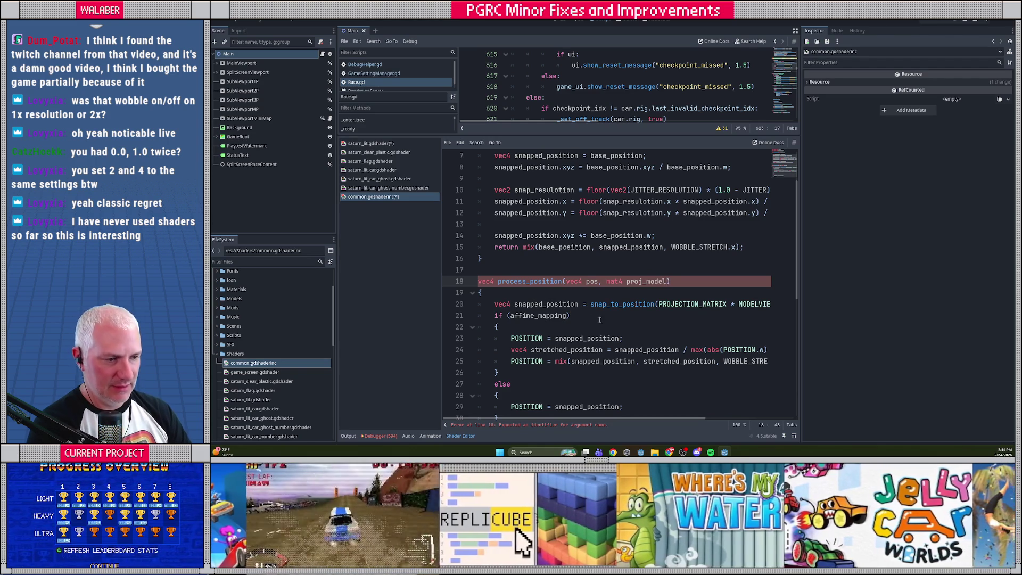
double_click(590, 281)
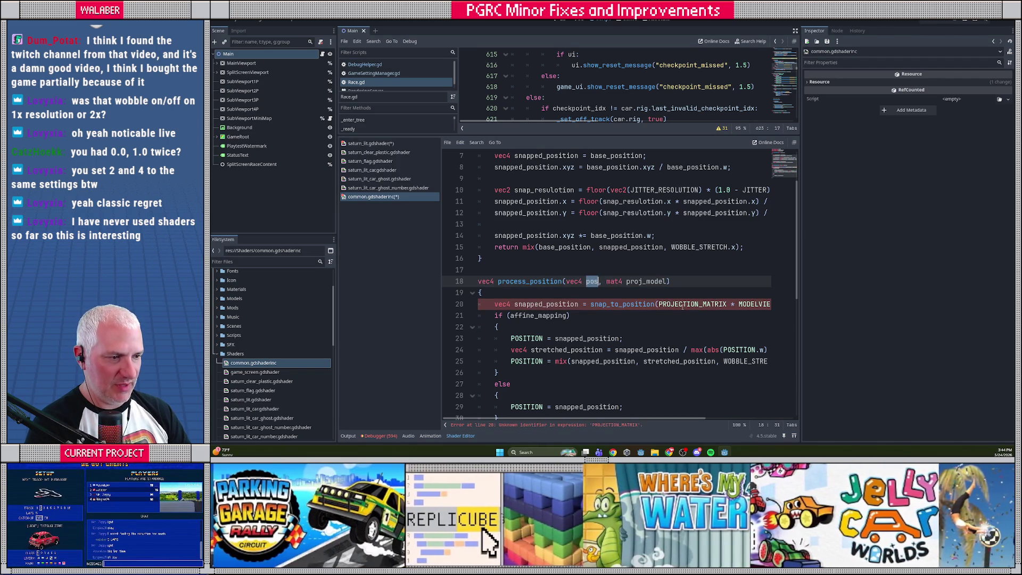
click(658, 304)
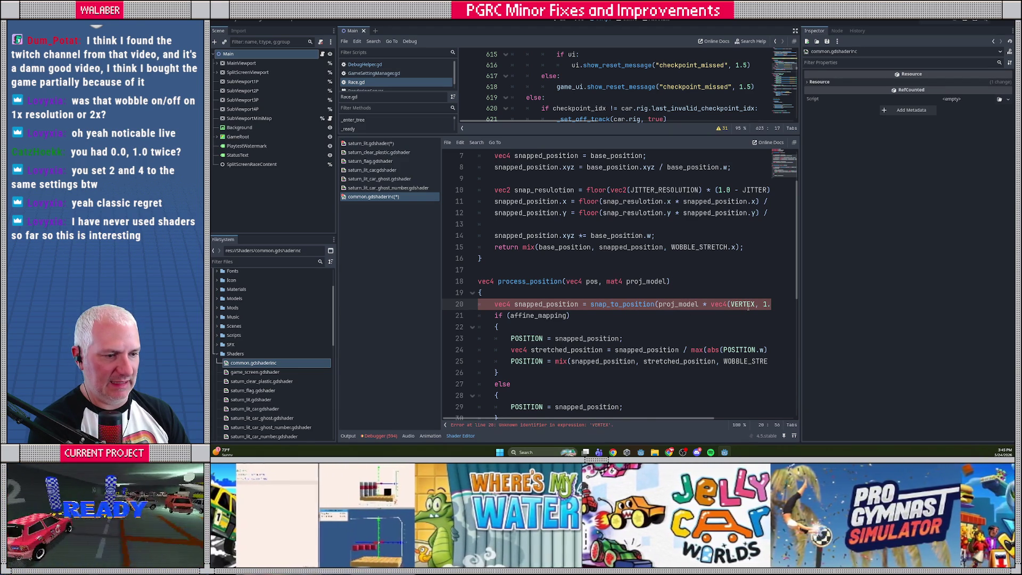
double_click(747, 306)
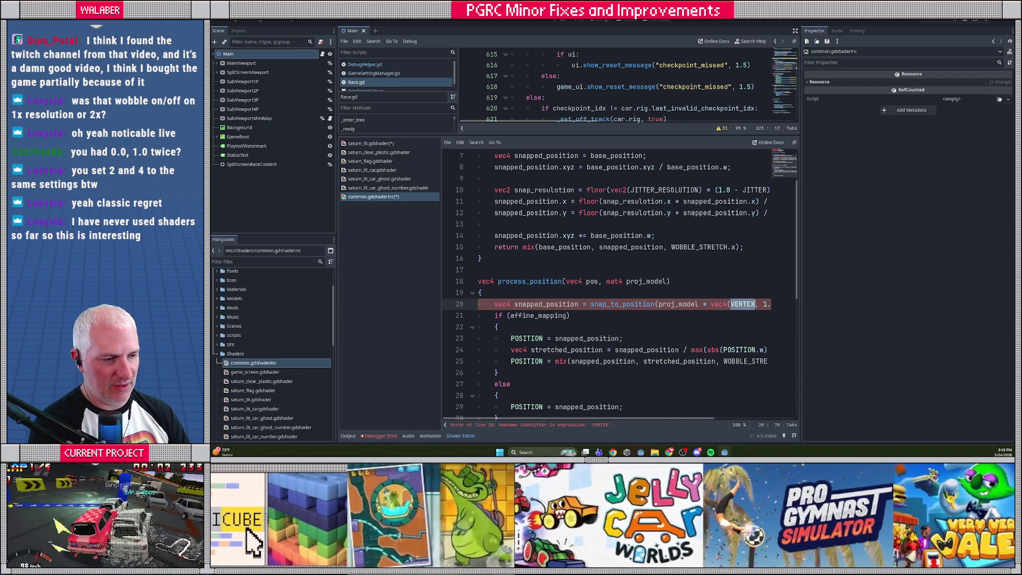
- Rename the pos parameter to vec3 vert, snap vert instead of VERTEX, and collapse the script list
double_click(591, 281)
text(vert)
click(583, 281)
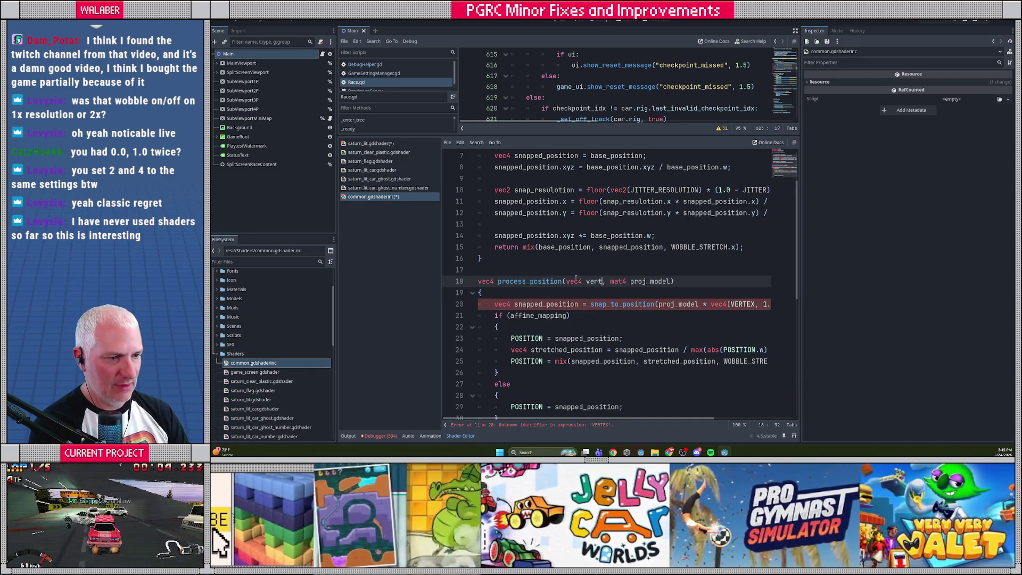
key(BackSpace)
text(3)
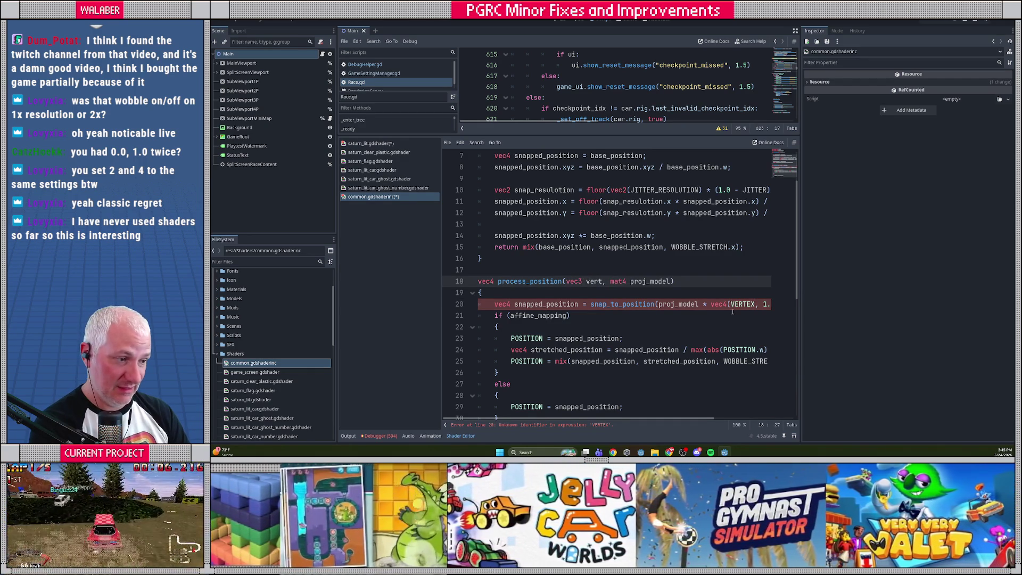
double_click(740, 304)
text(vert)
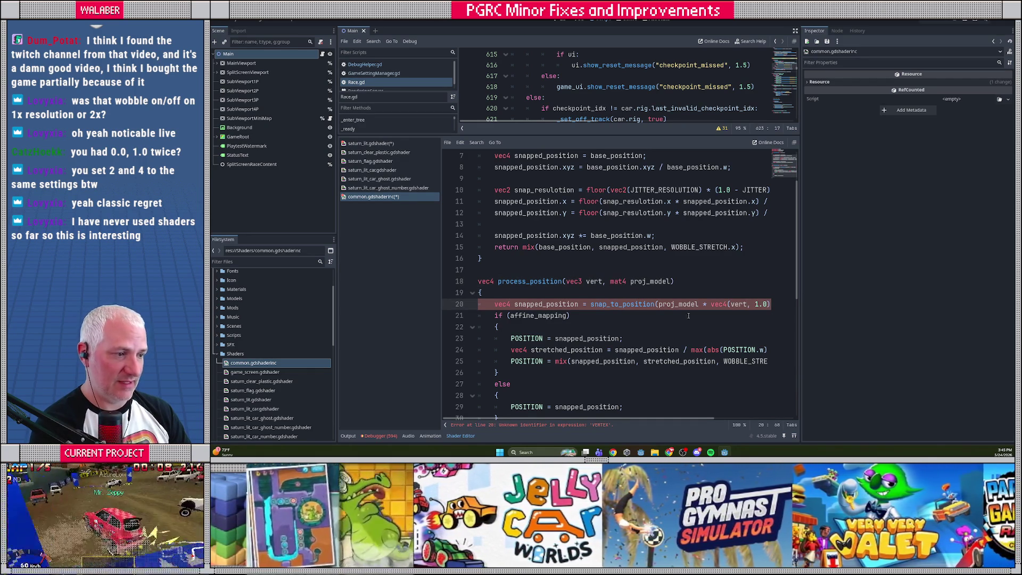
click(445, 425)
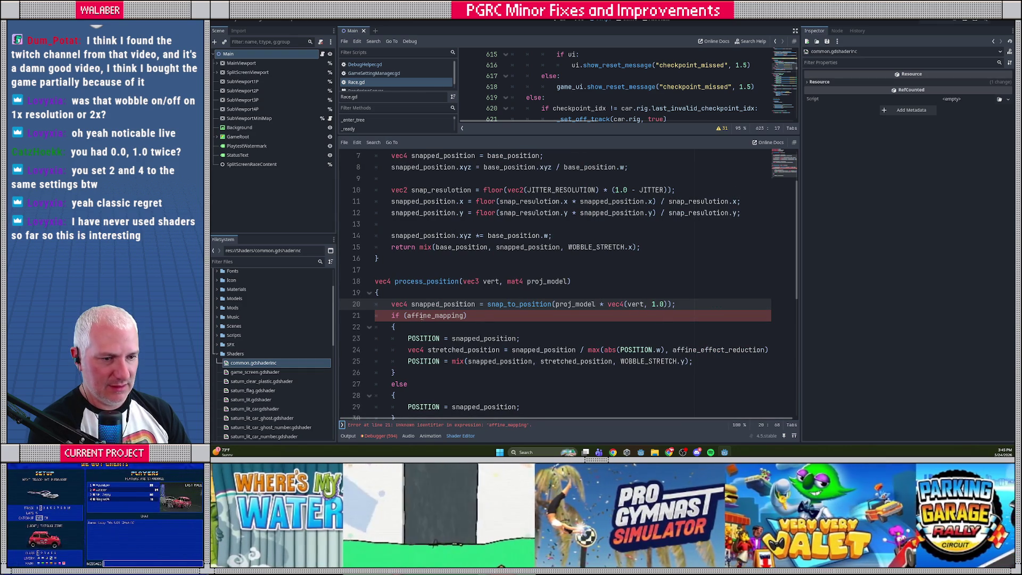
- Add a bool affine_mapping parameter and declare a local vec4 ret in process_position
click(567, 281)
text(, bool a)
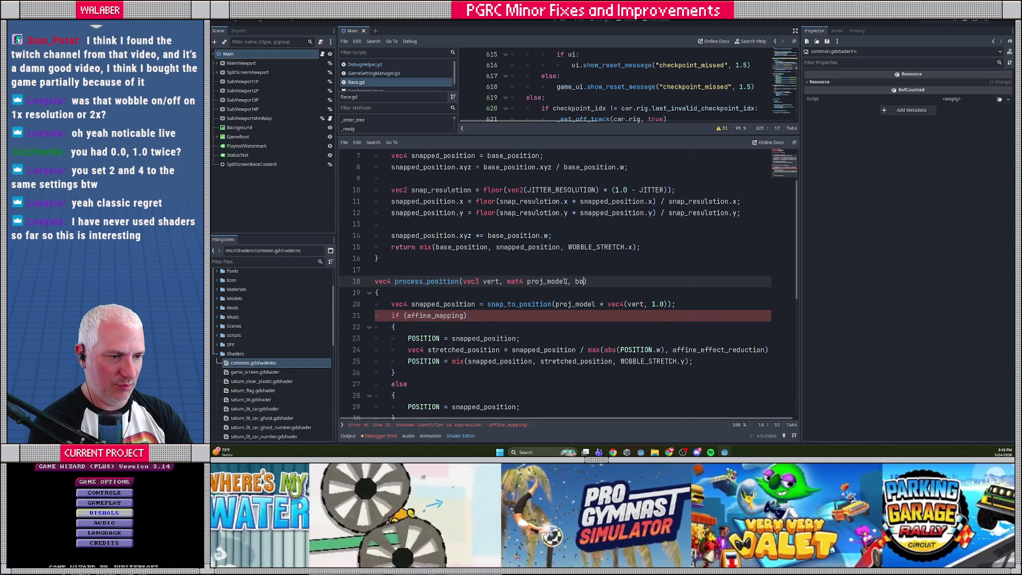
text(ffine_mappin)
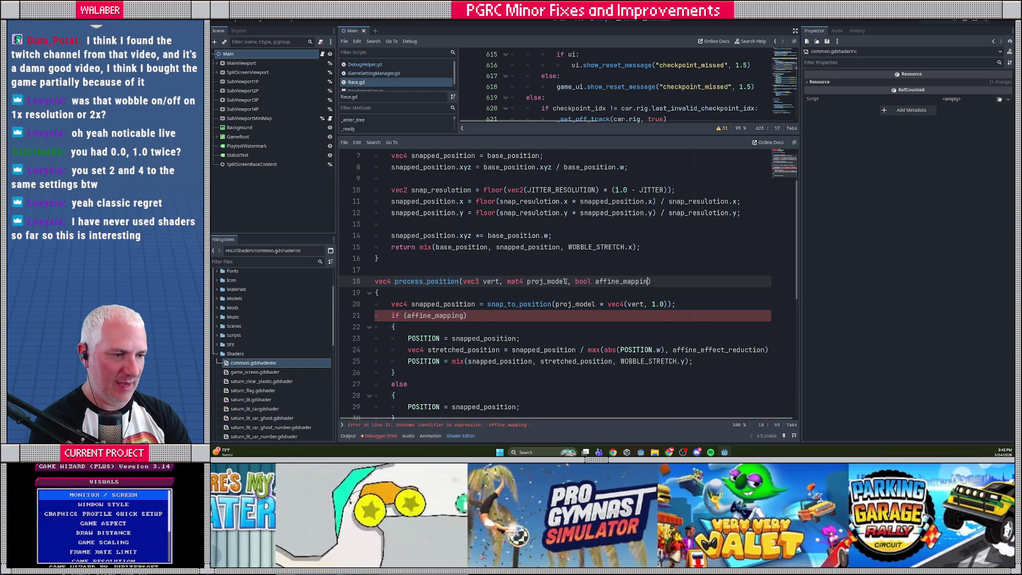
text(g)
click(456, 330)
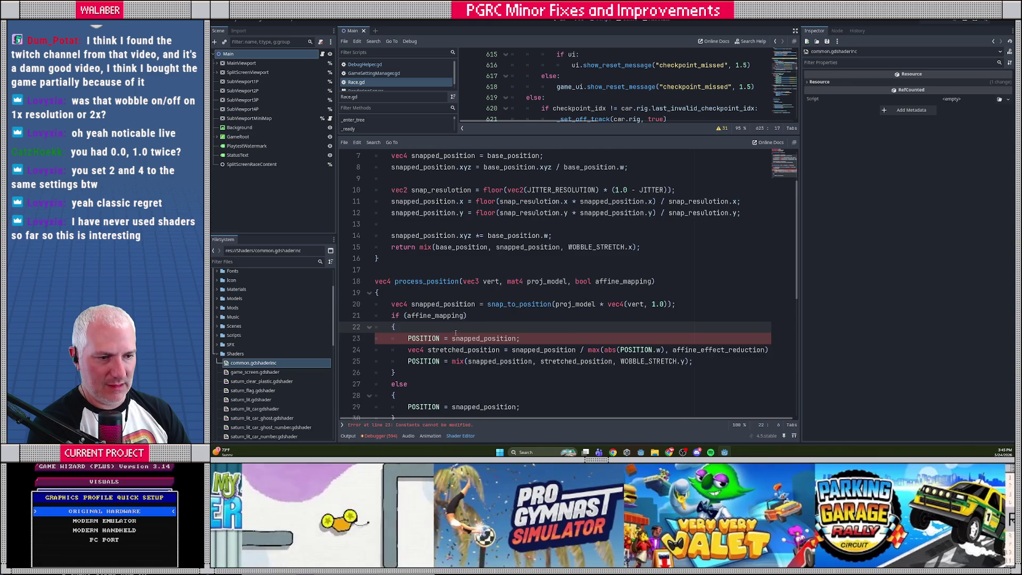
scroll(456, 333, down, 1)
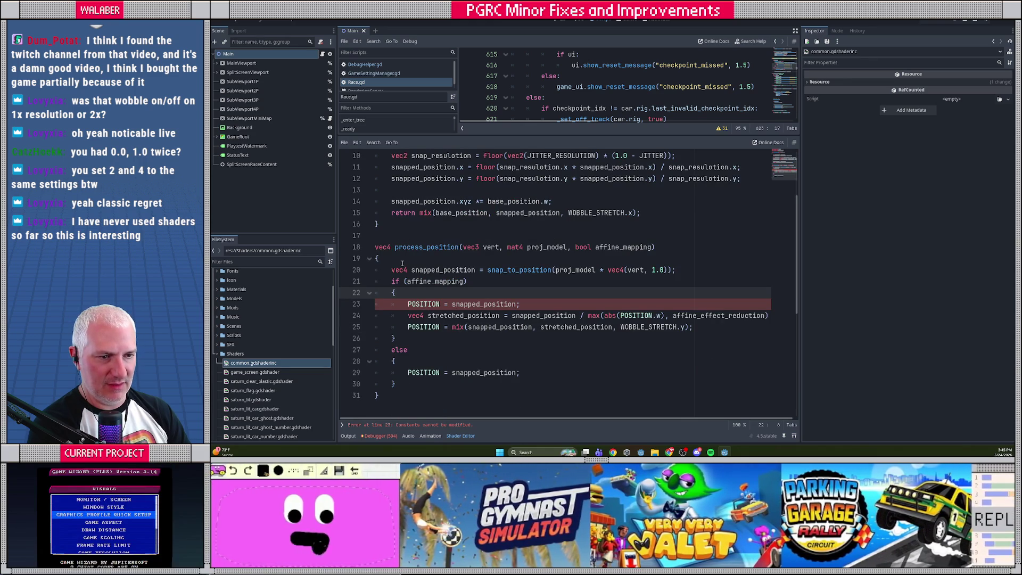
click(403, 263)
key(Return)
text(vec4)
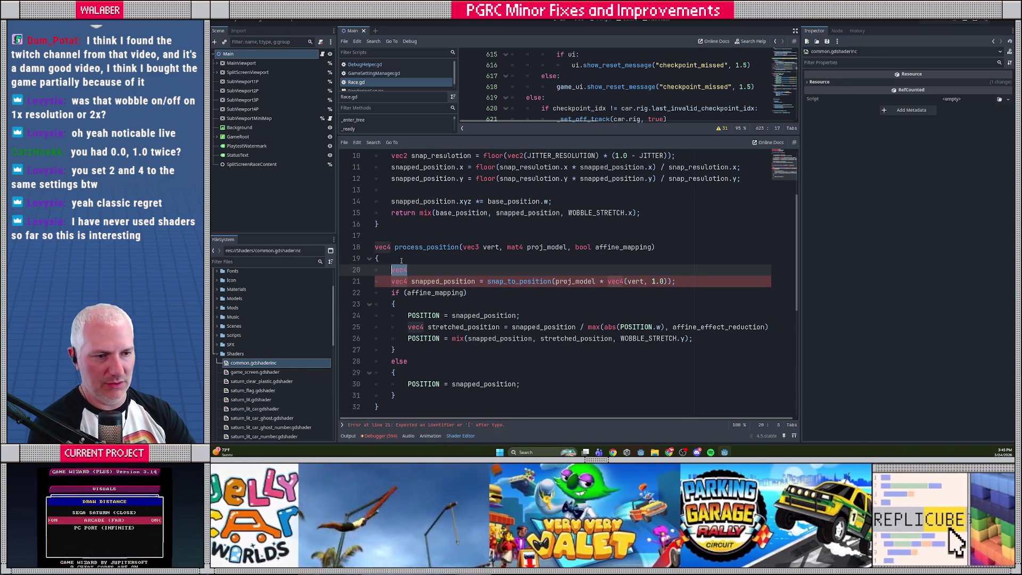
key(ctrl+z)
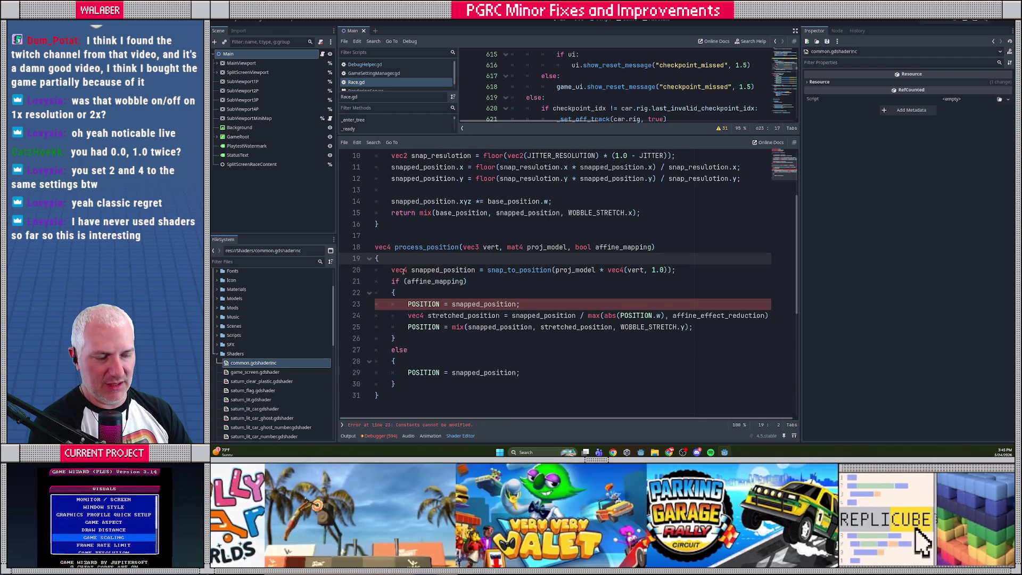
scroll(404, 271, down, 1)
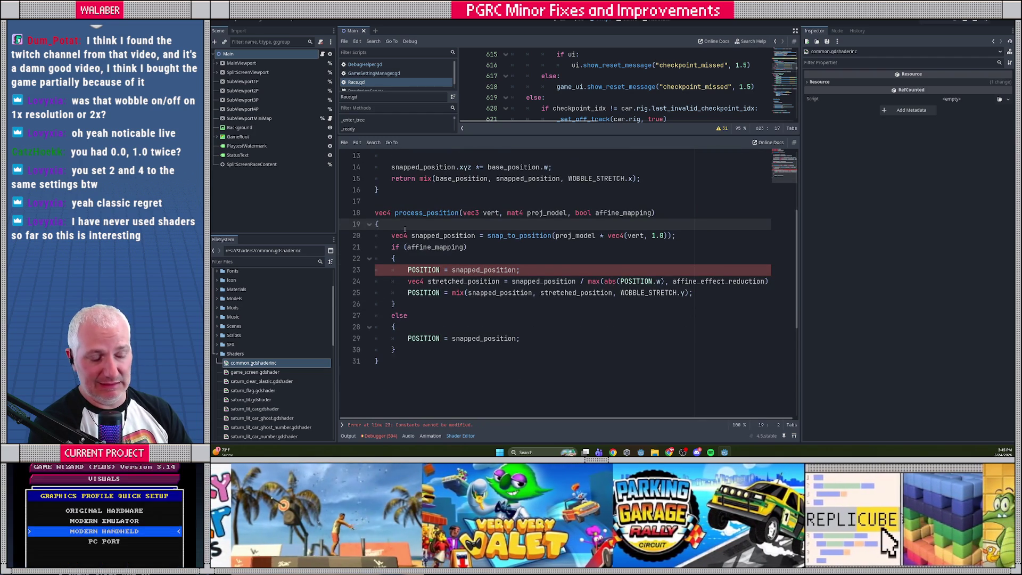
key(Return)
text(vec4 ret )
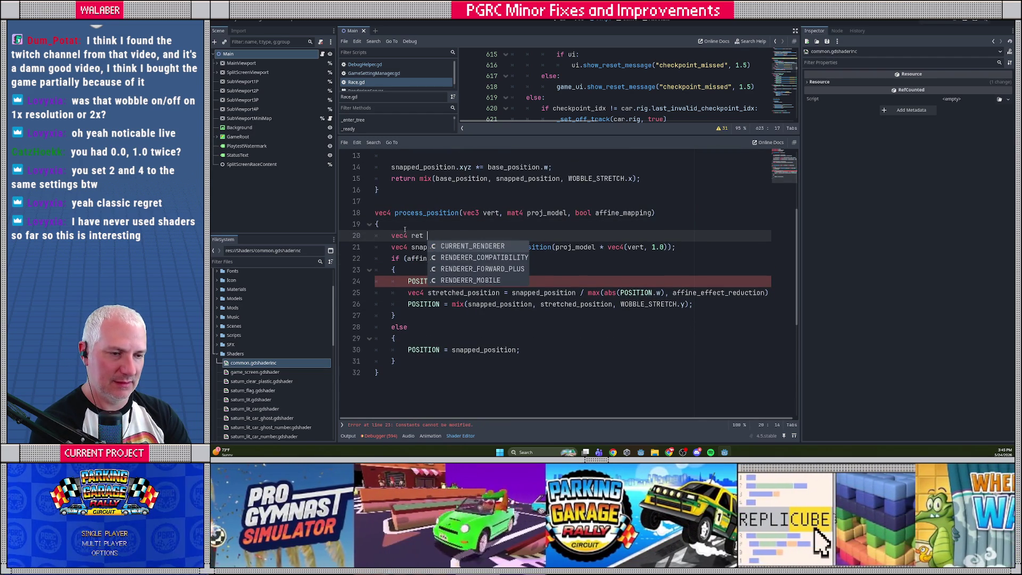
text(;)
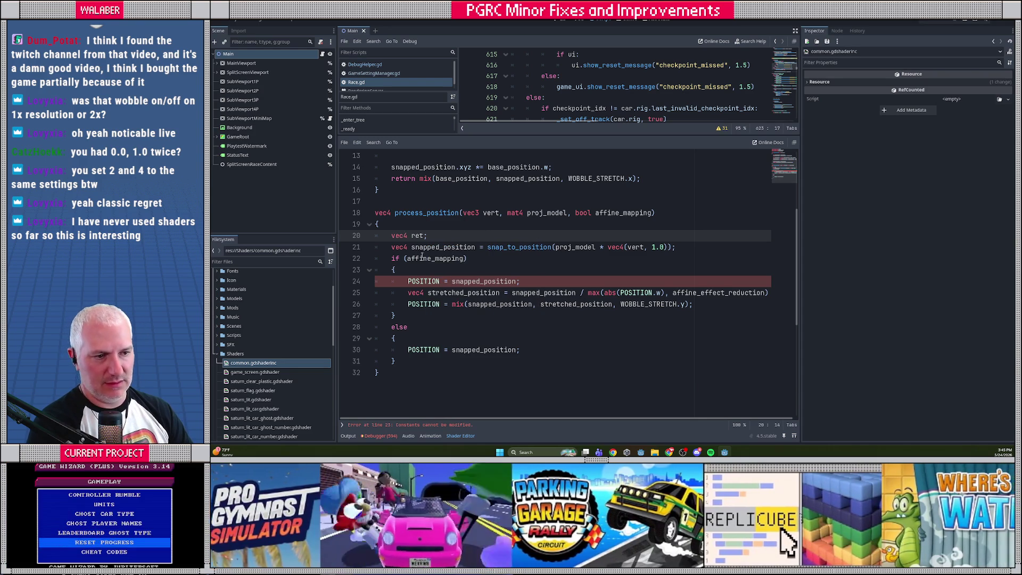
- Assign ret instead of POSITION in all three branches, return ret, and save the include
key(Down)
key(Down)
key(Down)
double_click(429, 282)
text(ret)
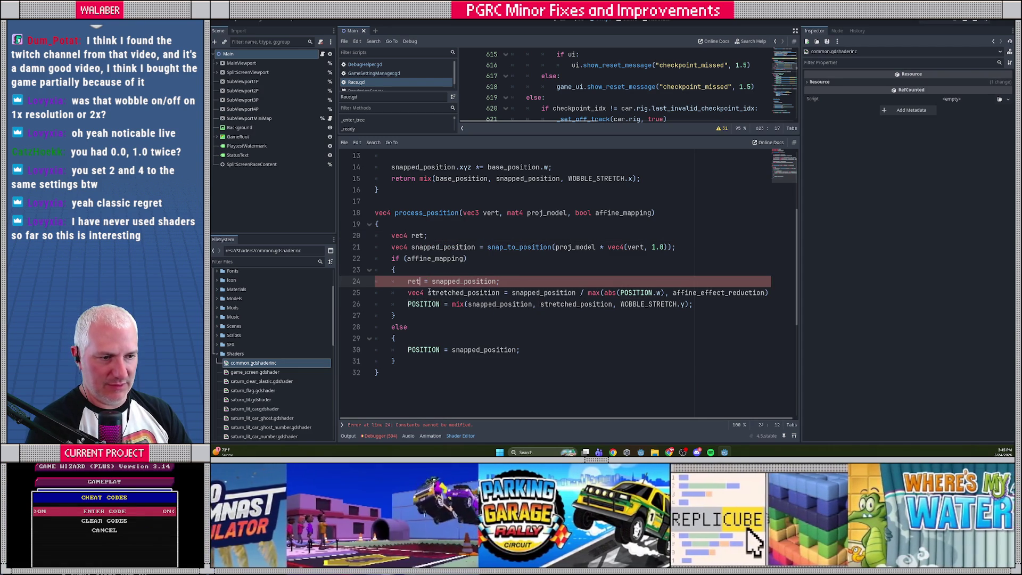
double_click(429, 304)
text(ret)
double_click(423, 350)
text(ret)
click(403, 360)
key(Return)
text(e)
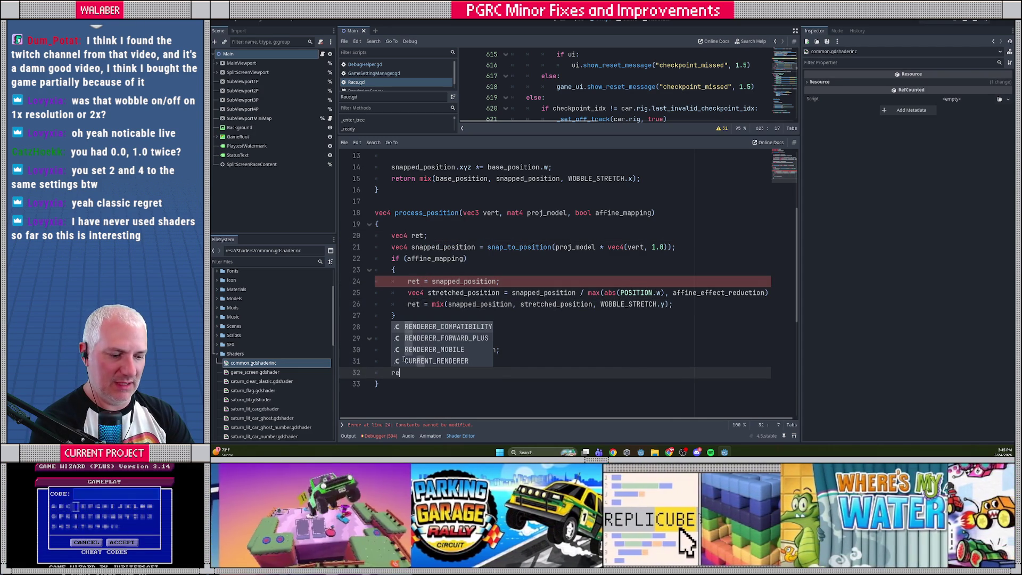
text(tu;)
key(ctrl+shift+Return)
key(ctrl+s)
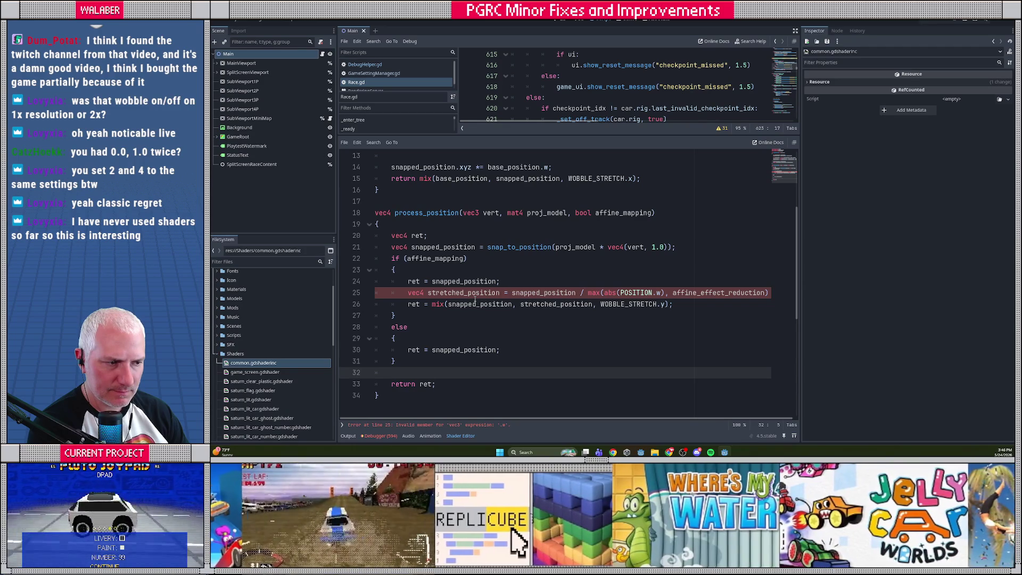
- Divide by snapped_position.w instead of POSITION.w in the stretched_position line
double_click(637, 293)
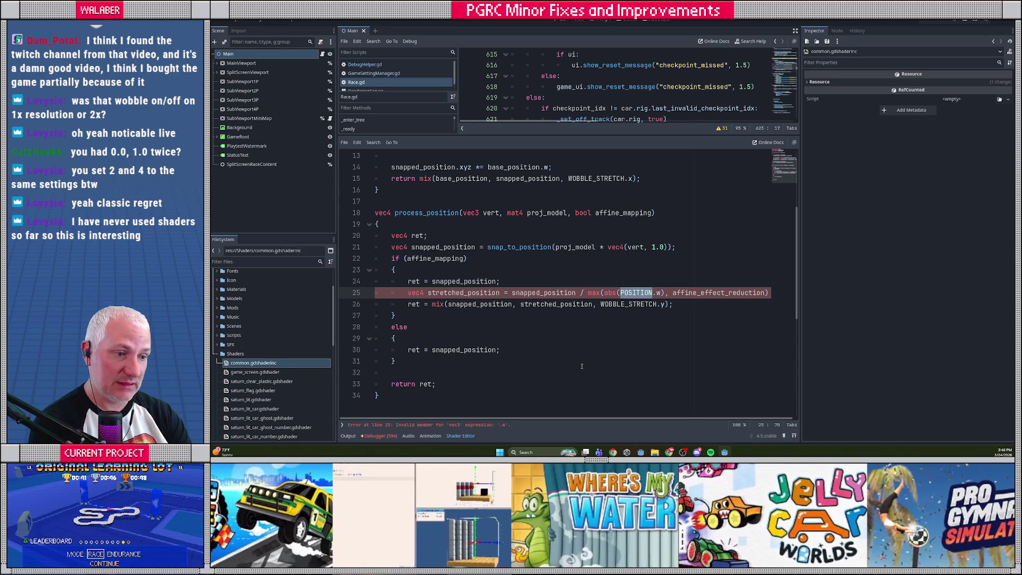
text(snapped_position)
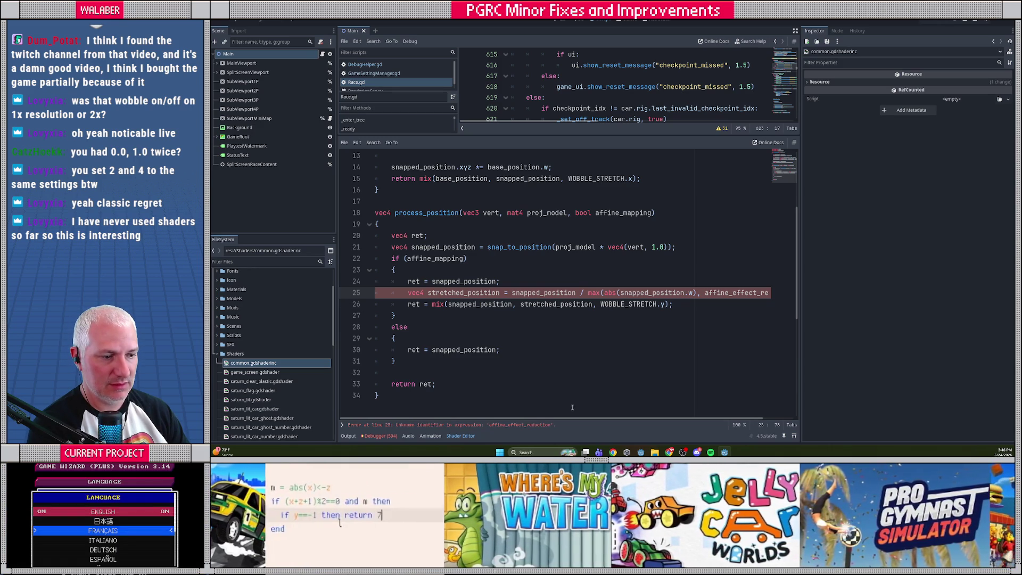
drag(596, 418, 629, 419)
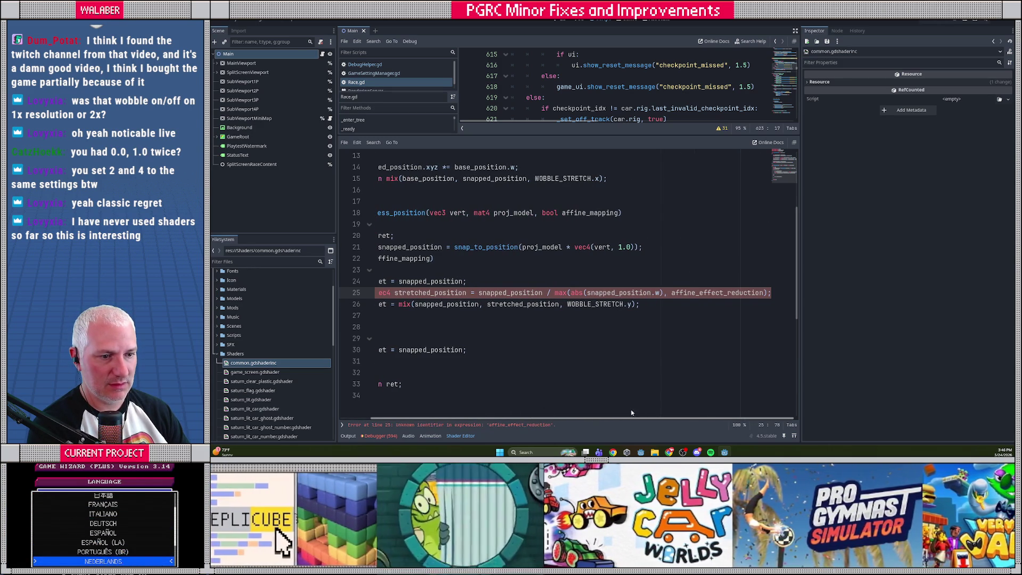
scroll(631, 410, left, 2)
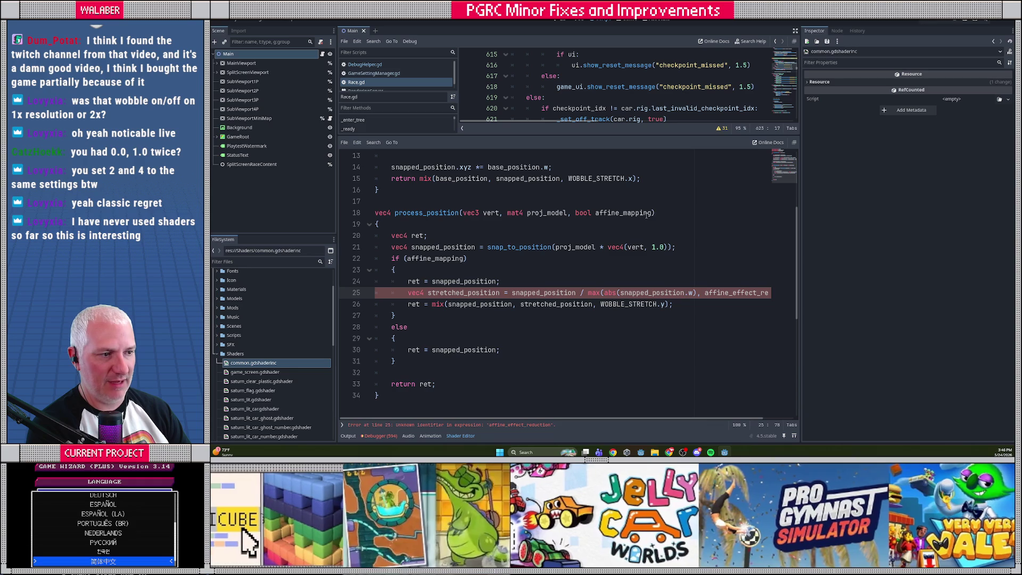
click(650, 213)
- Append 'float affine_effect_reduction' to process_position's signature, save common.gdshaderinc, and reopen saturn_lit.gdshader
text(, float affine_eff)
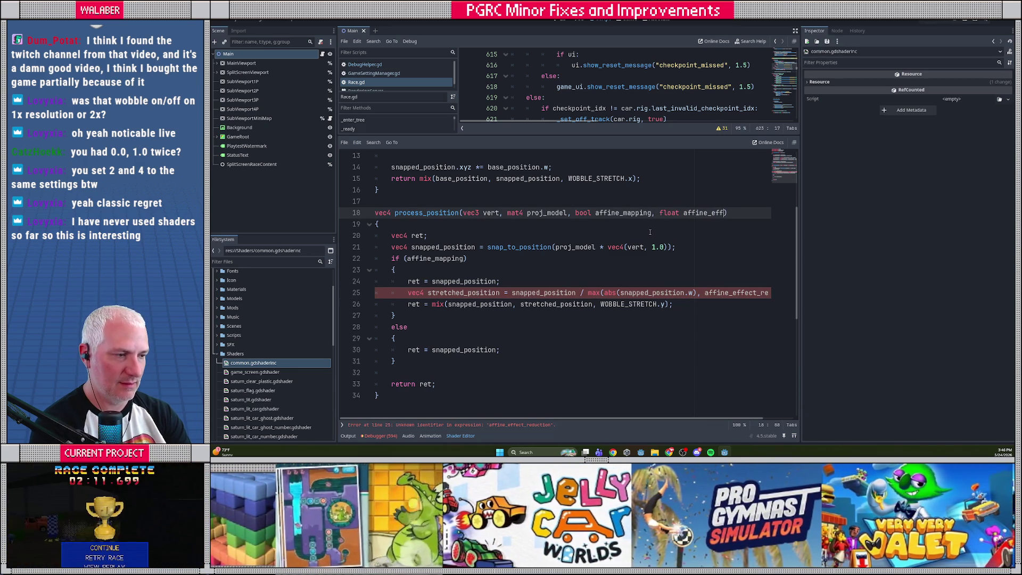
text(ect_reduction)
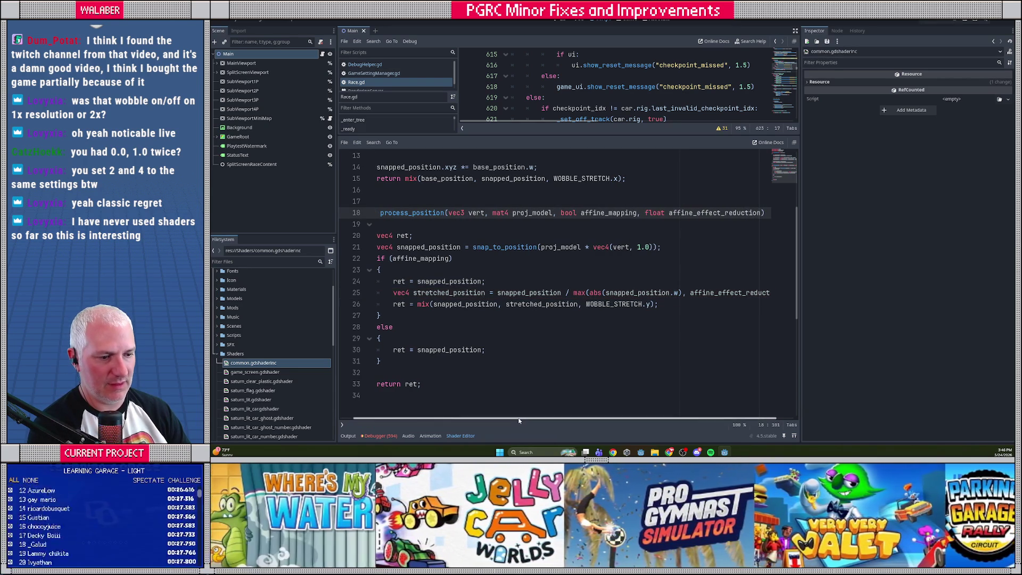
drag(536, 421, 523, 421)
click(410, 258)
key(ctrl+s)
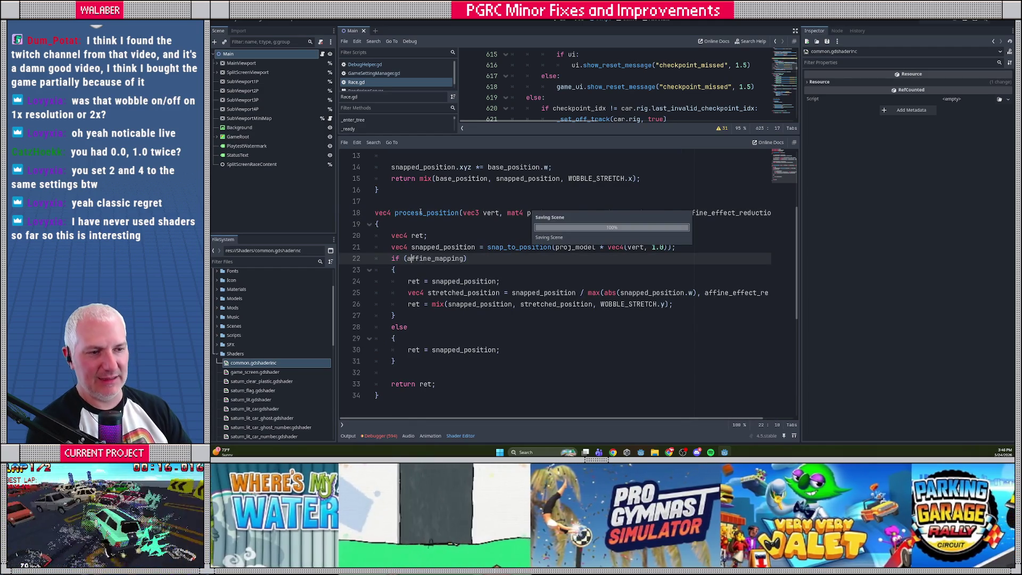
click(448, 202)
drag(484, 212, 691, 213)
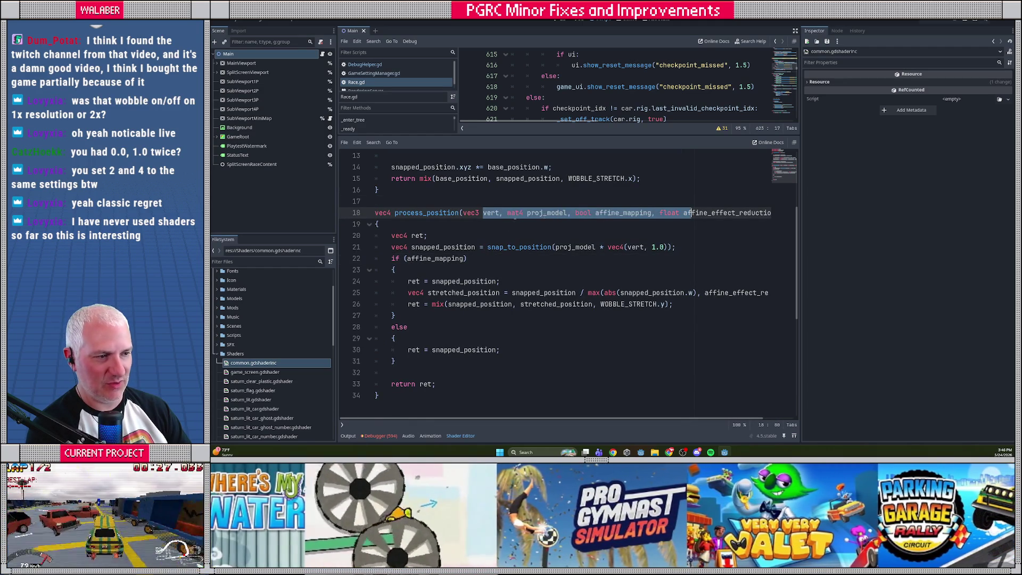
click(437, 222)
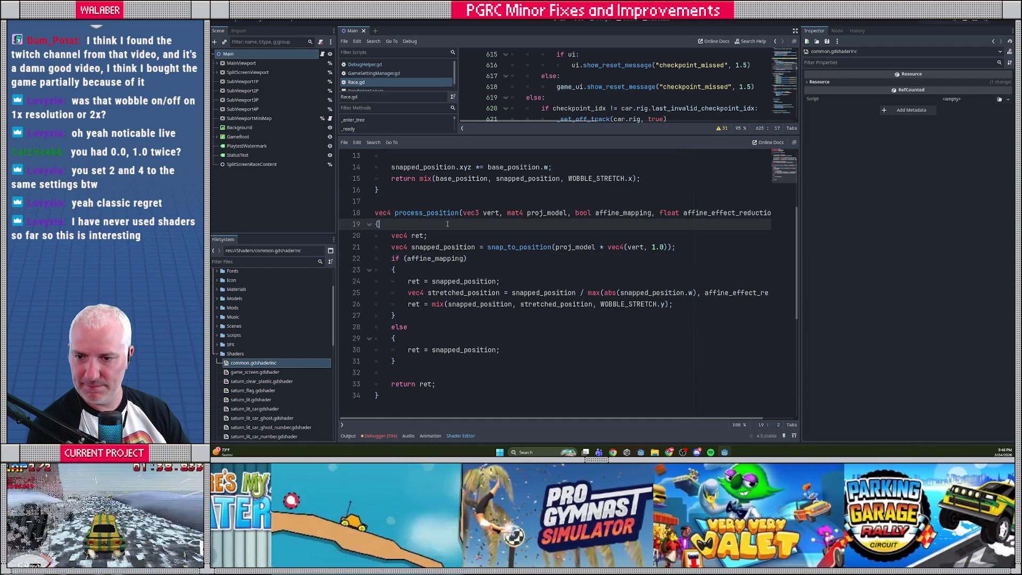
click(416, 202)
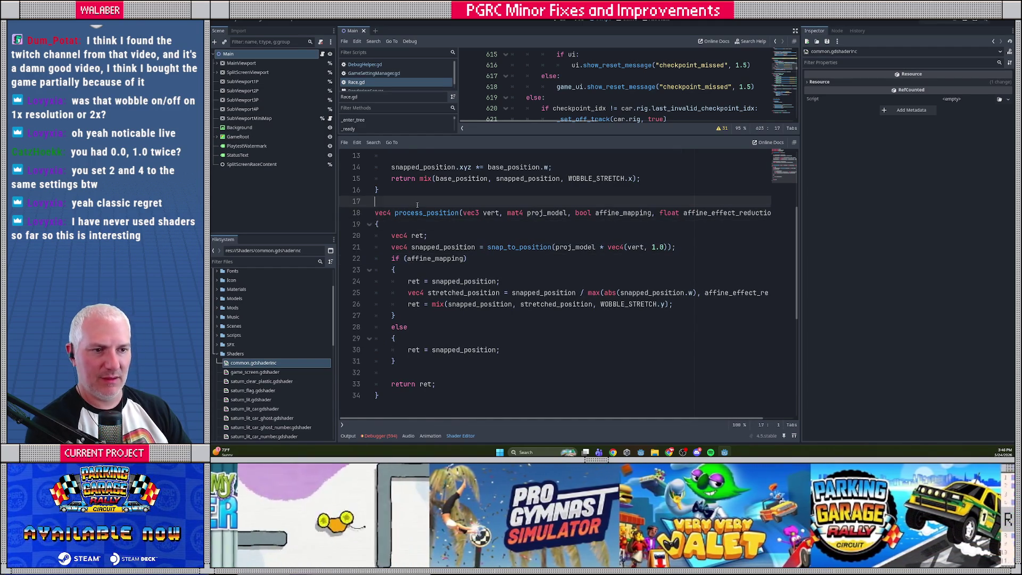
scroll(417, 204, up, 4)
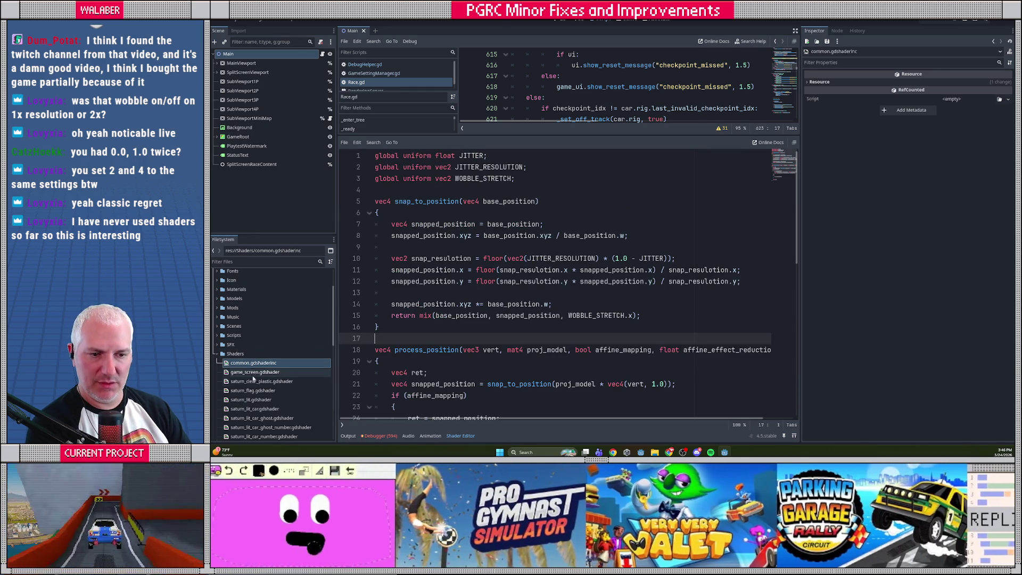
double_click(251, 400)
- Start an #include directive on the empty line 40 of saturn_lit.gdshader
scroll(384, 184, up, 8)
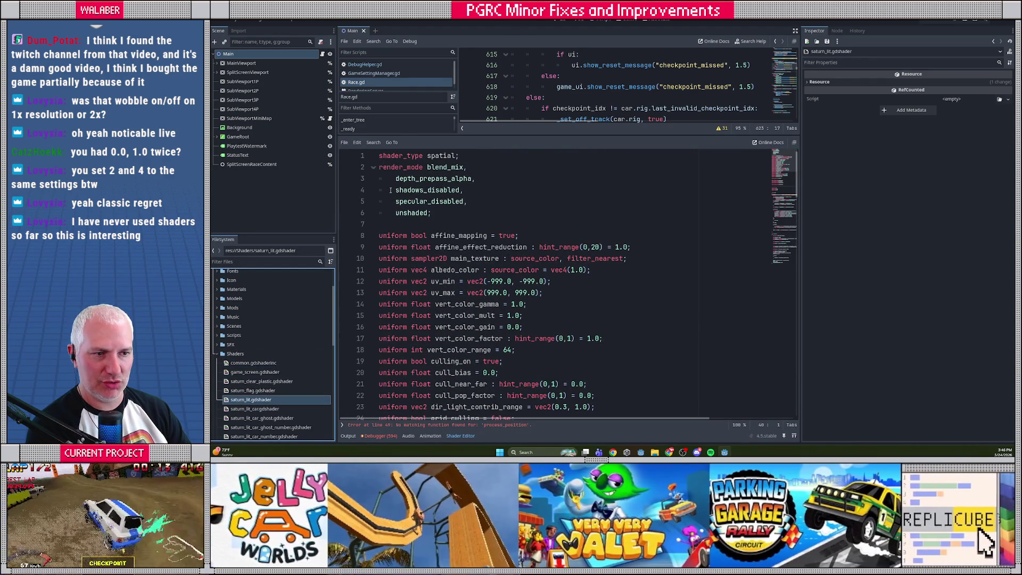
click(382, 156)
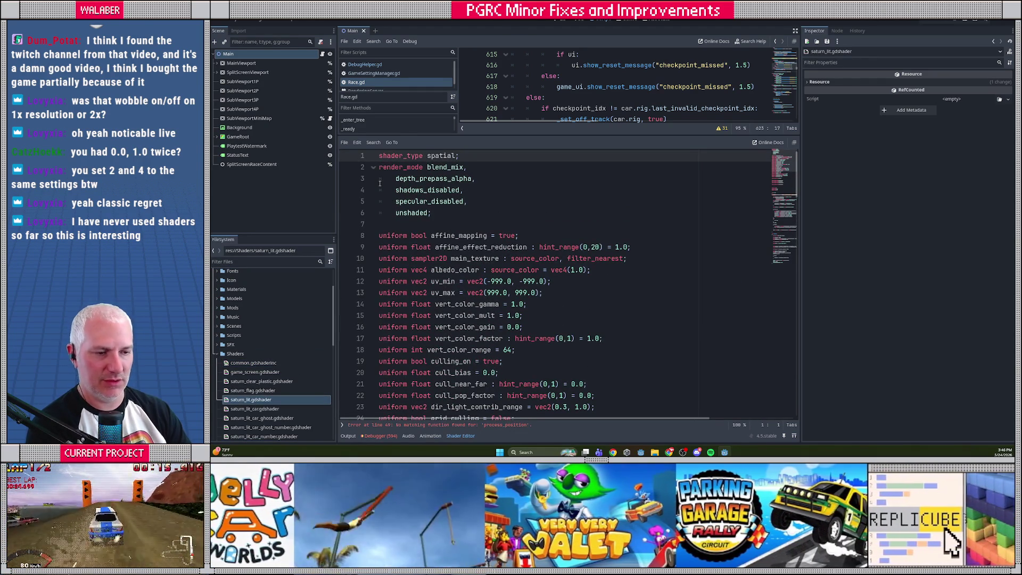
scroll(386, 191, down, 10)
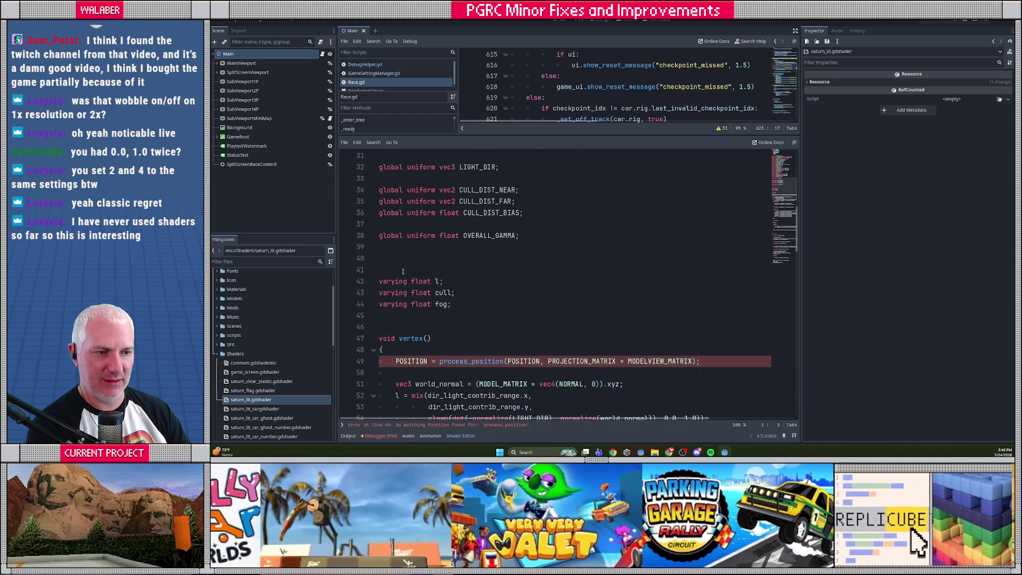
click(387, 256)
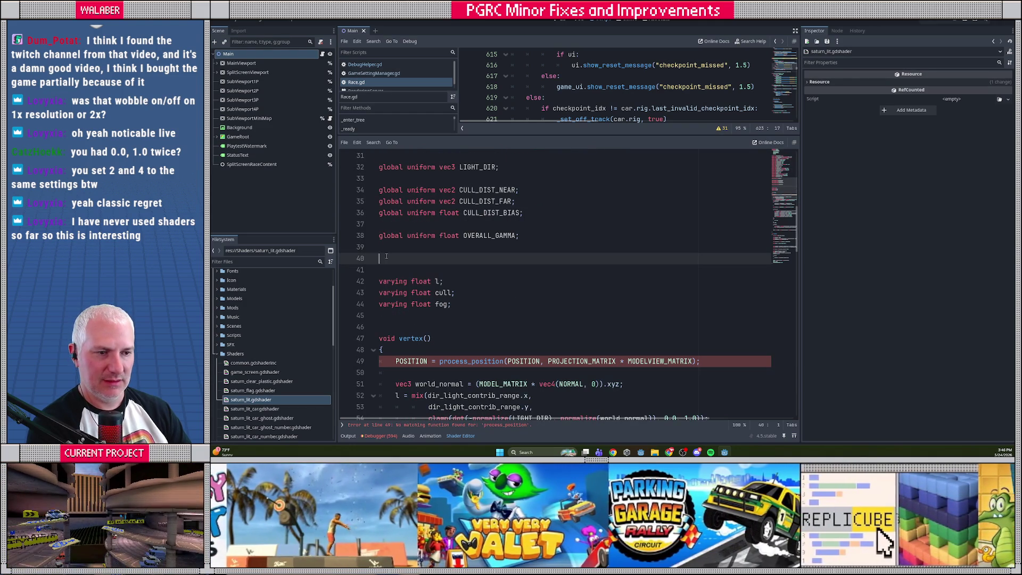
text(#in)
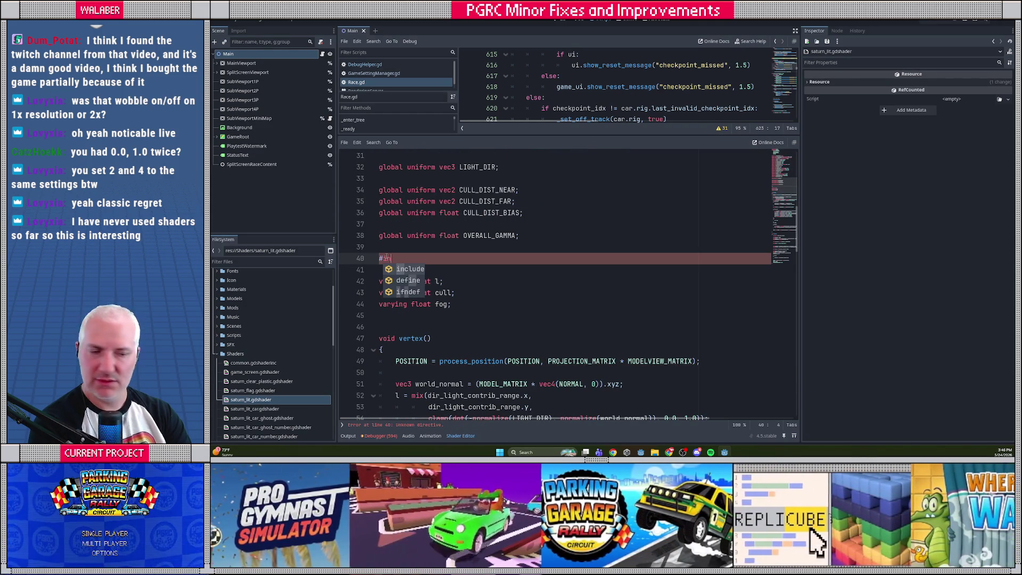
key(Return)
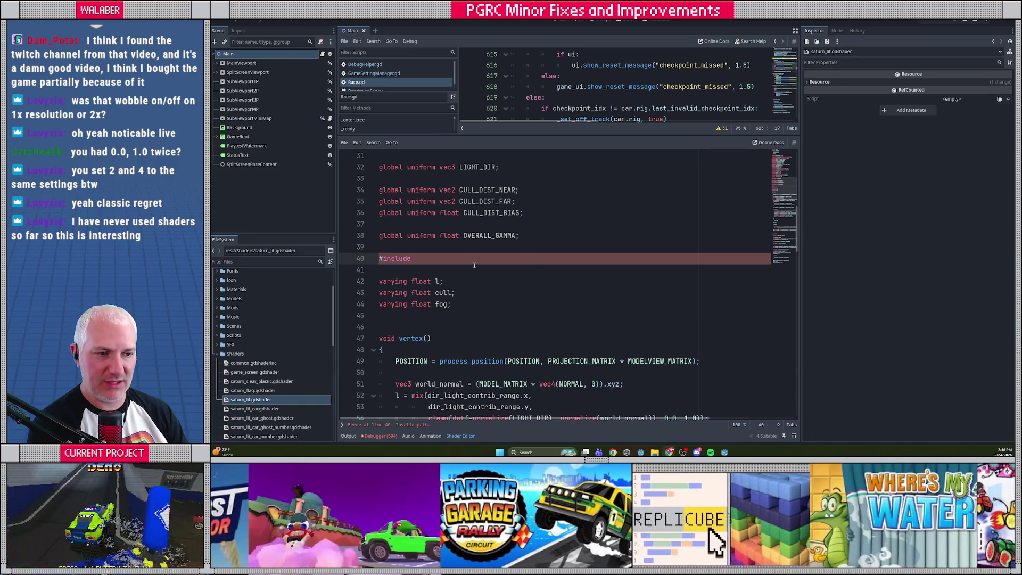
text(res://Shaders/")
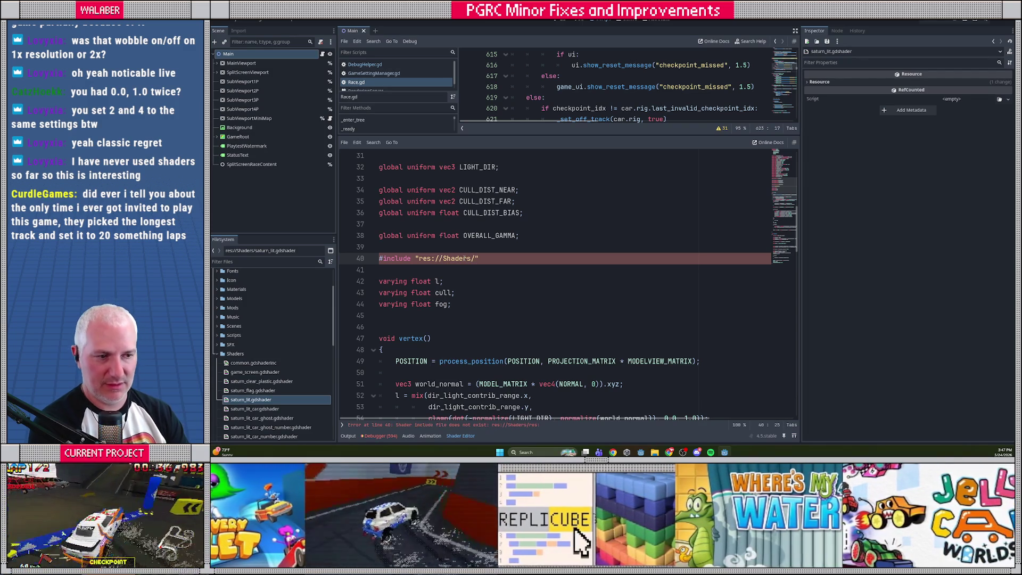
key(shift+Home)
key(shift+Right)
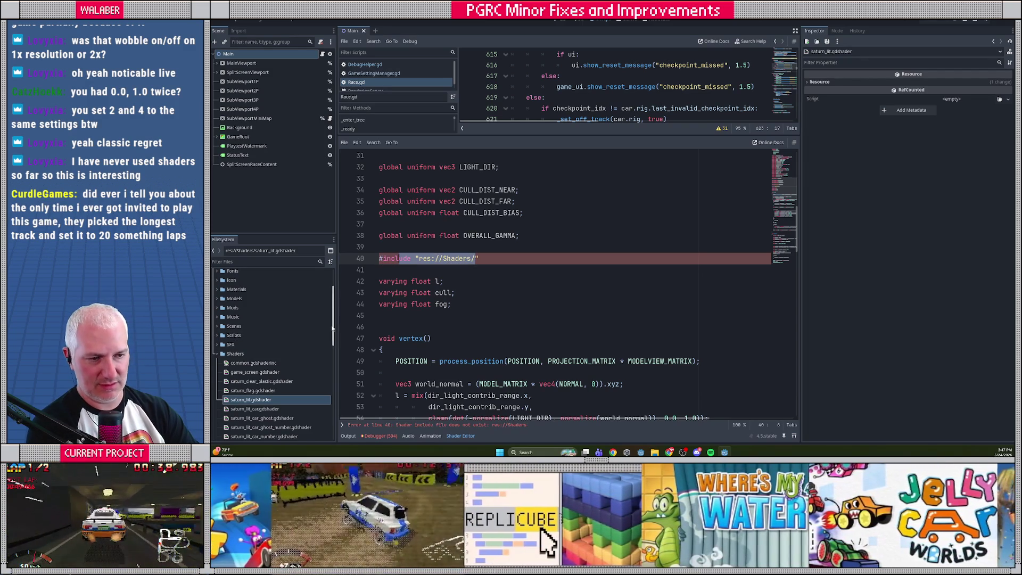
- Fill the include with common.gdshaderinc's copied path, res://Shaders/common.gdshaderinc
right_click(281, 363)
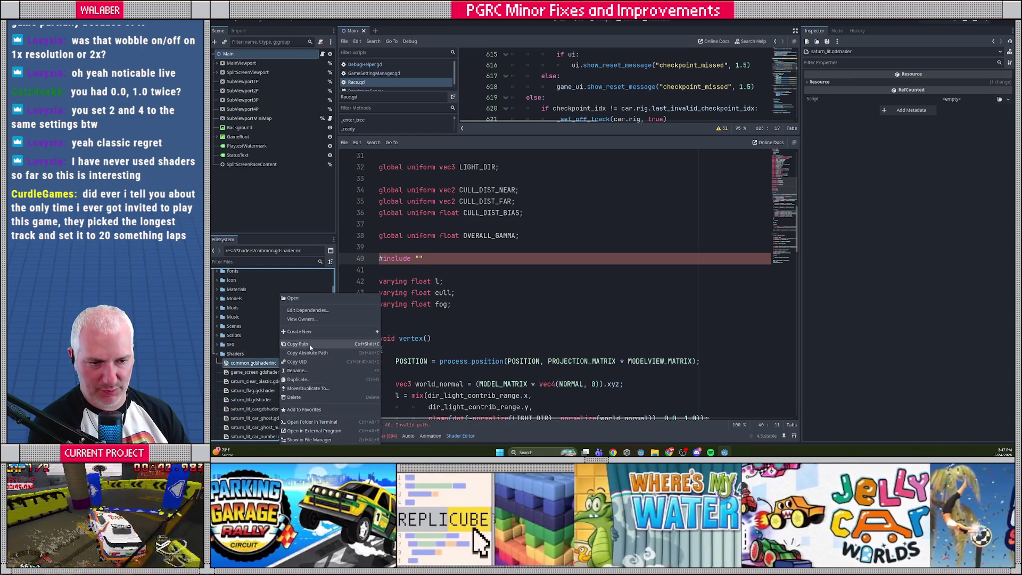
click(297, 344)
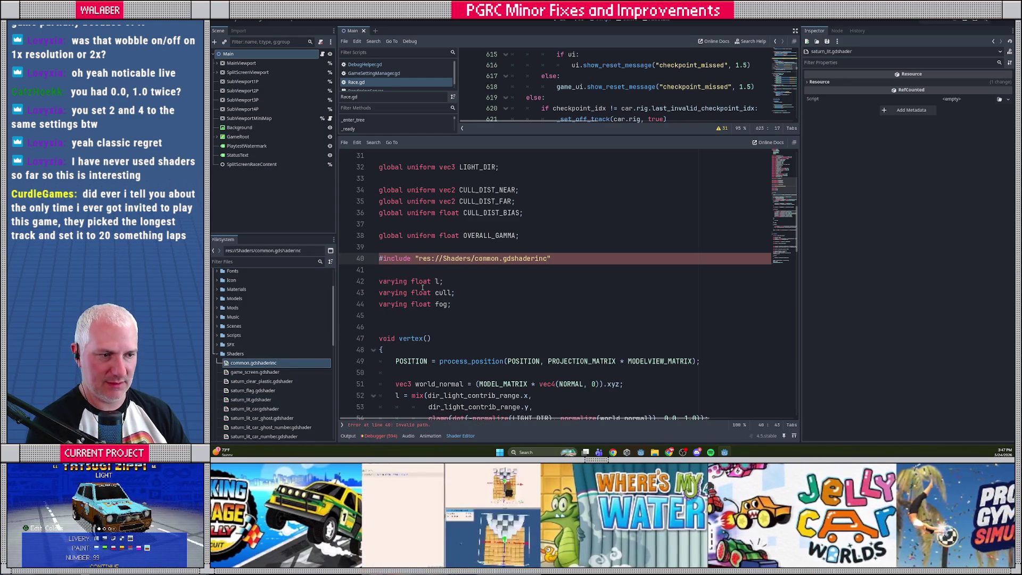
click(395, 275)
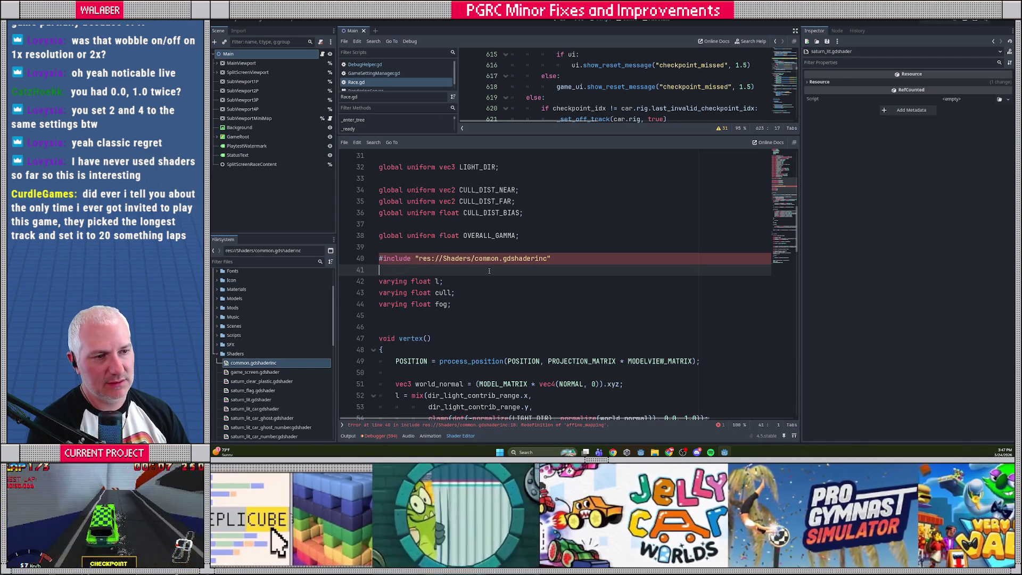
- Check the new include line and the resulting affine_mapping redefinition error
scroll(480, 277, up, 9)
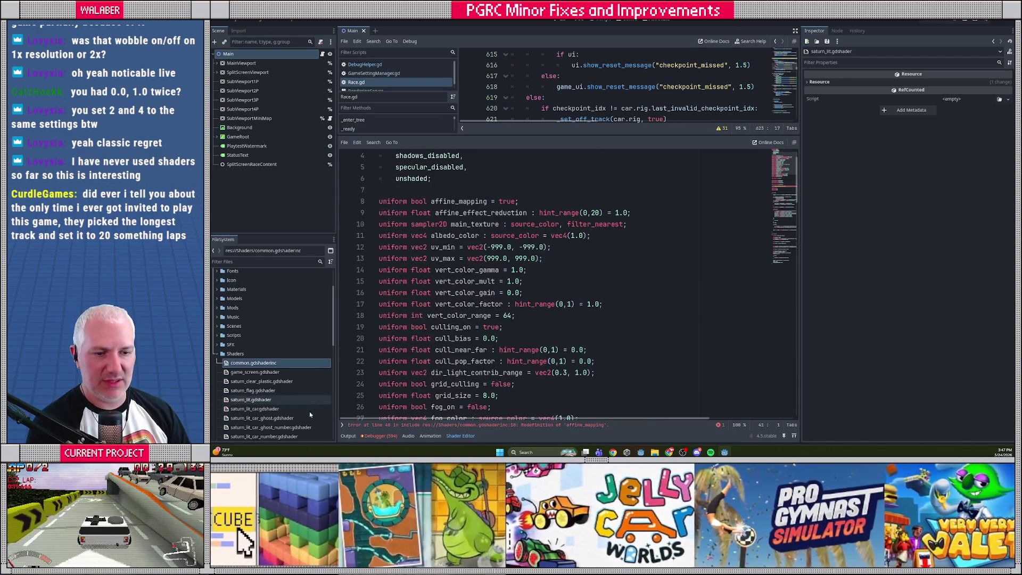
scroll(446, 264, up, 2)
scroll(446, 265, down, 1)
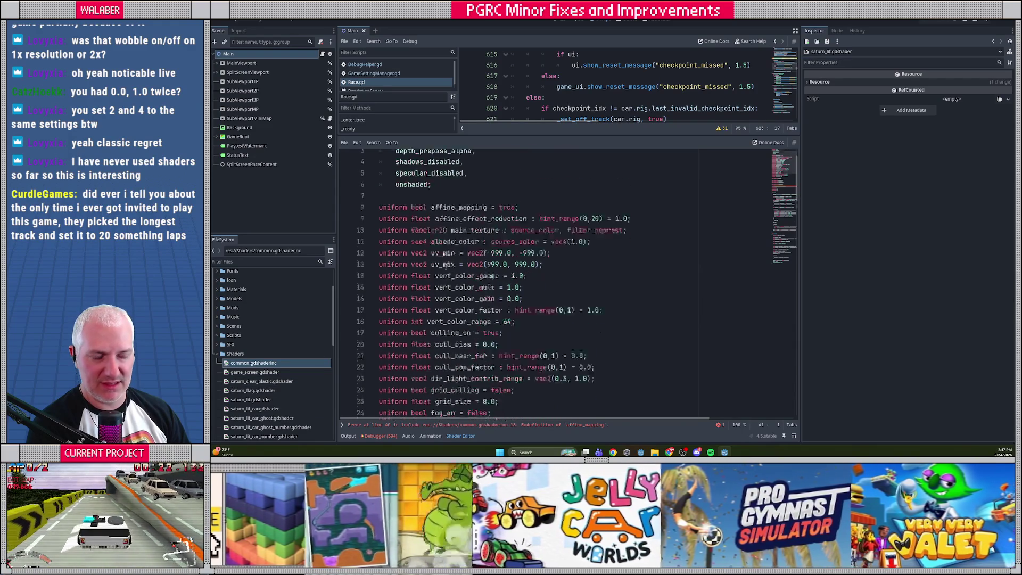
scroll(446, 265, down, 9)
drag(429, 247, 433, 270)
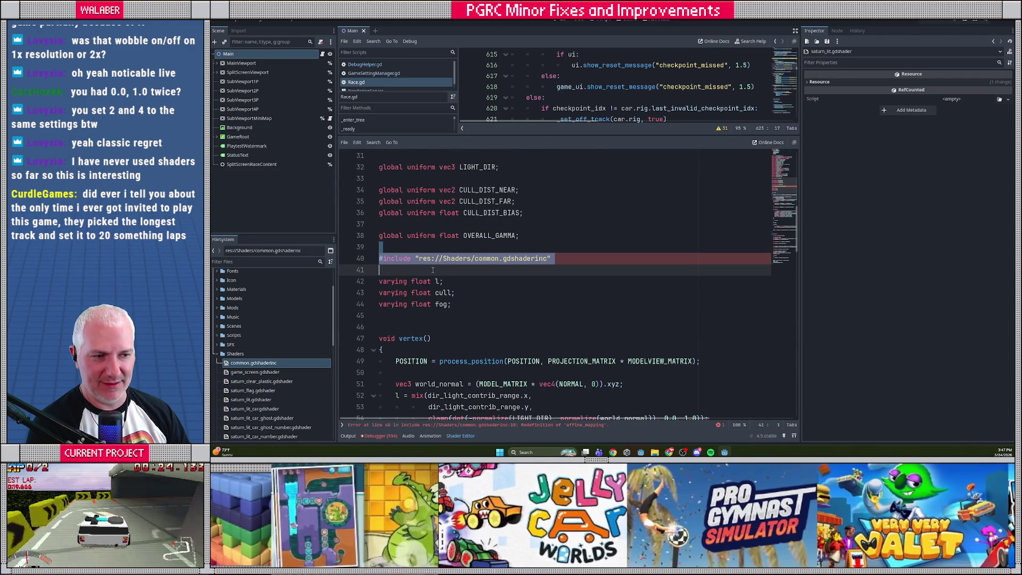
click(432, 270)
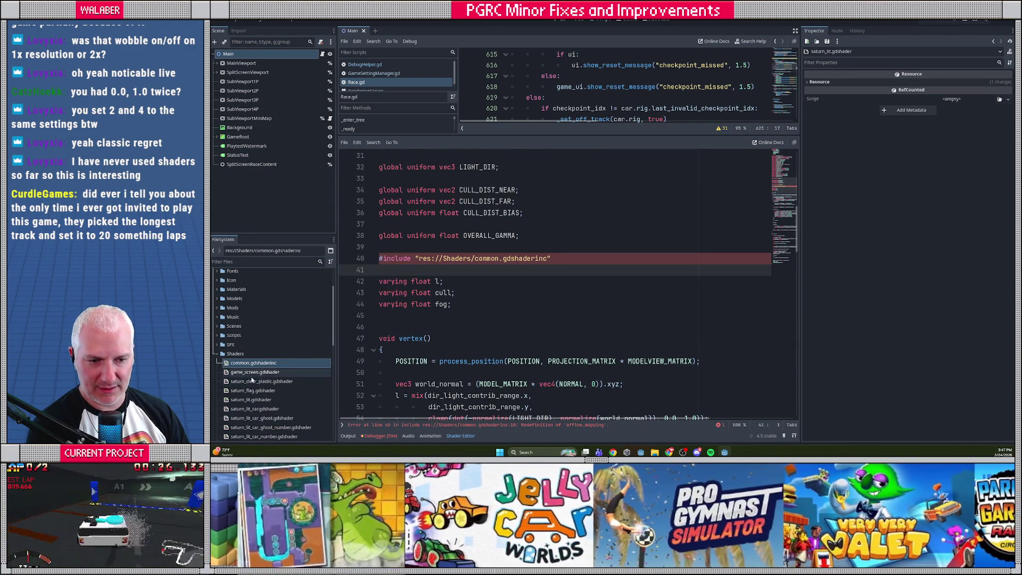
scroll(271, 357, down, 2)
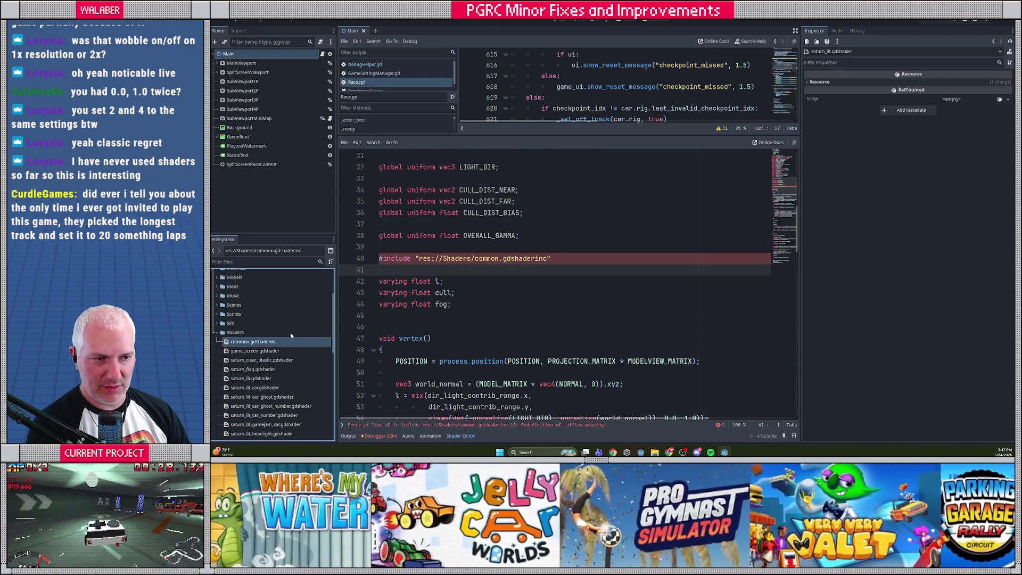
- Open common.gdshaderinc from the shader file list
double_click(265, 344)
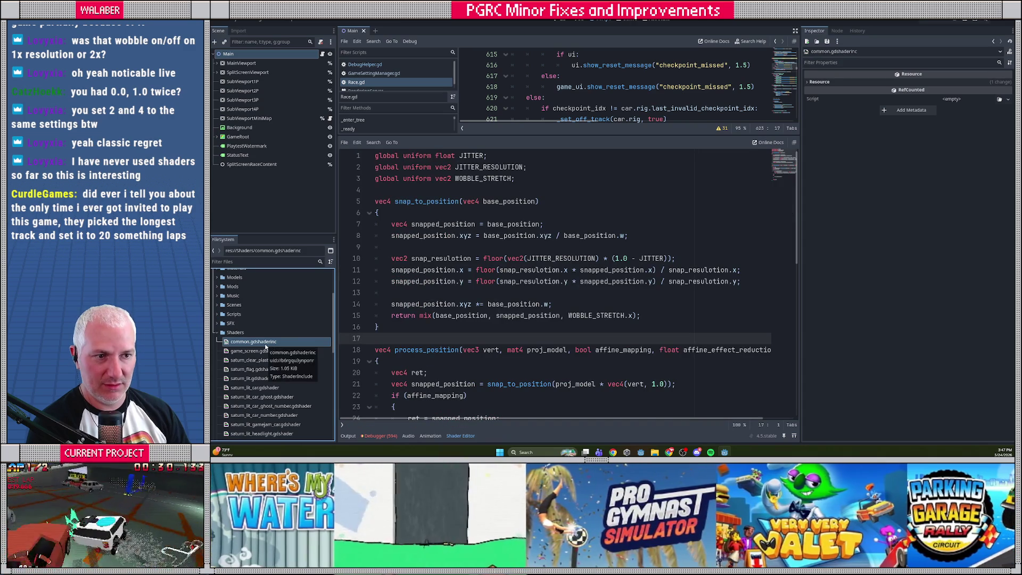
key(ctrl+backslash)
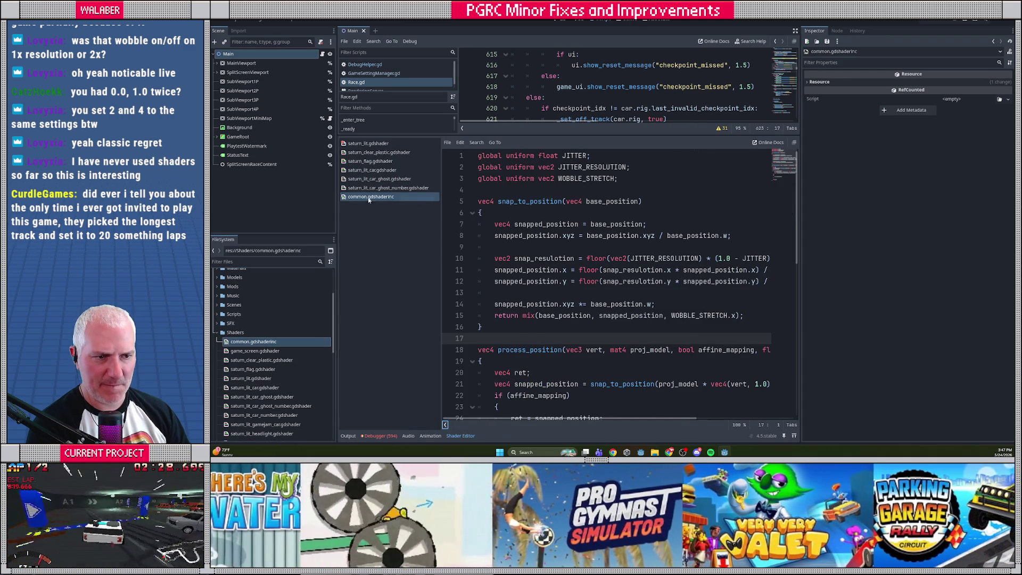
click(369, 197)
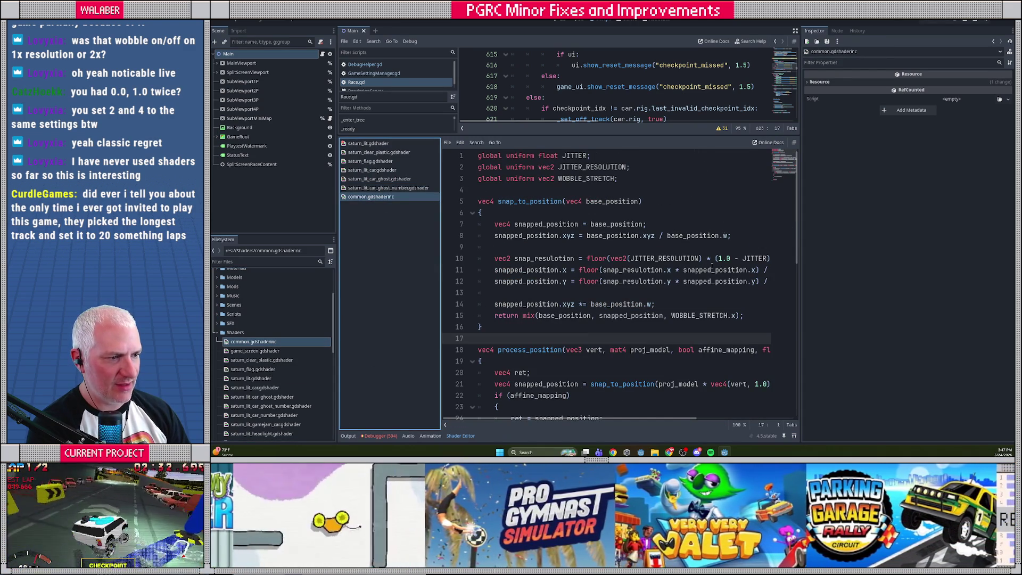
scroll(703, 298, down, 1)
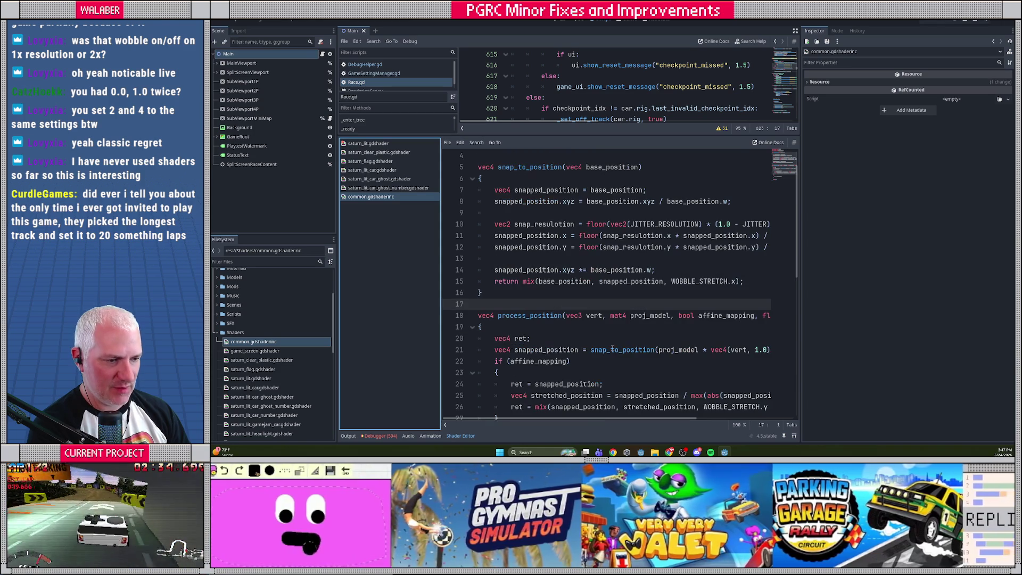
drag(591, 419, 660, 420)
- Rename process_position's affine_mapping parameter and its line-22 check to do_affine
click(661, 316)
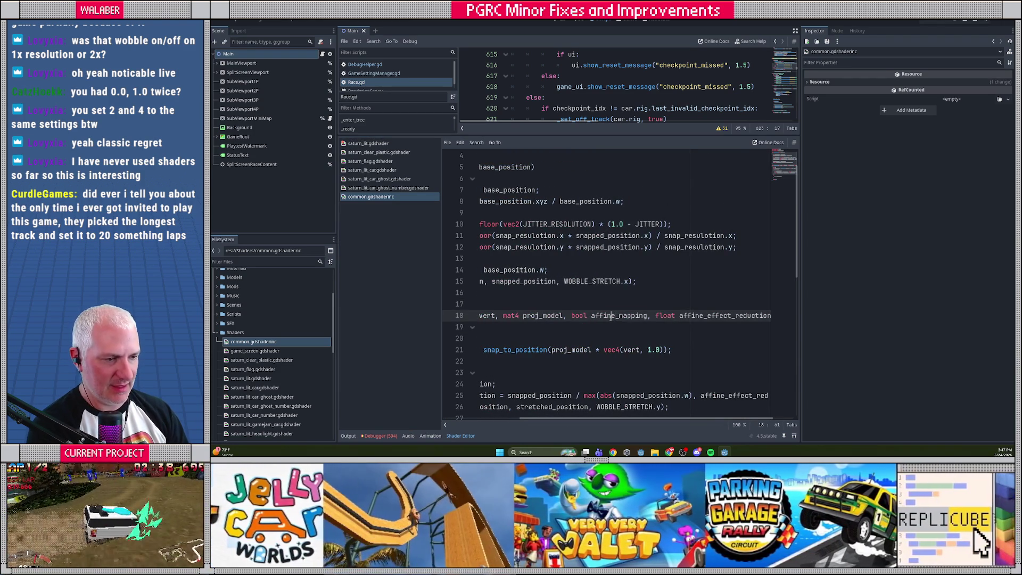
double_click(610, 315)
text(do_affine)
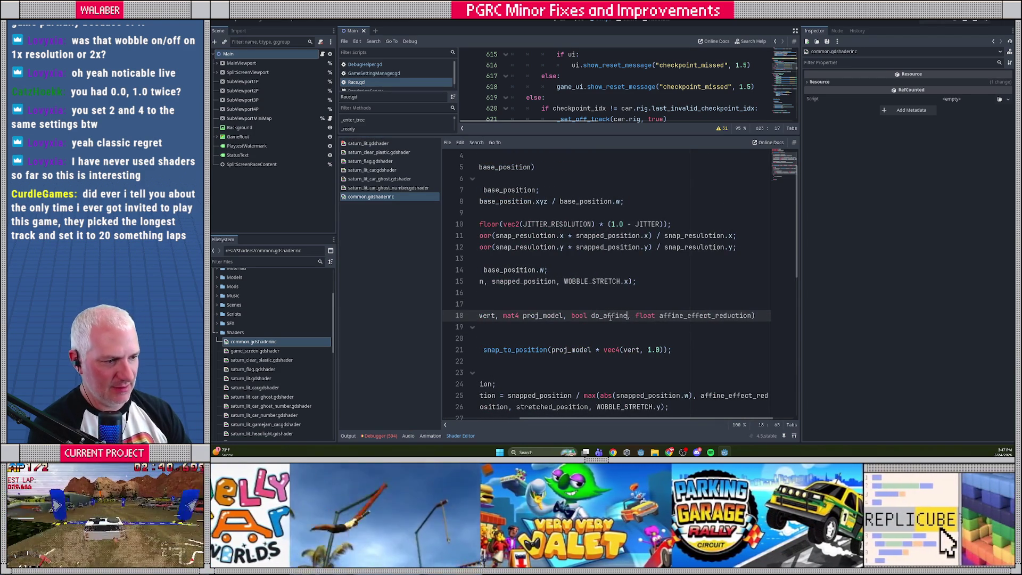
drag(684, 316, 699, 316)
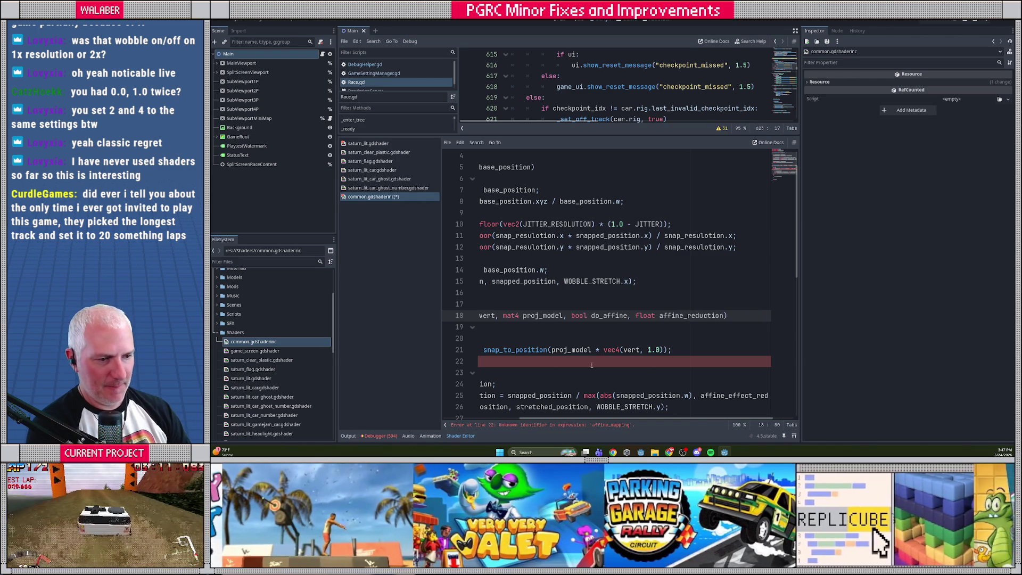
drag(538, 420, 464, 400)
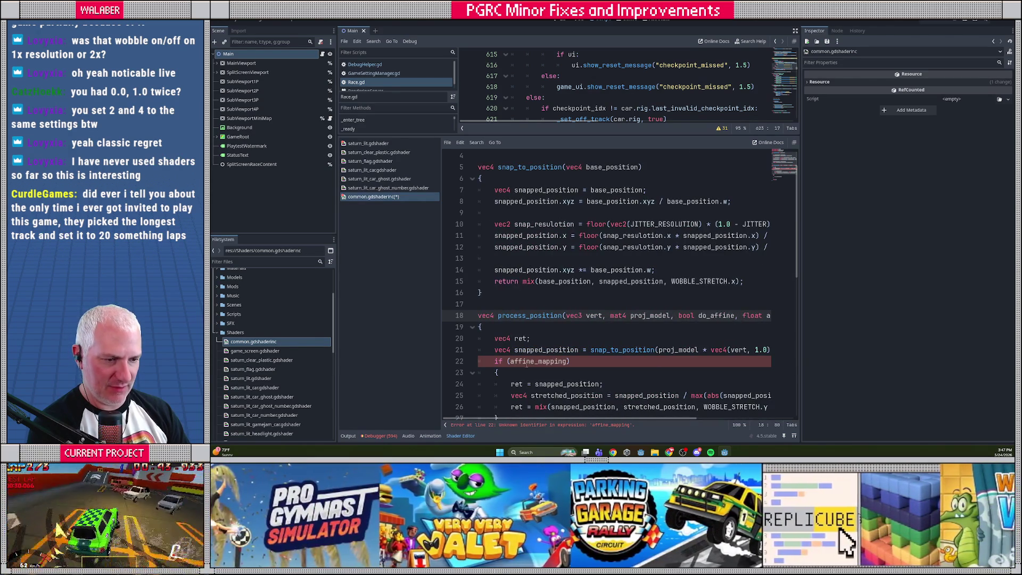
click(517, 362)
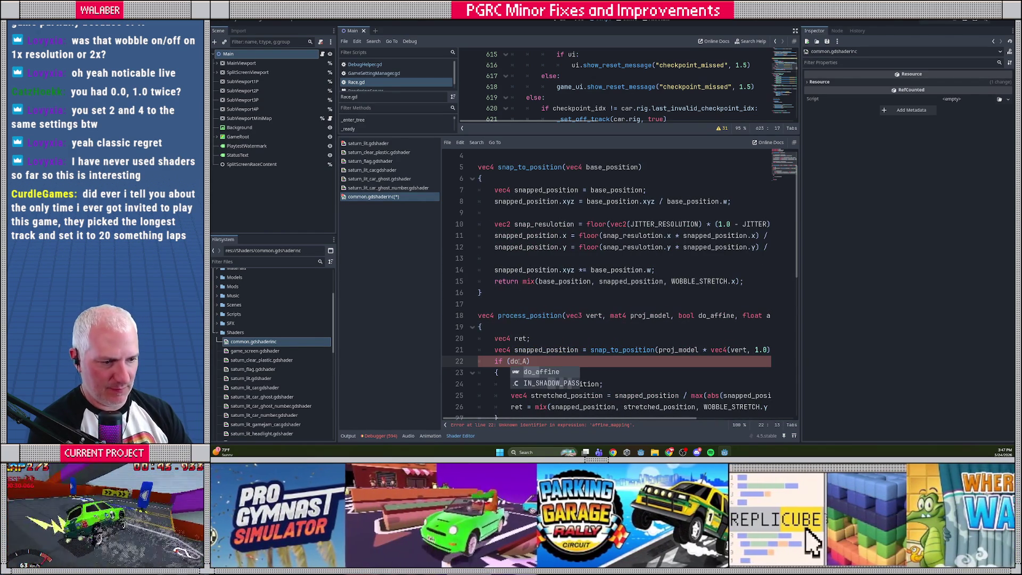
key(Return)
scroll(603, 357, down, 1)
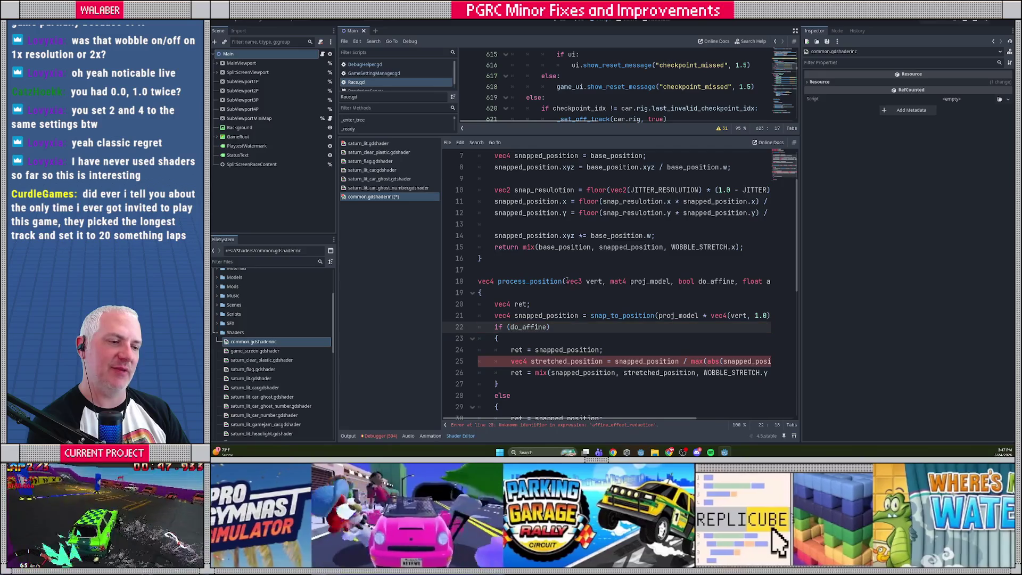
scroll(632, 302, up, 1)
click(679, 315)
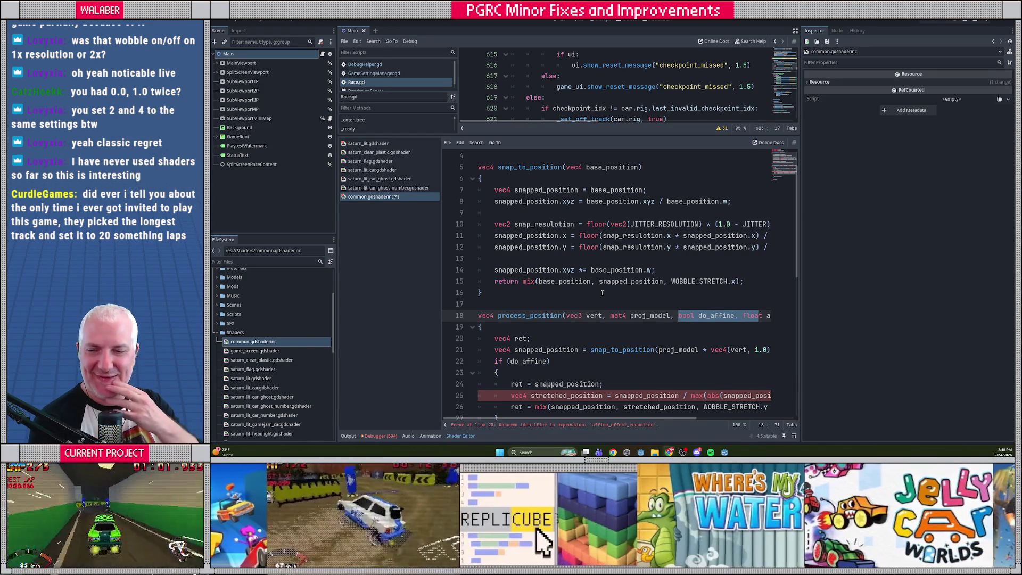
- Narrow the open-files list to widen the code area
scroll(602, 292, down, 2)
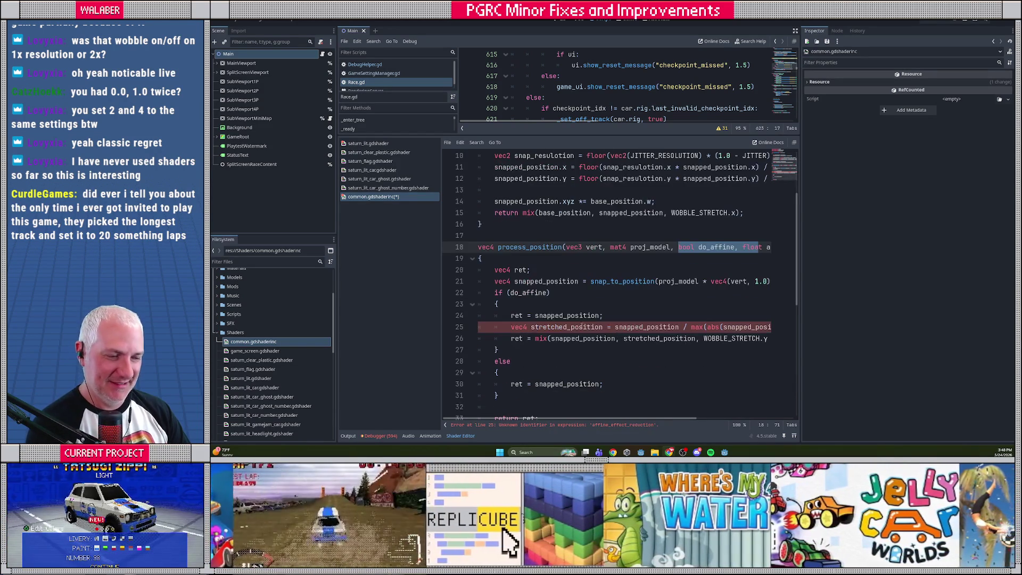
drag(441, 371, 405, 371)
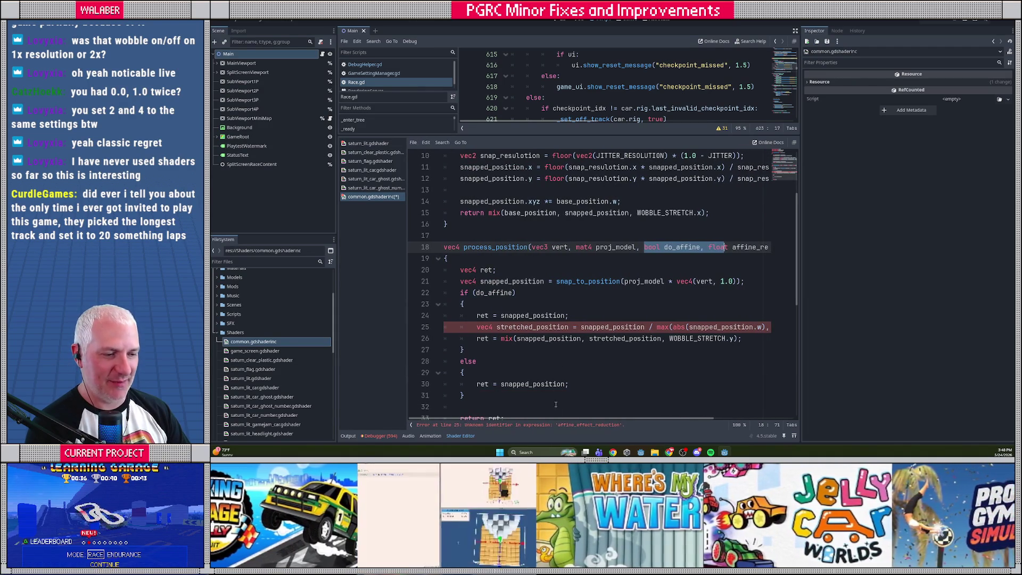
mouse_move(555, 419)
mouse_down()
mouse_move(618, 419)
mouse_move(544, 419)
mouse_up()
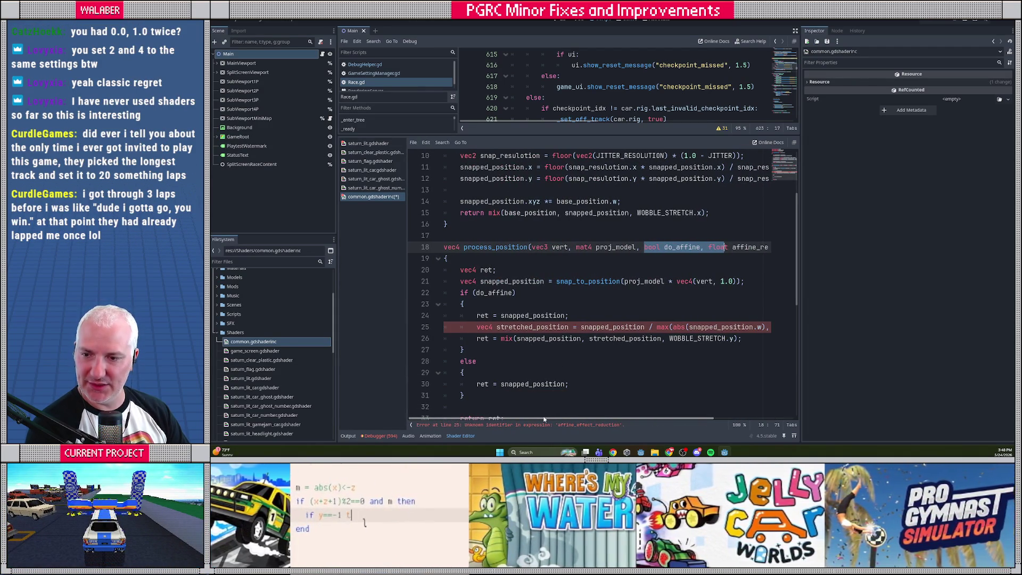
mouse_move(543, 420)
mouse_down()
mouse_move(647, 418)
mouse_move(567, 419)
mouse_up()
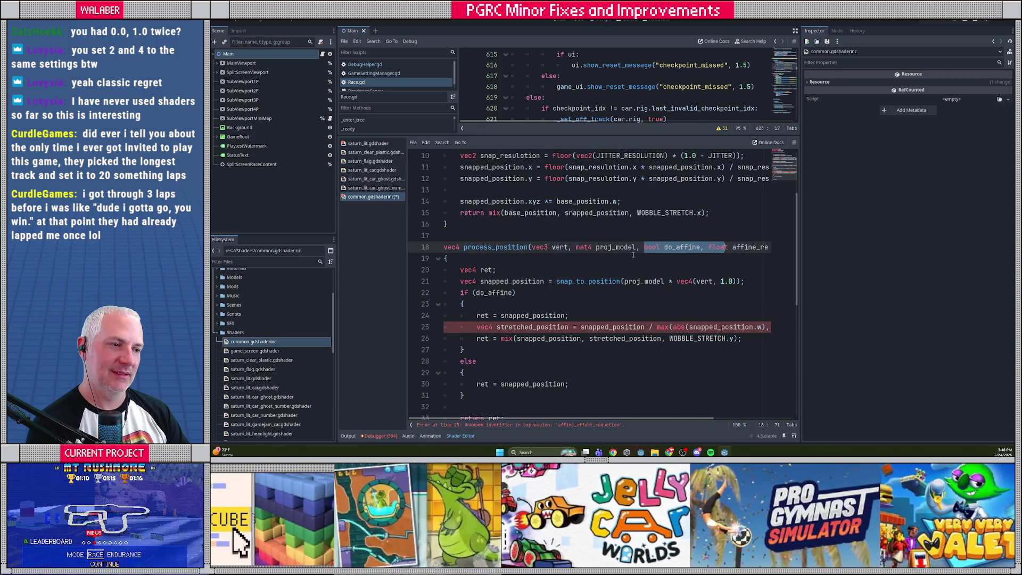
- Shorten affine_effect_reduction to affine_reduction on line 25
click(637, 247)
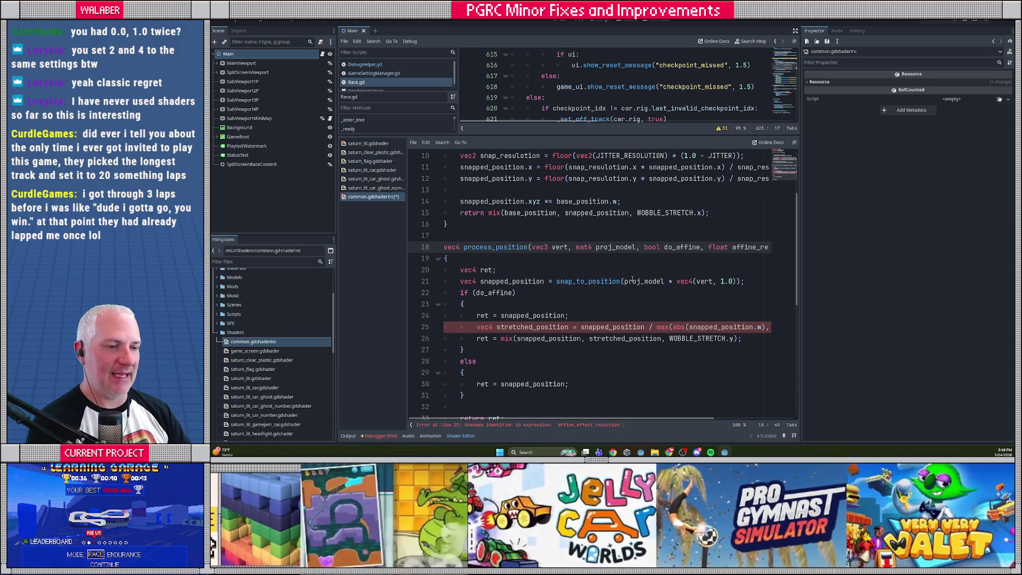
drag(531, 247, 739, 247)
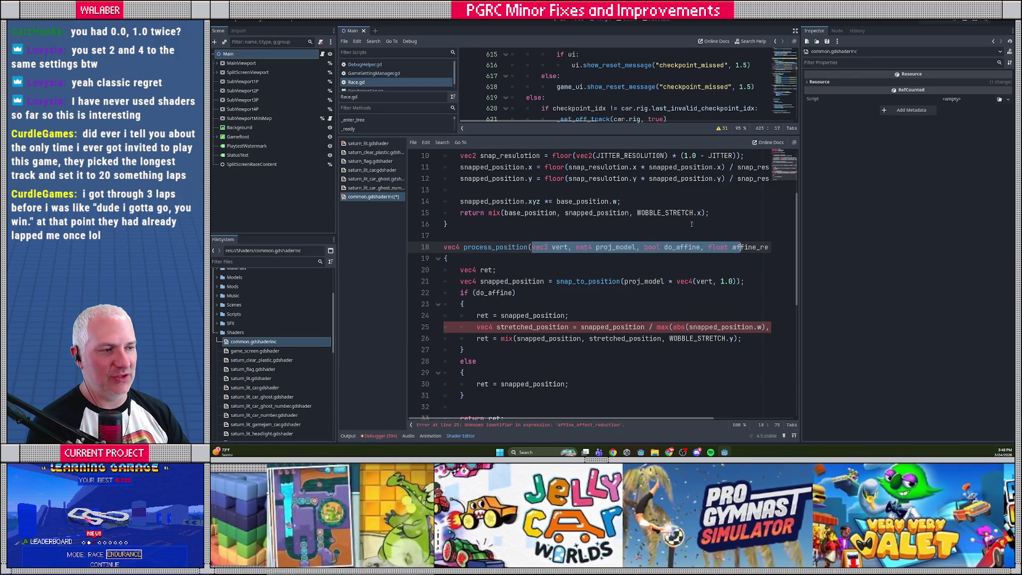
scroll(511, 183, up, 2)
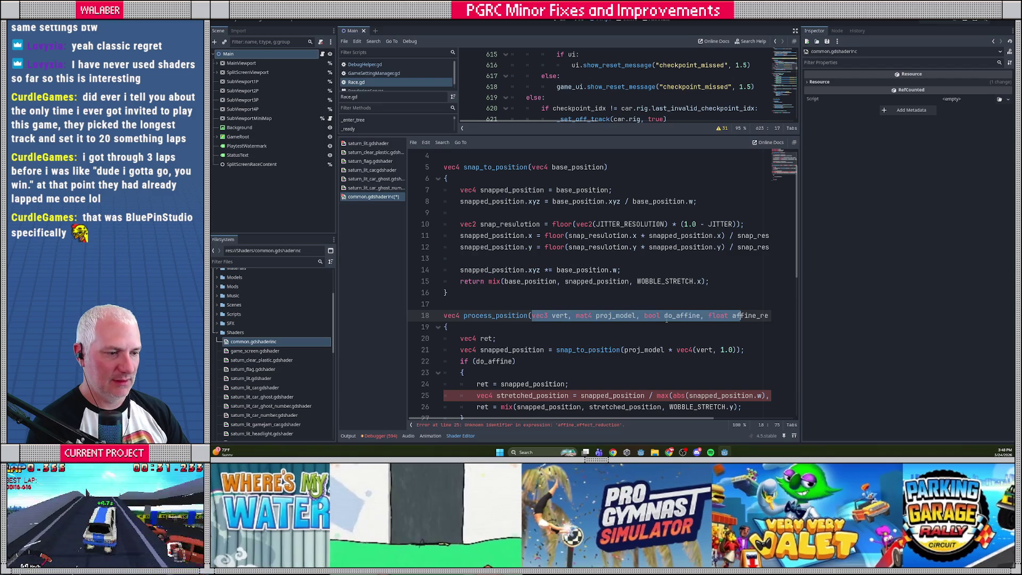
click(664, 315)
scroll(549, 345, down, 2)
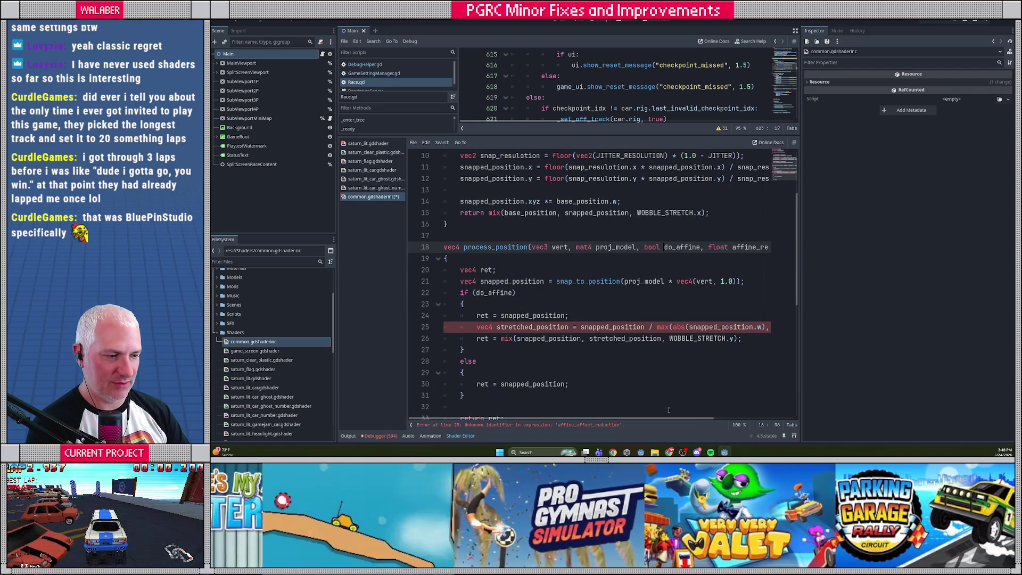
drag(668, 420, 748, 420)
drag(698, 327, 728, 327)
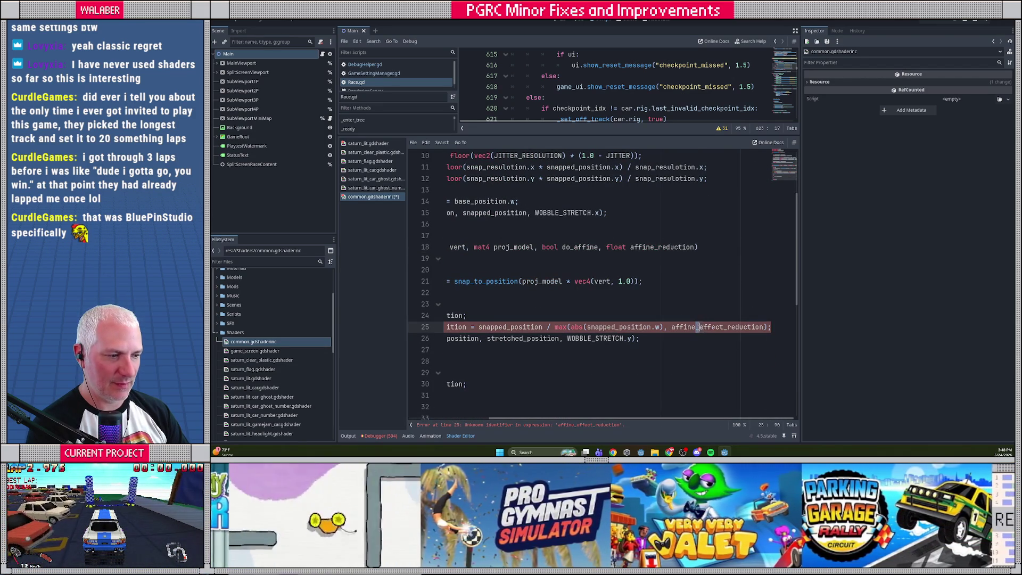
key(BackSpace)
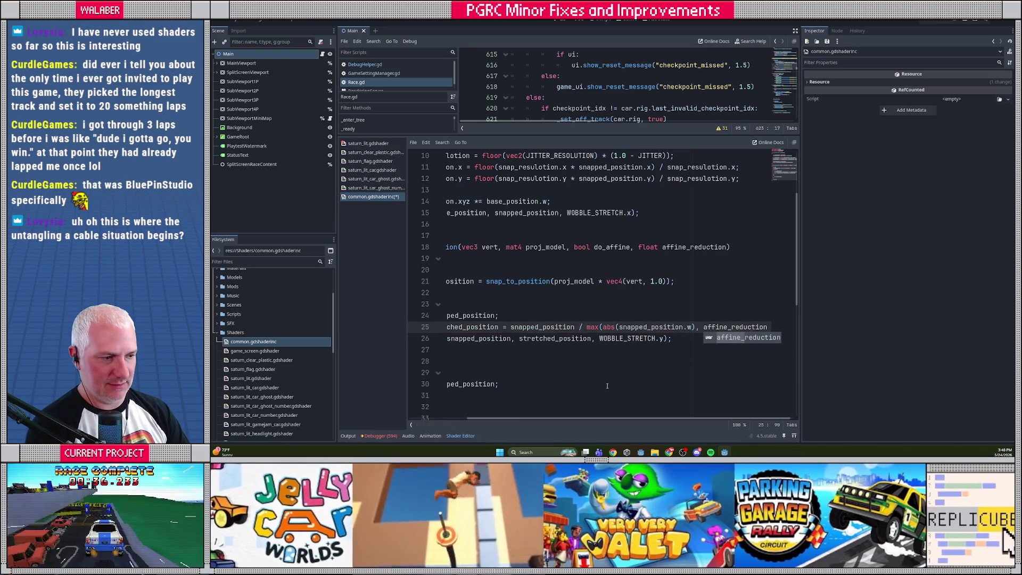
- Save common.gdshaderinc and switch to saturn_lit.gdshader
key(ctrl+s)
drag(546, 419, 487, 419)
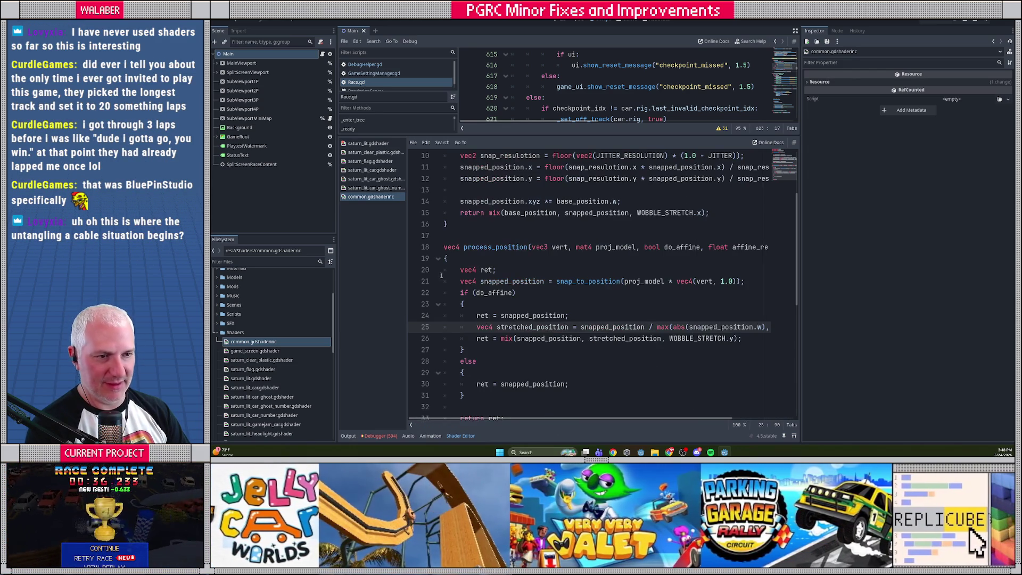
click(360, 144)
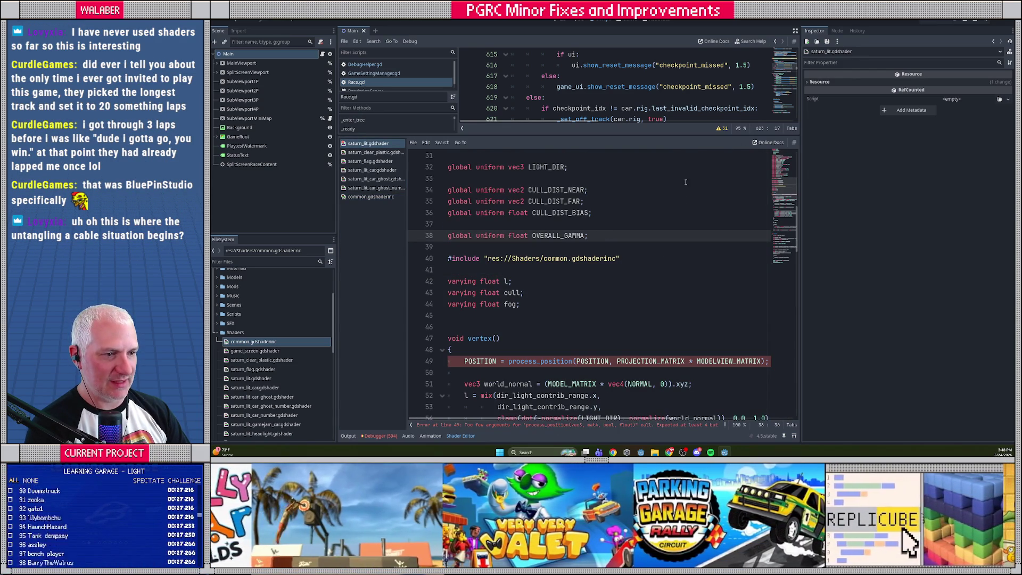
- Append affine_mapping and affine_effect_reduction as arguments to the process_position call on line 49
click(412, 425)
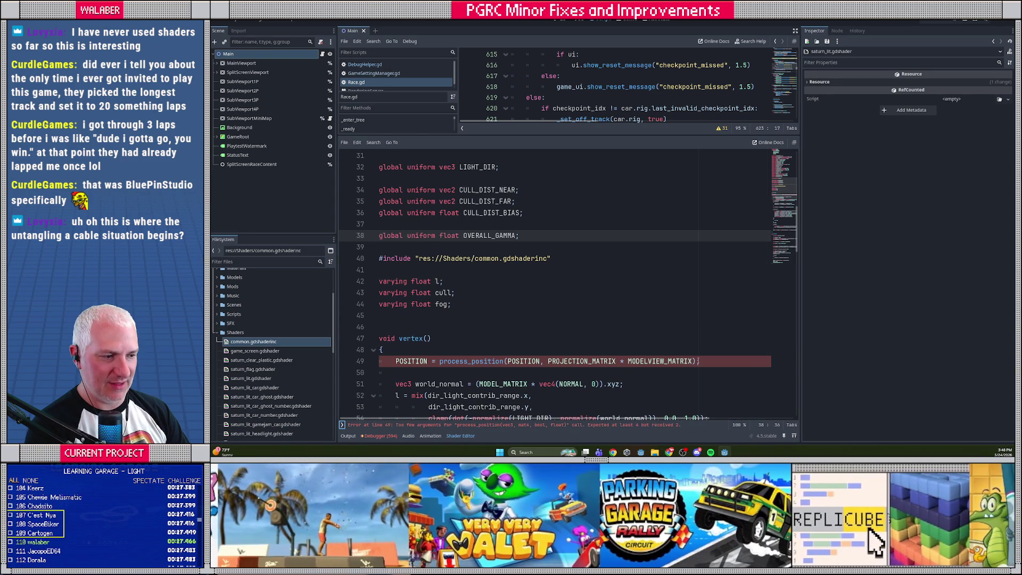
click(404, 425)
key(ctrl+space)
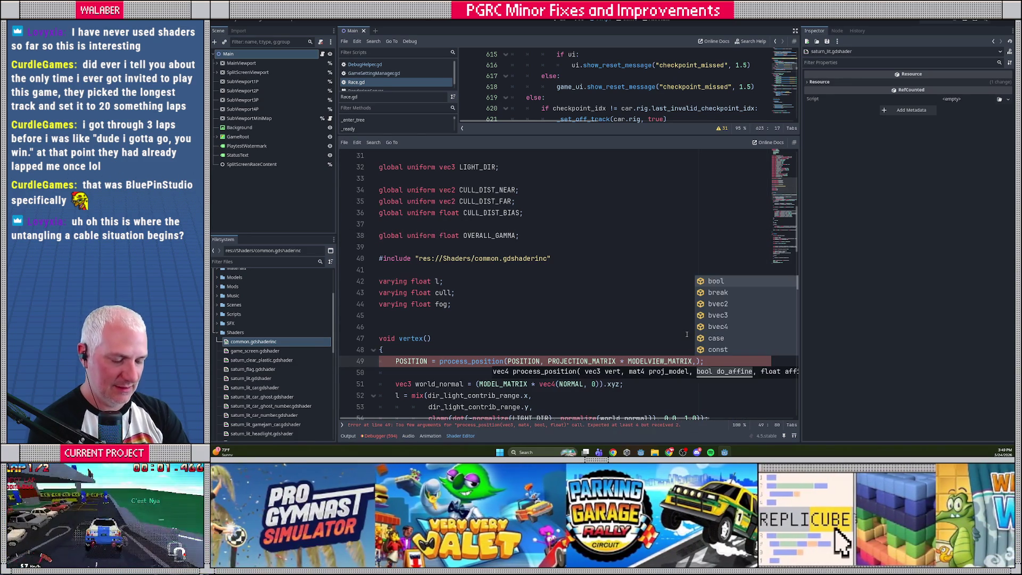
text(aff)
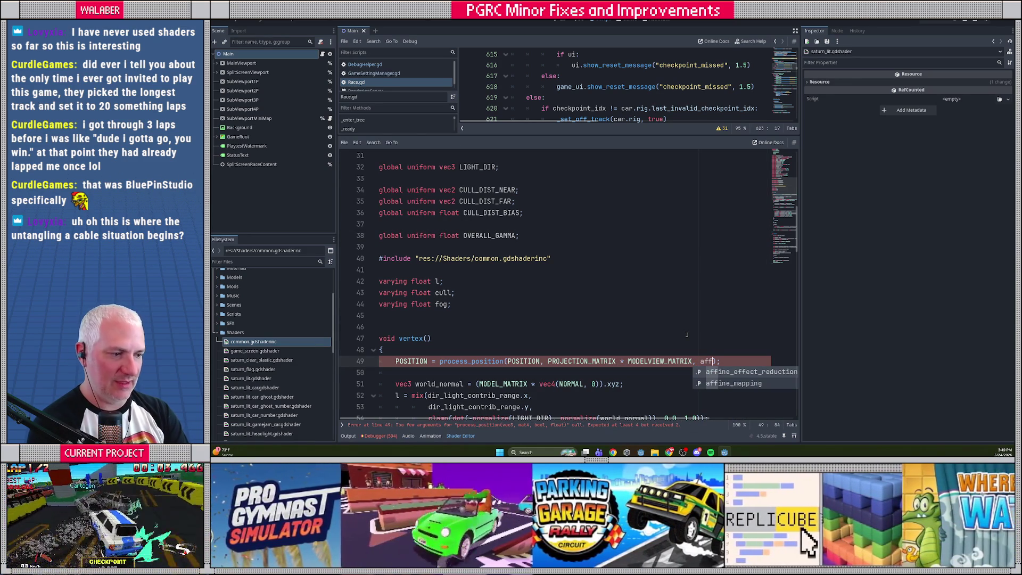
key(Down)
key(Return)
text(, aff)
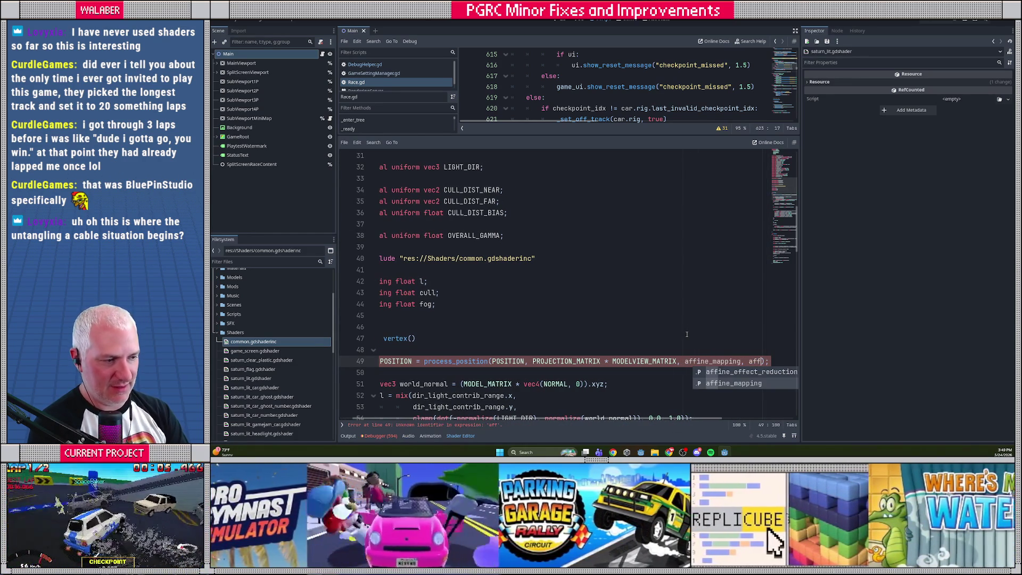
key(Return)
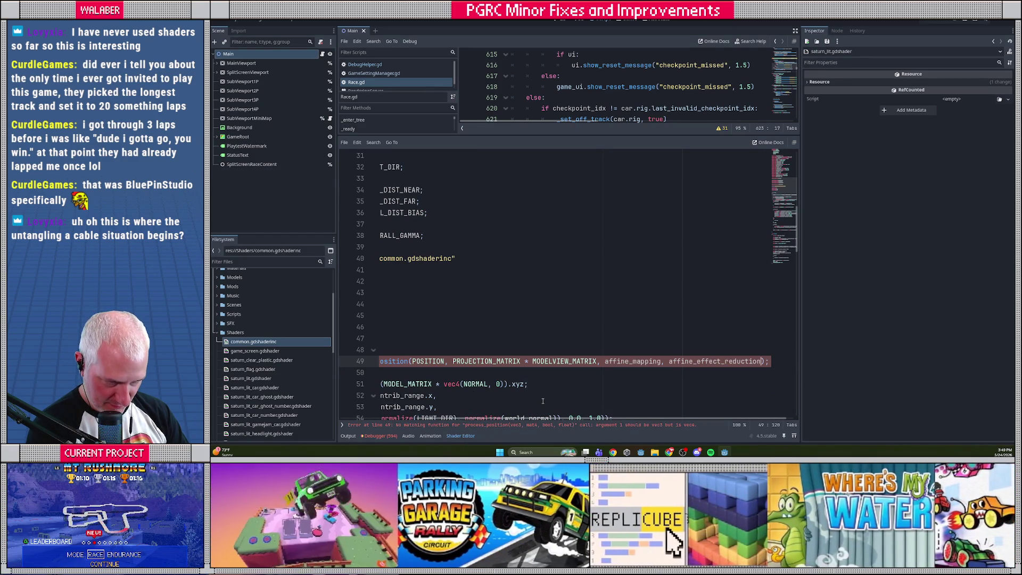
- Check process_position's vec3 vert parameter in common.gdshaderinc, then return to saturn_lit.gdshader
drag(520, 420, 411, 421)
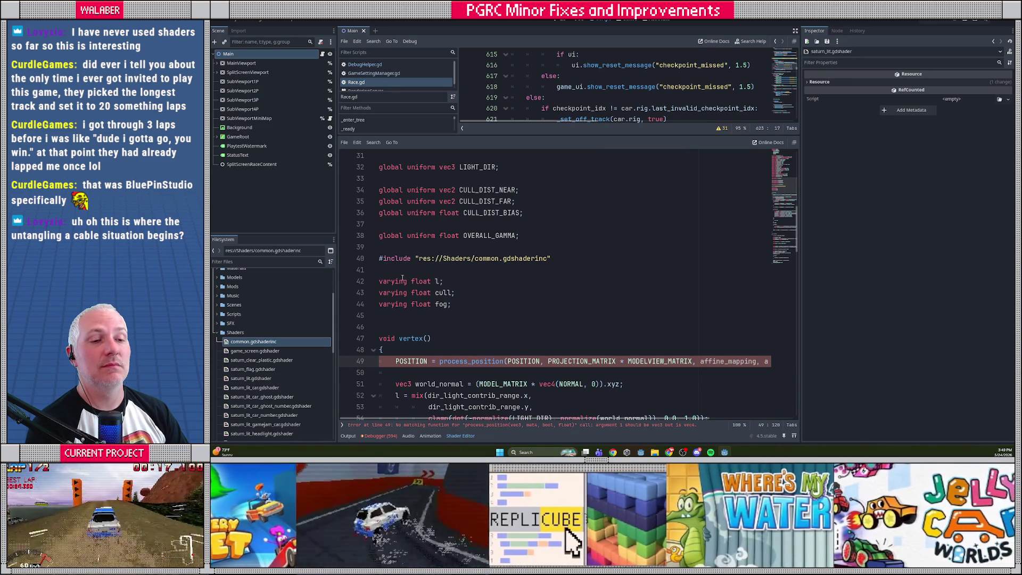
click(343, 425)
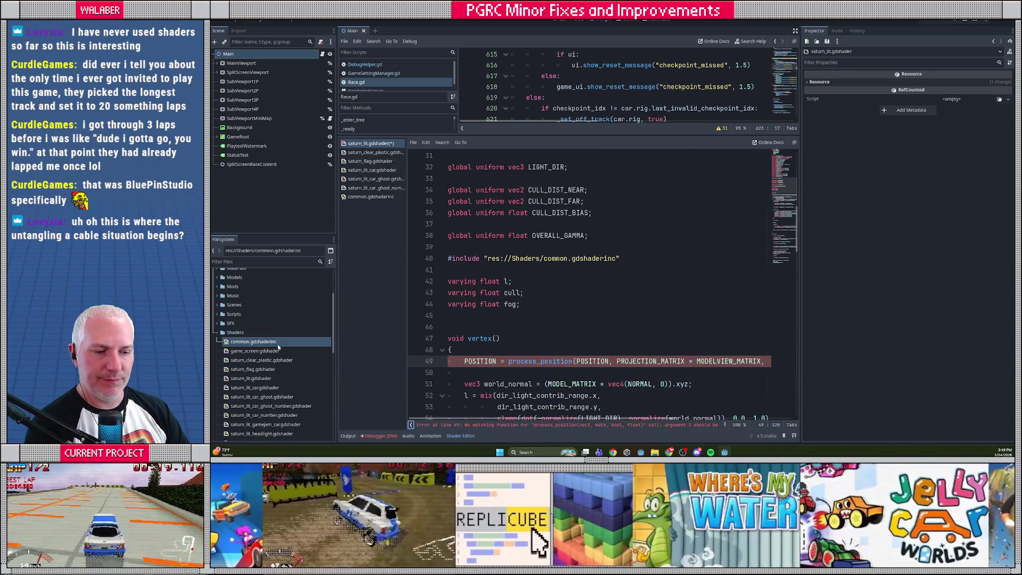
click(371, 199)
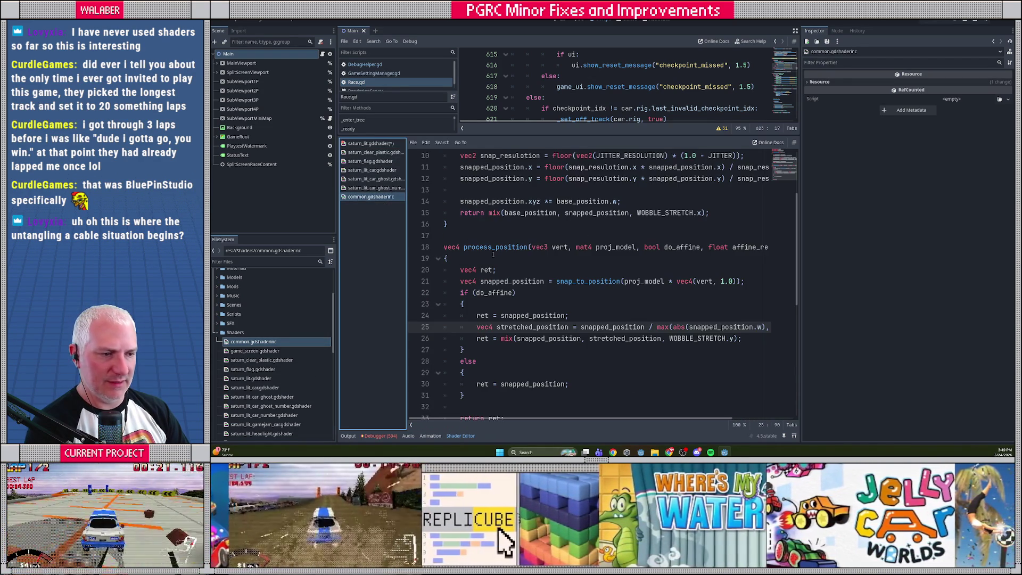
click(548, 248)
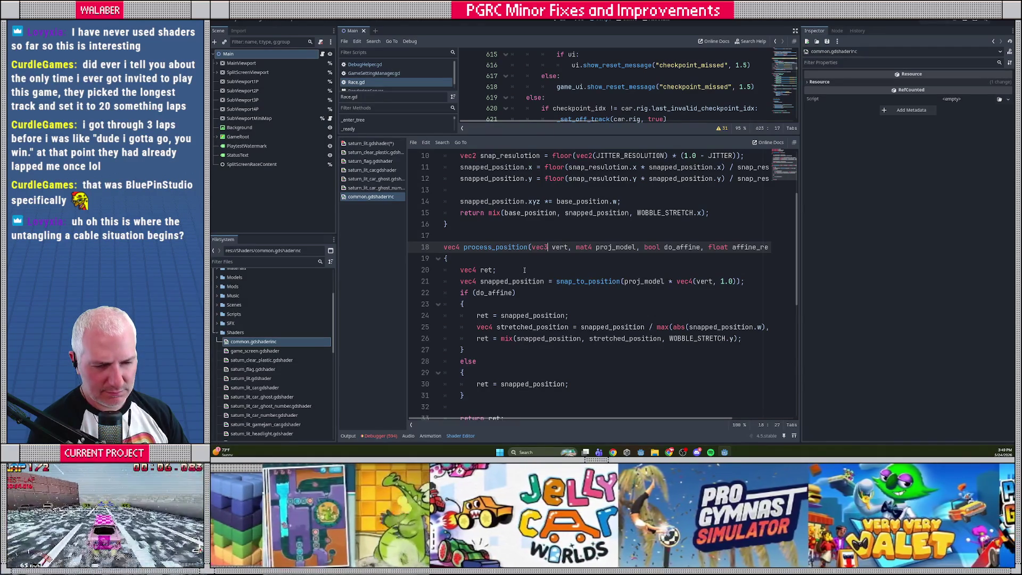
click(367, 143)
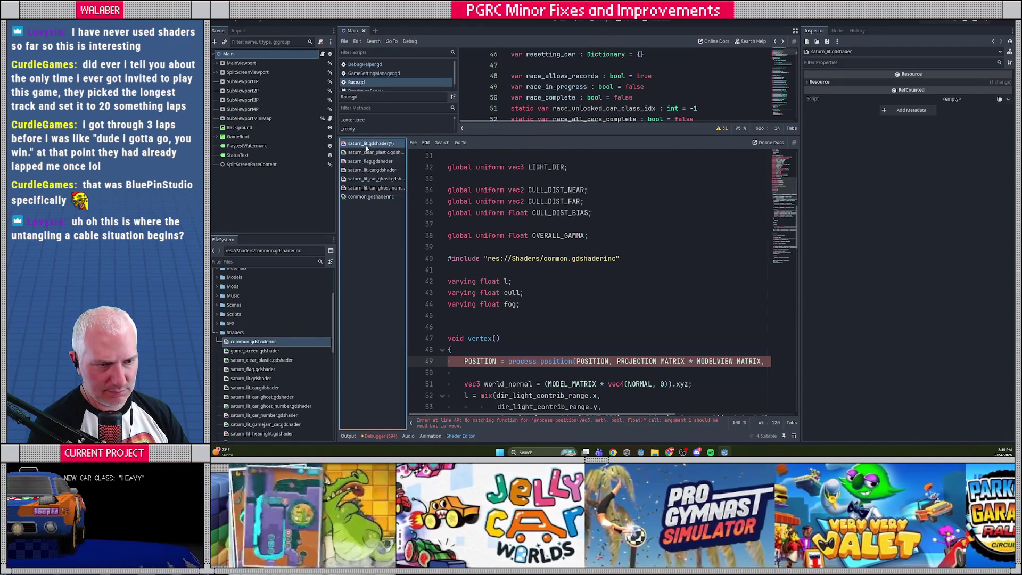
- Replace POSITION with VERTEX as process_position's first argument and save the shader
double_click(591, 360)
text(VERTEX)
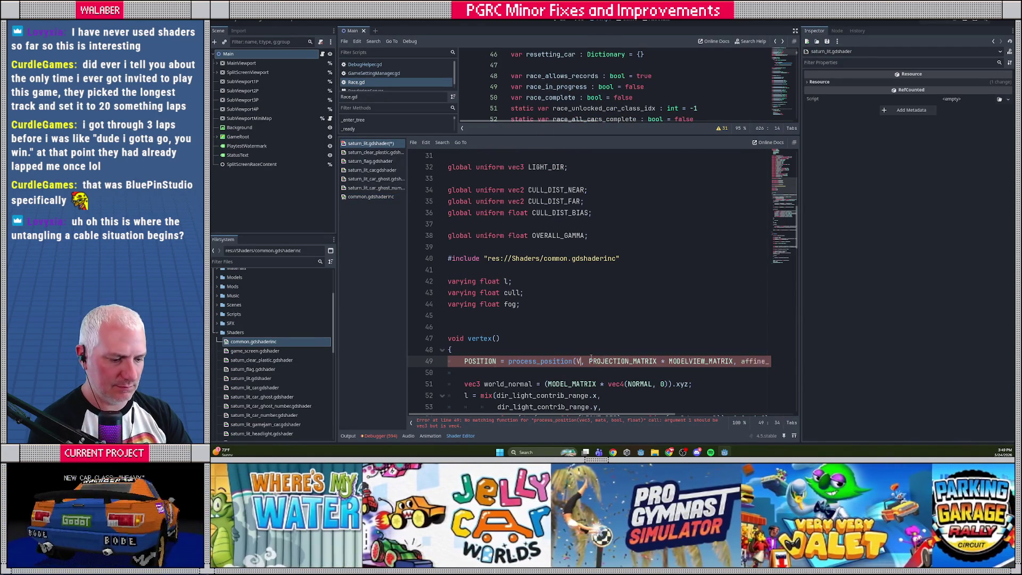
key(Escape)
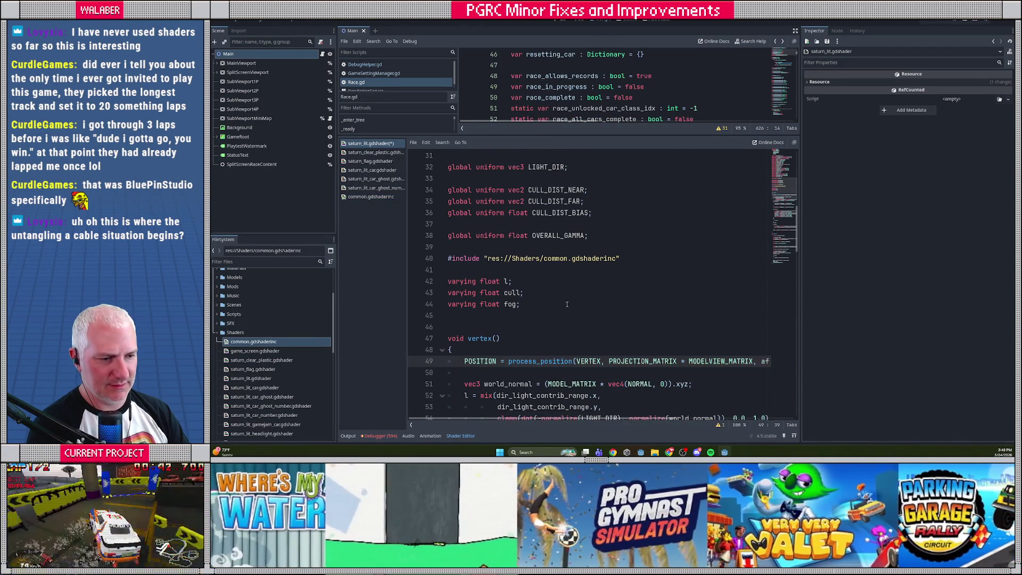
scroll(554, 309, down, 2)
click(494, 304)
key(ctrl+s)
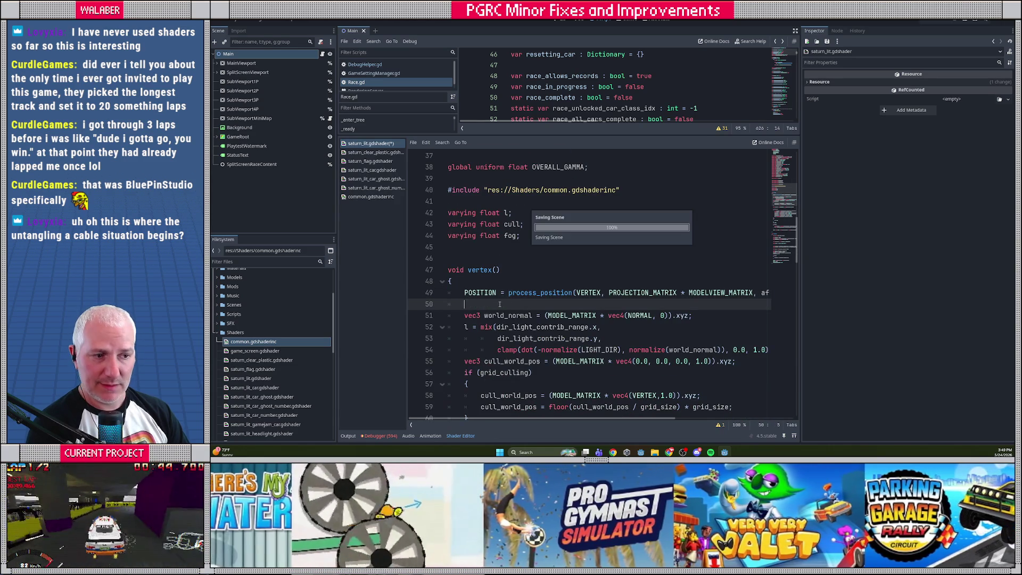
- Move the common.gdshaderinc include below the varying declarations and run the project with F5
click(519, 261)
scroll(522, 272, down, 15)
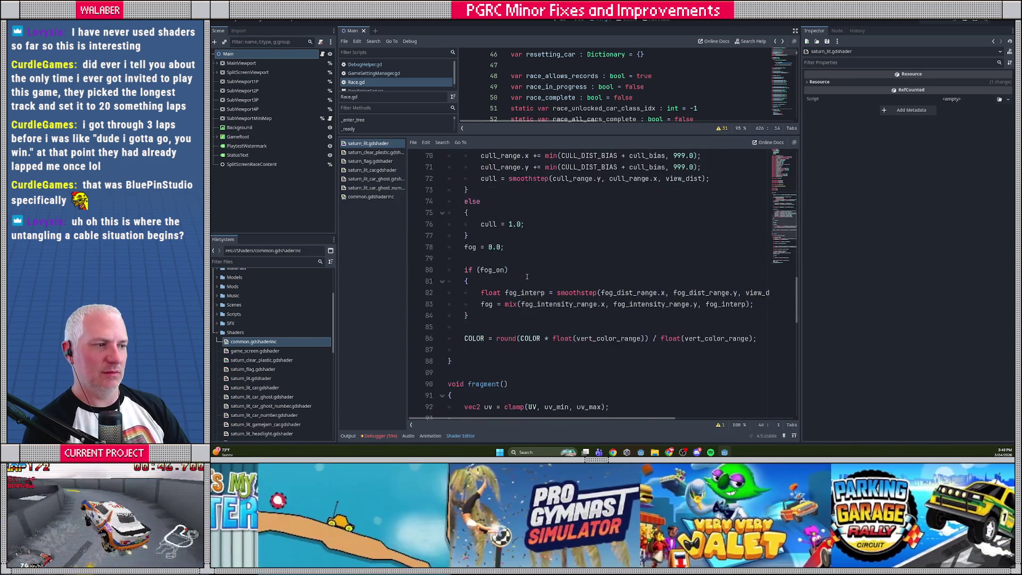
scroll(529, 289, down, 3)
scroll(535, 293, up, 20)
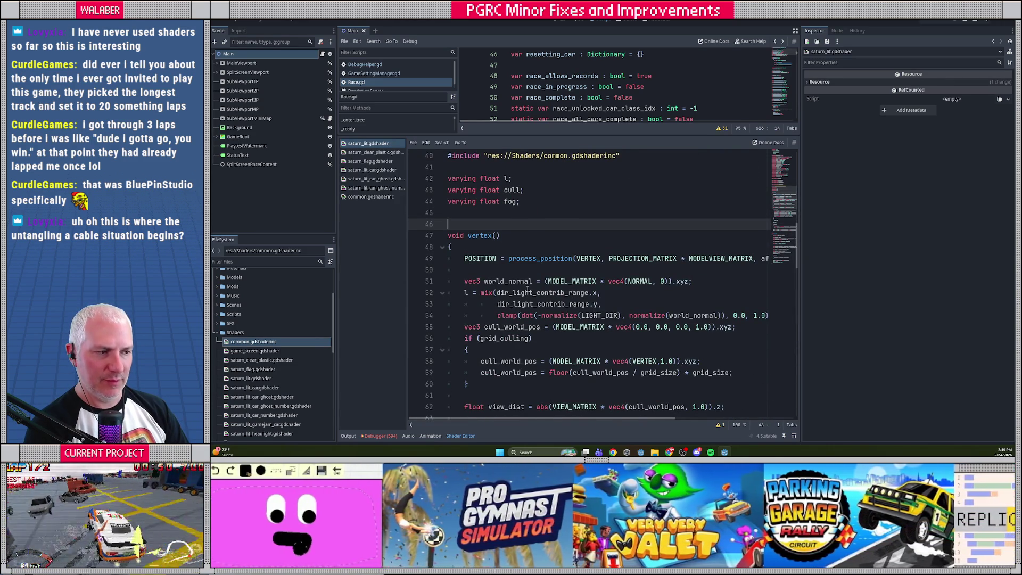
scroll(527, 289, up, 5)
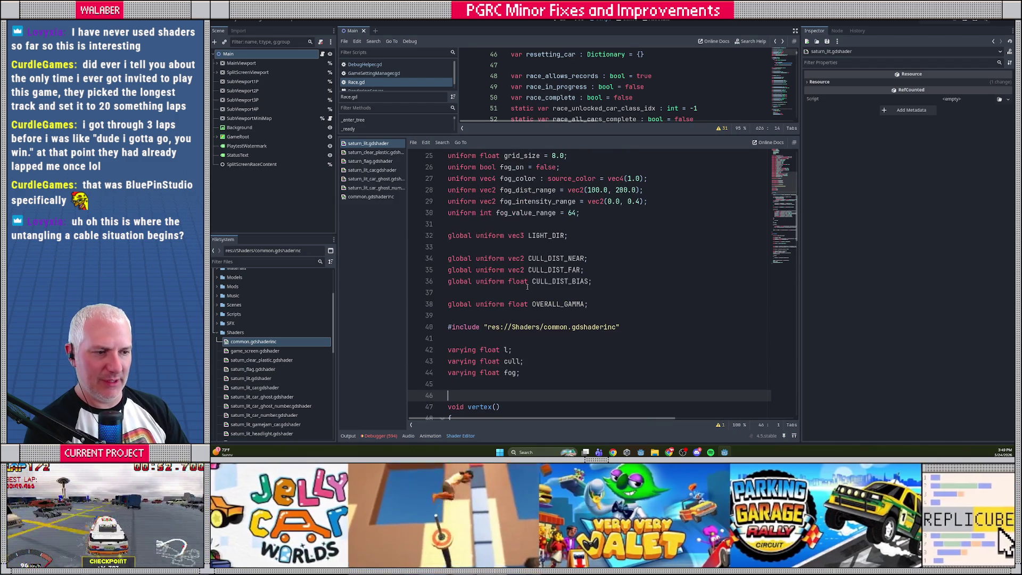
scroll(528, 287, up, 8)
scroll(527, 287, down, 5)
scroll(528, 288, down, 4)
click(524, 283)
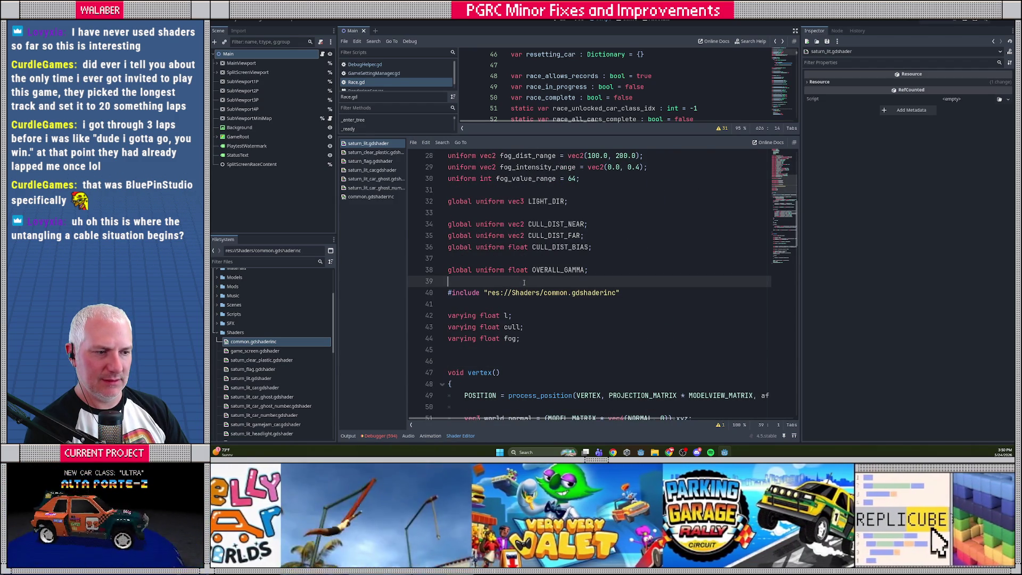
key(Down)
key(alt+Down)
key(alt+Down)
key(alt+Down)
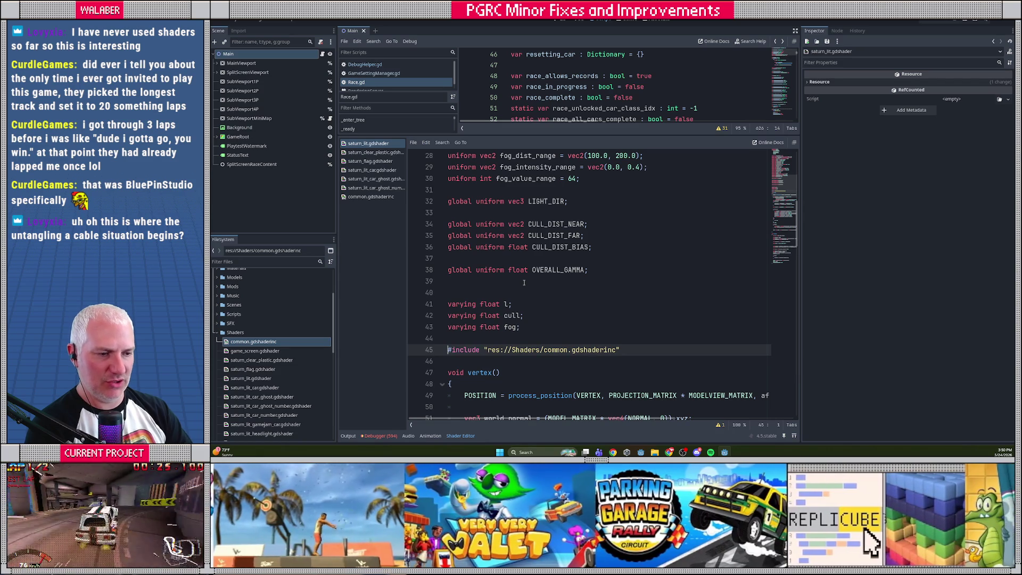
key(F5)
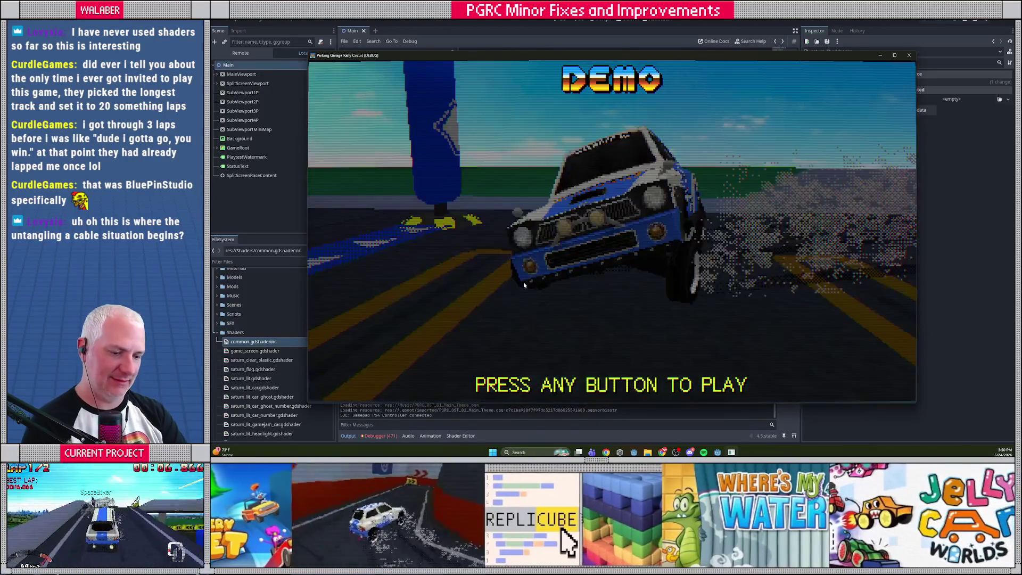
- Skip past the demo, title and track screens to start a test race
key(Return)
key(Return)
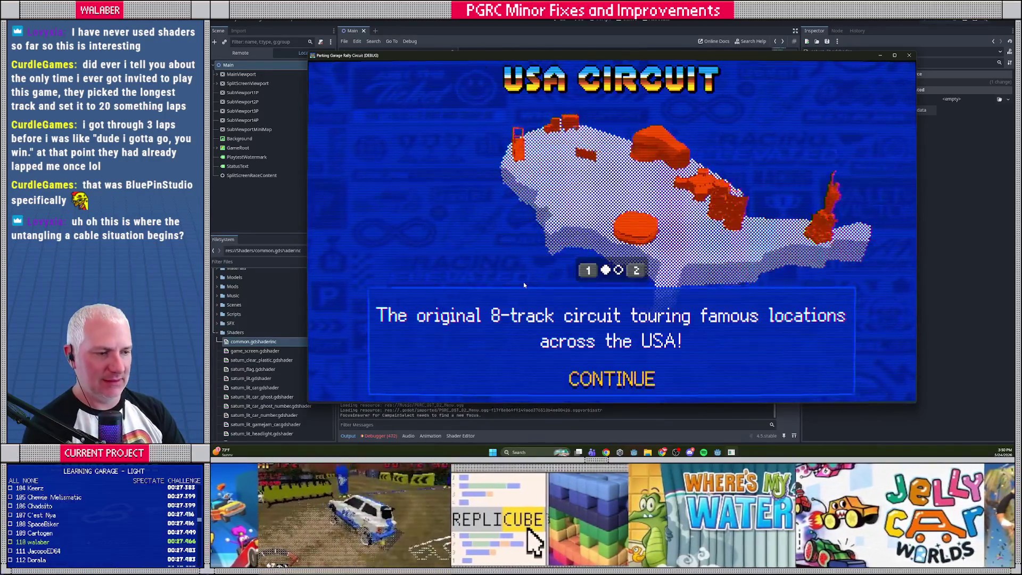
key(Return)
key(Return)
key(Return)
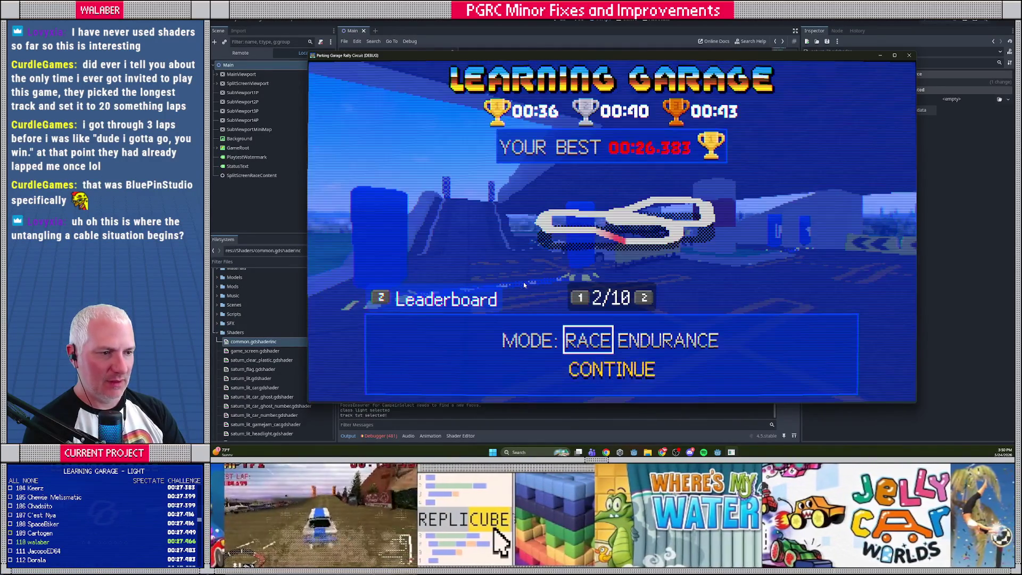
key(2)
key(Return)
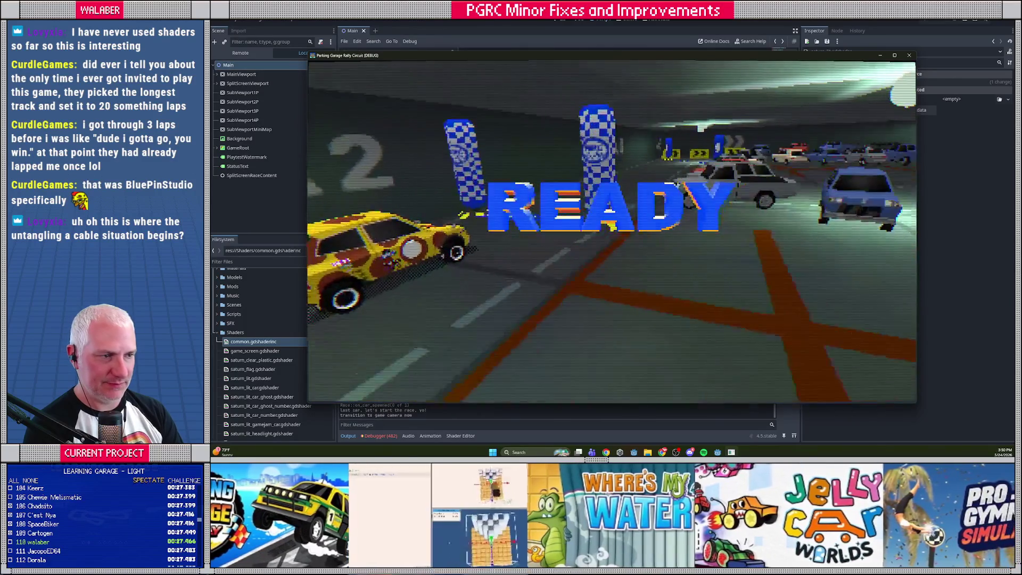
- Drive the car, pause and resume the race, then stop the game with F8
key(Up)
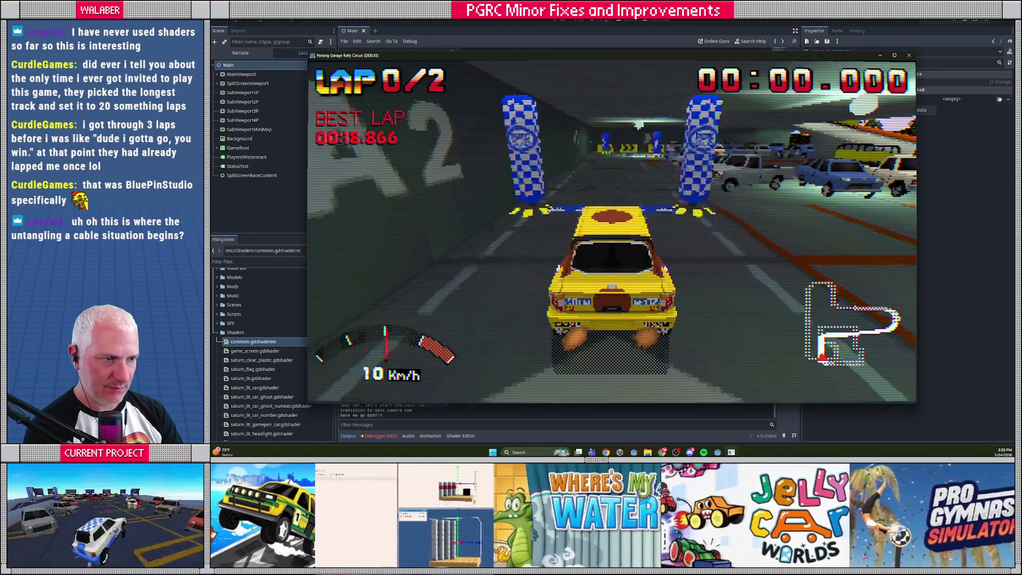
key(Left)
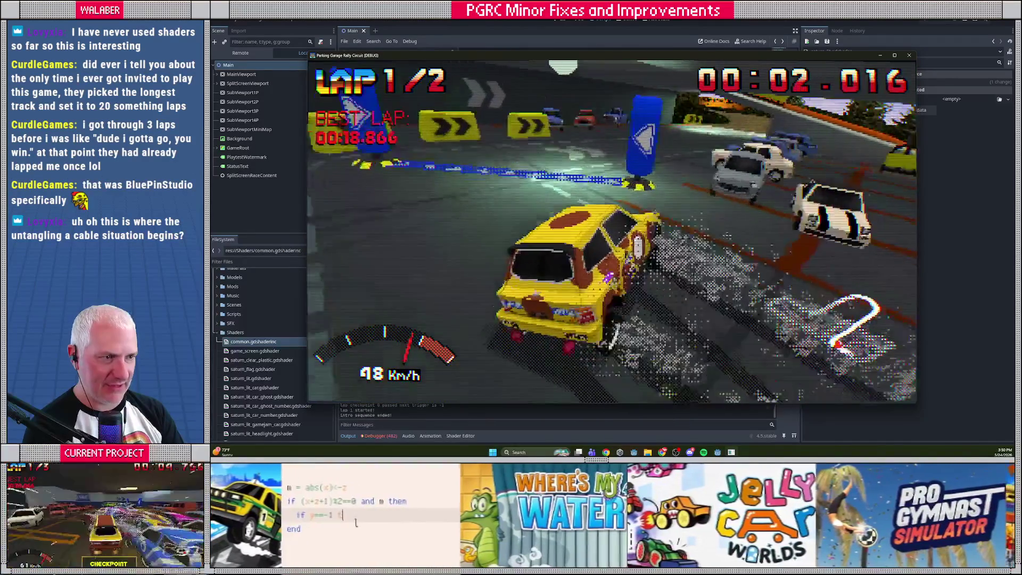
key(Escape)
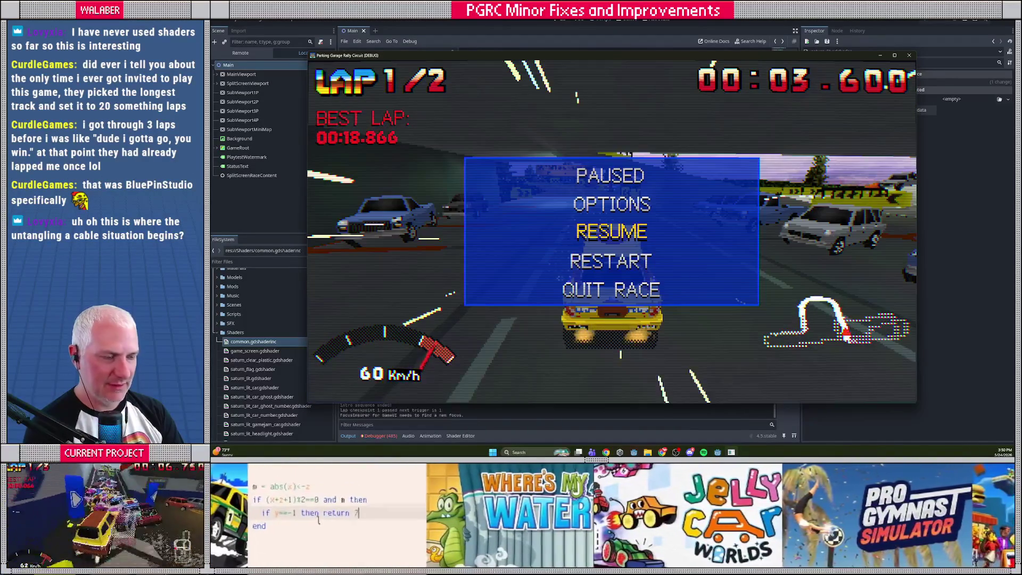
key(Return)
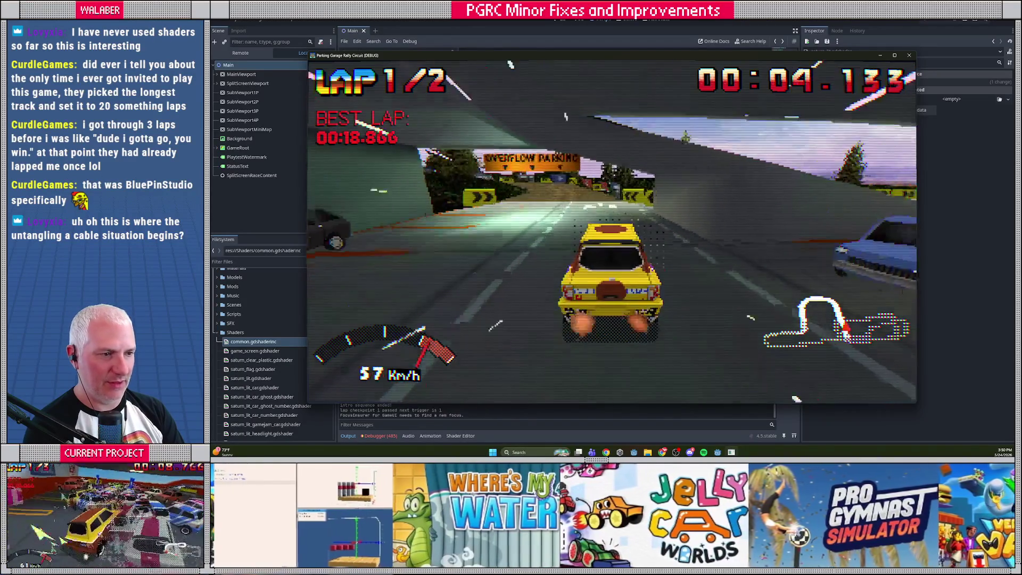
key(Right)
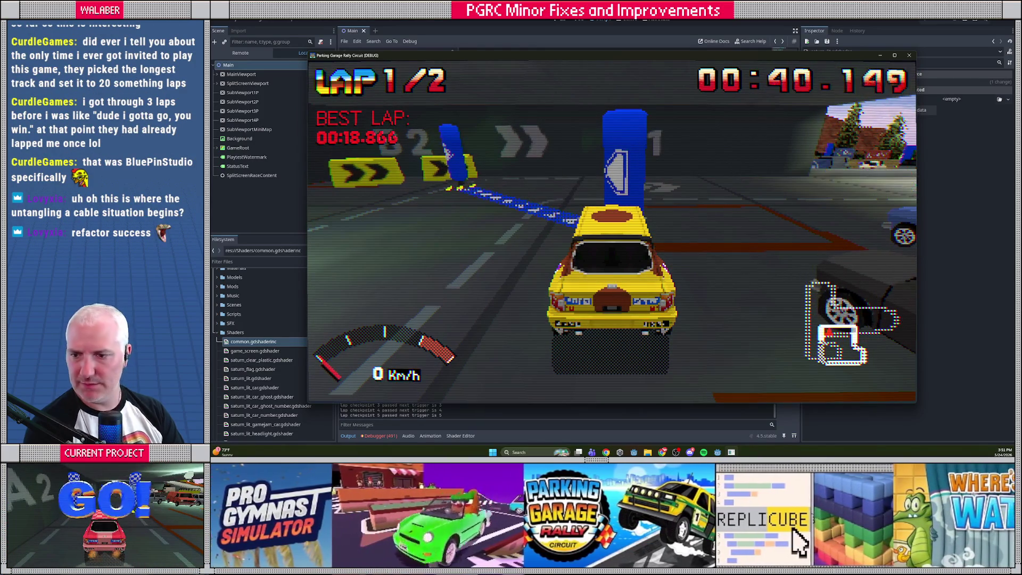
key(F8)
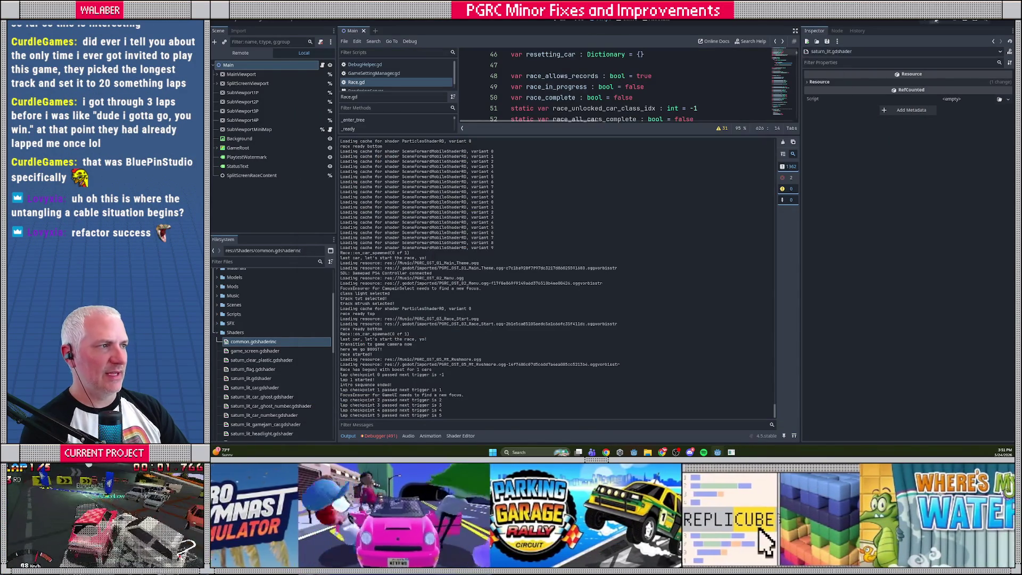
- Copy the common.gdshaderinc include line from saturn_lit.gdshader
click(460, 436)
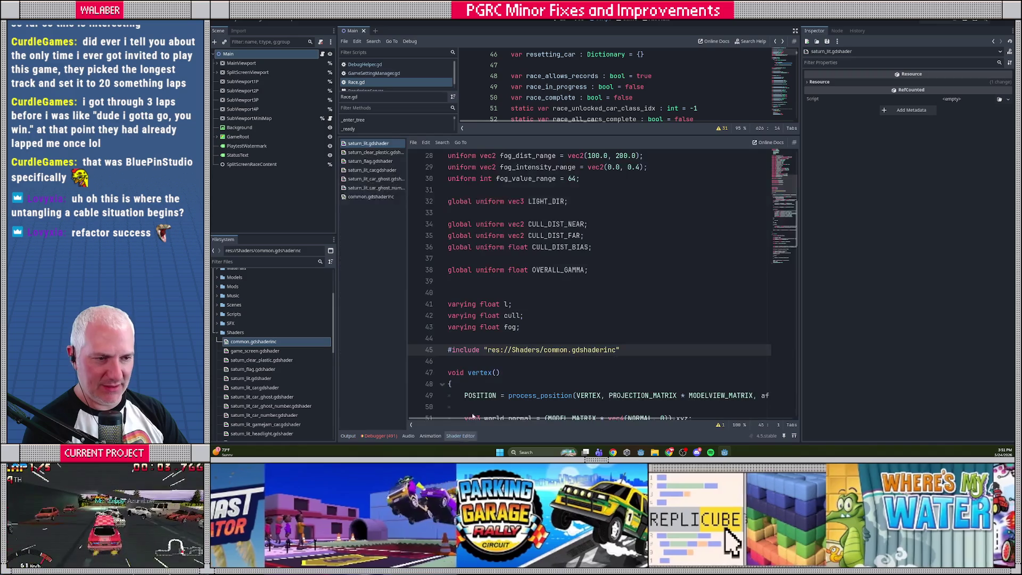
scroll(511, 291, up, 2)
scroll(527, 289, down, 4)
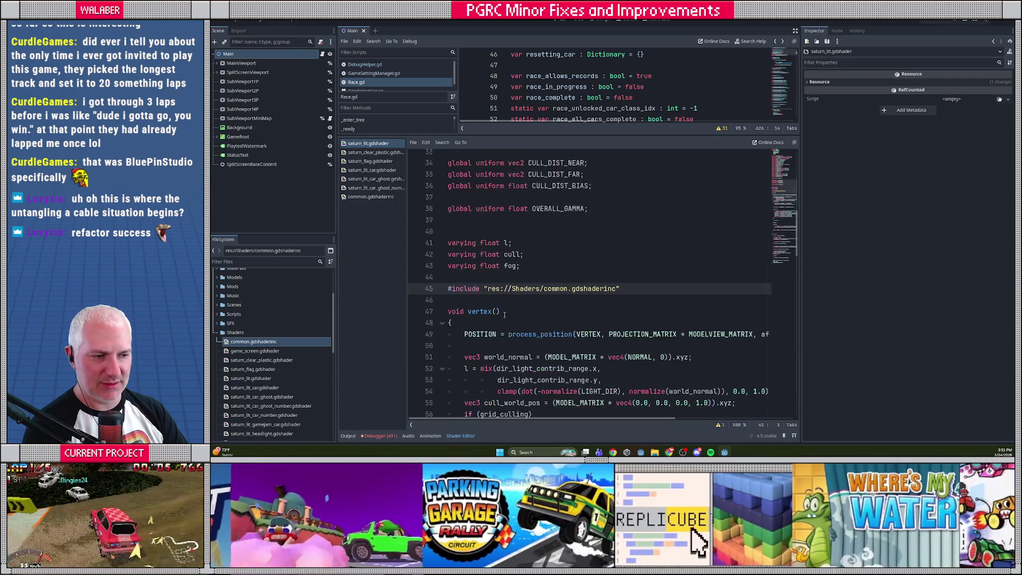
click(538, 287)
drag(620, 281, 429, 281)
key(ctrl+c)
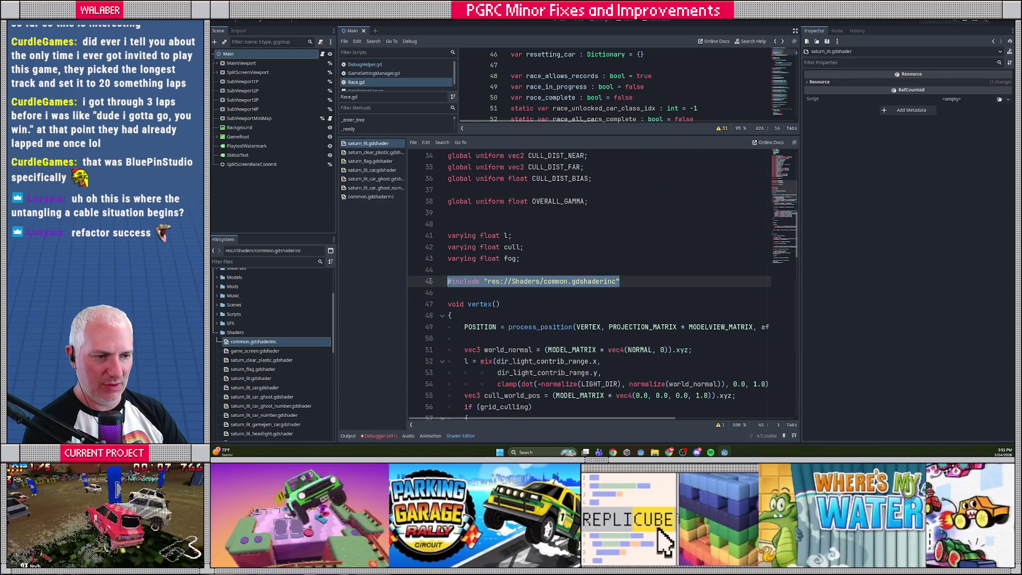
- Replace saturn_clear_plastic's jitter uniforms and snap_to_position function with the include line
click(370, 153)
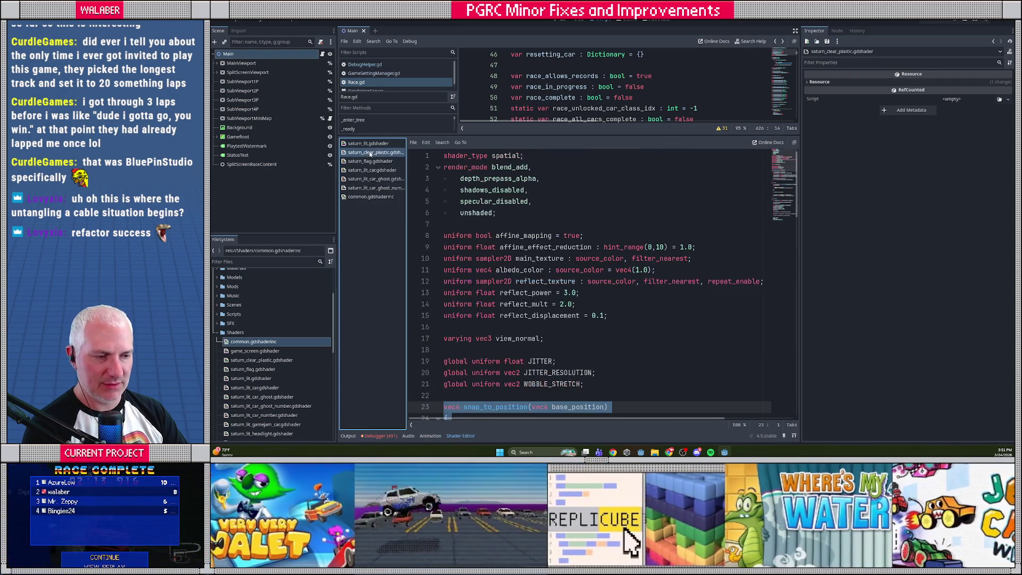
scroll(489, 299, down, 4)
mouse_move(450, 218)
mouse_down()
mouse_move(479, 253)
mouse_move(501, 316)
mouse_up()
scroll(459, 367, down, 1)
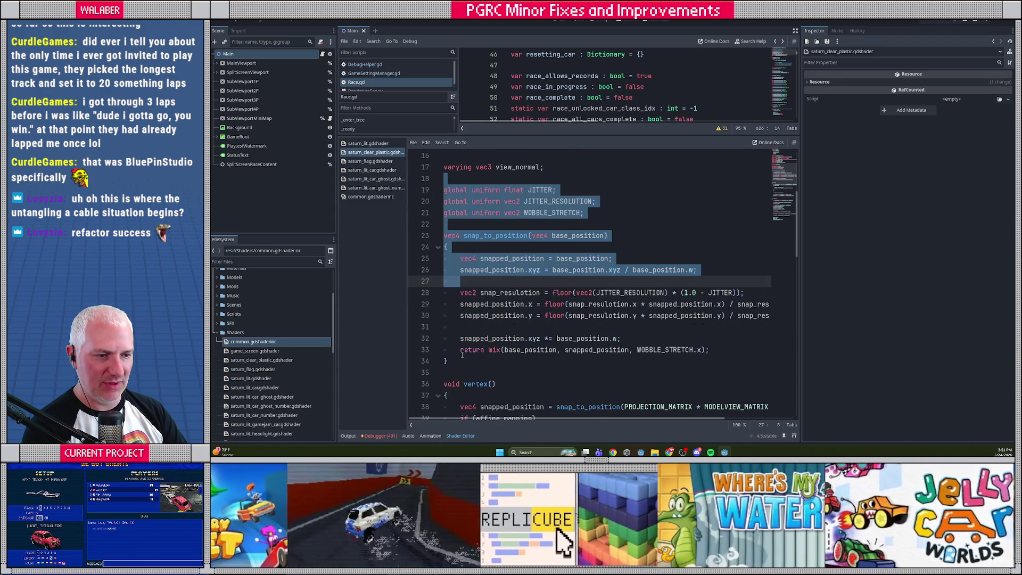
shift+click(458, 362)
key(ctrl+v)
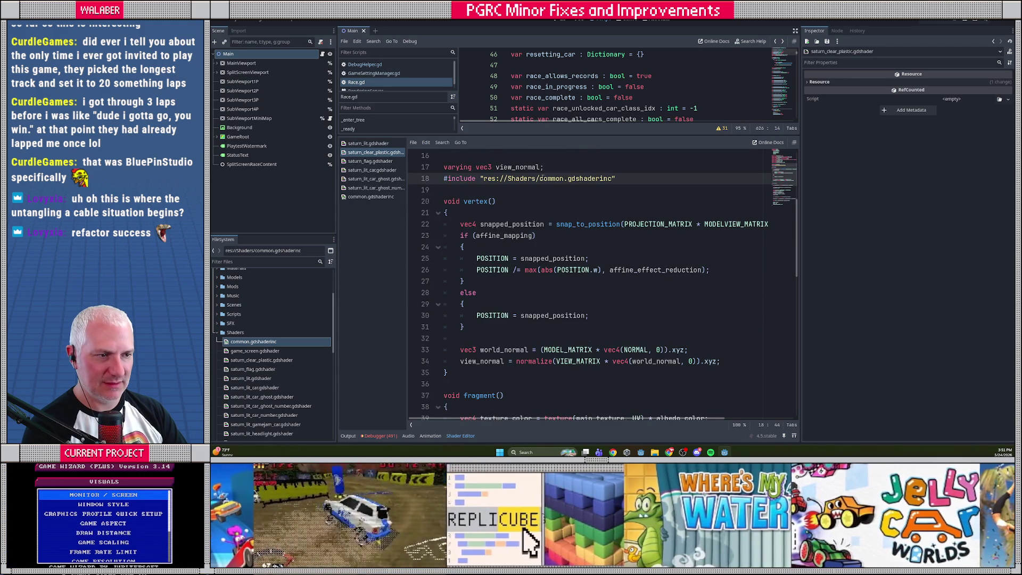
key(ctrl+shift+Return)
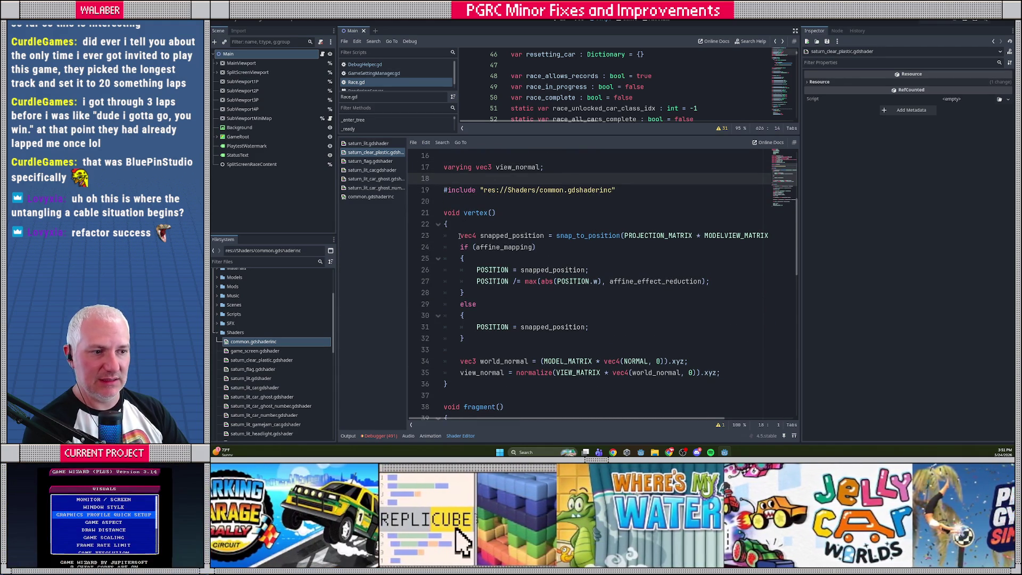
- Swap clear_plastic's vertex() snapping block for saturn_lit's process_position call and save
click(366, 144)
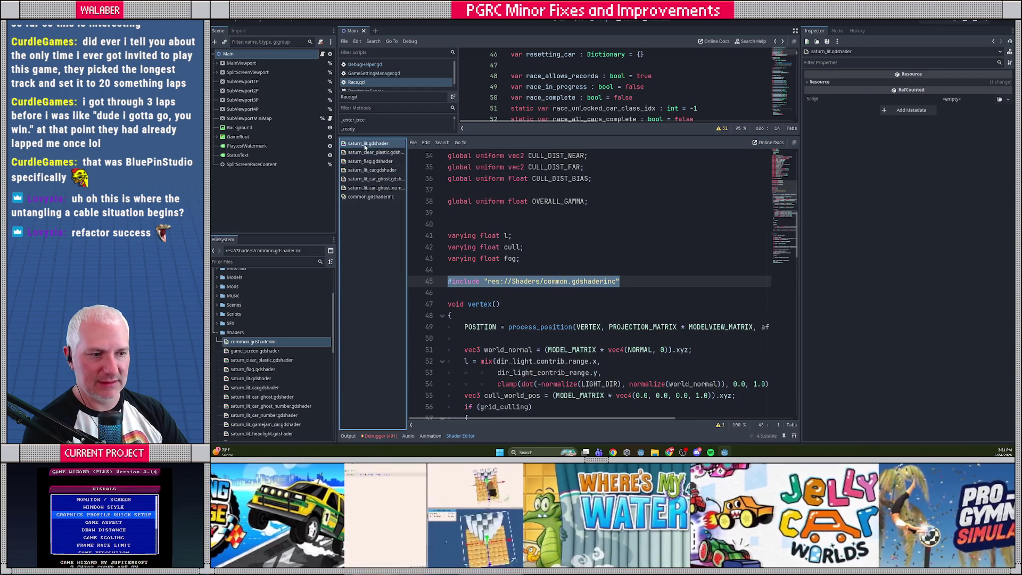
drag(455, 326, 464, 338)
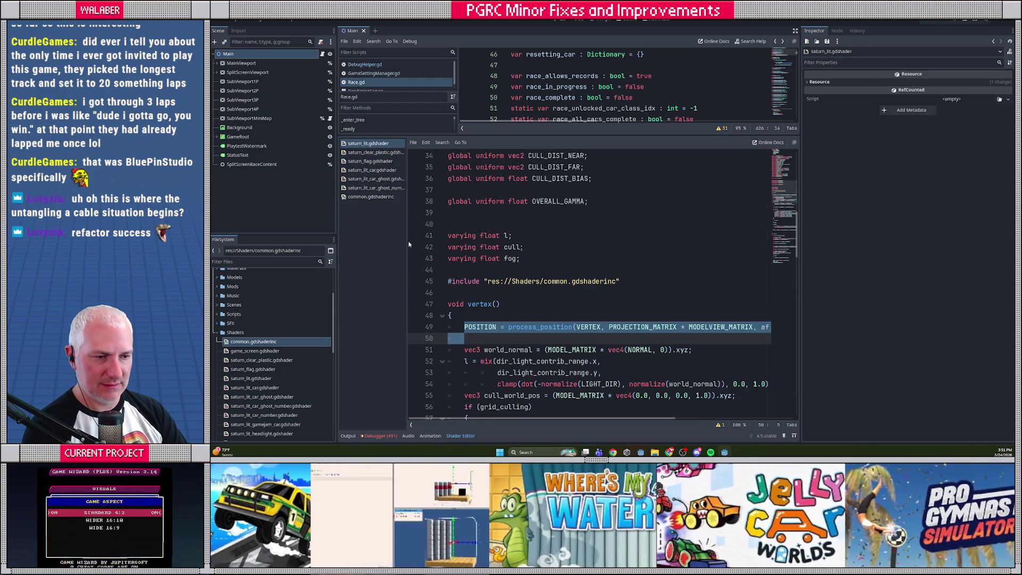
click(369, 154)
drag(460, 235, 479, 338)
key(ctrl+v)
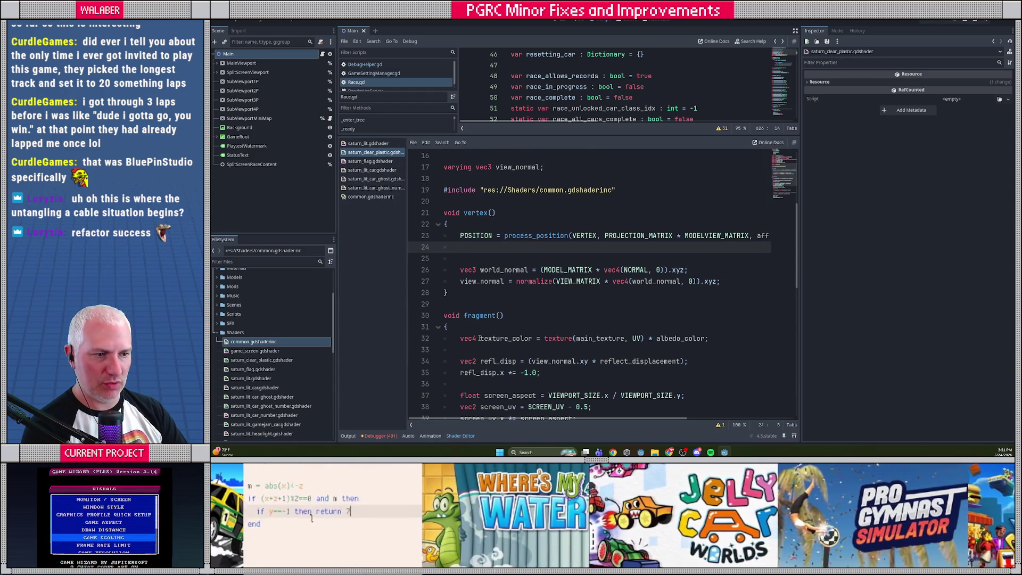
key(Delete)
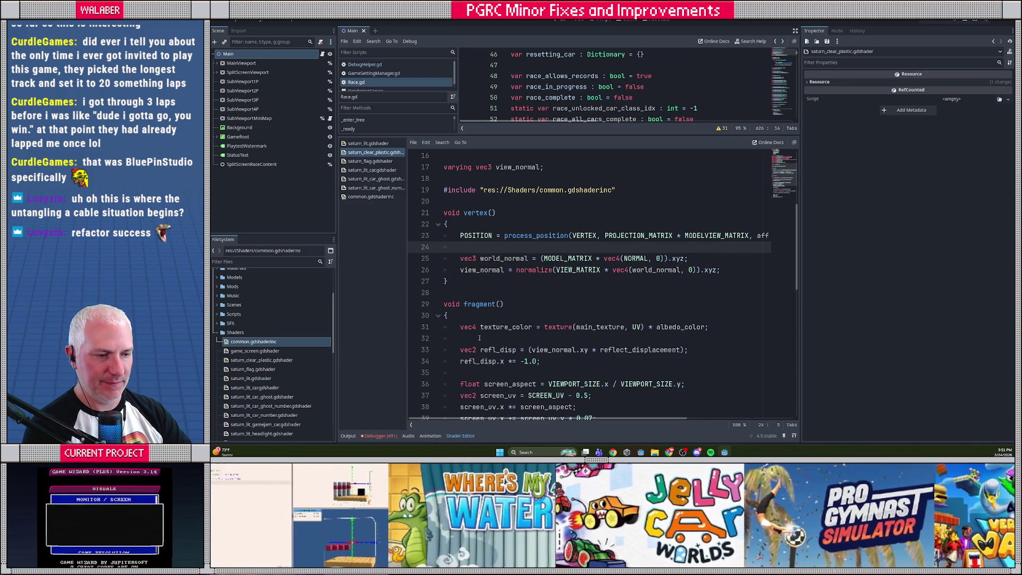
key(ctrl+s)
- Copy the include line from saturn_lit.gdshader again
click(369, 145)
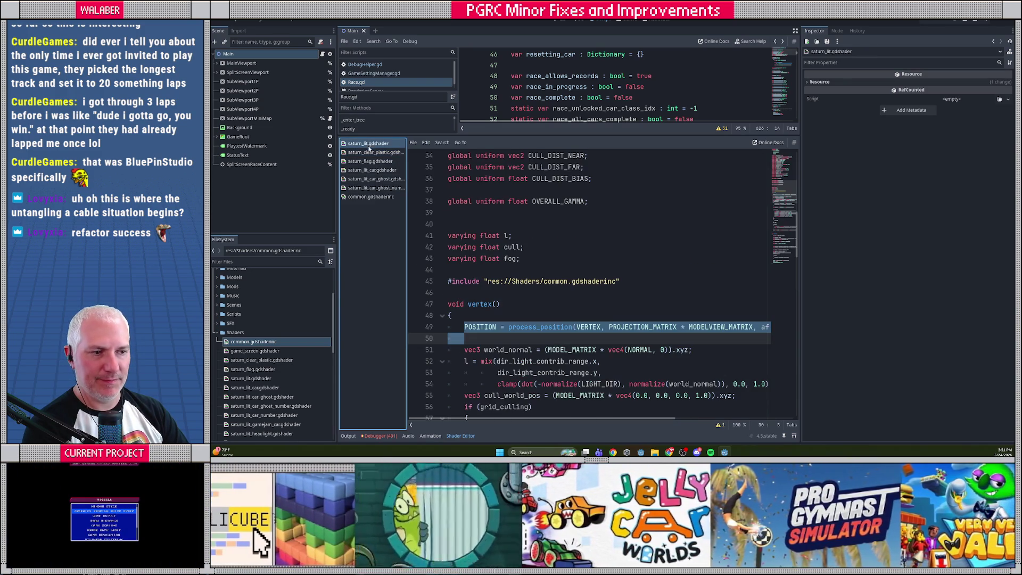
scroll(461, 278, up, 2)
scroll(463, 271, down, 3)
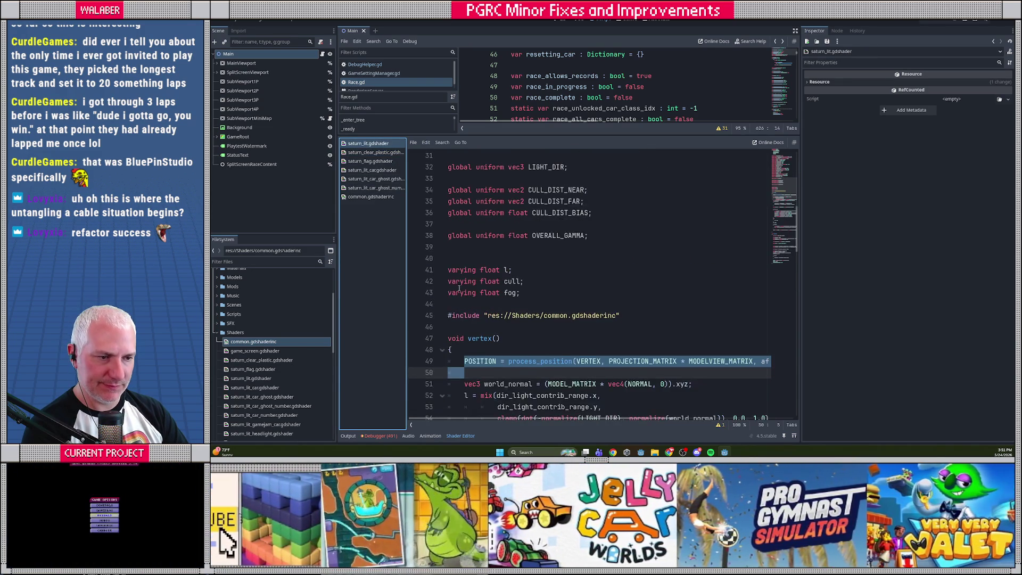
click(469, 259)
drag(449, 247, 633, 247)
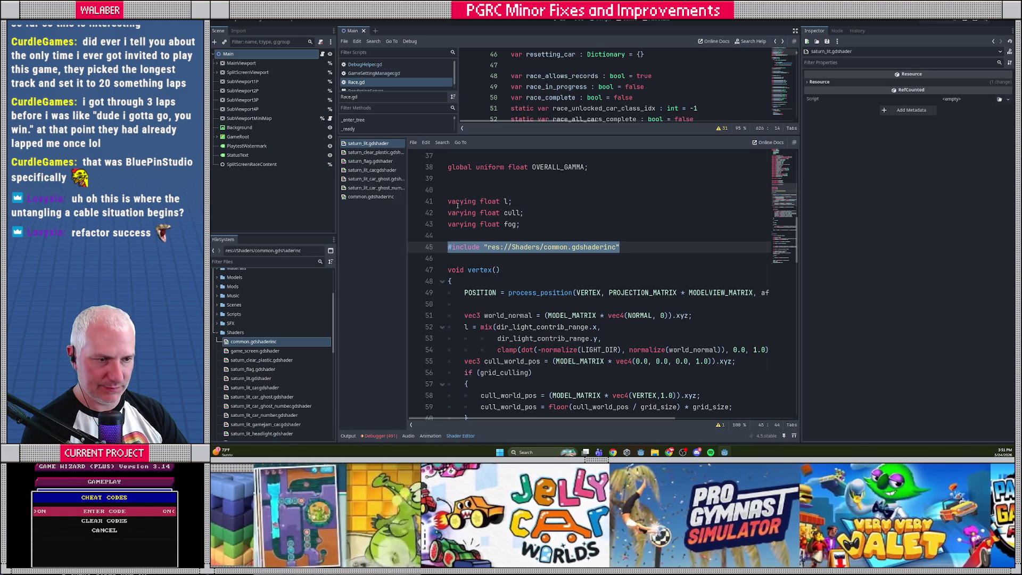
- Replace saturn_flag.gdshader's JITTER uniforms and snap_to_position function with the include line
click(370, 161)
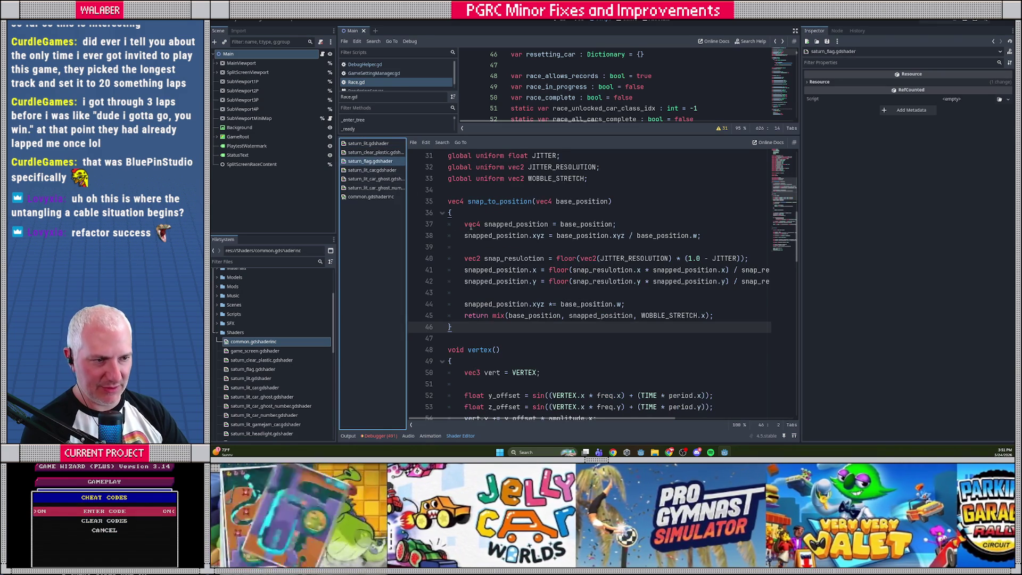
scroll(467, 245, up, 2)
click(450, 224)
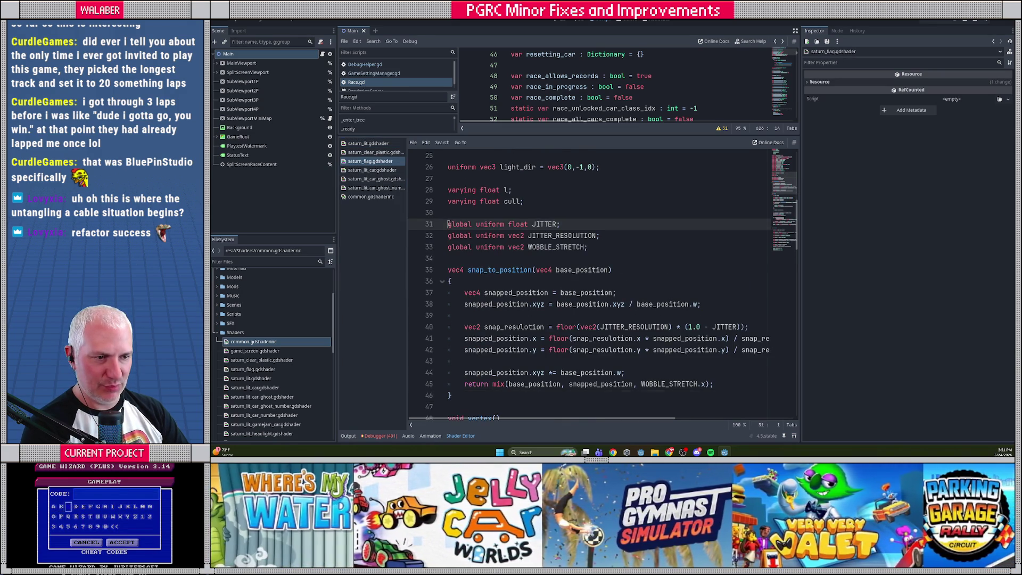
scroll(447, 295, down, 2)
shift+click(459, 328)
key(ctrl+v)
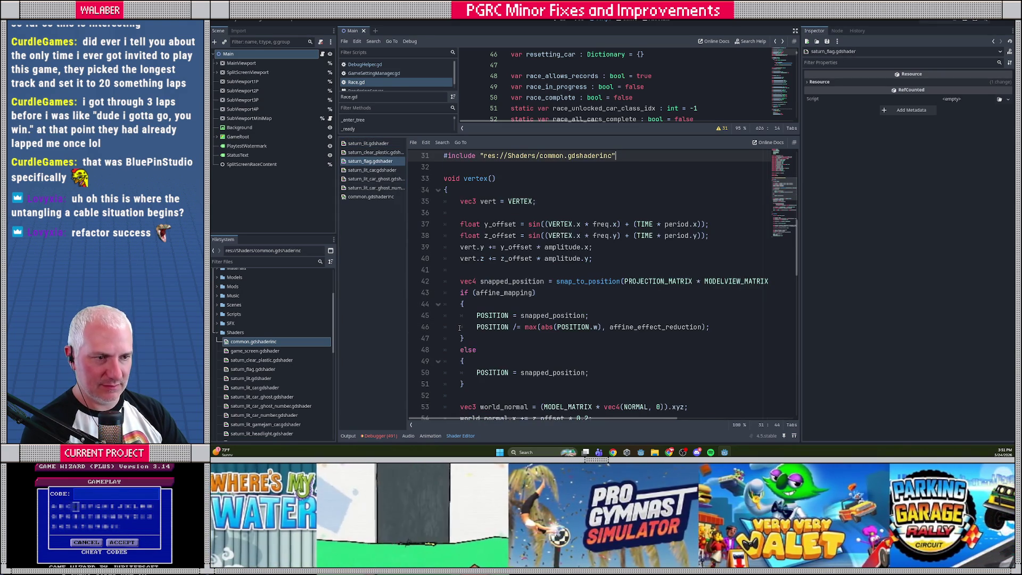
- Replace the flag's vertex() snapping block with saturn_lit's process_position call
click(373, 144)
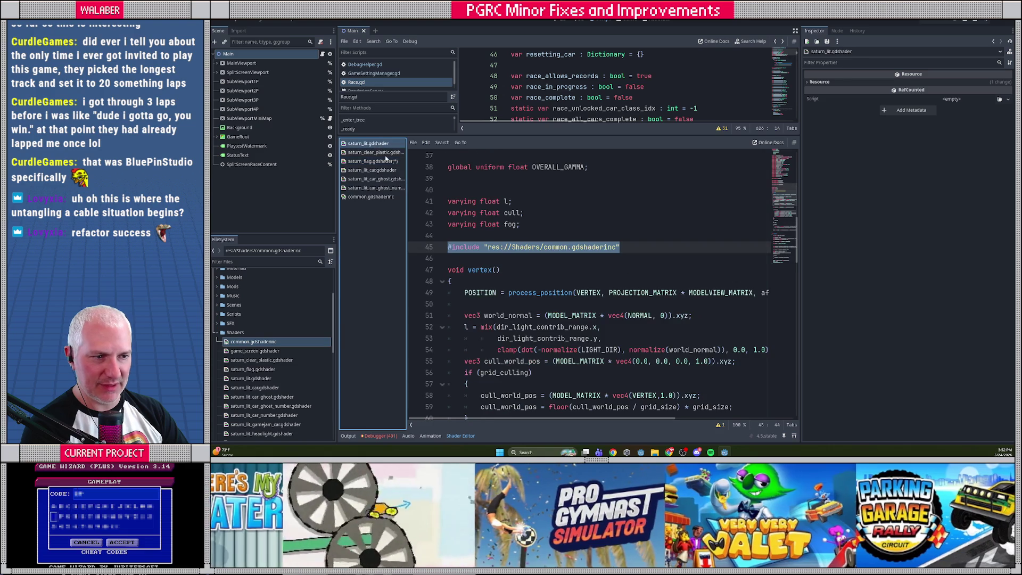
drag(462, 293, 464, 304)
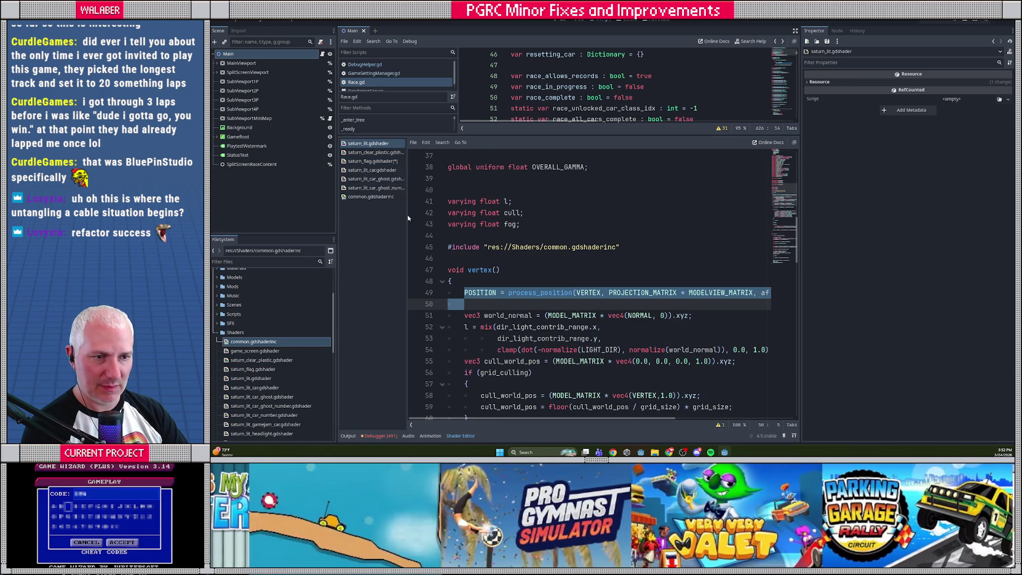
click(373, 160)
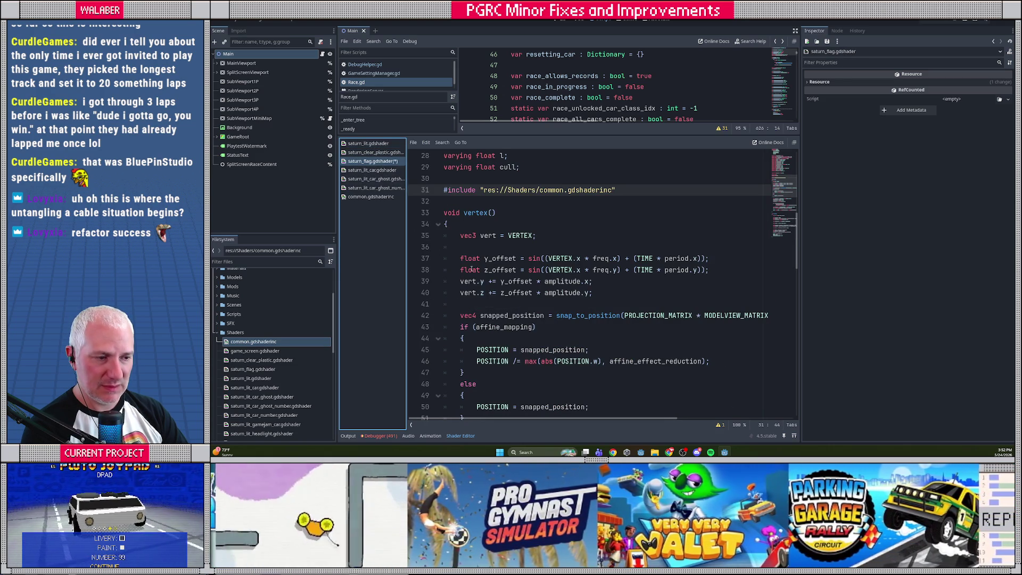
scroll(471, 270, down, 1)
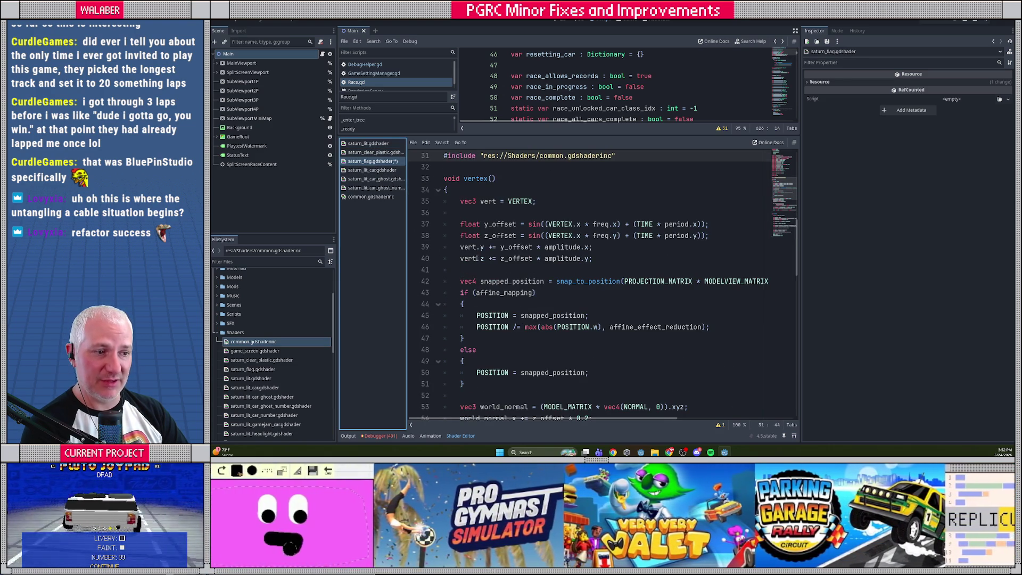
scroll(476, 259, down, 1)
mouse_move(460, 247)
mouse_down()
mouse_move(464, 304)
mouse_move(483, 341)
mouse_move(465, 350)
mouse_up()
key(ctrl+v)
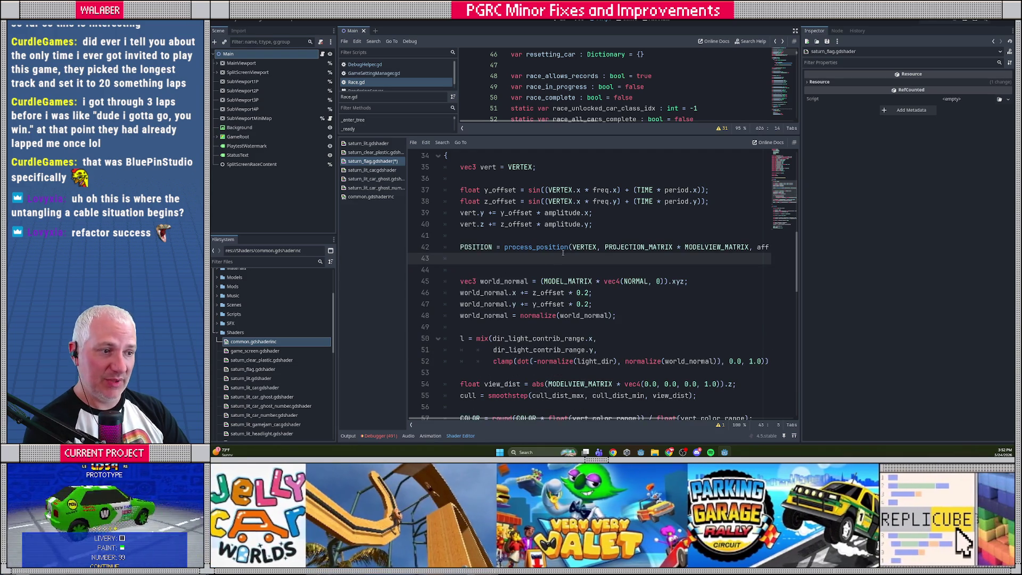
- Pass vert instead of VERTEX to process_position, remove the blank line, and save
double_click(580, 247)
text(vert)
key(Escape)
click(490, 259)
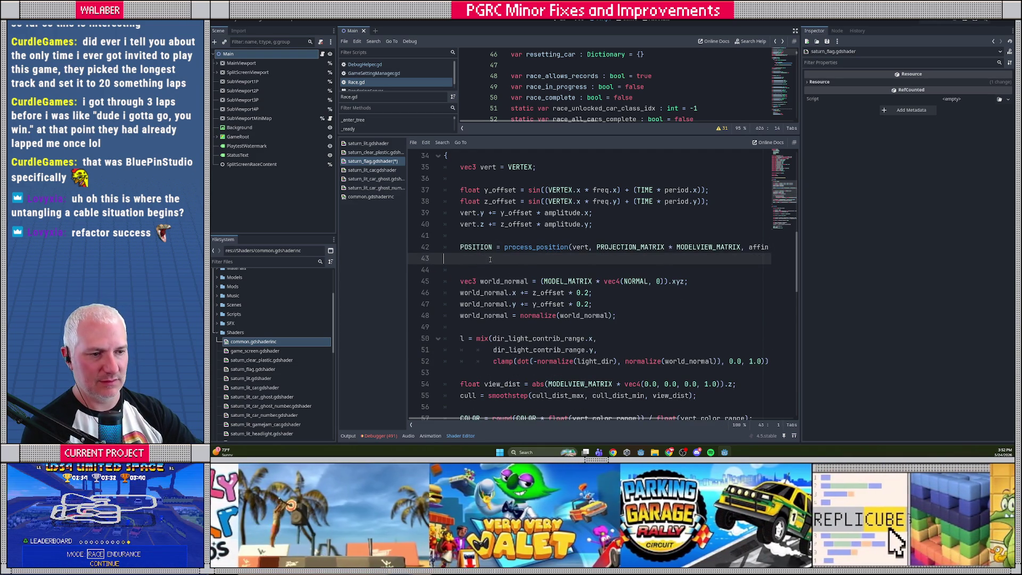
key(BackSpace)
key(ctrl+s)
drag(544, 419, 448, 415)
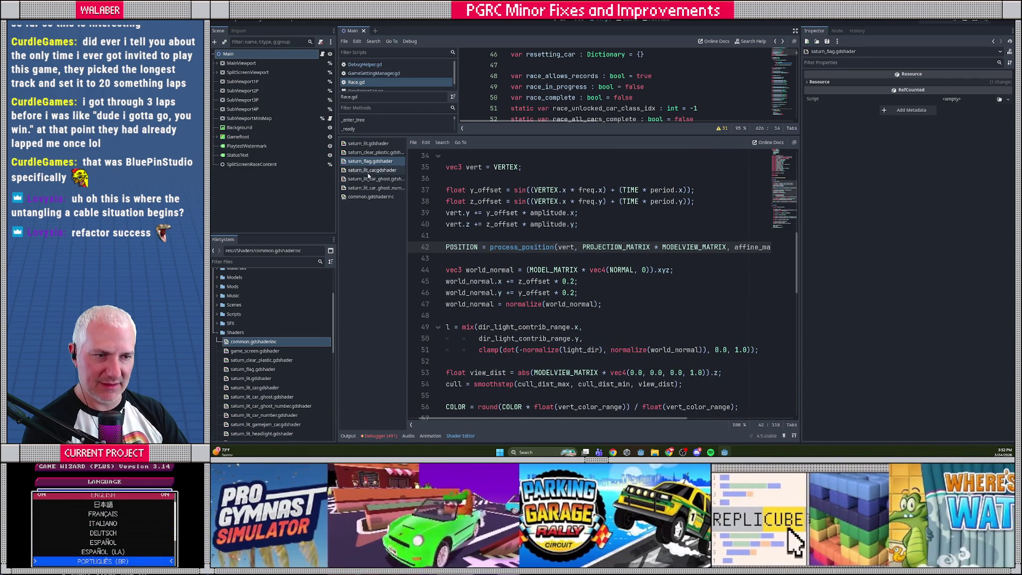
- Delete saturn_lit_car.gdshader's duplicated jitter and wobble global uniform lines
click(367, 171)
click(368, 143)
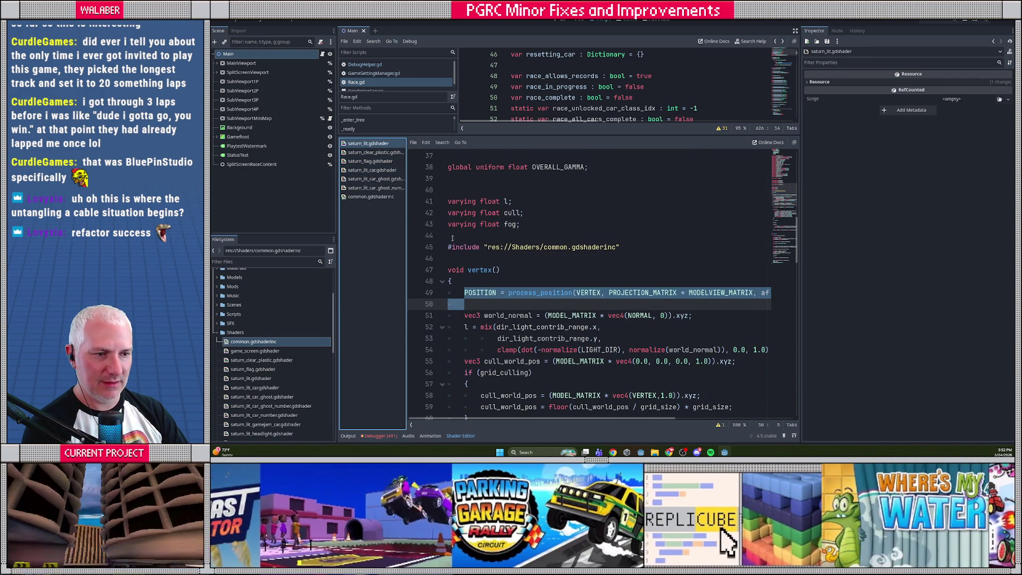
drag(453, 238, 458, 259)
key(ctrl+c)
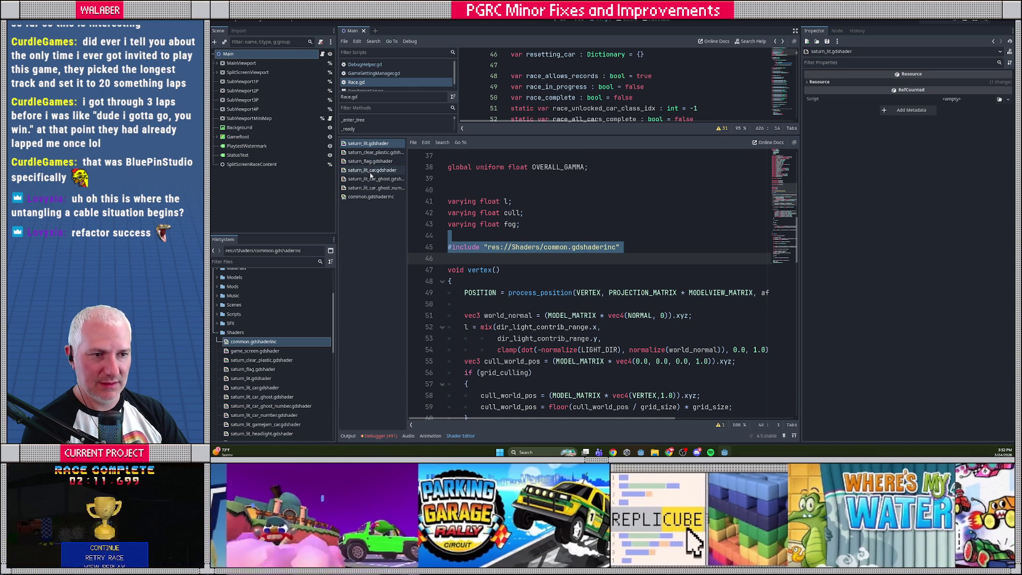
click(372, 171)
drag(484, 201, 430, 167)
key(Delete)
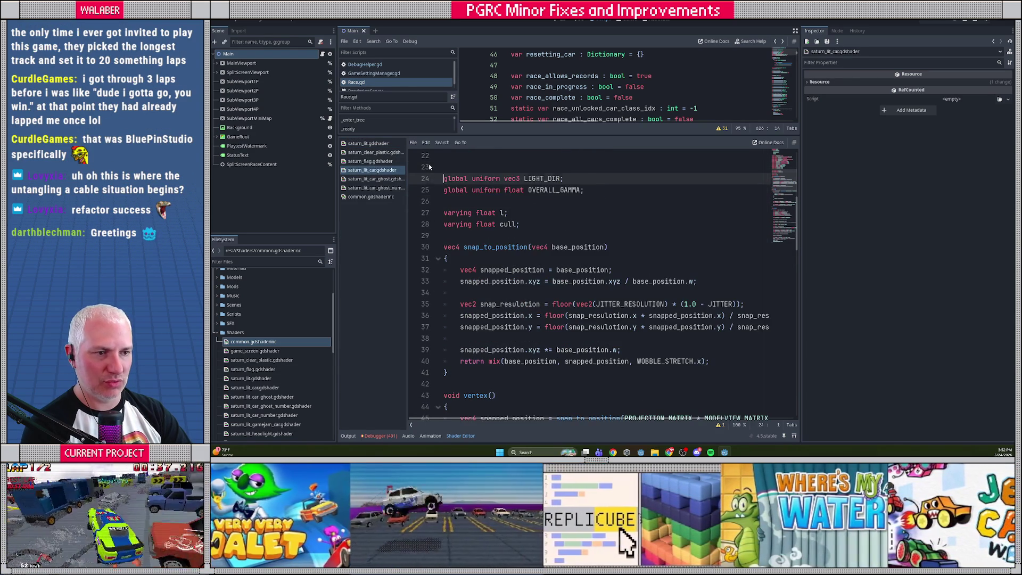
- Add the common.gdshaderinc include line to the car shader and delete its snap_to_position function
key(Down)
key(Down)
key(Down)
key(Return)
key(ctrl+v)
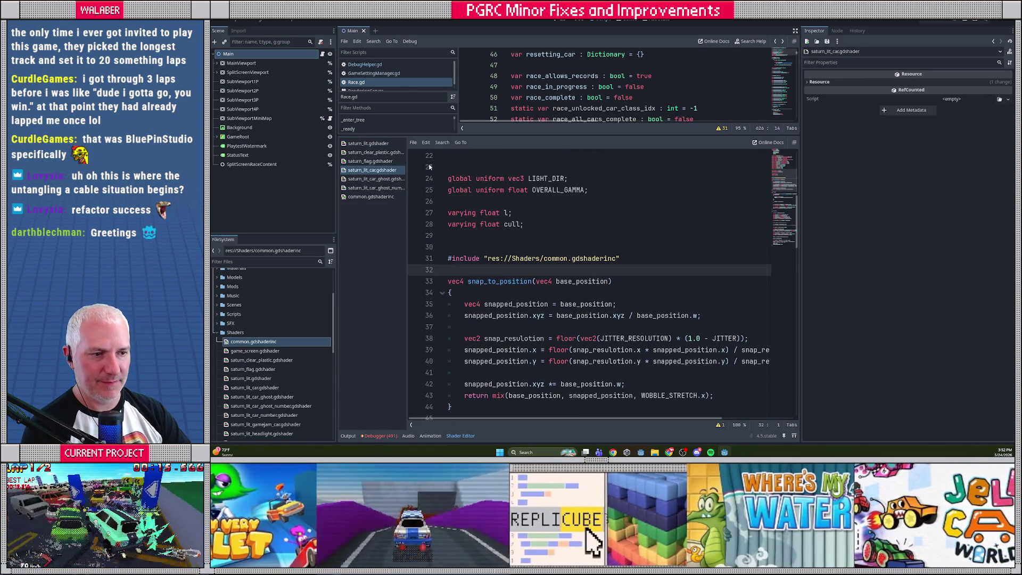
scroll(430, 167, down, 3)
drag(430, 168, 463, 311)
key(Delete)
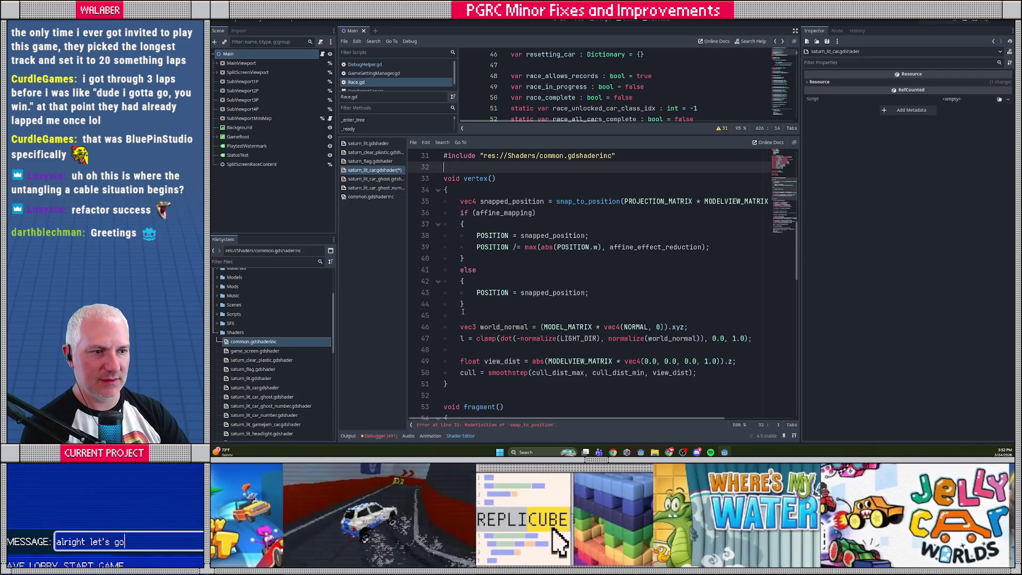
- Replace the car shader's vertex() snapping block with saturn_lit's process_position call and save
click(369, 143)
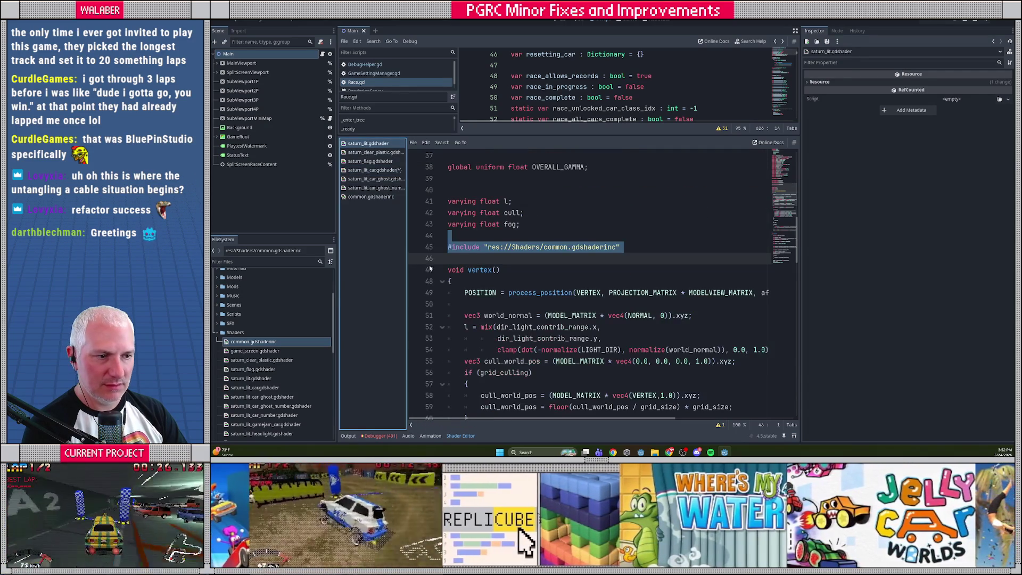
triple_click(463, 293)
click(374, 169)
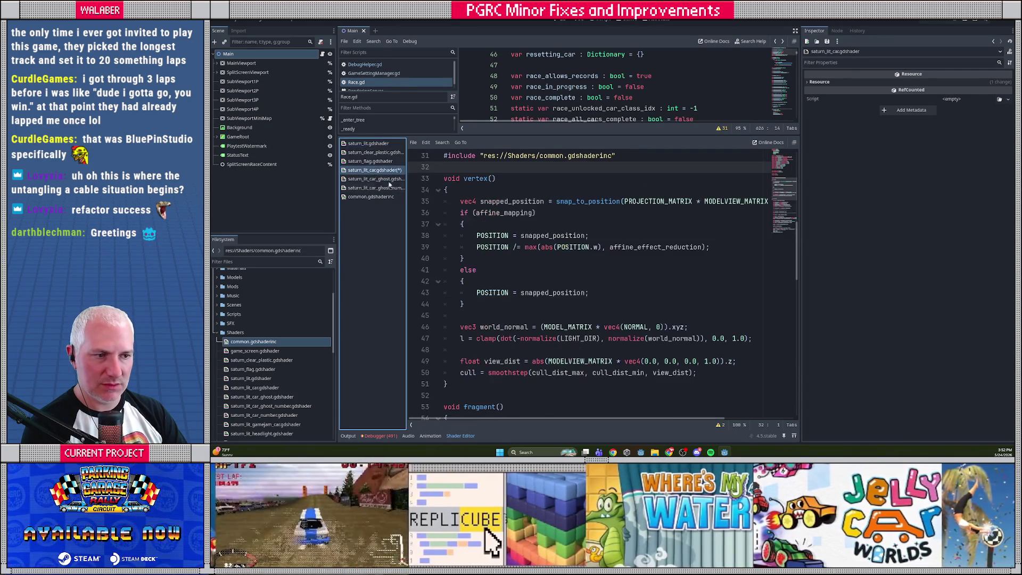
drag(449, 202, 482, 315)
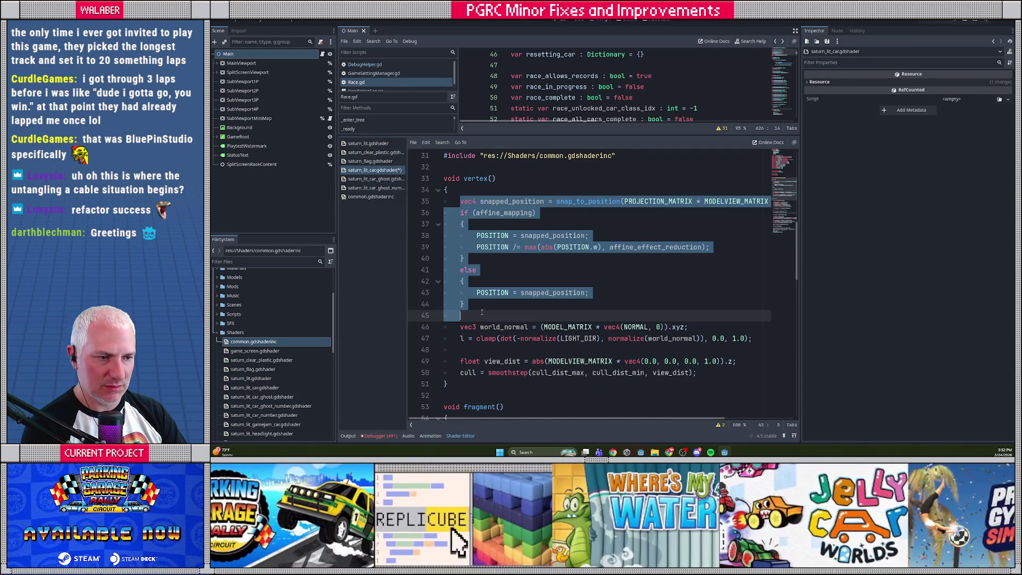
key(ctrl+v)
key(ctrl+s)
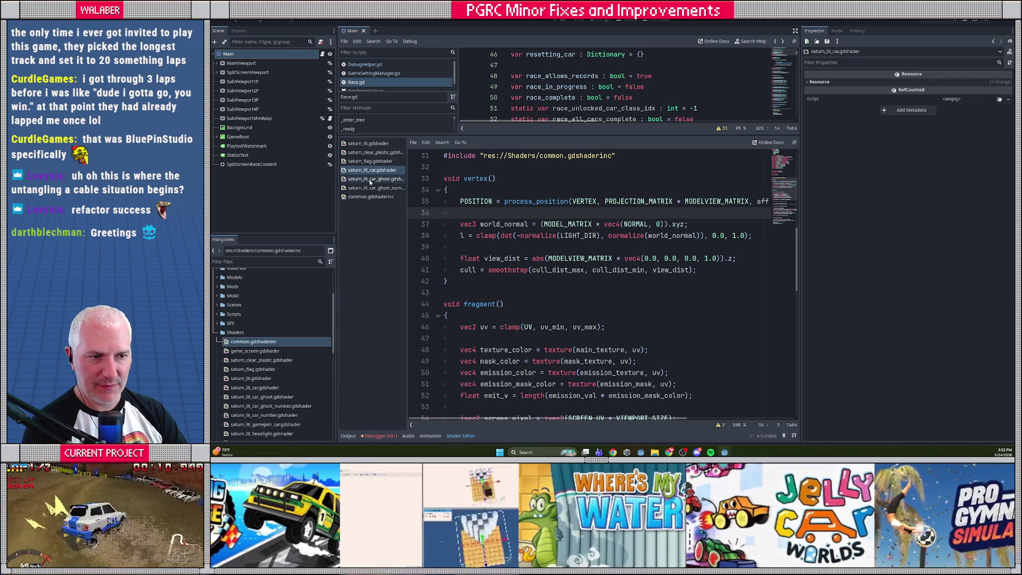
click(370, 179)
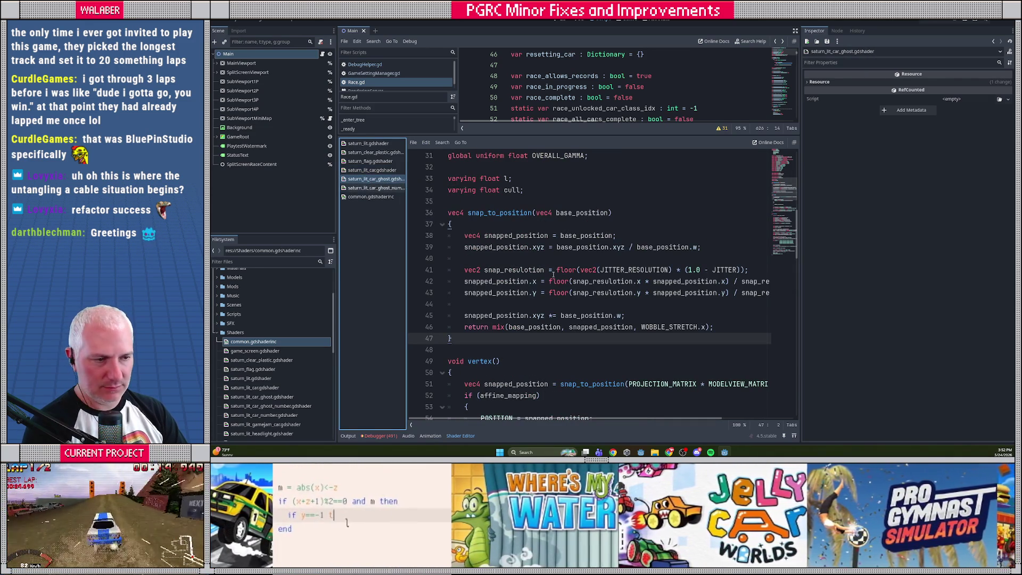
- Replace the ghost shader's snap_to_position function with the common.gdshaderinc include copied from saturn_lit
click(384, 145)
mouse_move(468, 241)
mouse_down()
mouse_move(493, 302)
mouse_move(489, 255)
mouse_up()
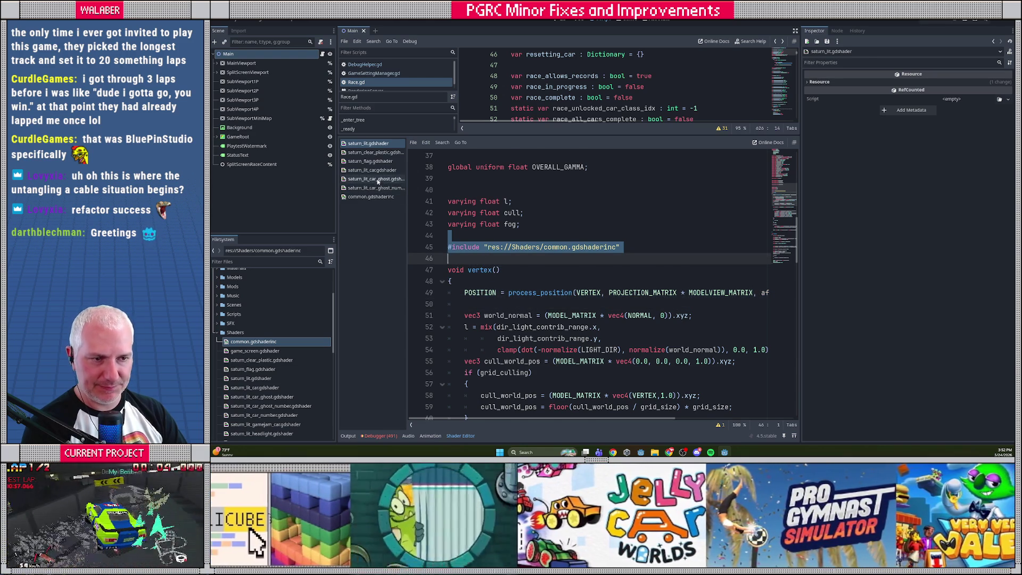
click(376, 179)
drag(463, 202, 476, 340)
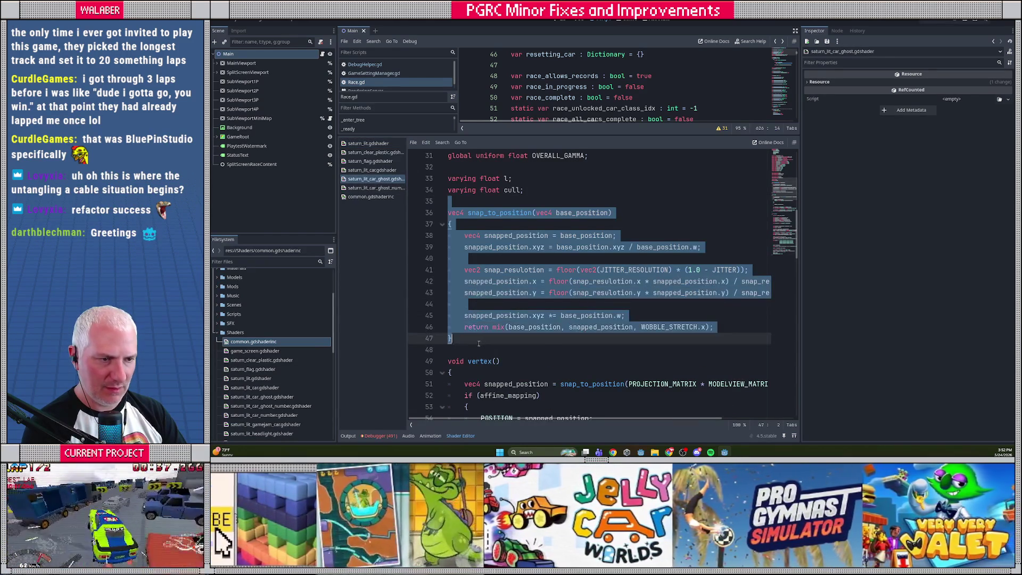
key(ctrl+v)
key(Delete)
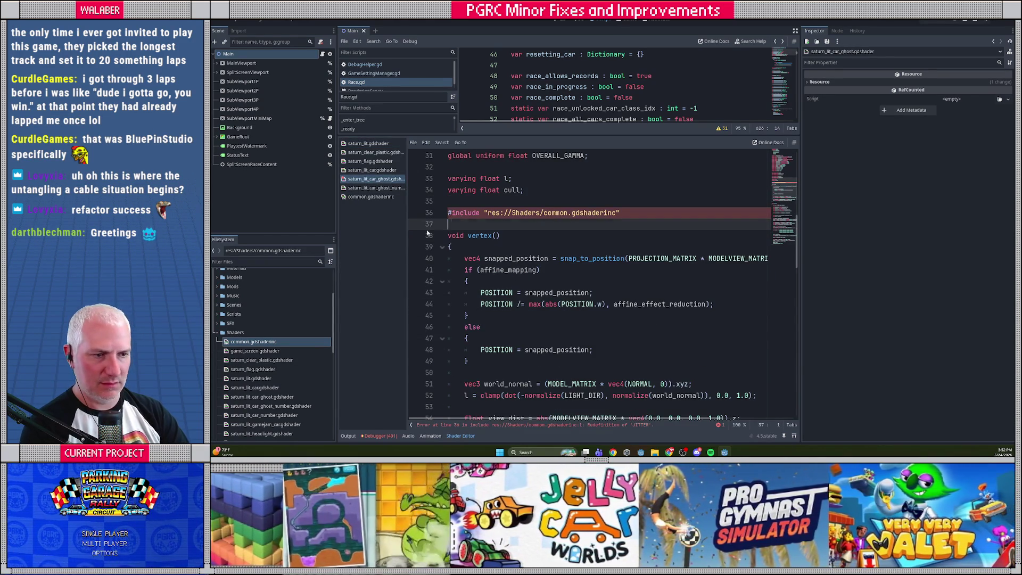
- Replace the ghost shader's affine if/else block in vertex() with the process_position call
click(376, 144)
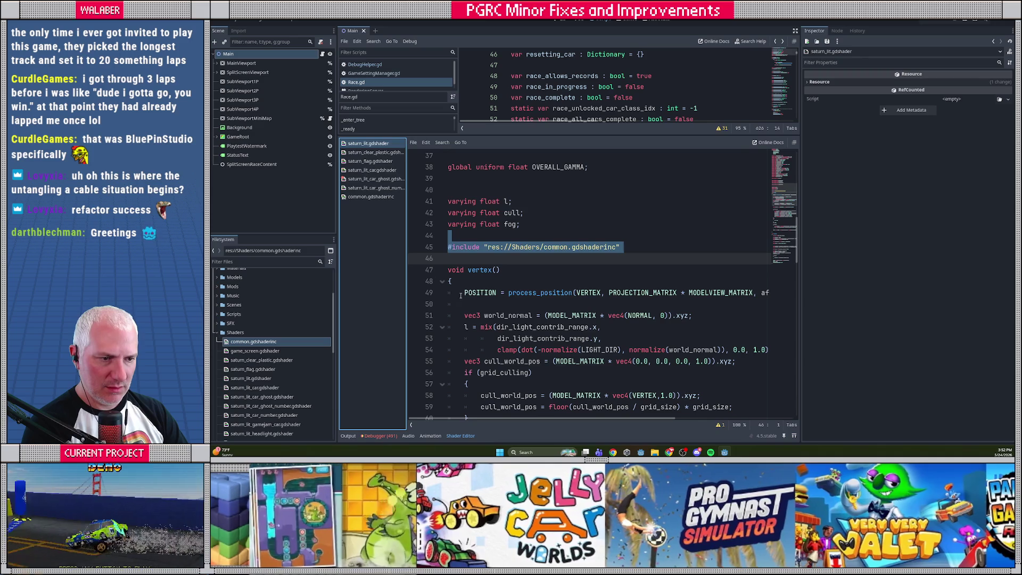
drag(461, 293, 465, 303)
click(373, 181)
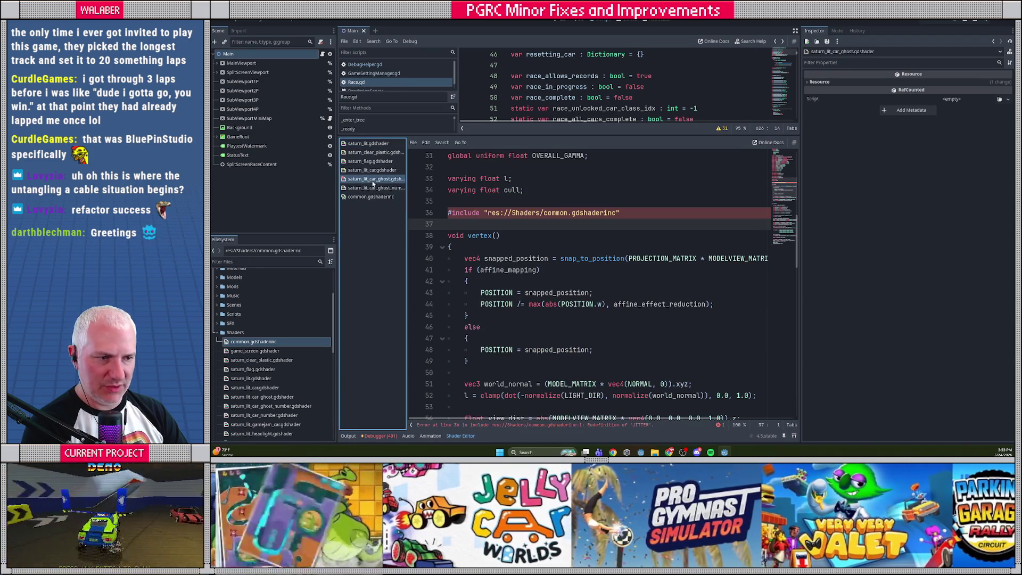
drag(464, 258, 486, 363)
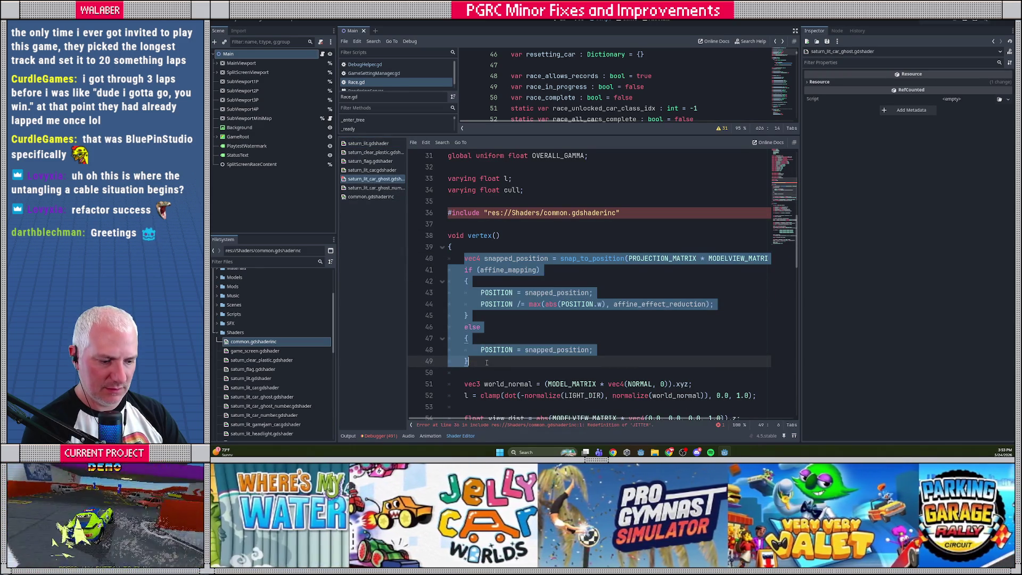
key(ctrl+v)
key(Delete)
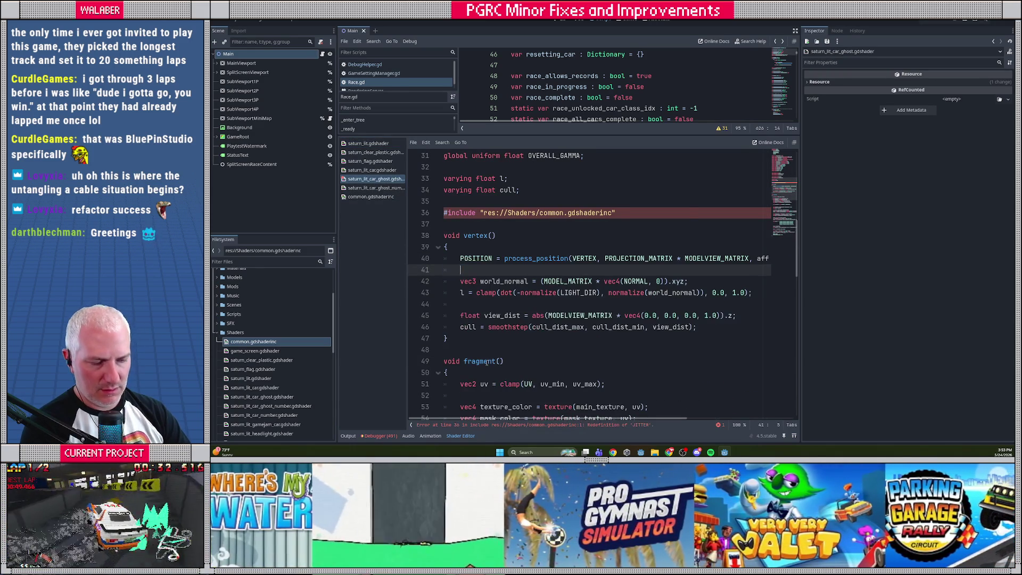
- Delete the ghost shader's duplicate jitter and wobble uniform declarations to clear the error
click(371, 196)
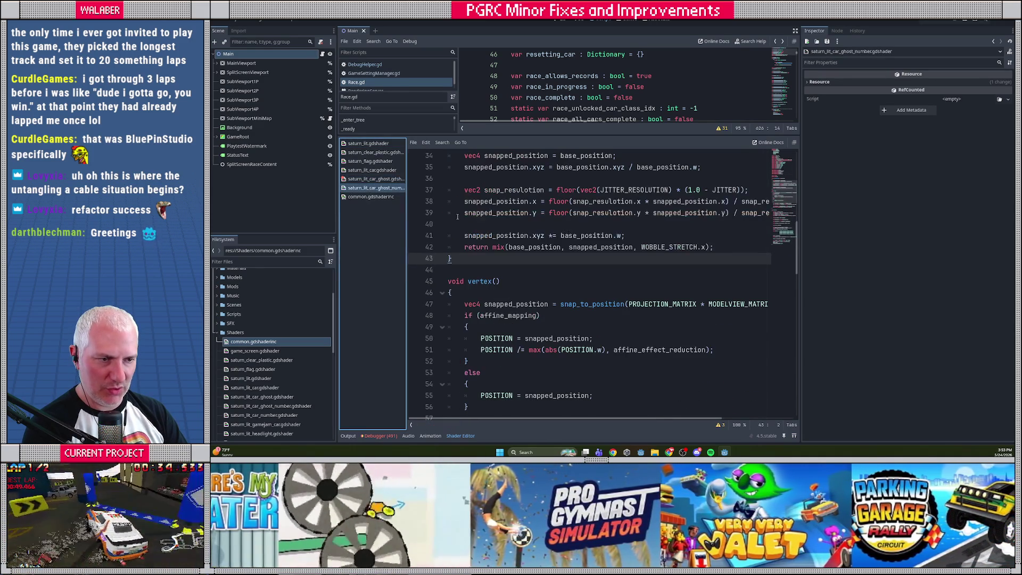
click(391, 180)
click(479, 223)
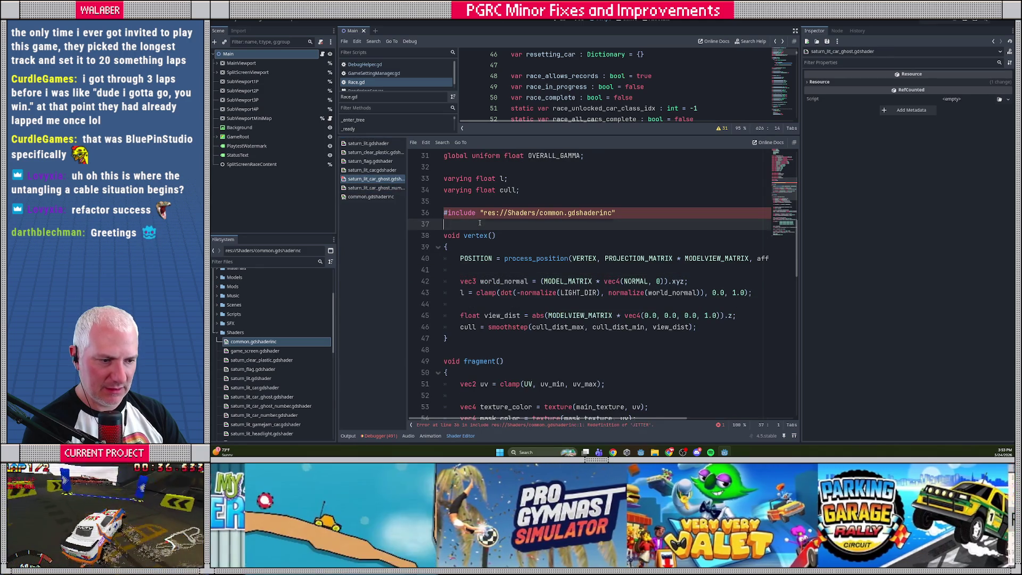
scroll(495, 227, up, 3)
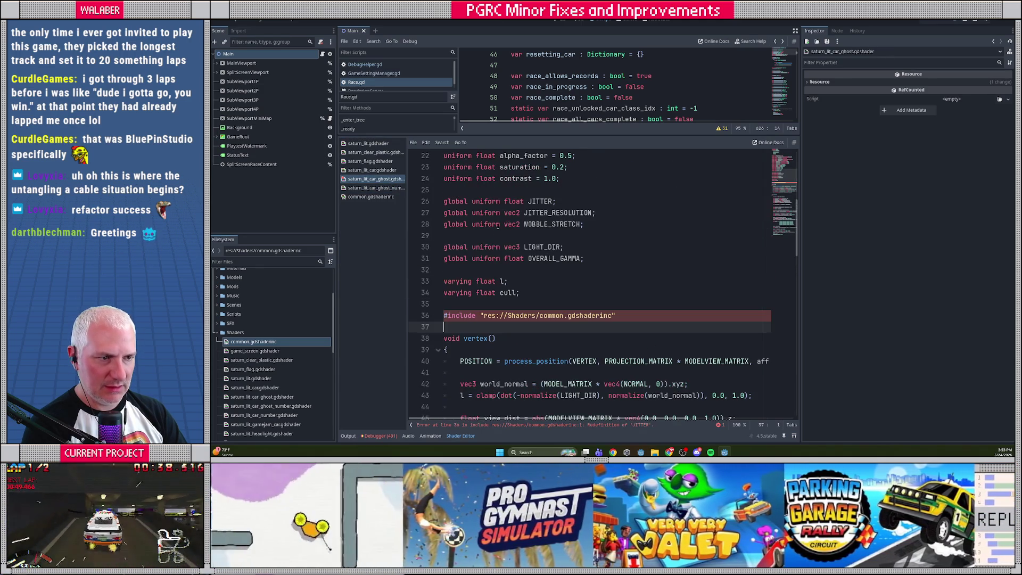
drag(494, 235, 425, 198)
key(BackSpace)
key(BackSpace)
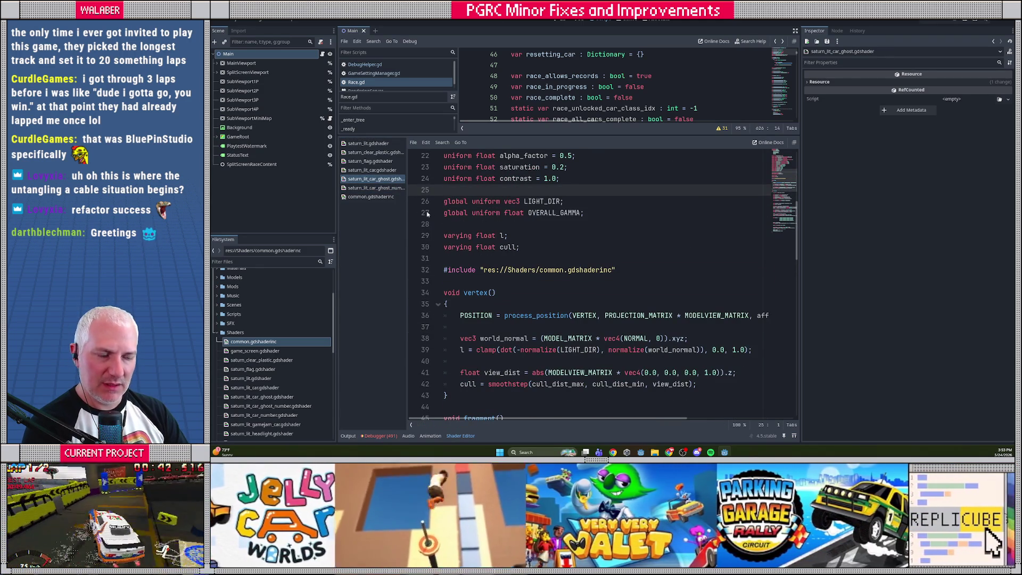
- Copy saturn_lit's include line and delete the ghost number shader's duplicate jitter and wobble uniforms
click(357, 190)
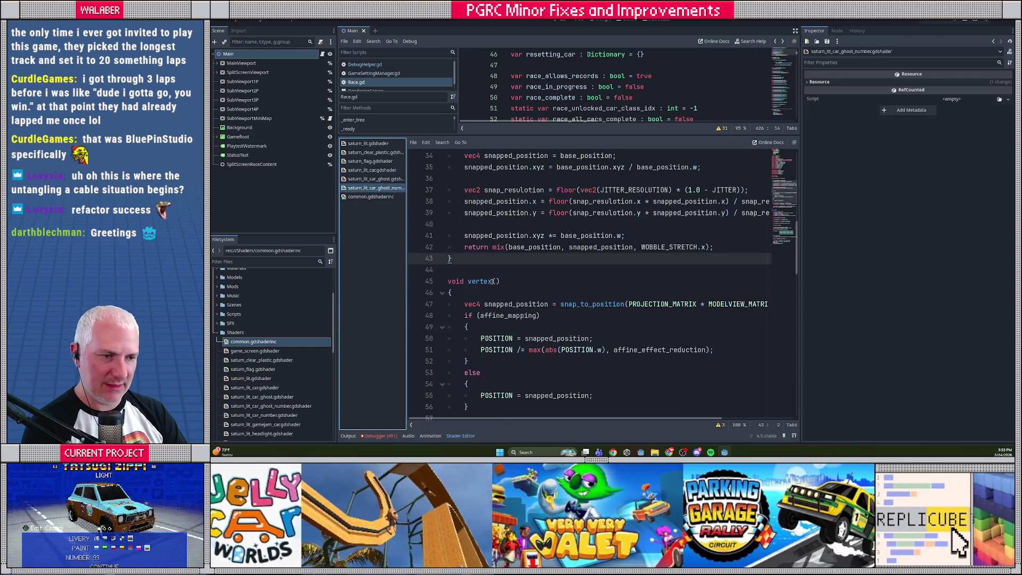
scroll(437, 224, up, 2)
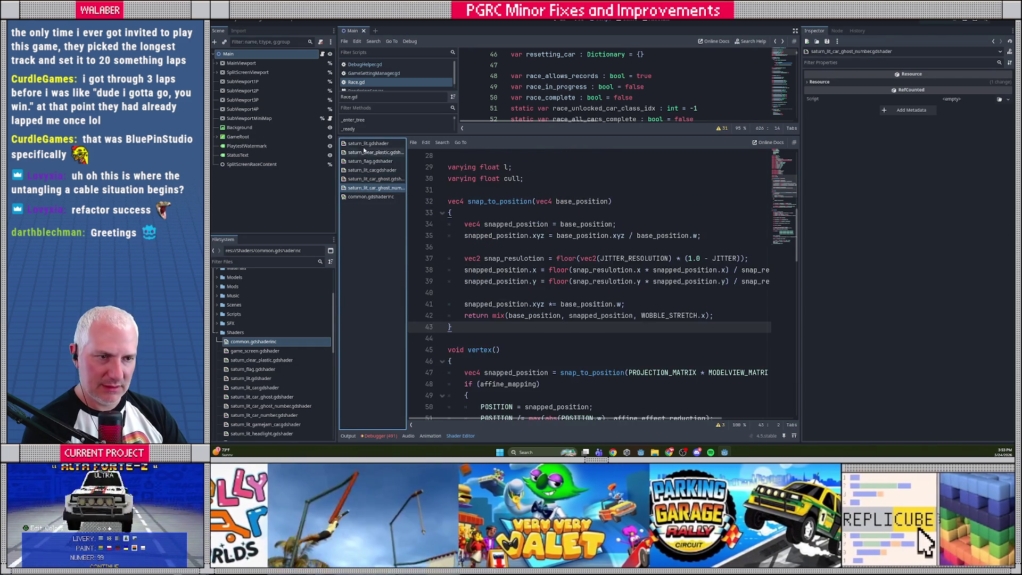
click(366, 144)
triple_click(472, 248)
key(ctrl+c)
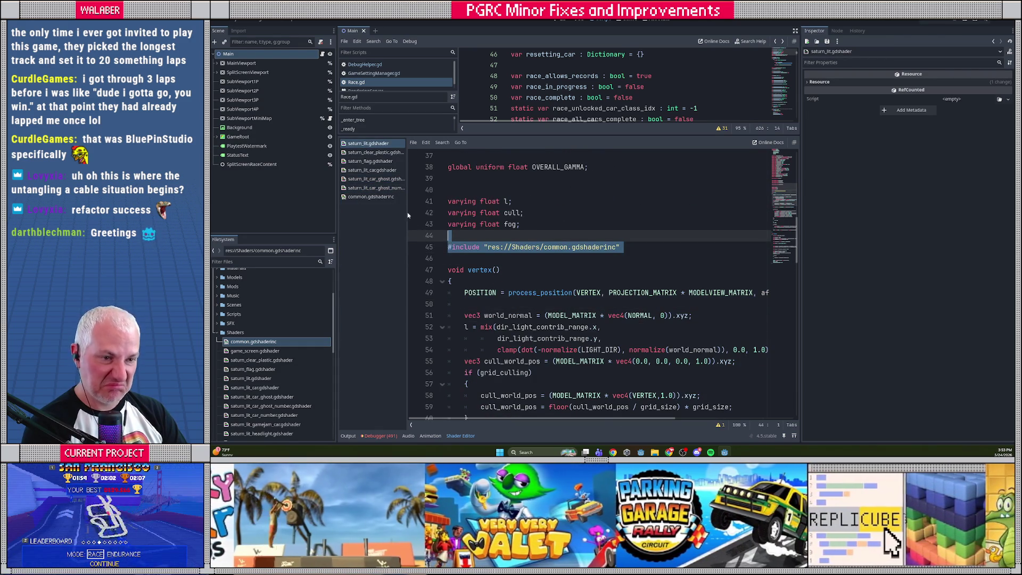
click(372, 188)
scroll(482, 240, up, 4)
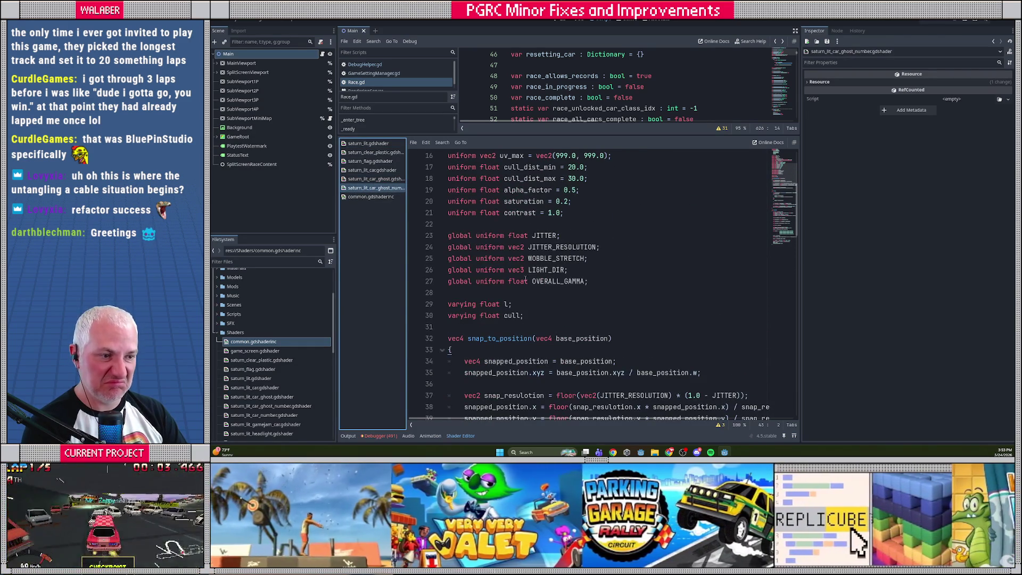
drag(595, 260, 399, 229)
key(Delete)
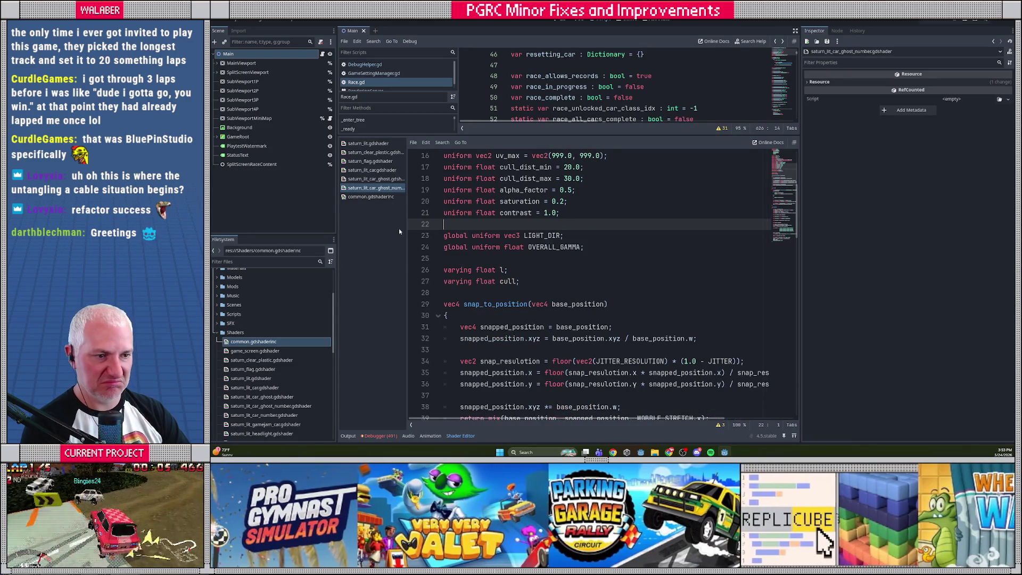
- Insert the common.gdshaderinc include line above the old snap_to_position function
click(446, 291)
key(Return)
key(Return)
key(ctrl+v)
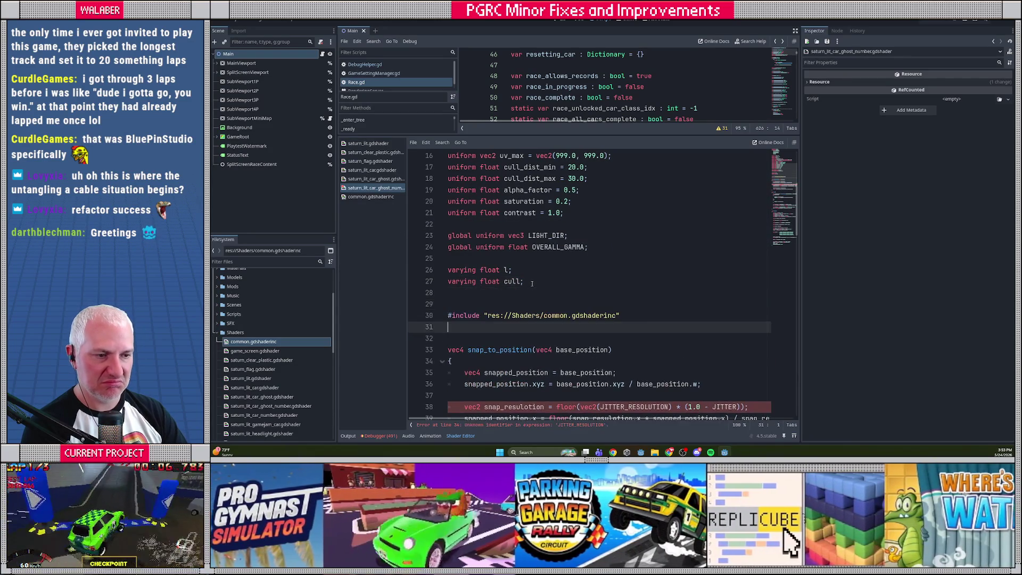
scroll(505, 294, down, 4)
shift+click(483, 342)
- Replace the vertex() snapping block with the process_position call and save the ghost number shader
click(371, 196)
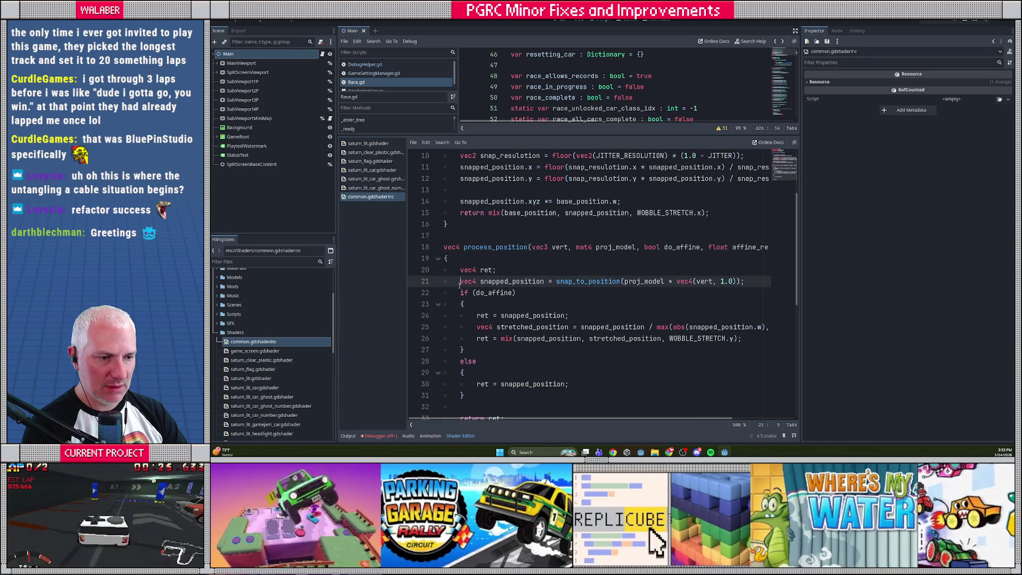
click(373, 188)
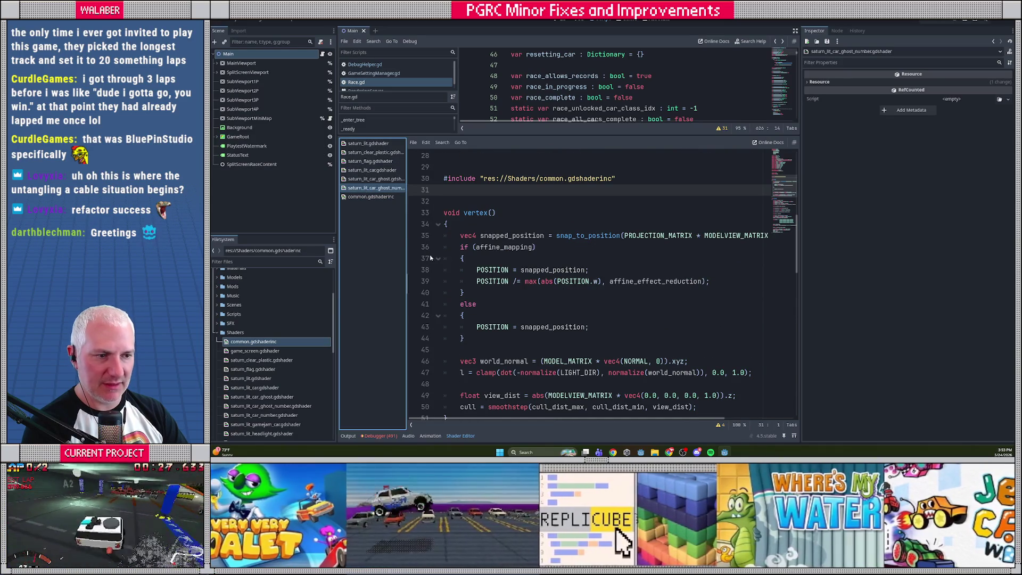
drag(456, 239, 484, 340)
key(ctrl+v)
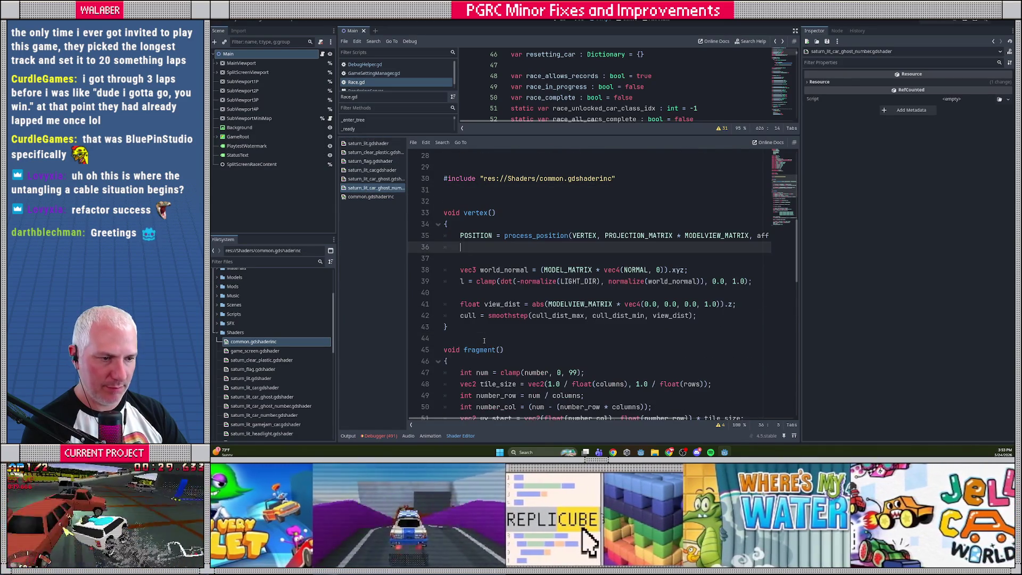
key(ctrl+s)
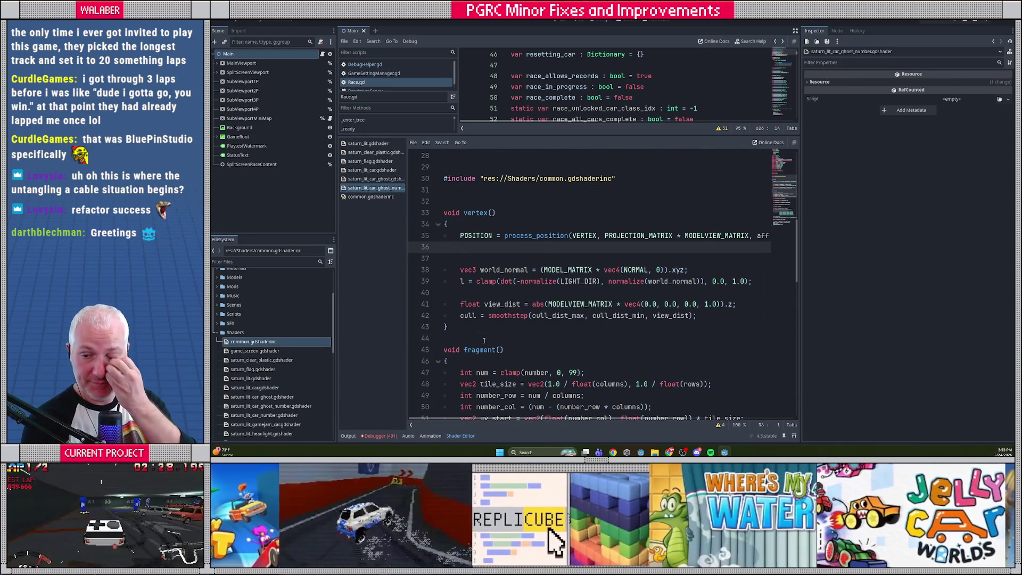
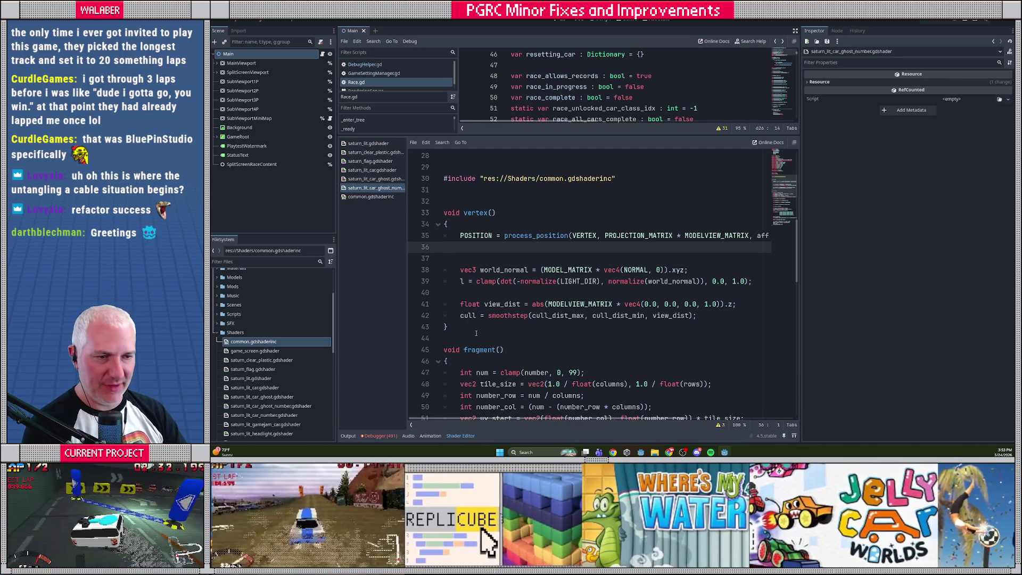
- Widen the script list to show full shader names and enlarge the FileSystem dock to list more shaders
drag(407, 311, 429, 311)
scroll(274, 274, down, 2)
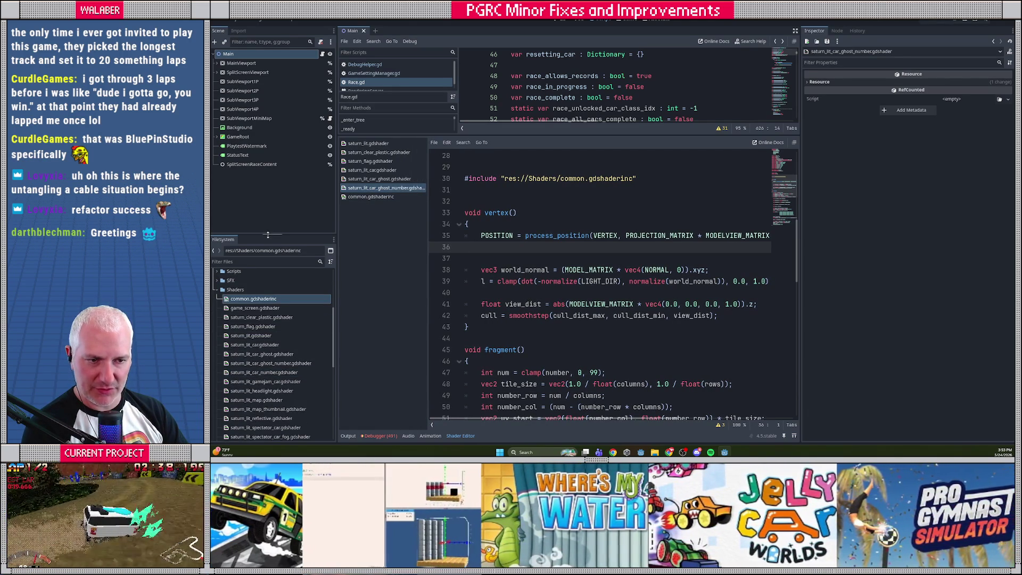
drag(268, 235, 271, 197)
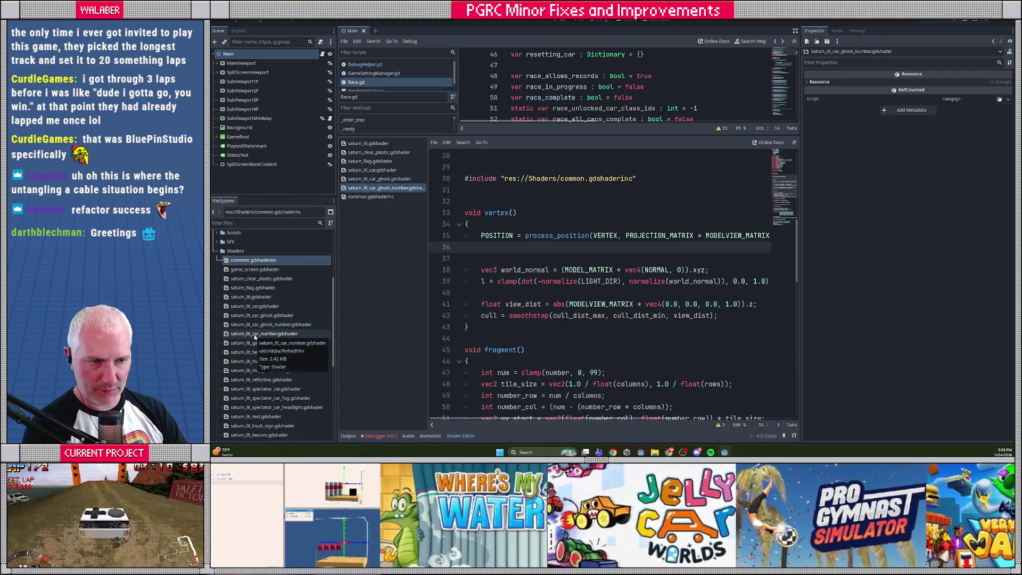
- In saturn_lit_car_number.gdshader, delete the JITTER globals and replace snap_to_position with the common.gdshaderinc include
double_click(255, 334)
click(368, 143)
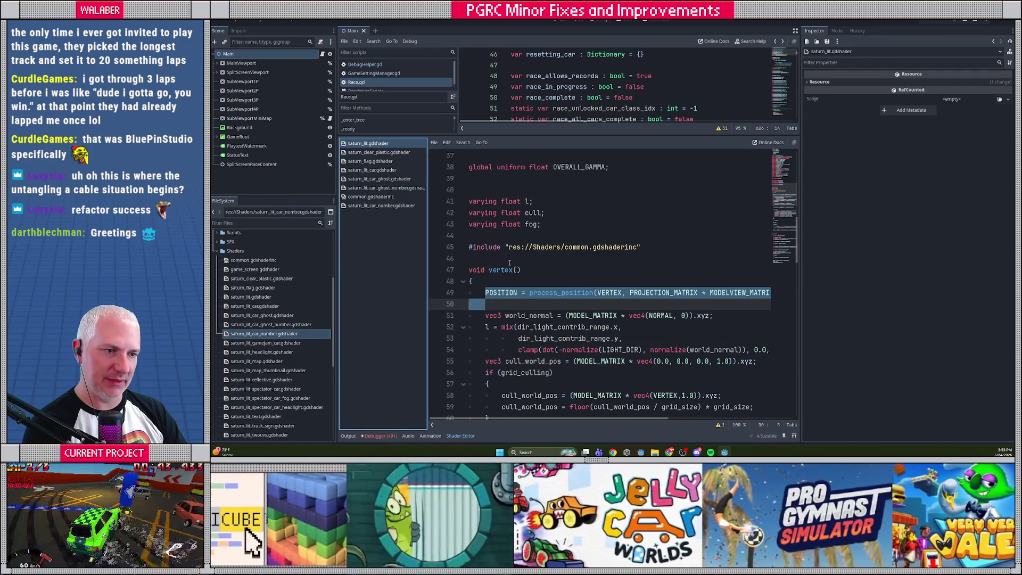
drag(643, 247, 464, 247)
click(381, 206)
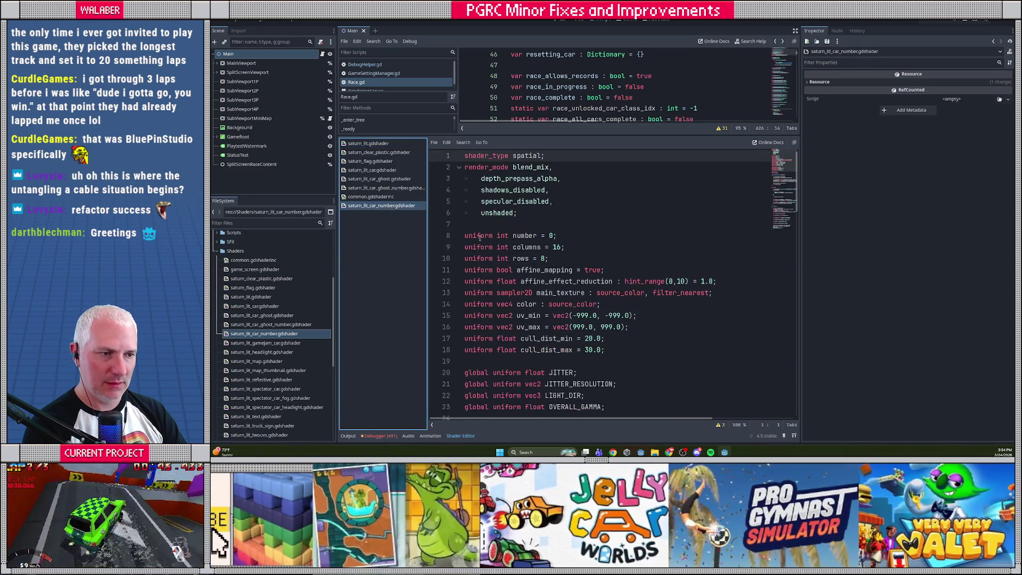
scroll(585, 282, down, 2)
drag(617, 282, 416, 270)
key(ctrl+x)
key(BackSpace)
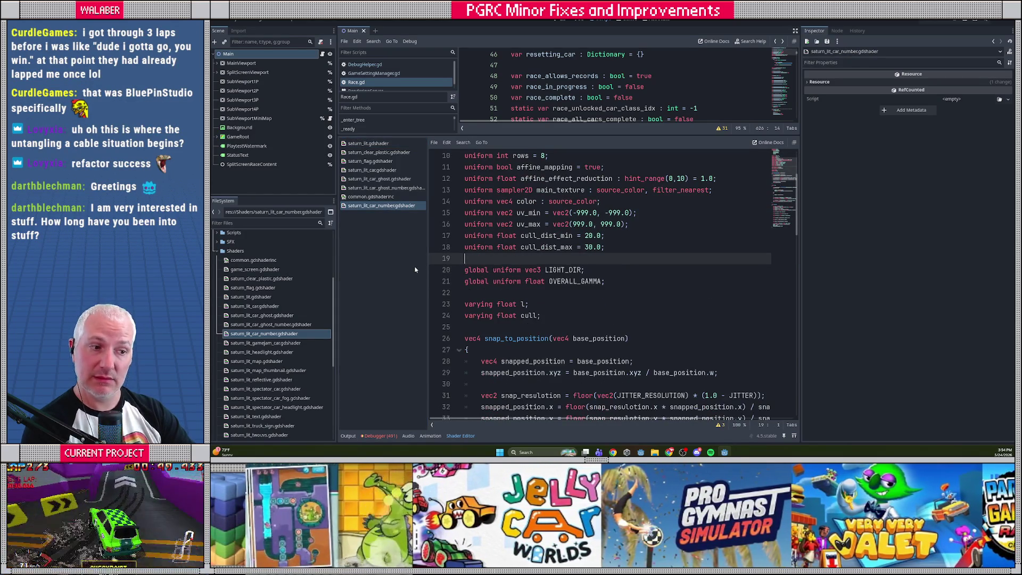
scroll(469, 223, down, 4)
drag(466, 190, 477, 331)
key(ctrl+v)
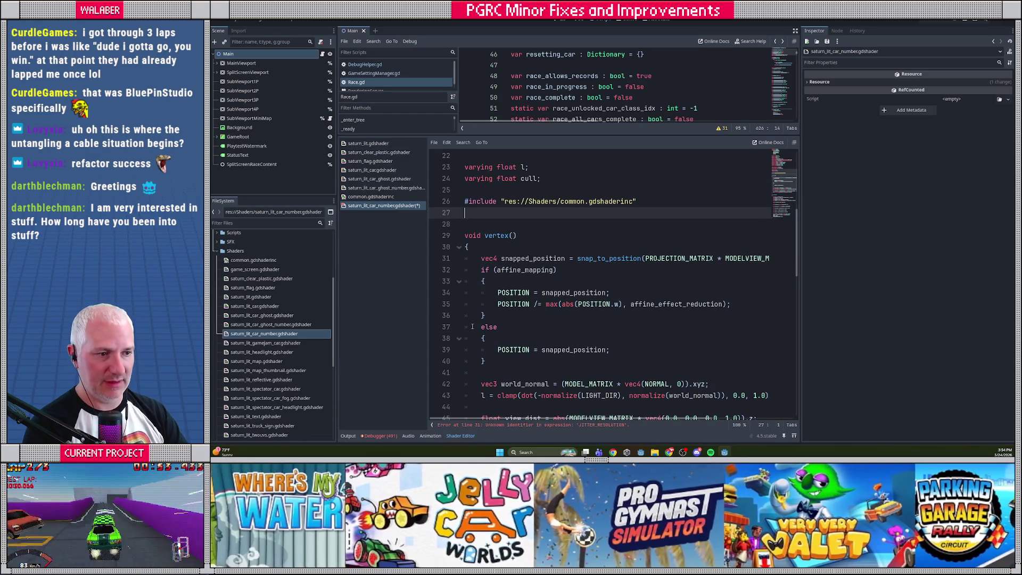
- Replace the vertex() snapping block with saturn_lit's process_position() line and save the car-number shader
click(362, 145)
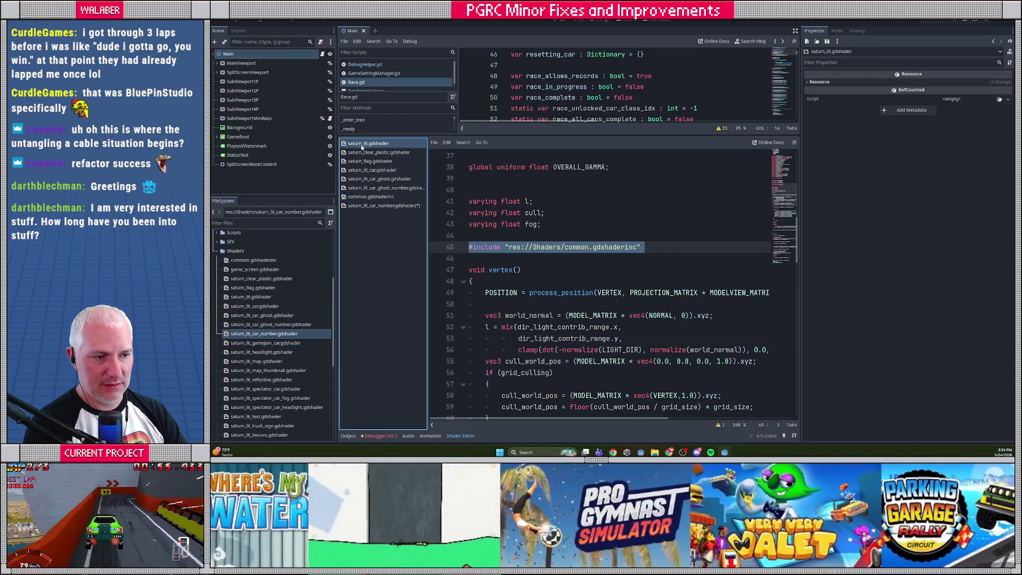
drag(484, 293, 485, 303)
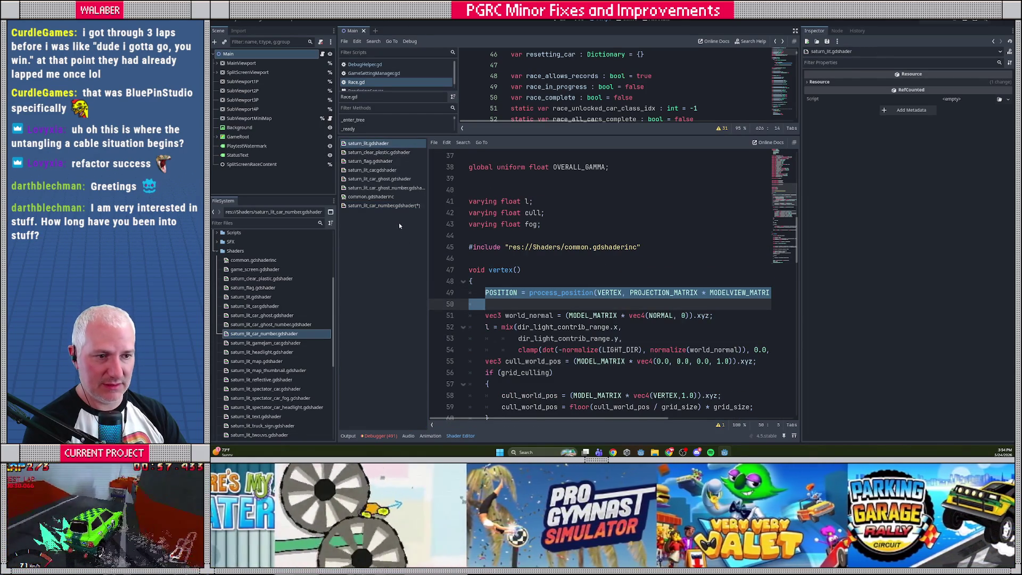
click(401, 206)
drag(482, 258, 509, 364)
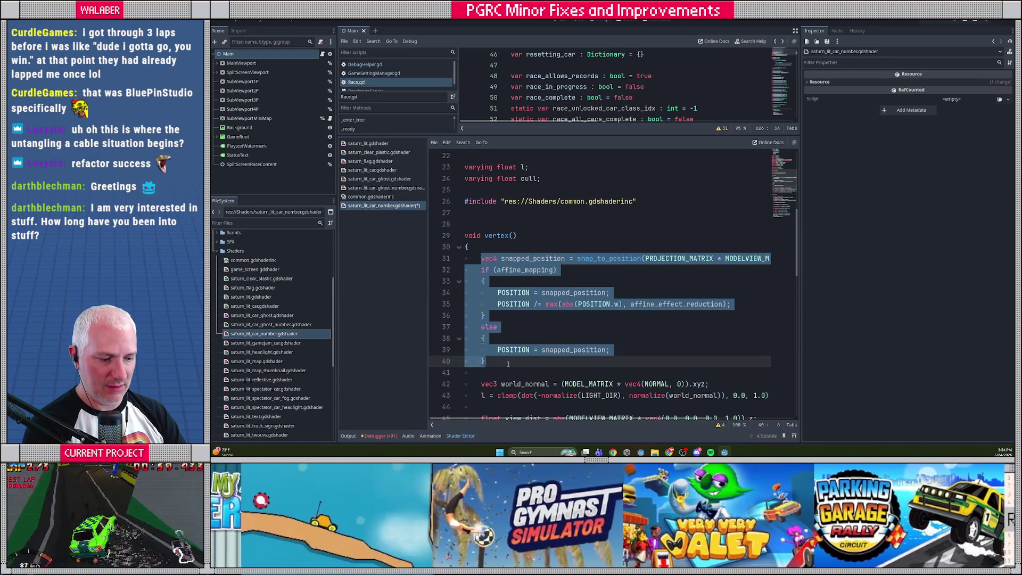
key(ctrl+v)
key(Delete)
key(ctrl+s)
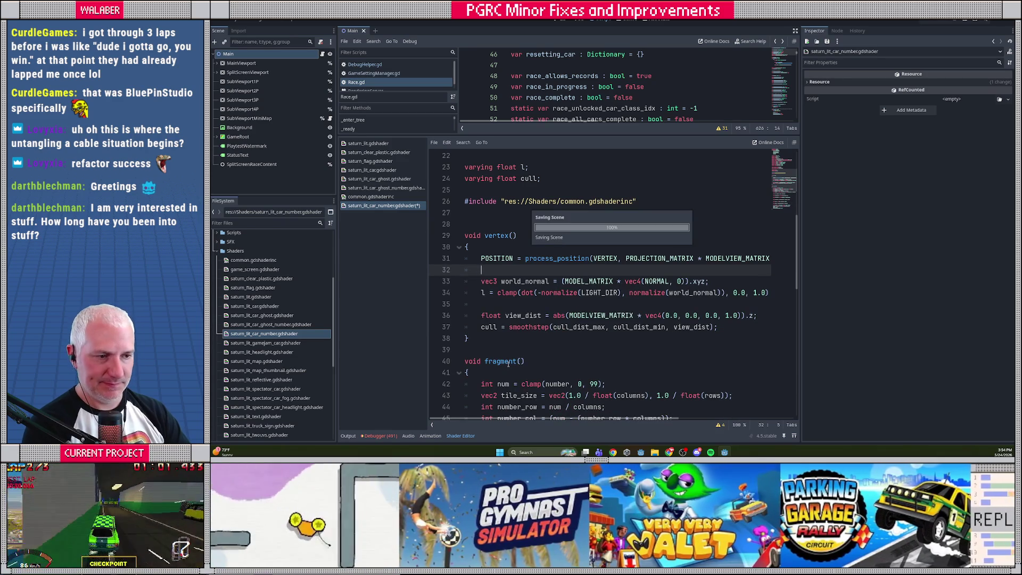
double_click(284, 343)
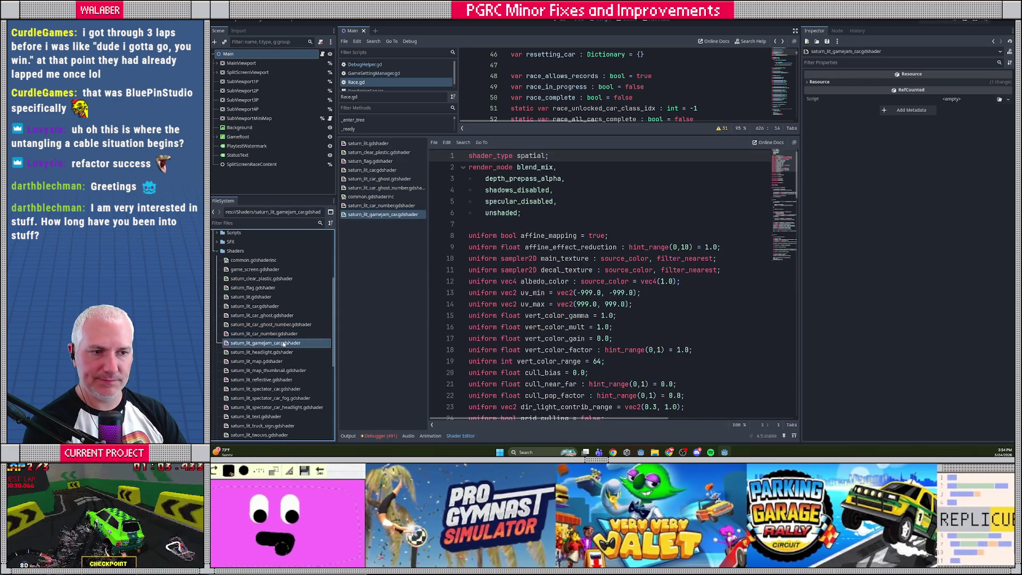
- Remove the gamejam car shader's JITTER uniforms and swap snap_to_position for the common.gdshaderinc include
click(373, 145)
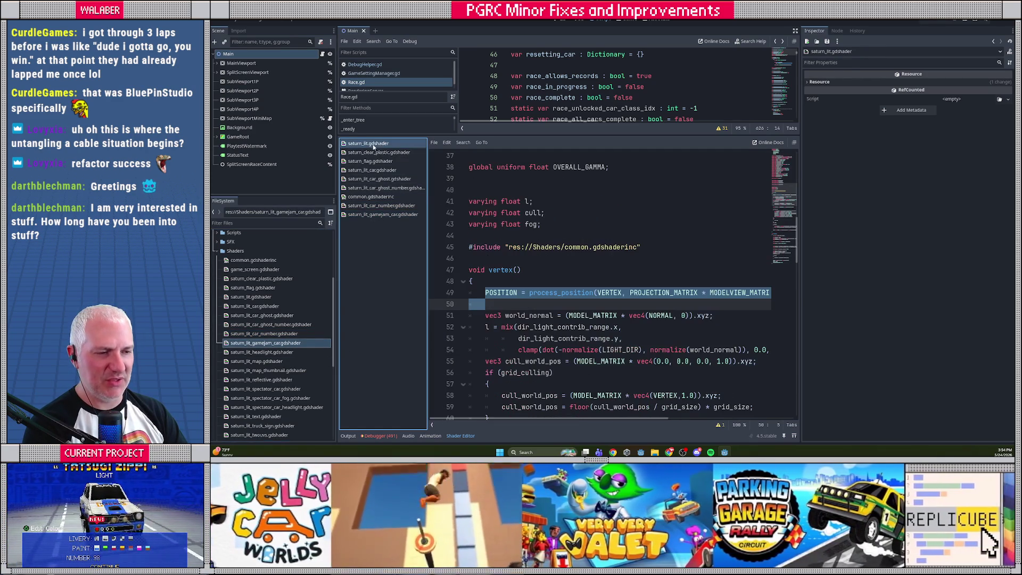
drag(479, 233, 480, 258)
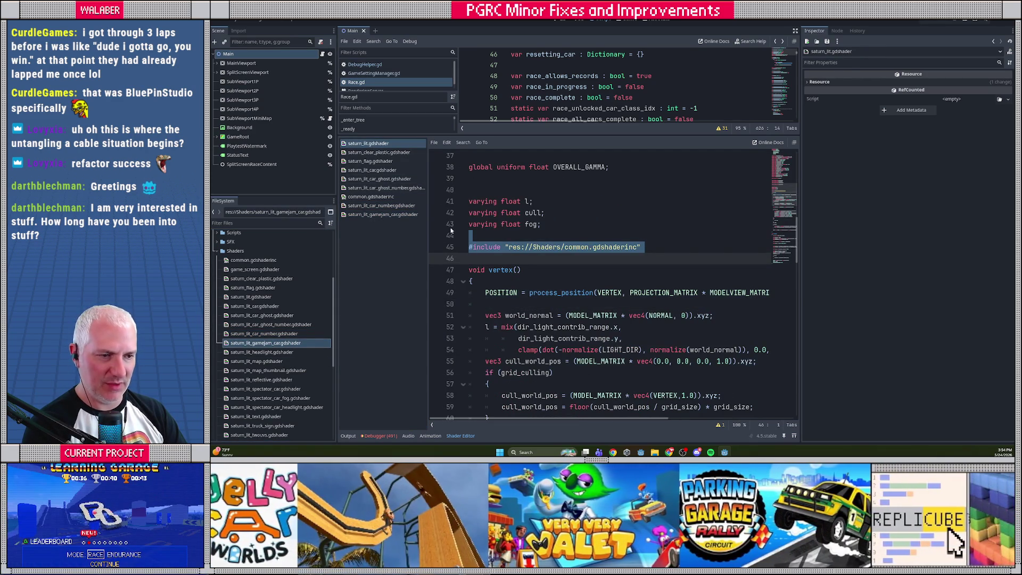
click(383, 215)
scroll(499, 236, down, 5)
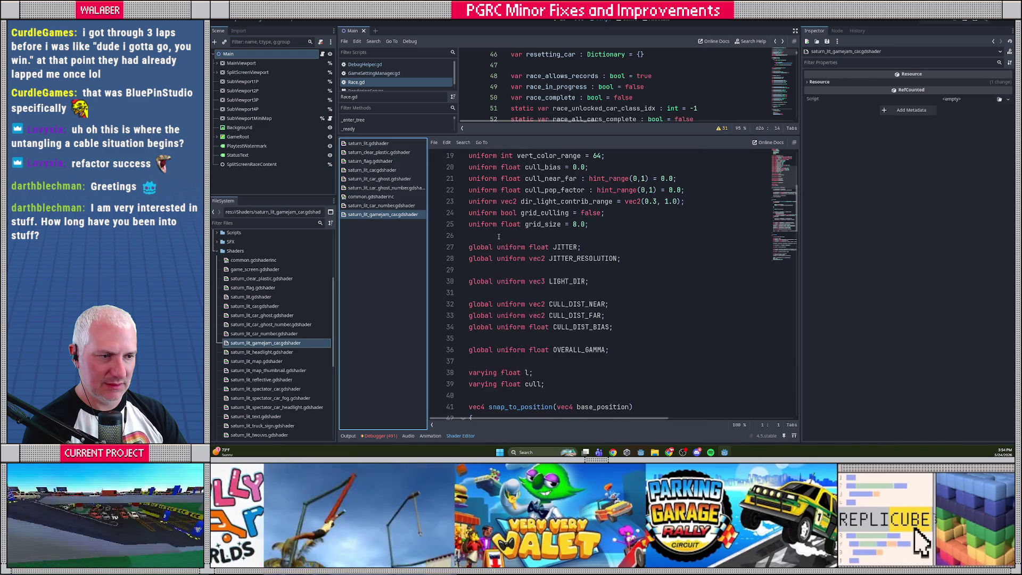
drag(498, 237, 507, 271)
key(ctrl+x)
scroll(502, 269, down, 4)
mouse_move(469, 224)
mouse_down()
mouse_move(482, 237)
mouse_move(488, 366)
mouse_up()
key(ctrl+v)
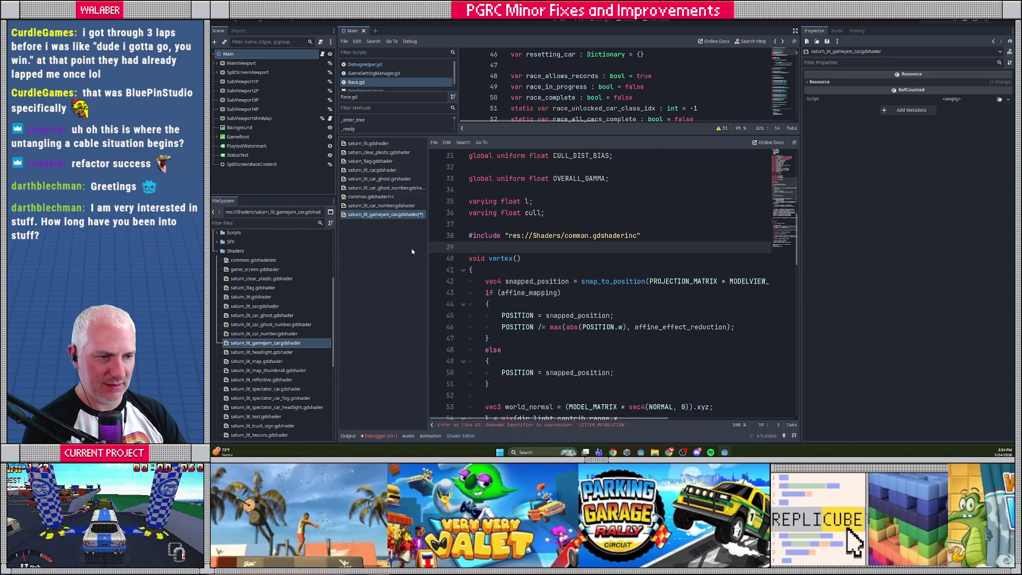
- Replace its vertex() snapping block with the process_position() line, save, and open saturn_lit_headlight.gdshader
click(372, 144)
click(483, 293)
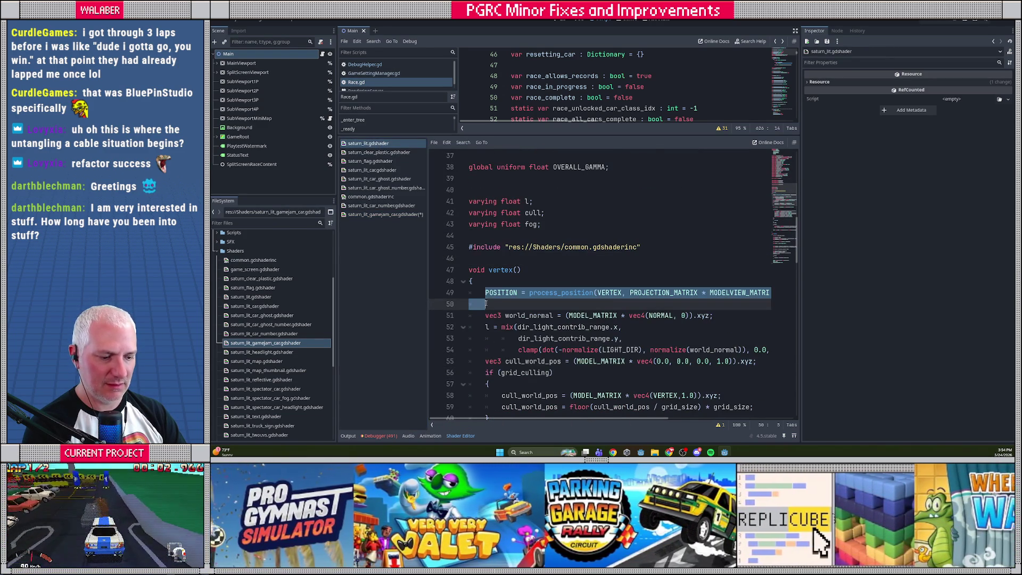
click(384, 214)
drag(486, 212, 516, 323)
key(ctrl+v)
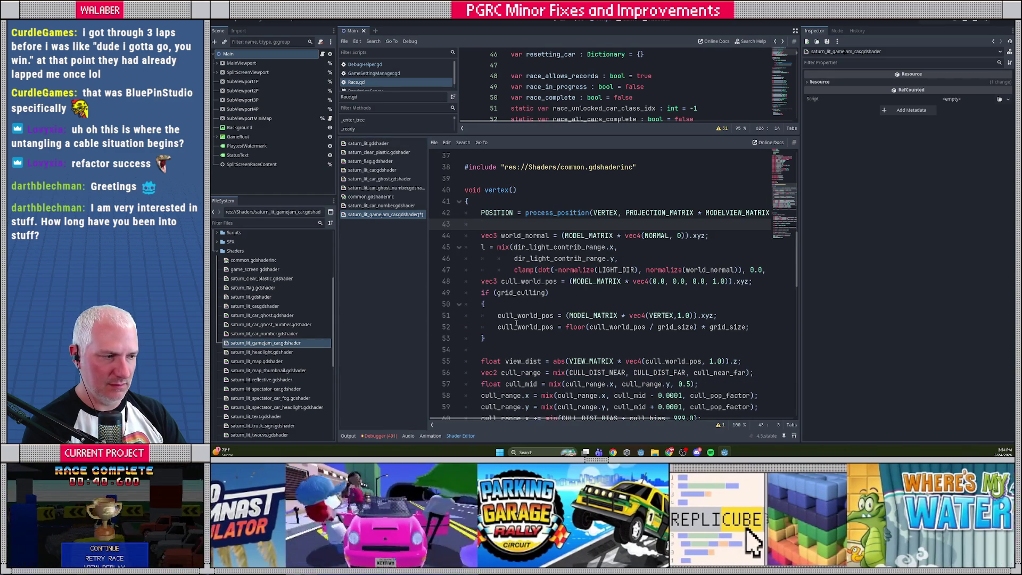
key(ctrl+s)
click(261, 353)
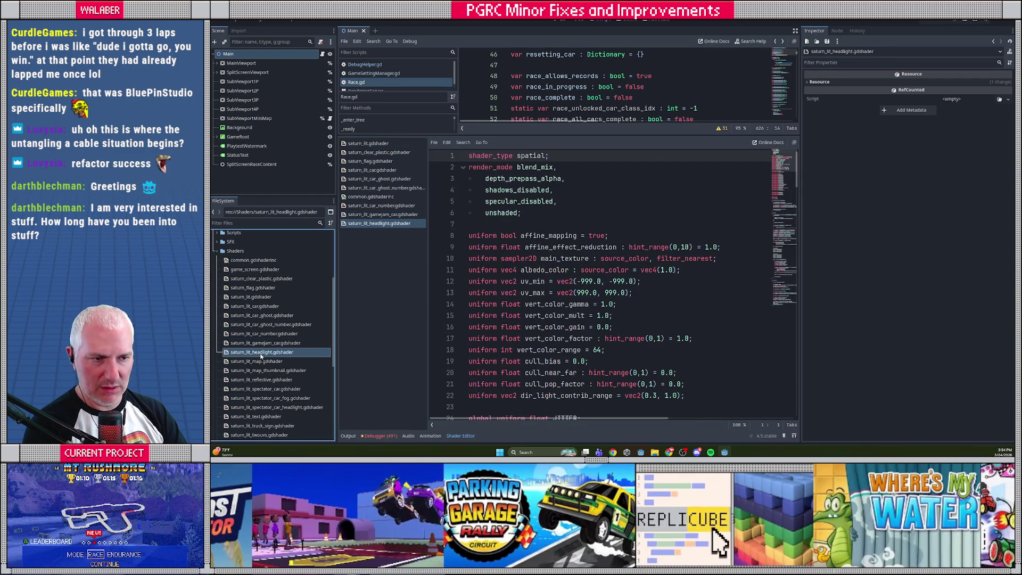
- Replace the headlight shader's JITTER globals and snap_to_position function with the common.gdshaderinc include
key(ctrl+shift+comma)
scroll(499, 227, up, 4)
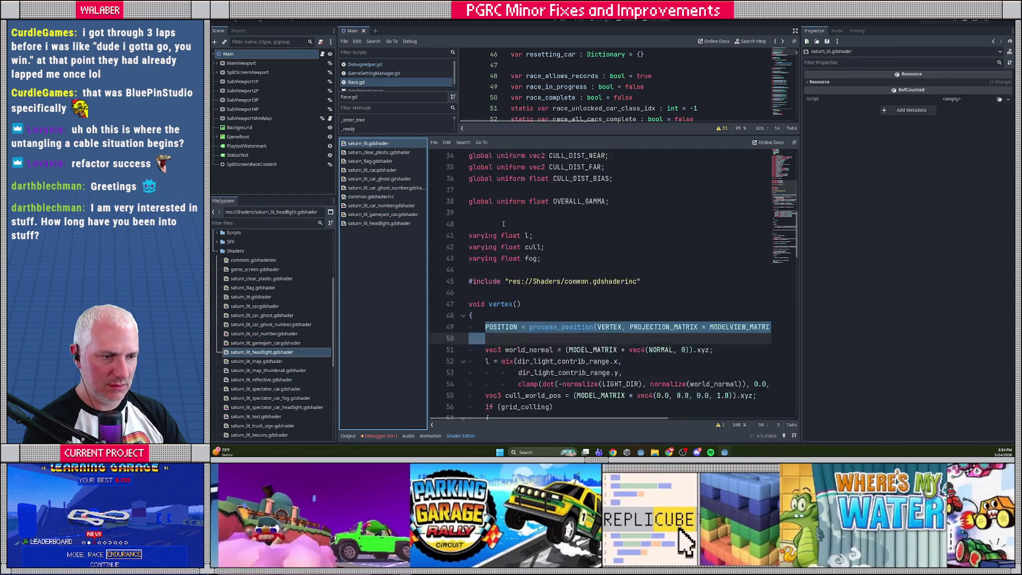
drag(470, 303, 471, 326)
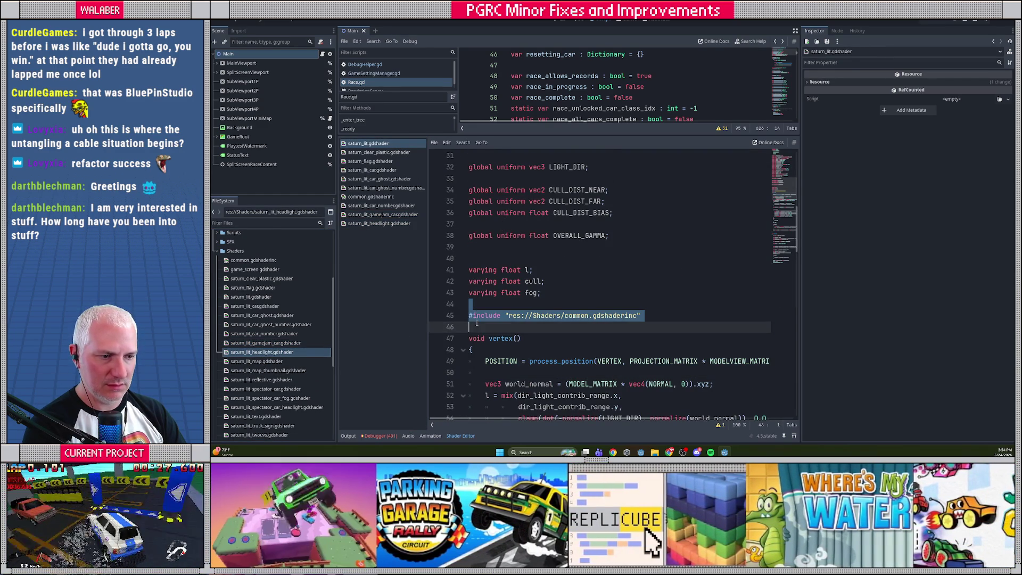
click(405, 224)
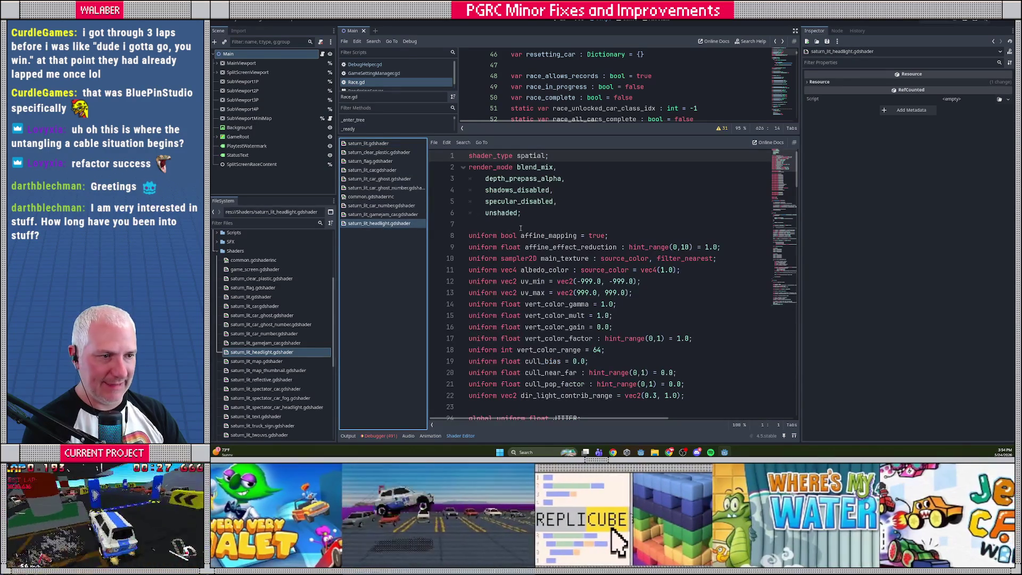
scroll(519, 227, down, 6)
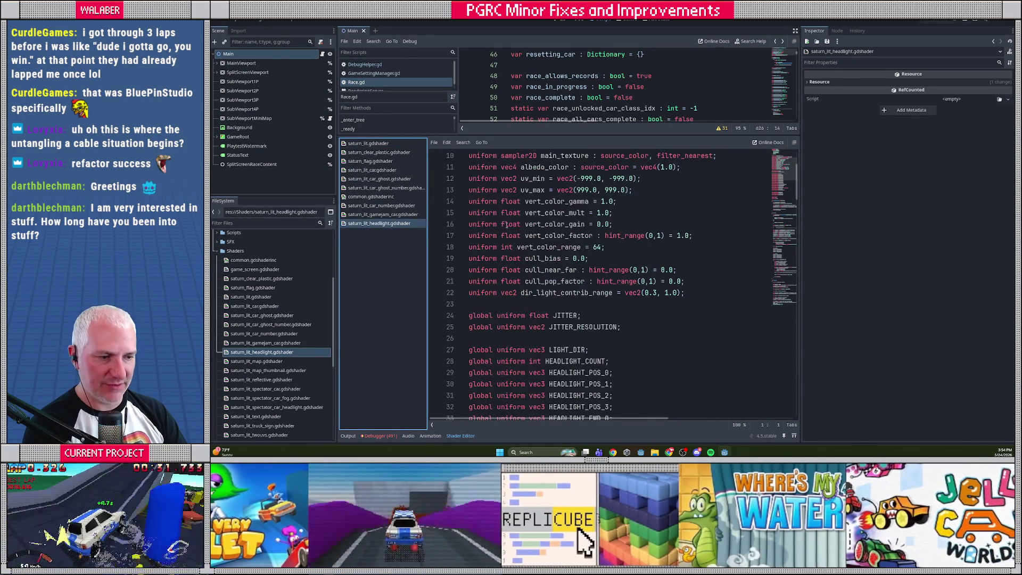
click(493, 204)
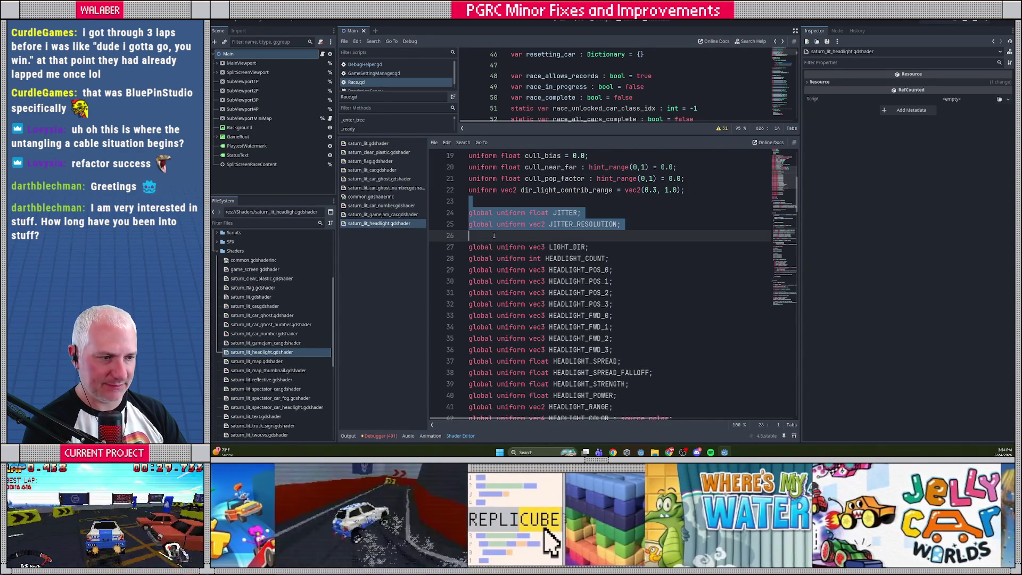
scroll(525, 274, down, 5)
scroll(526, 273, down, 2)
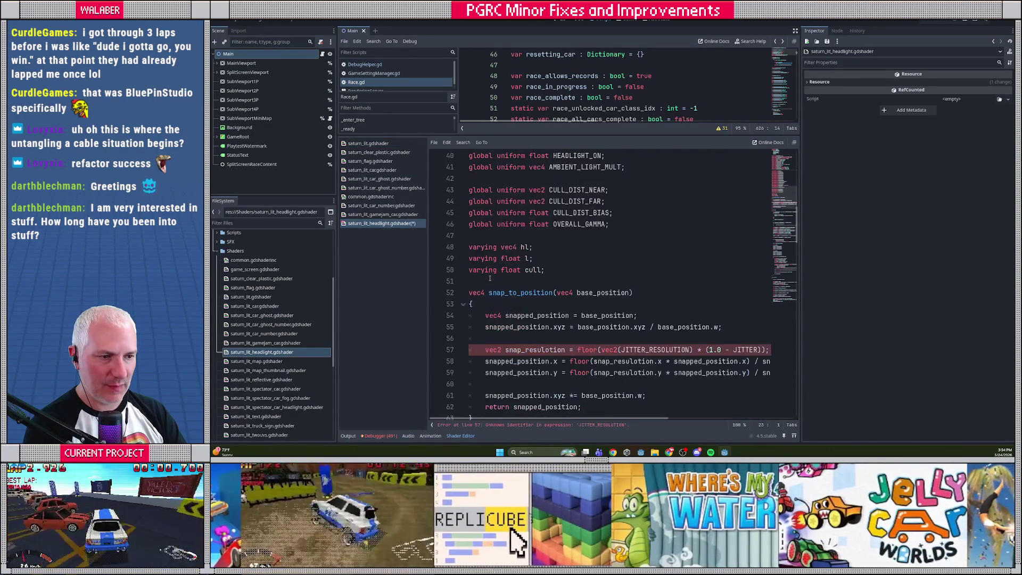
click(482, 285)
scroll(482, 284, down, 4)
shift+click(474, 296)
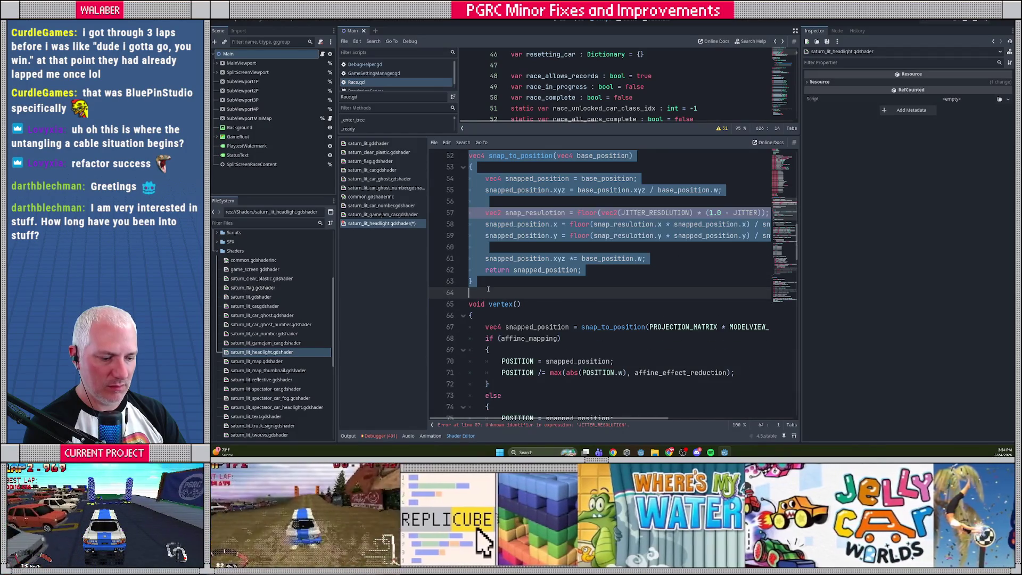
key(ctrl+v)
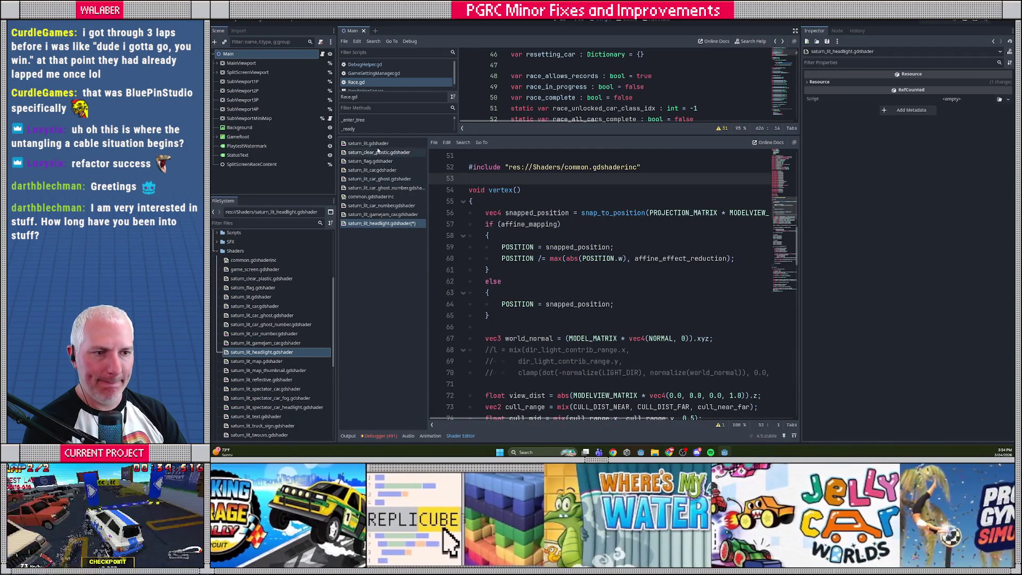
- Swap its vertex() snapping block for the process_position() line, save, and open saturn_lit_map.gdshader
click(368, 143)
drag(486, 262, 486, 269)
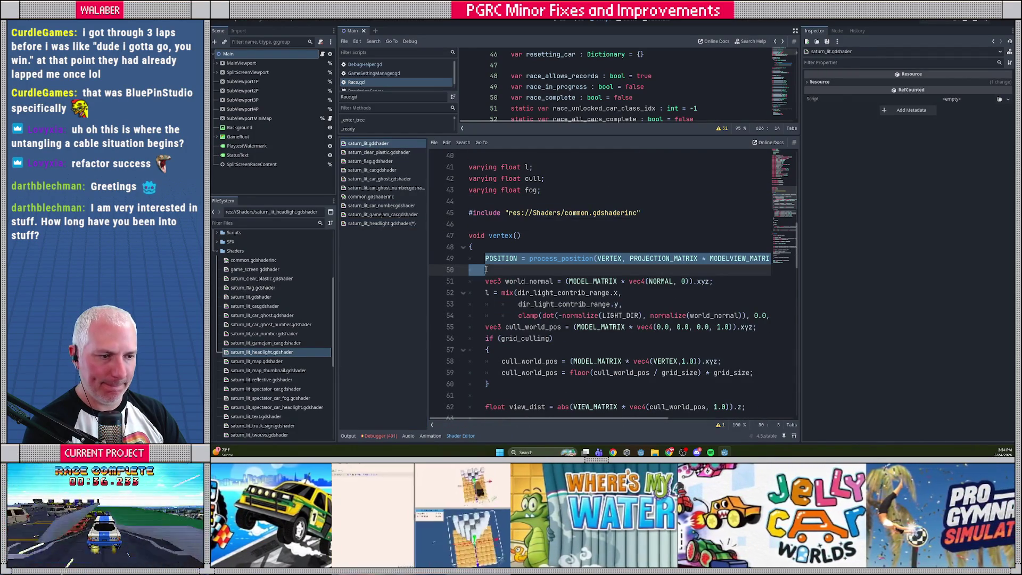
click(395, 224)
drag(482, 213, 495, 316)
key(ctrl+v)
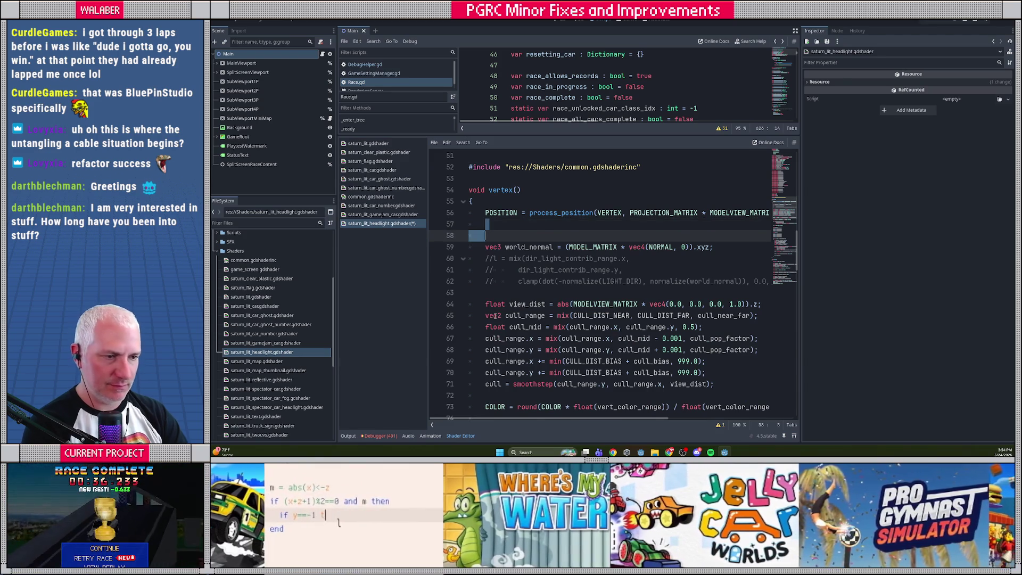
key(Delete)
key(ctrl+s)
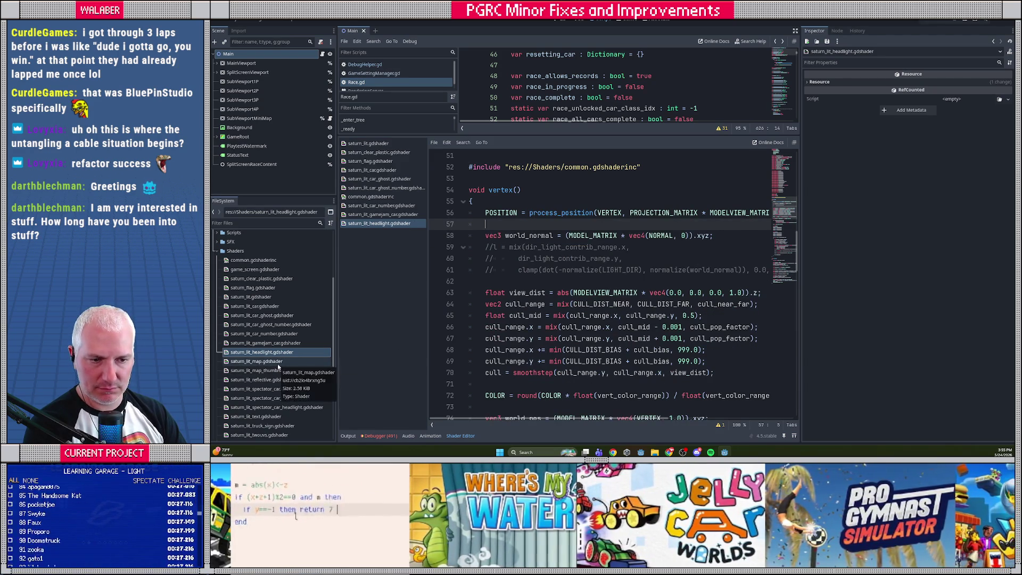
double_click(277, 362)
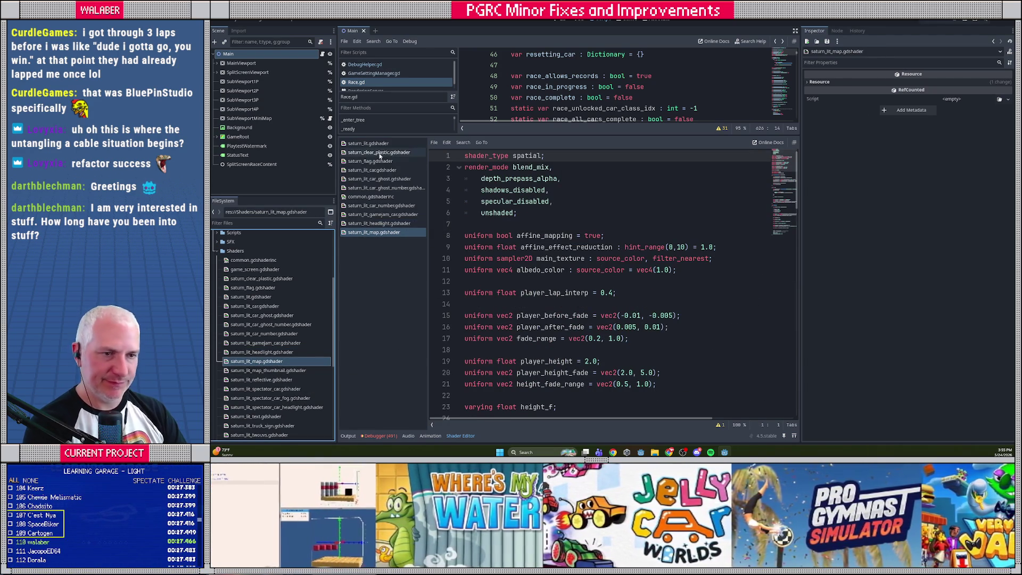
- Replace saturn_lit_map.gdshader's JITTER uniforms and snap_to_position with the common.gdshaderinc include and save
click(367, 144)
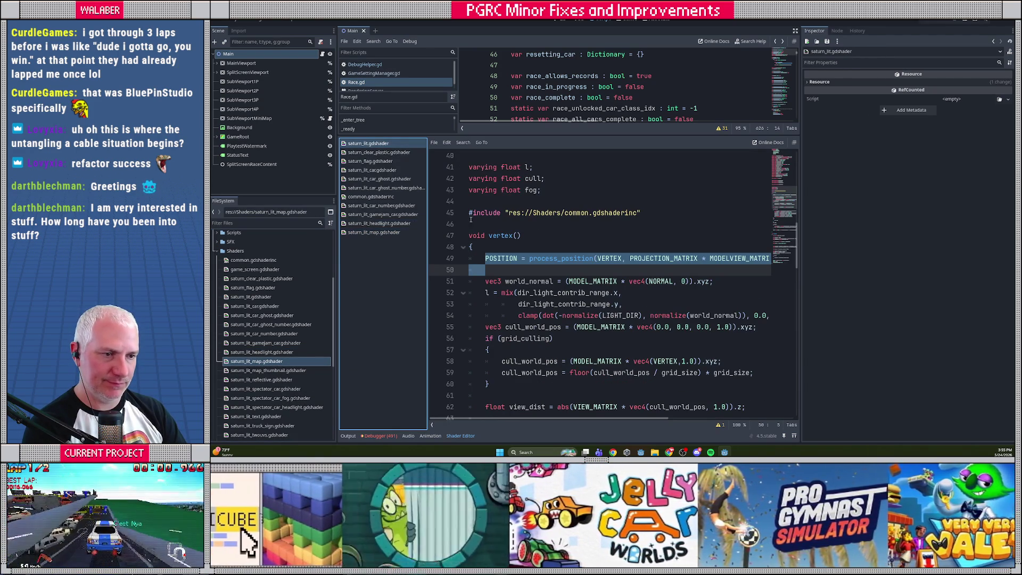
drag(471, 212, 478, 227)
key(ctrl+c)
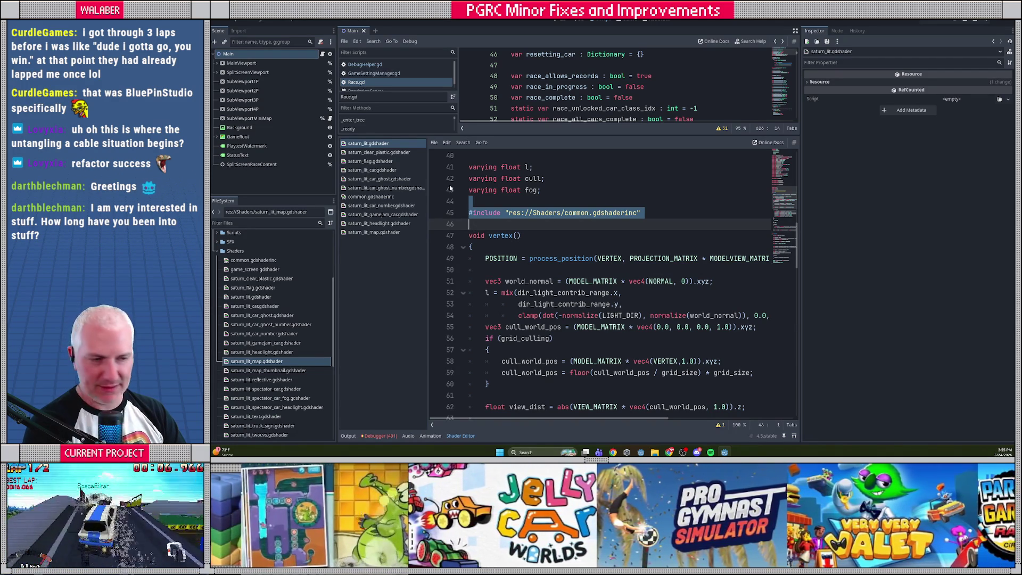
drag(469, 202, 483, 226)
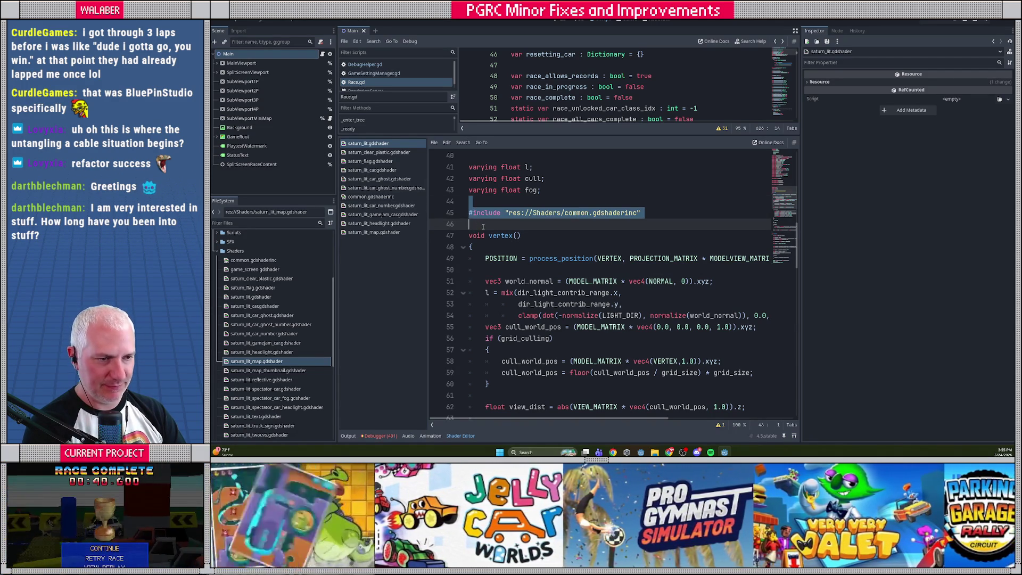
click(392, 234)
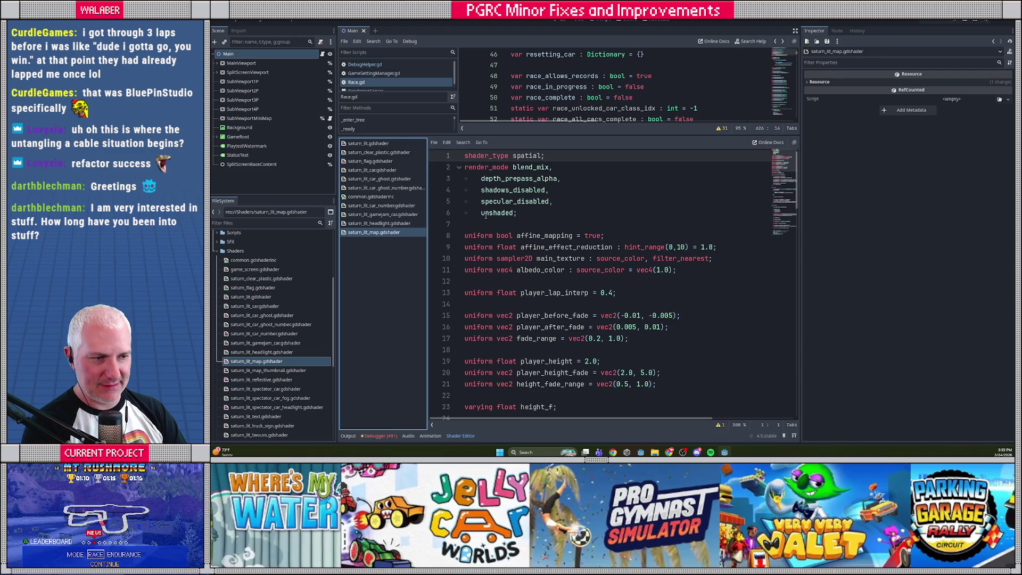
scroll(498, 248, down, 6)
drag(466, 213, 483, 249)
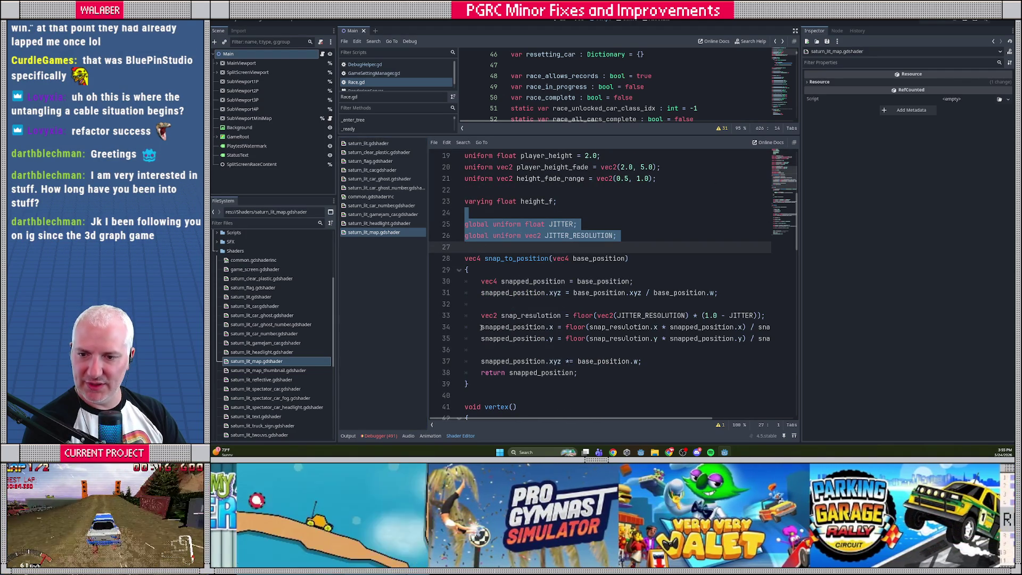
shift+click(478, 384)
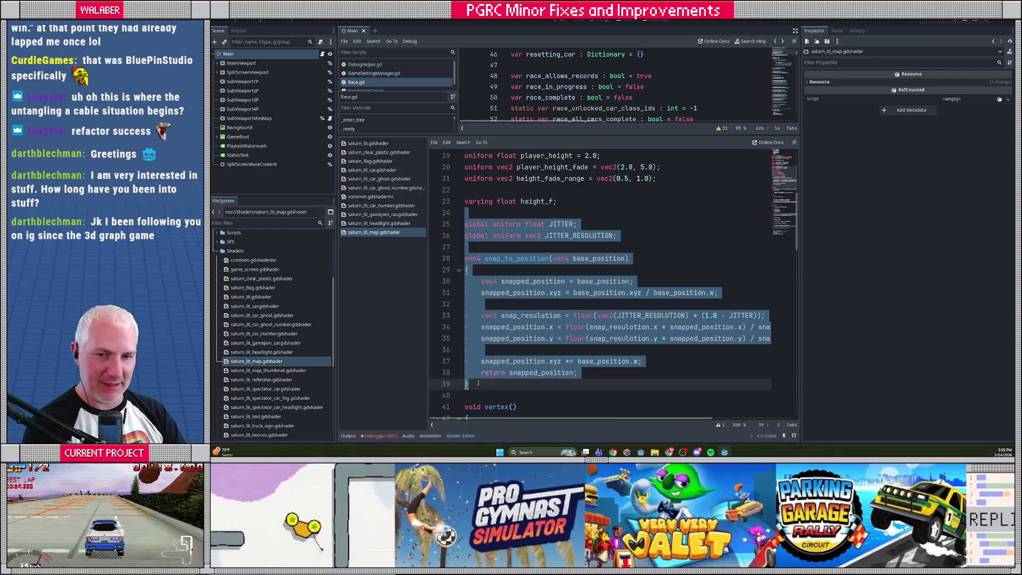
key(ctrl+v)
key(Delete)
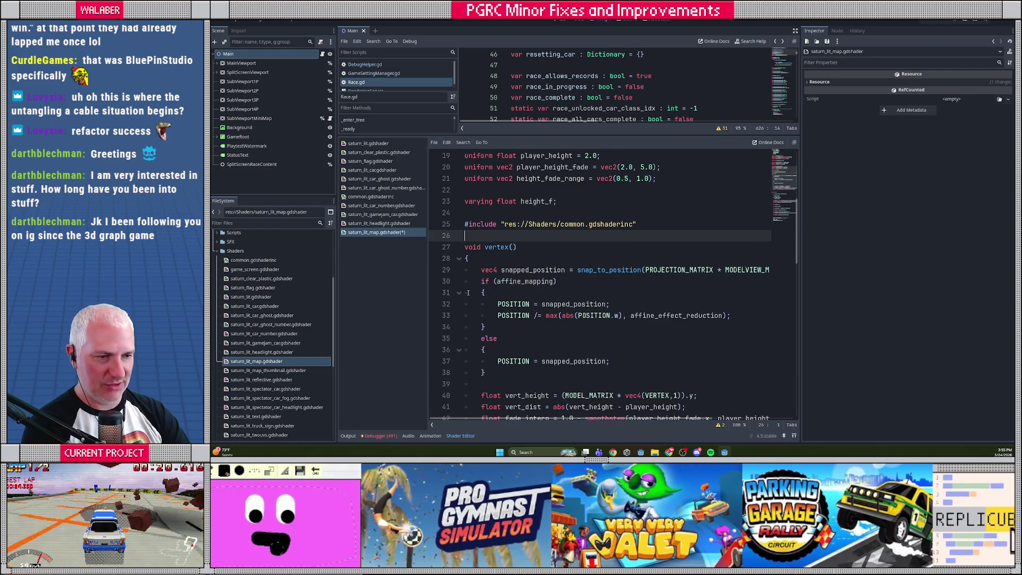
key(ctrl+s)
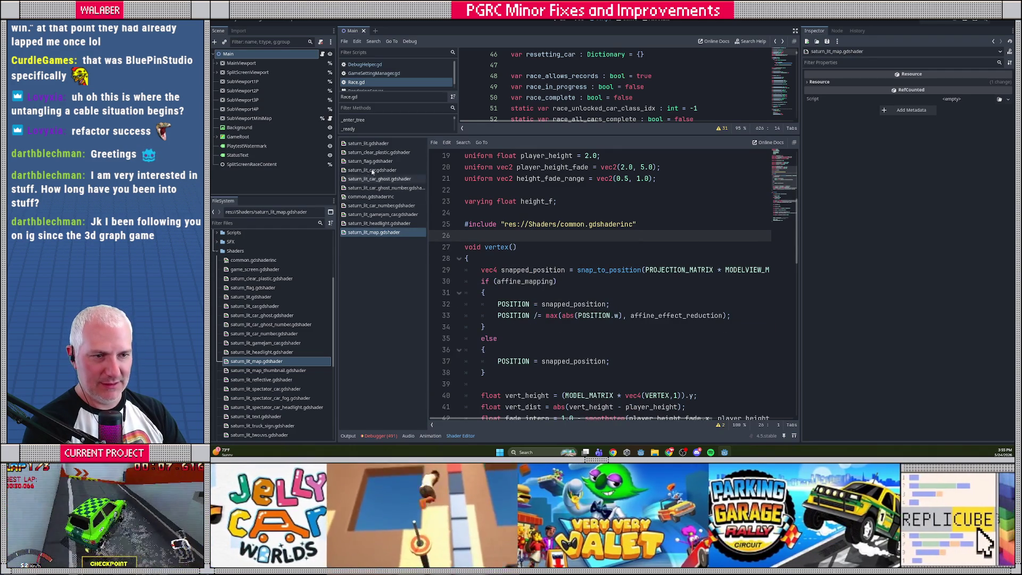
- Replace the map shader's vertex() snapping block with saturn_lit's process_position() call
click(372, 145)
click(483, 260)
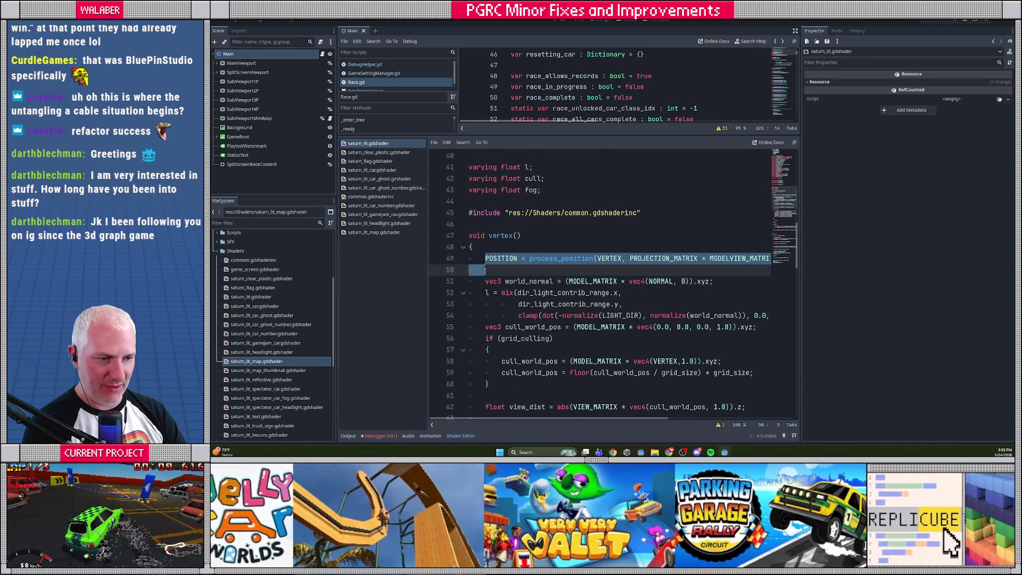
click(374, 232)
drag(482, 270, 493, 383)
key(ctrl+v)
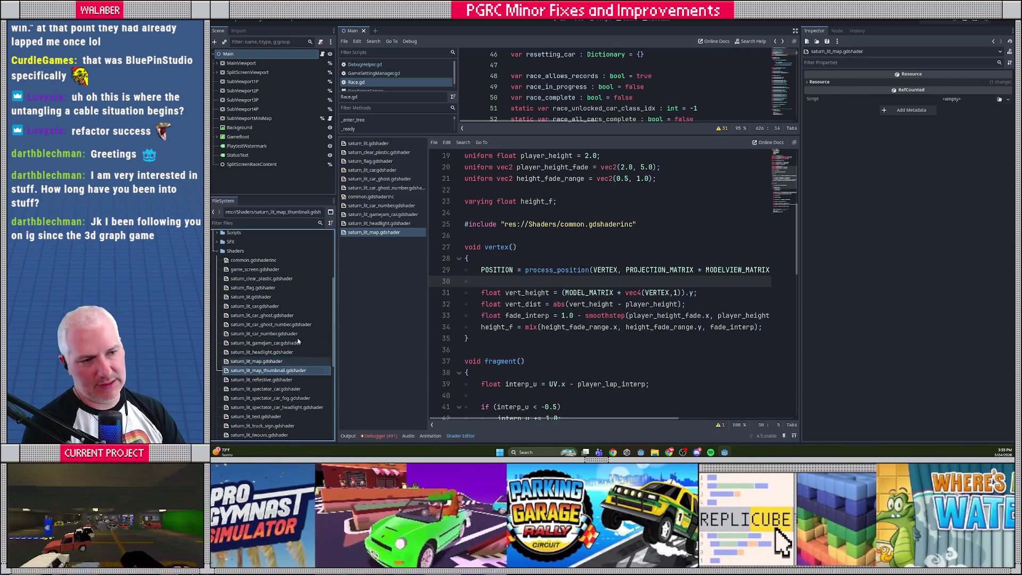
- Open saturn_lit_map_thumbnail.gdshader and replace its jitter code with the common.gdshaderinc include
double_click(250, 372)
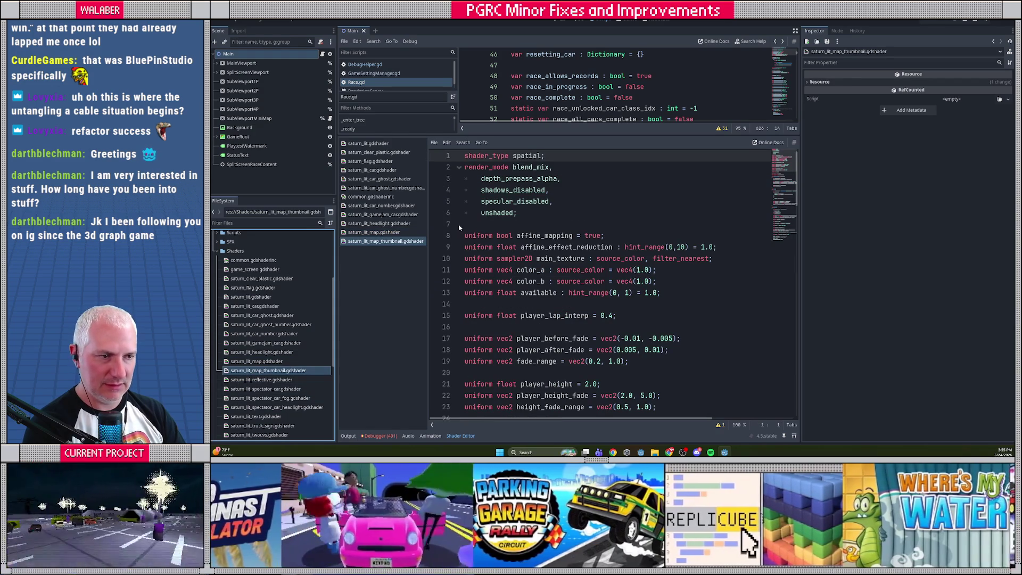
click(368, 143)
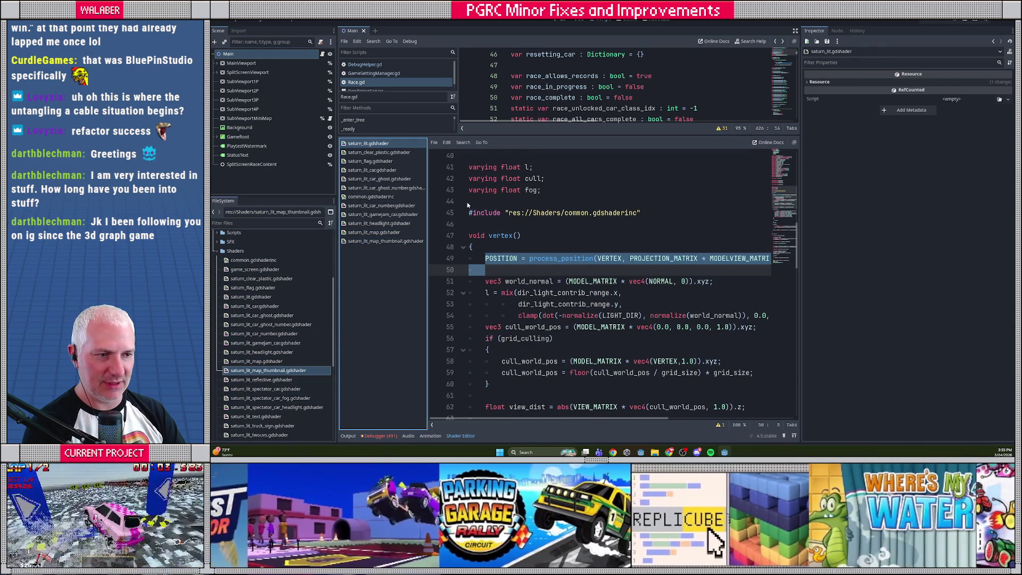
drag(468, 205, 481, 223)
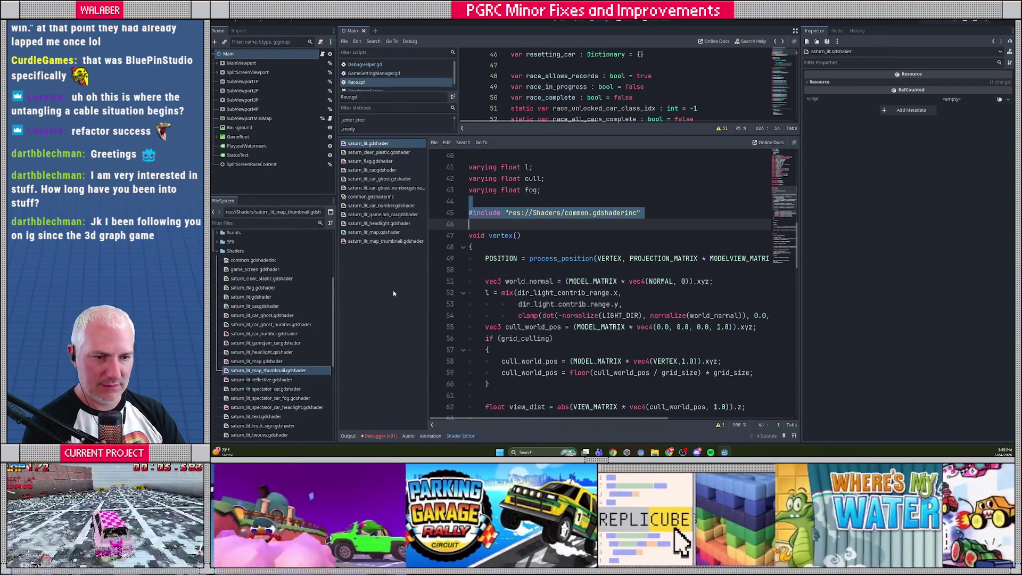
click(385, 242)
scroll(515, 257, down, 3)
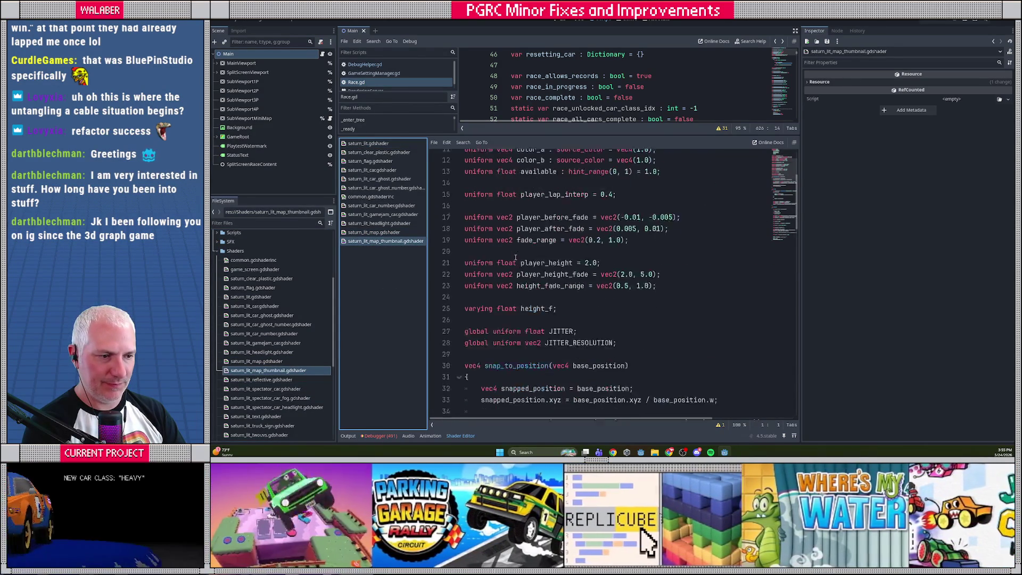
click(482, 270)
scroll(481, 300, down, 3)
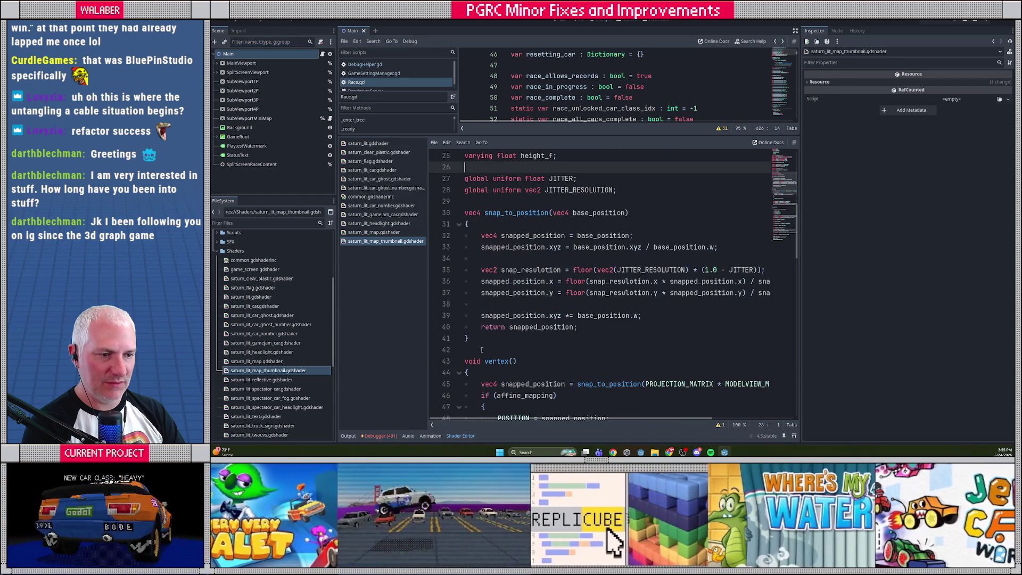
shift+click(482, 350)
key(ctrl+v)
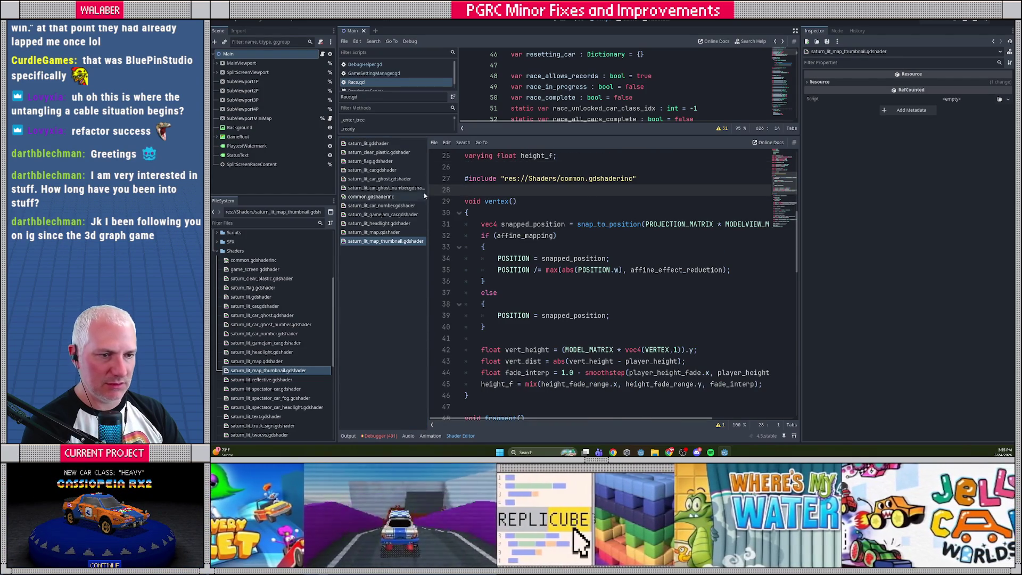
- Replace the thumbnail shader's vertex() snapping block with the process_position() call and save
click(385, 144)
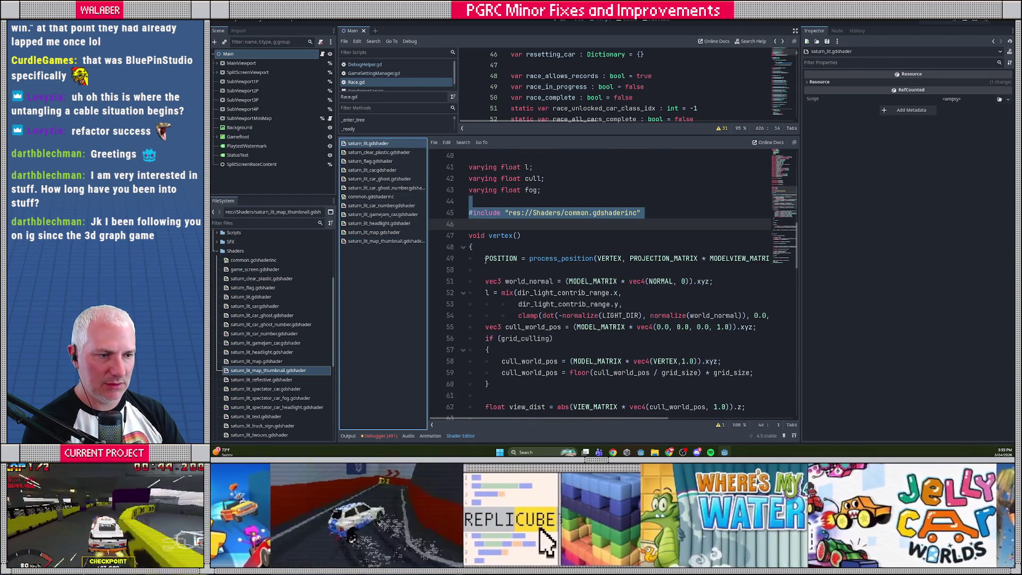
click(405, 242)
mouse_move(479, 225)
mouse_down()
mouse_move(485, 327)
mouse_move(496, 336)
mouse_up()
key(ctrl+v)
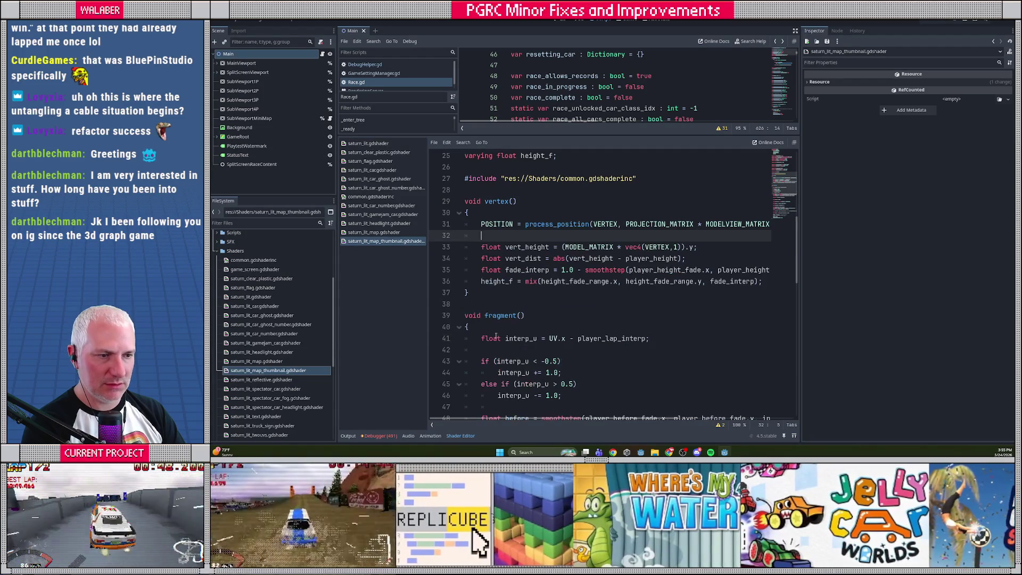
key(ctrl+s)
- Open saturn_lit_reflective.gdshader and copy the include line from saturn_lit.gdshader
double_click(261, 380)
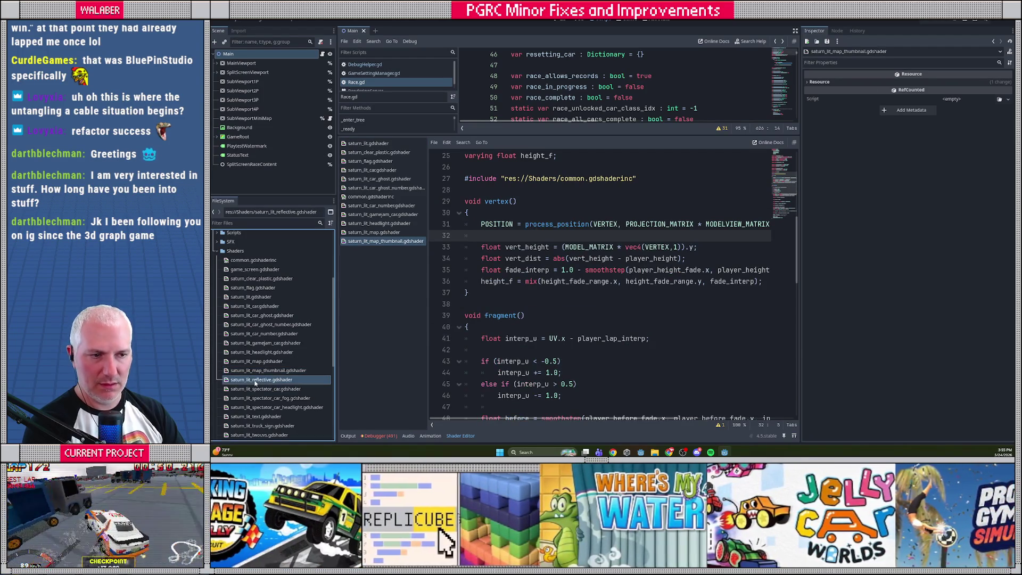
click(385, 145)
drag(471, 202, 478, 229)
key(ctrl+c)
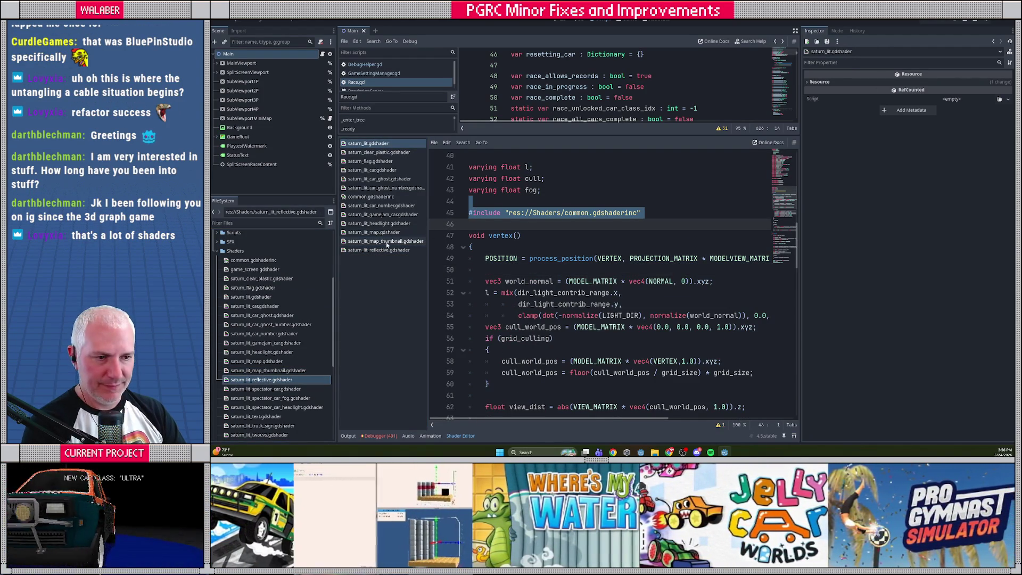
- Delete the reflective shader's JITTER uniforms and replace snap_to_position with the common.gdshaderinc include
click(383, 249)
scroll(482, 244, down, 4)
drag(478, 261, 465, 293)
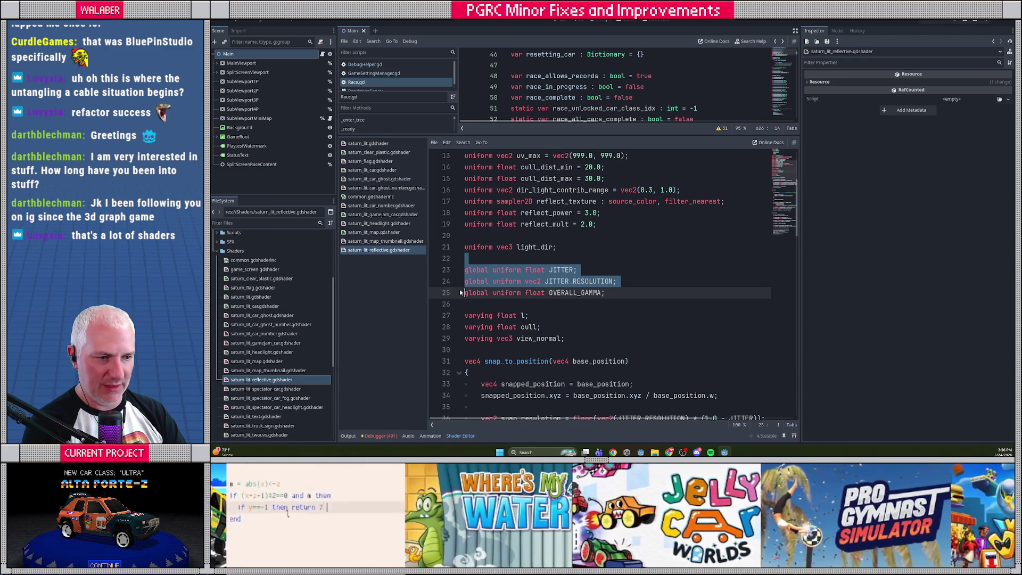
key(BackSpace)
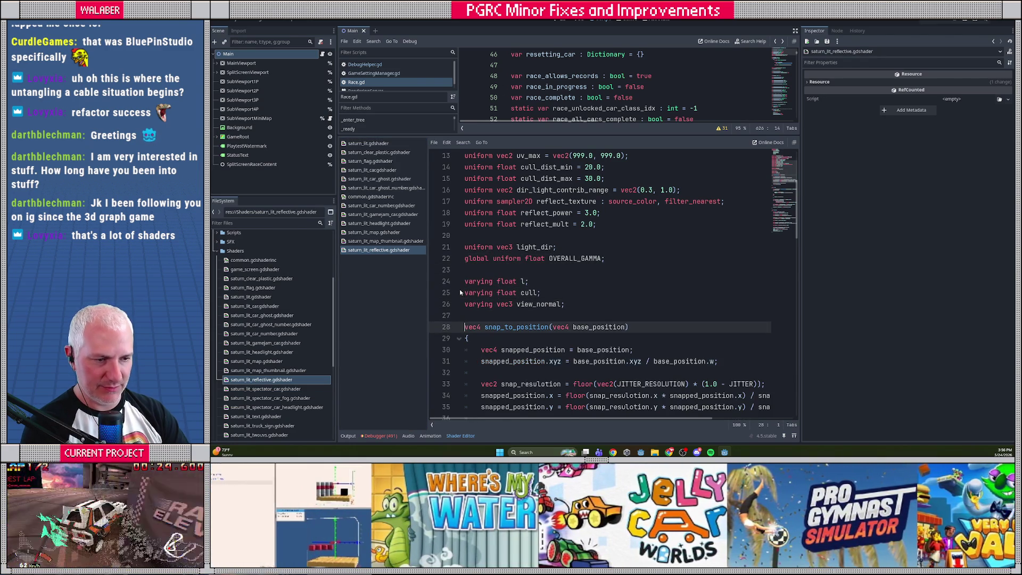
scroll(466, 301, down, 4)
scroll(466, 301, down, 2)
drag(465, 301, 461, 156)
key(ctrl+v)
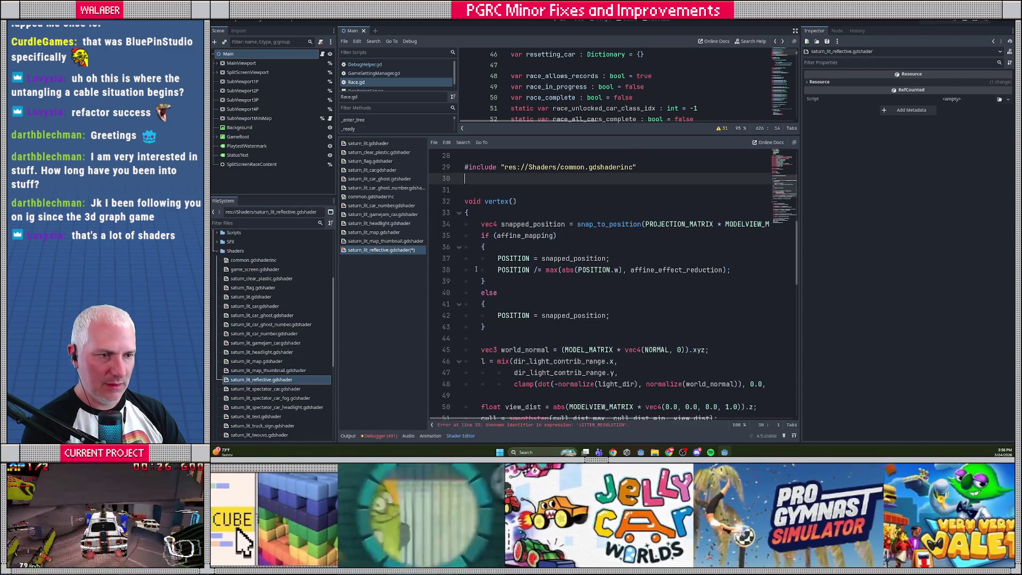
- Replace its vertex() snapping block with the process_position() line from saturn_lit and save
click(390, 144)
triple_click(481, 258)
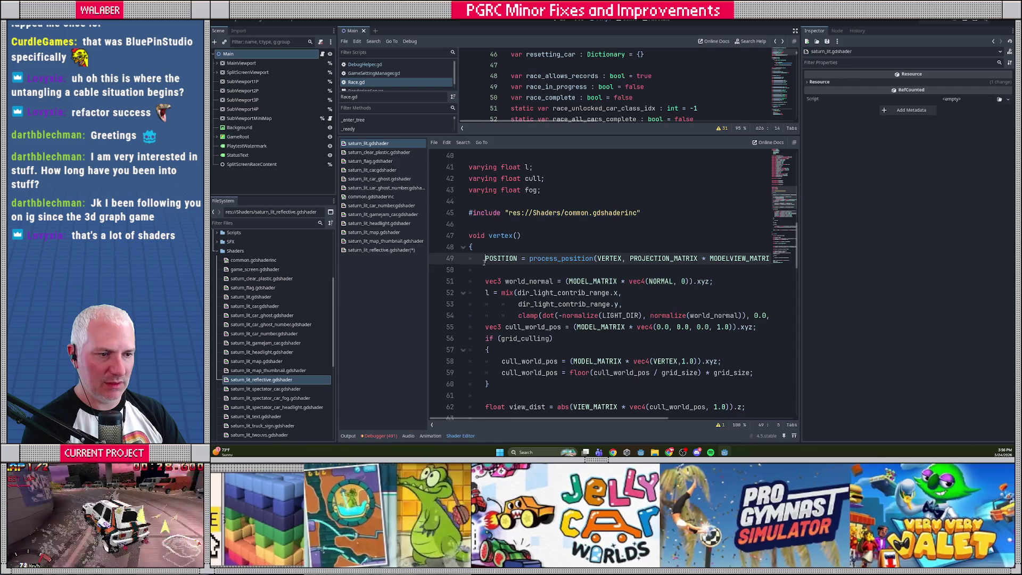
click(382, 250)
mouse_move(479, 224)
mouse_down()
mouse_move(496, 272)
mouse_move(494, 333)
mouse_up()
key(ctrl+v)
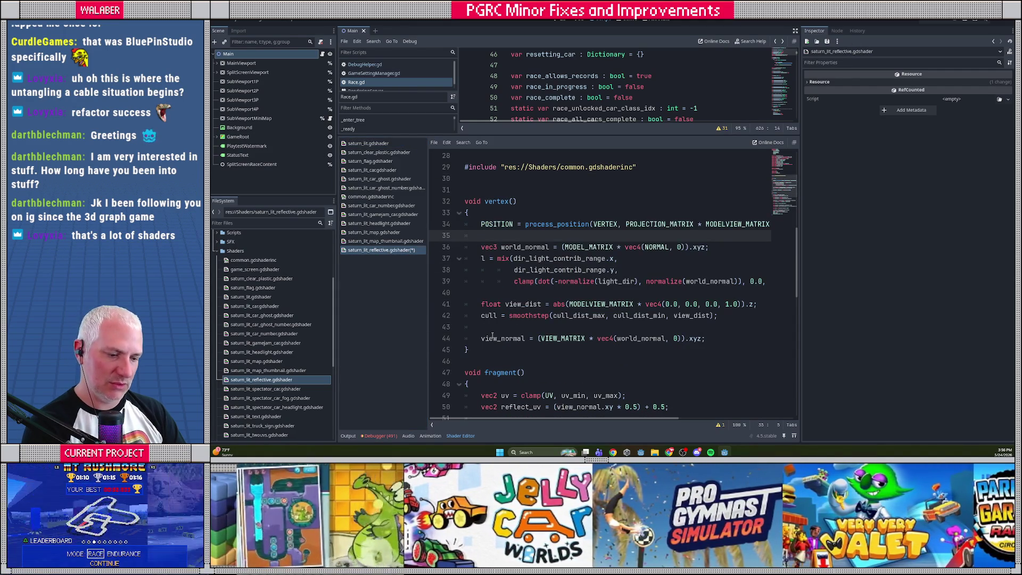
key(ctrl+s)
scroll(256, 322, down, 5)
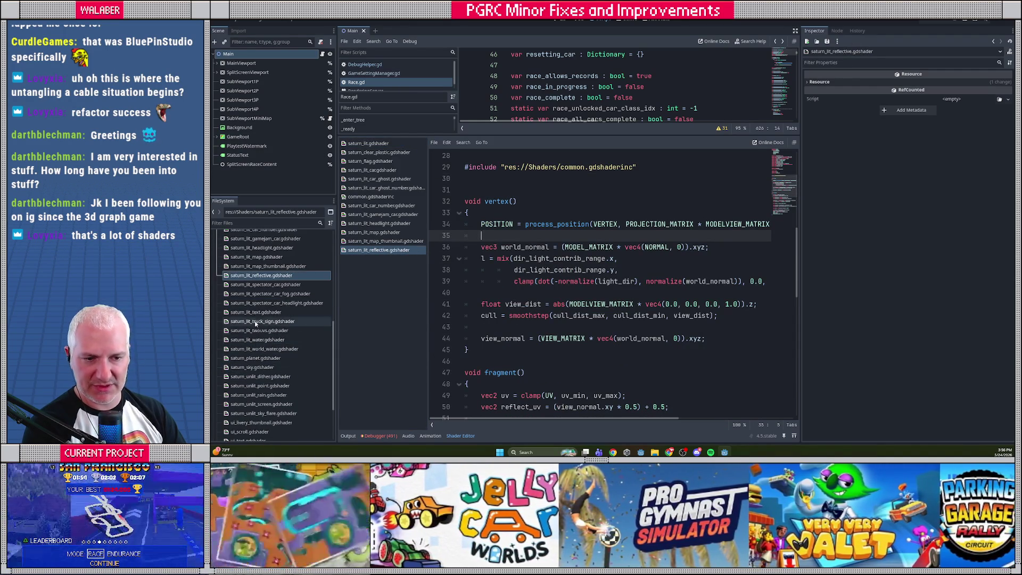
- Open saturn_lit_spectator_car.gdshader and delete its JITTER uniform declarations
double_click(266, 284)
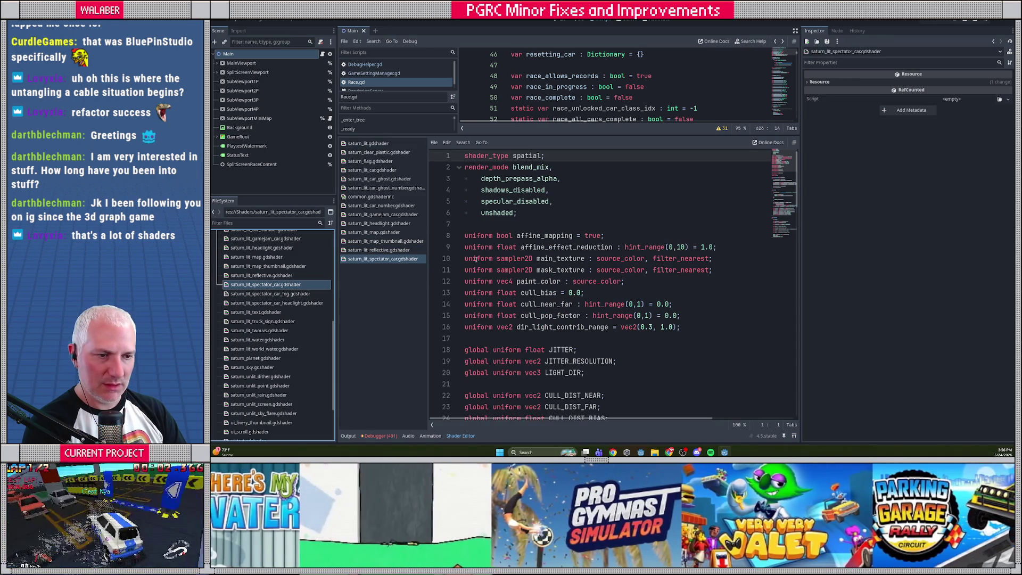
scroll(475, 259, down, 2)
mouse_move(466, 270)
mouse_down()
mouse_move(533, 304)
mouse_move(492, 313)
mouse_move(453, 304)
mouse_up()
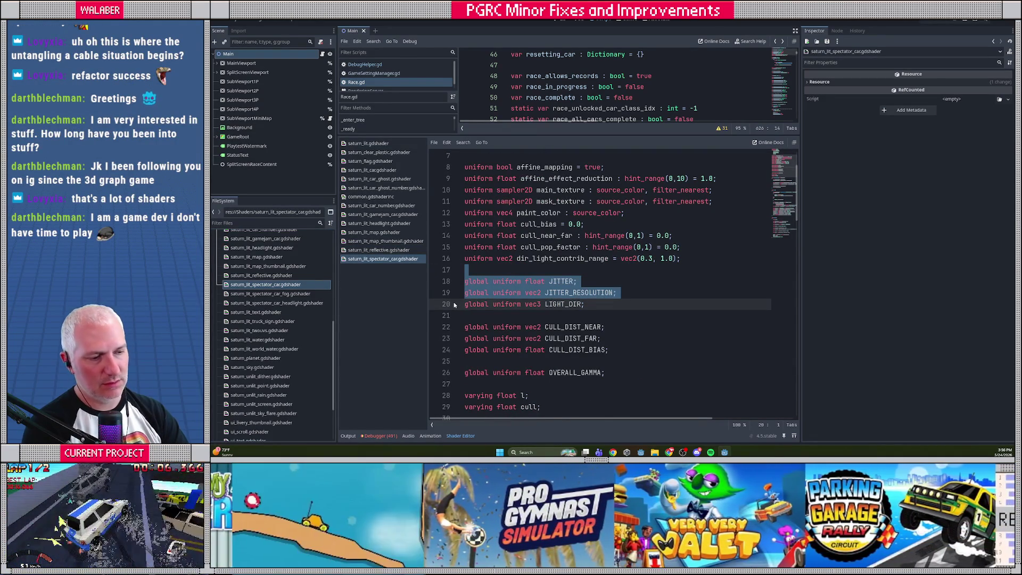
key(BackSpace)
key(Return)
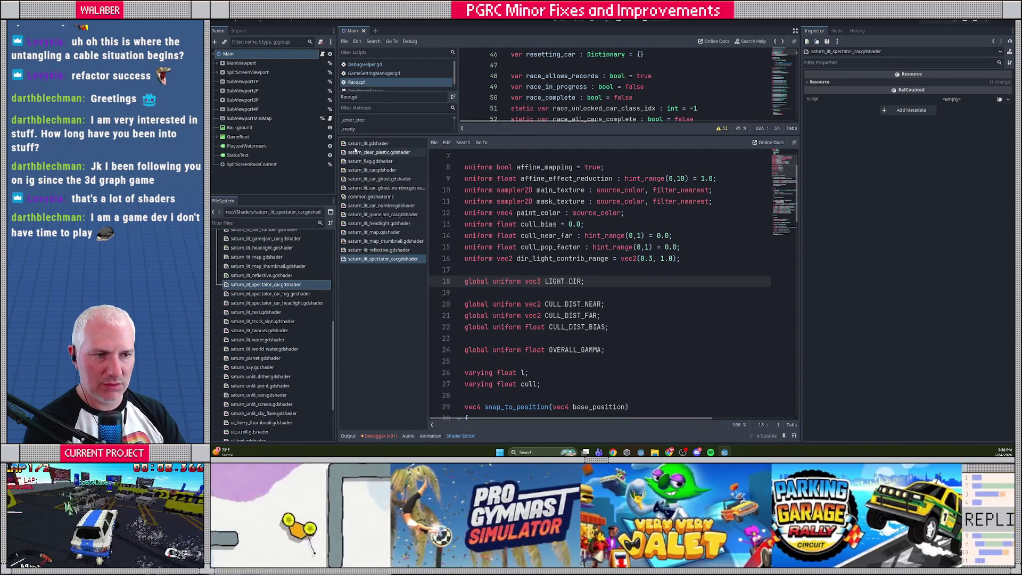
- Replace the spectator car's snap_to_position function with the common.gdshaderinc include line
click(355, 144)
mouse_move(470, 202)
mouse_down()
mouse_move(478, 214)
mouse_move(642, 213)
mouse_up()
click(385, 259)
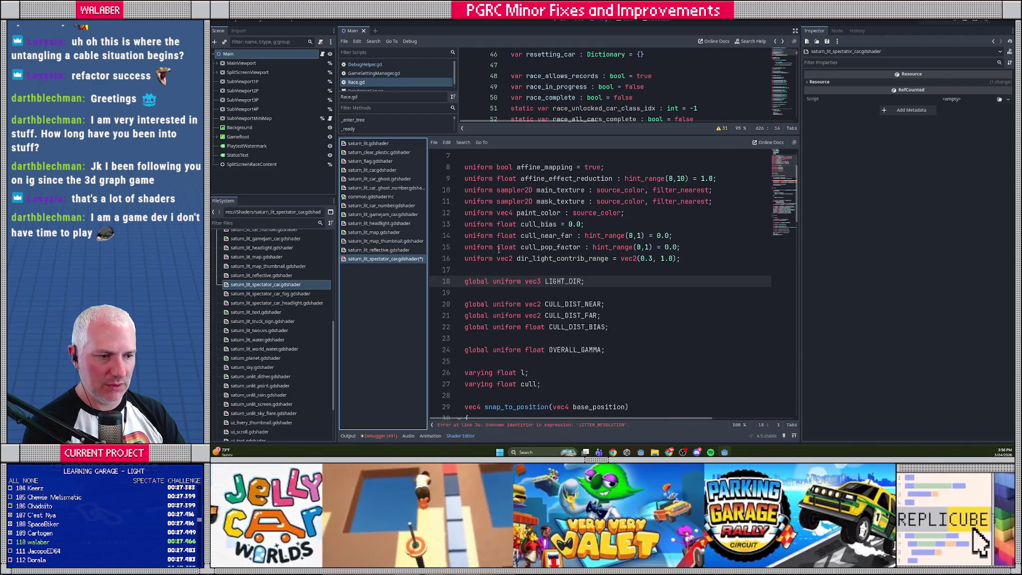
scroll(498, 250, down, 4)
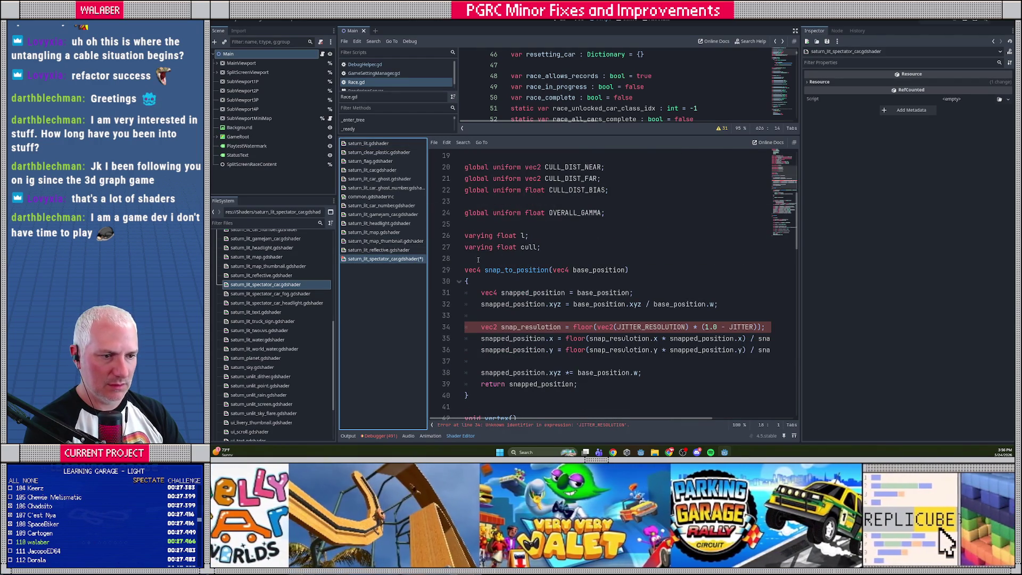
click(478, 259)
scroll(478, 259, down, 3)
shift+click(470, 292)
key(ctrl+v)
- Replace its vertex() snapping block with POSITION = process_position() and save
click(368, 143)
click(477, 270)
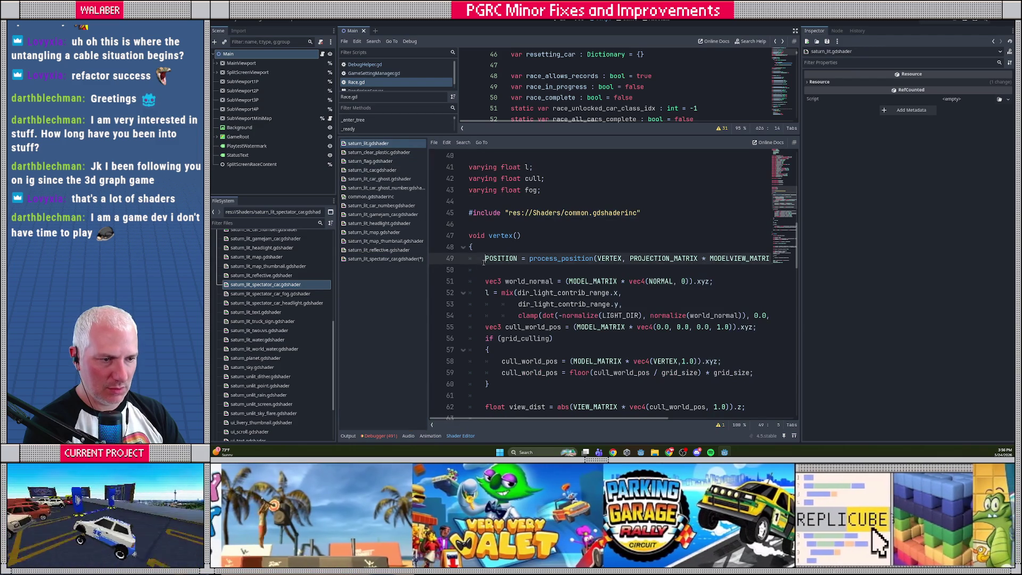
click(384, 259)
mouse_move(482, 213)
mouse_down()
mouse_move(511, 266)
mouse_move(491, 327)
mouse_up()
key(ctrl+v)
key(ctrl+s)
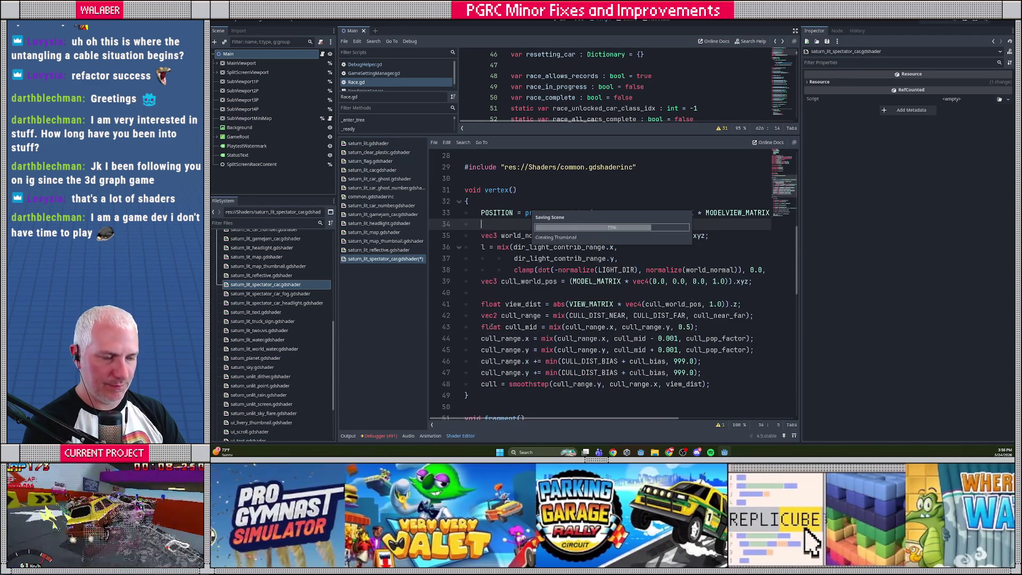
- Open saturn_lit_spectator_car_fog.gdshader, copy saturn_lit's #include line, and delete the JITTER and JITTER_RESOLUTION globals
double_click(271, 293)
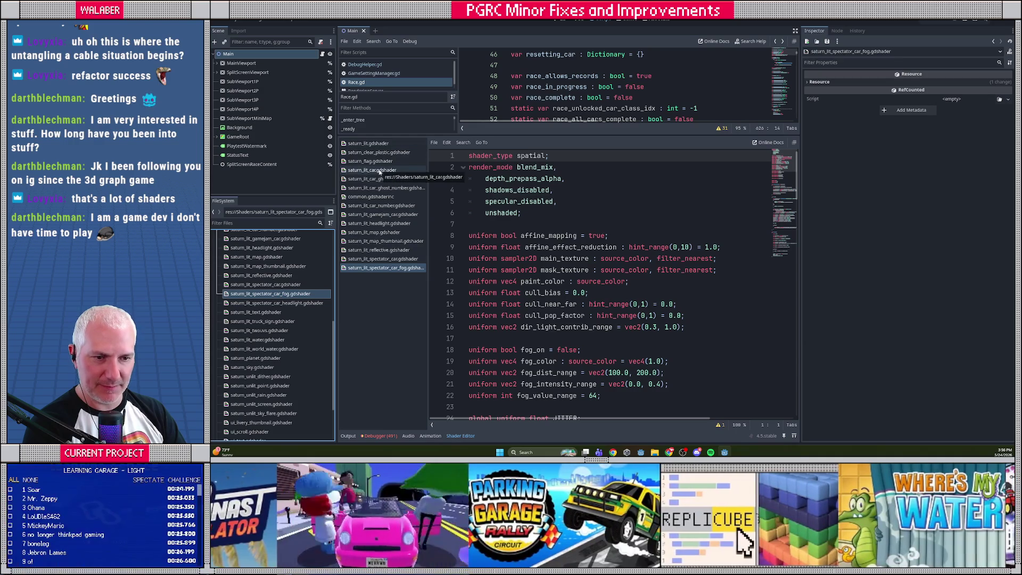
click(378, 143)
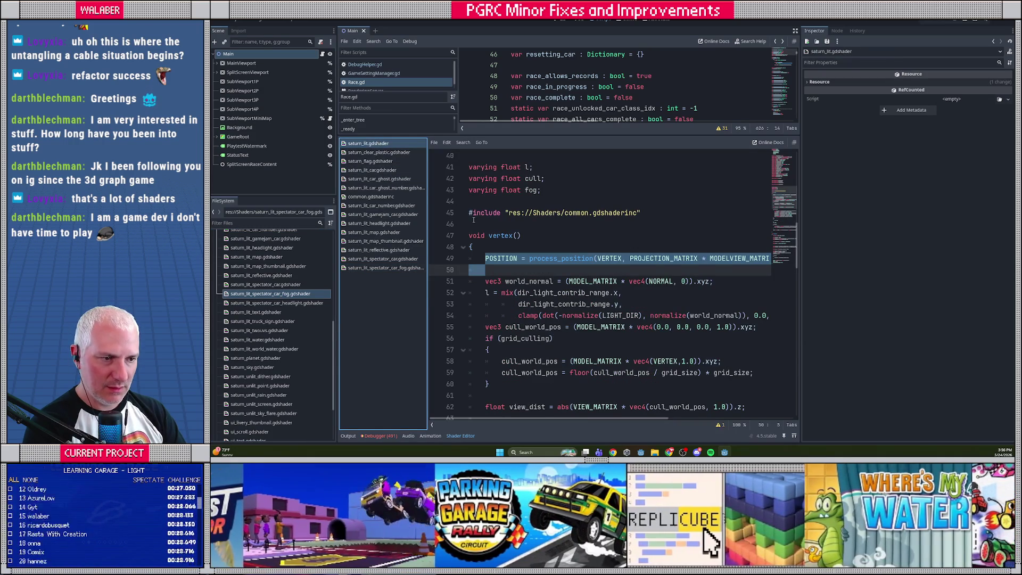
click(481, 204)
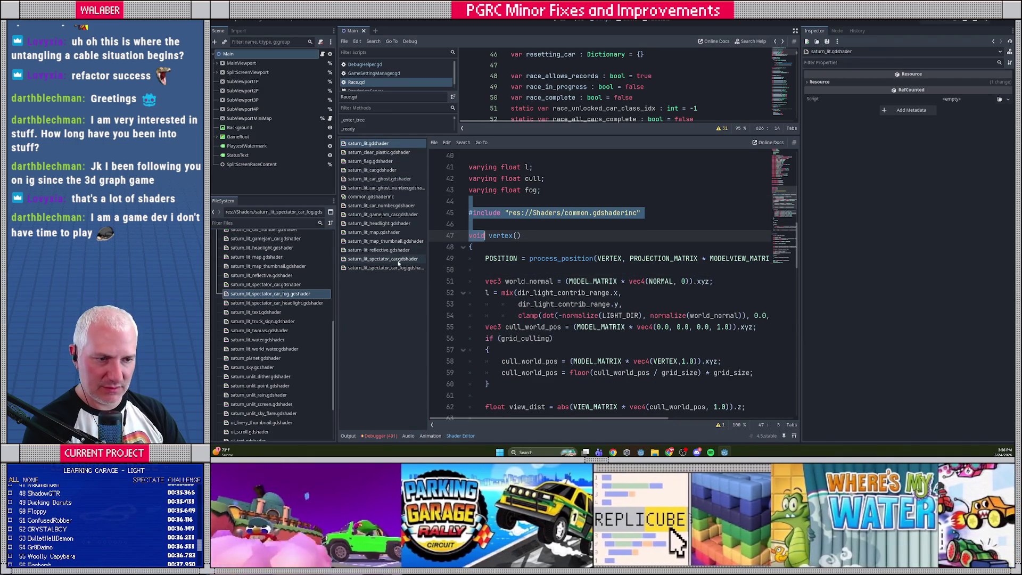
click(399, 268)
scroll(496, 212, down, 5)
drag(469, 235, 462, 269)
key(Delete)
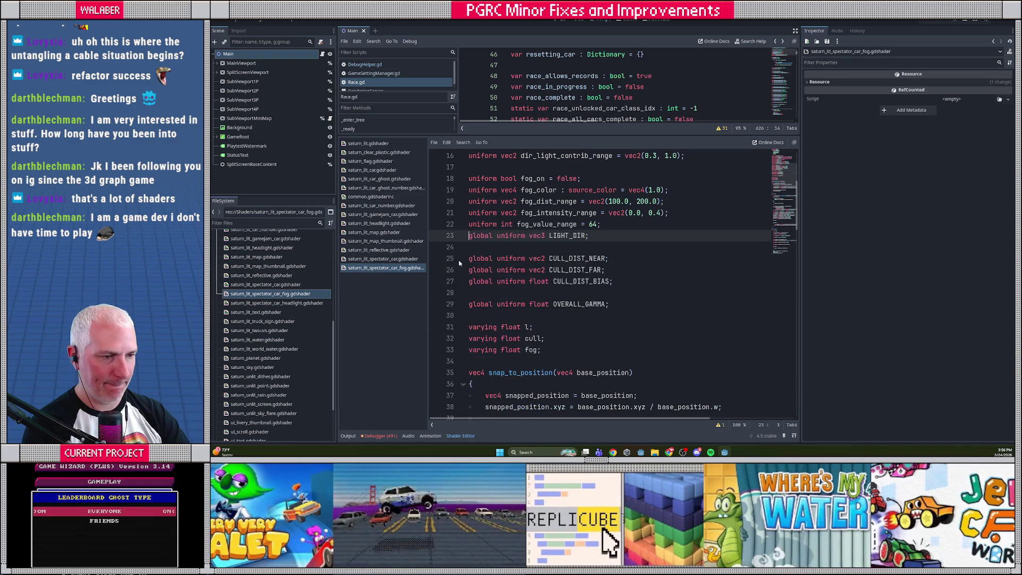
- Replace snap_to_position with the #include, and the vertex() snapped_position block with the process_position line
scroll(459, 263, down, 5)
mouse_move(469, 201)
mouse_down()
mouse_move(485, 247)
mouse_move(493, 349)
mouse_up()
text(#include "res://Shaders/common.gdshaderinc"  void)
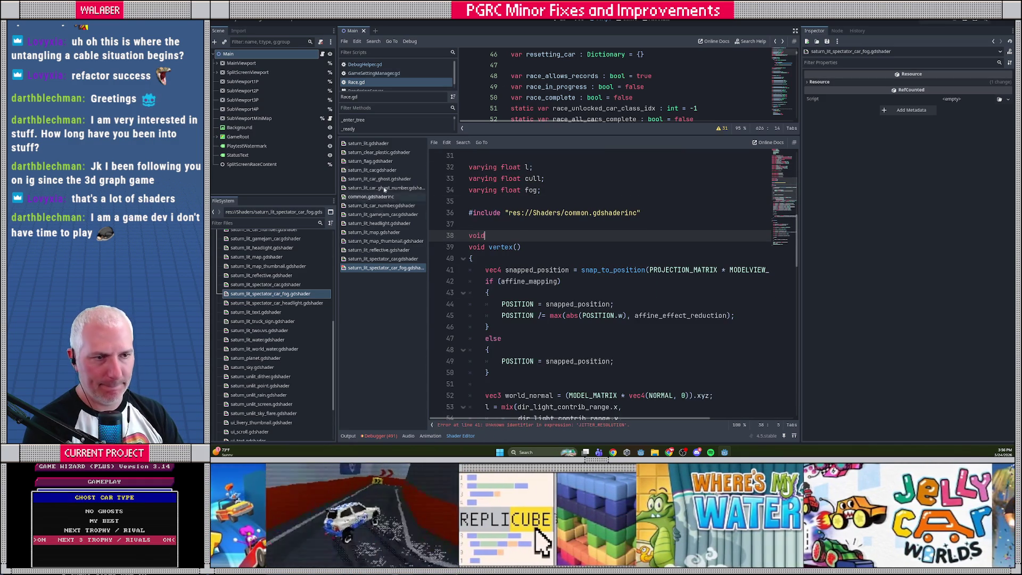
click(367, 143)
triple_click(485, 259)
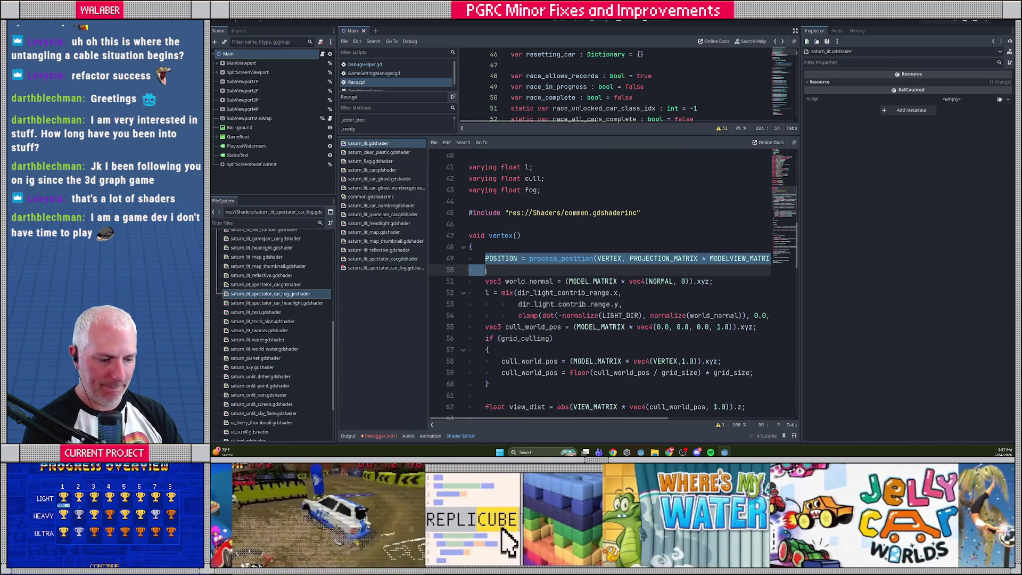
click(384, 268)
drag(485, 267, 487, 373)
key(ctrl+v)
- Remove the stray void line and the extra blank line 42 from the fog shader
click(496, 235)
key(shift+Up)
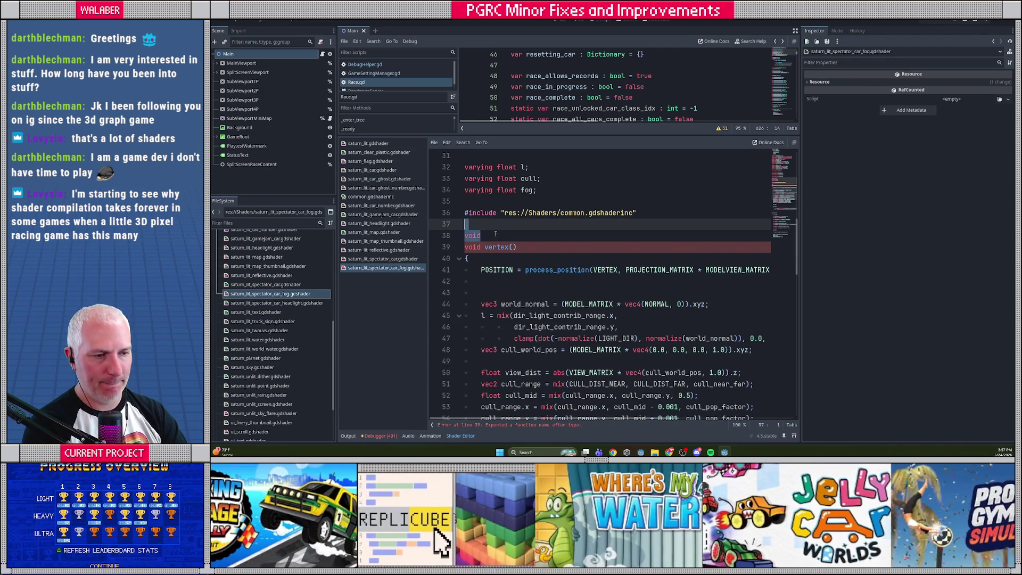
key(BackSpace)
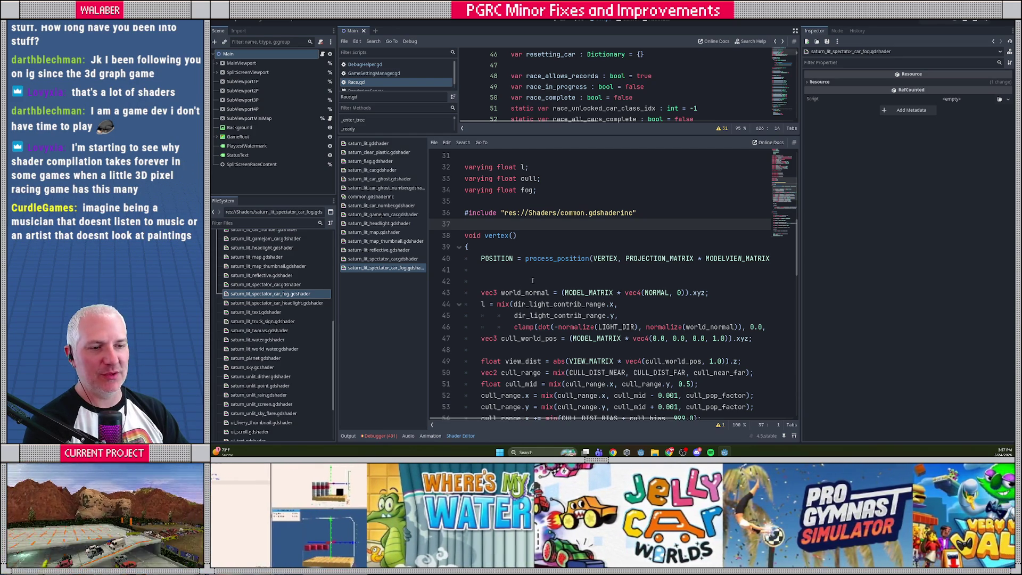
click(493, 284)
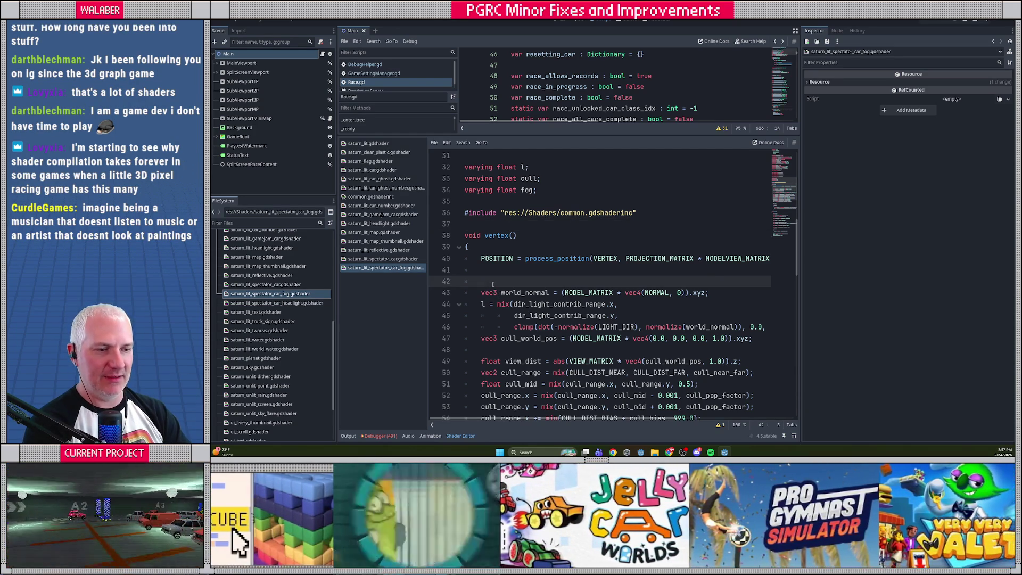
key(BackSpace)
key(BackSpace)
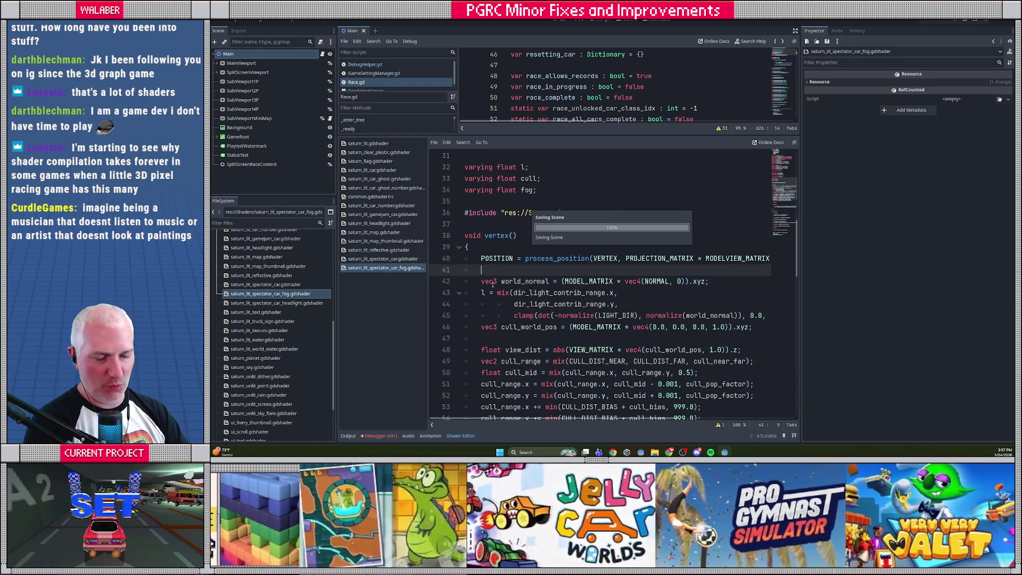
scroll(261, 290, down, 2)
scroll(259, 292, up, 3)
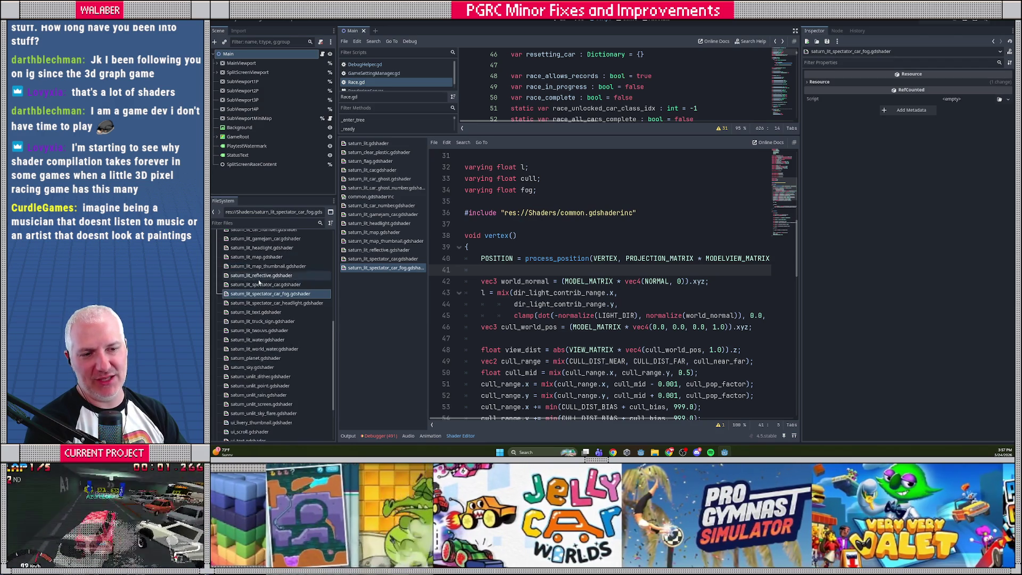
- Open saturn_lit_spectator_car_headlight.gdshader and copy the common.gdshaderinc #include line from saturn_lit.gdshader
double_click(260, 303)
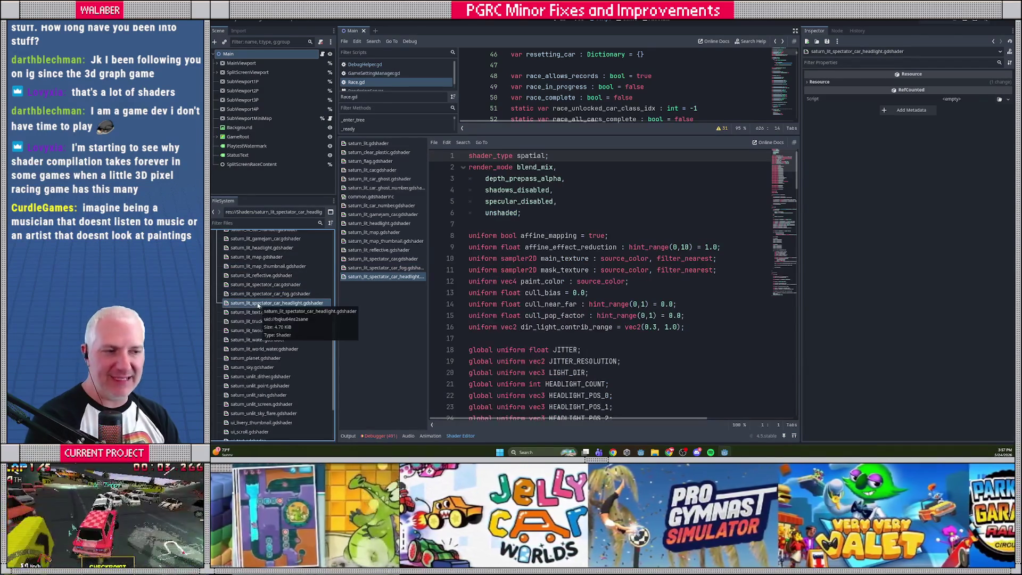
click(368, 143)
drag(469, 224, 456, 207)
key(ctrl+c)
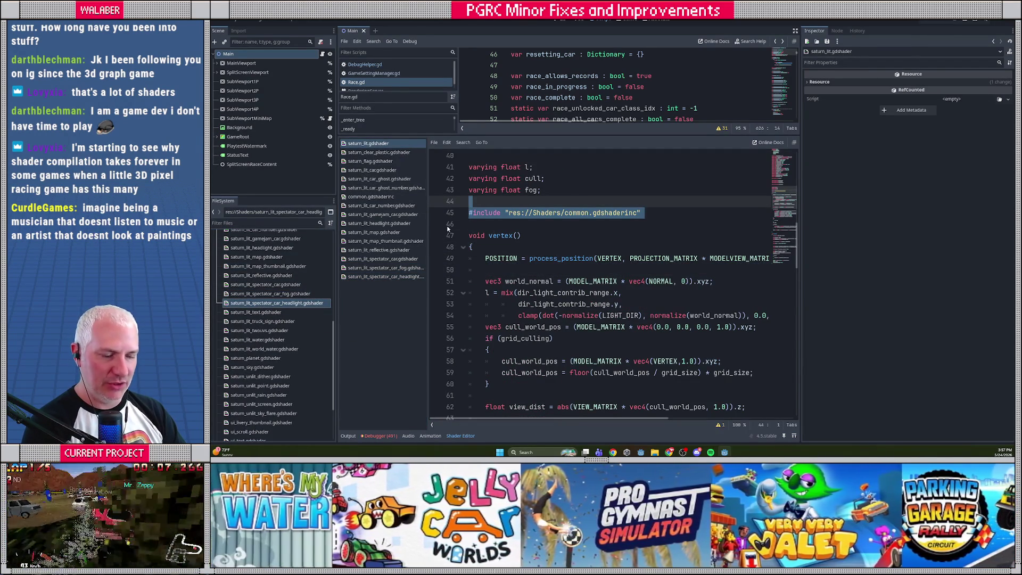
click(384, 277)
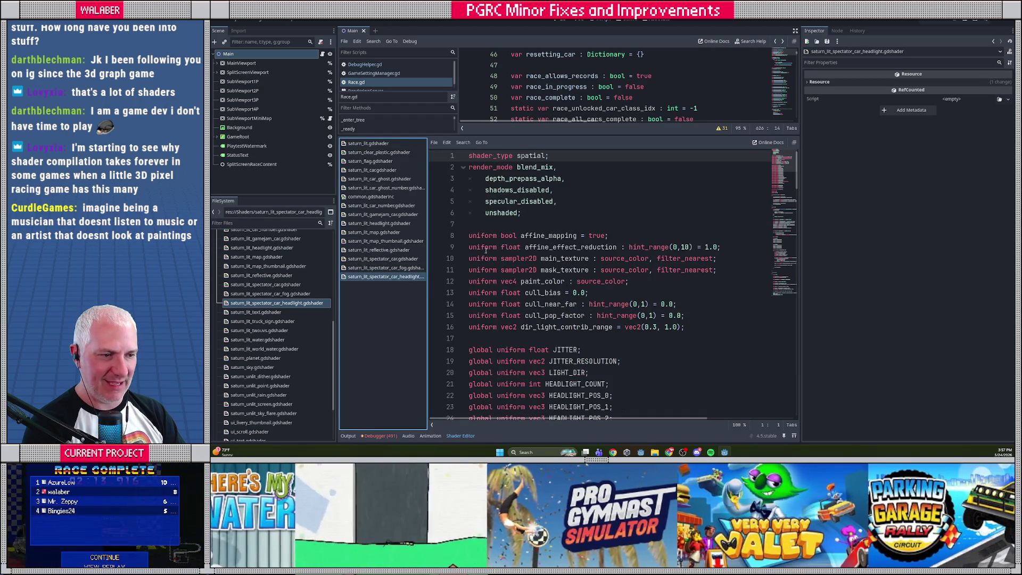
- Delete the headlight shader's snap_to_position function and insert the #include above void vertex()
scroll(490, 256, down, 2)
click(486, 280)
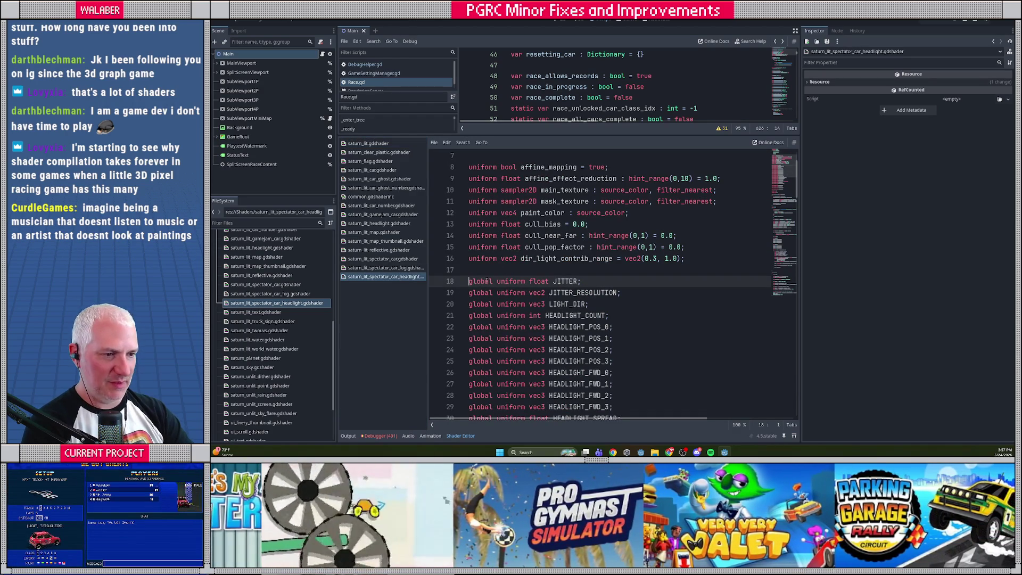
scroll(506, 255, down, 10)
click(506, 257)
scroll(506, 258, down, 4)
shift+click(484, 269)
key(BackSpace)
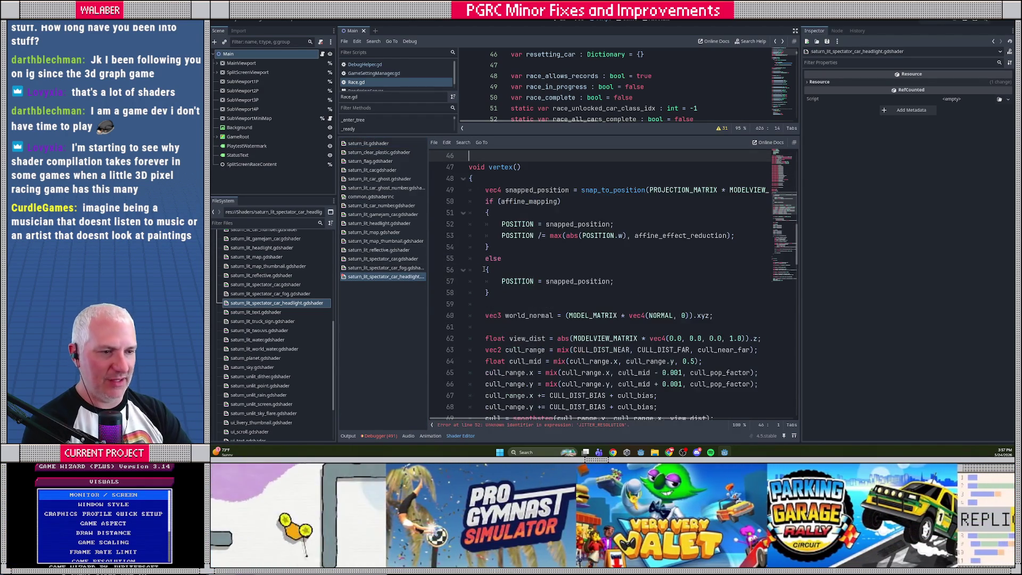
key(ctrl+v)
scroll(484, 269, up, 3)
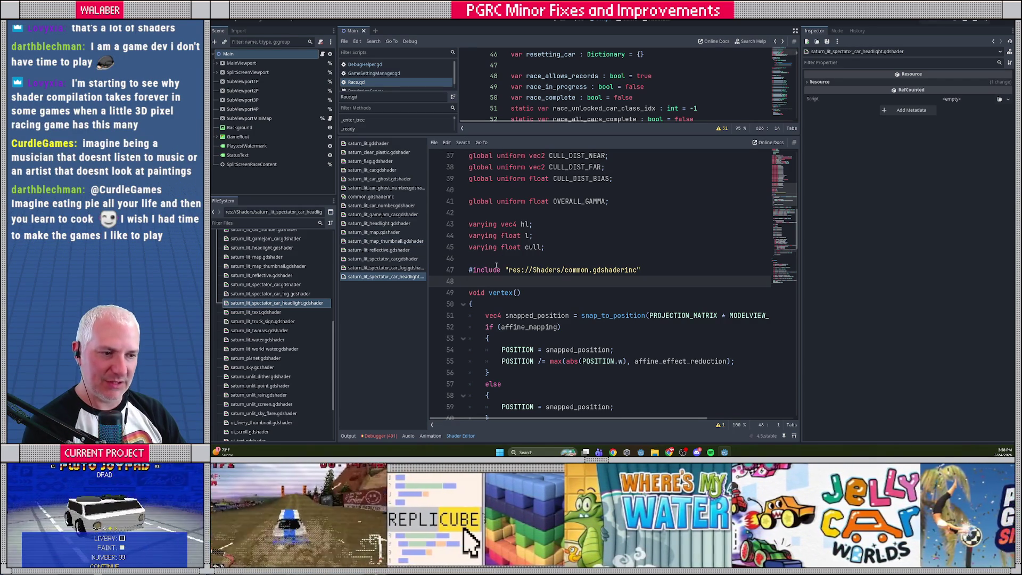
click(368, 144)
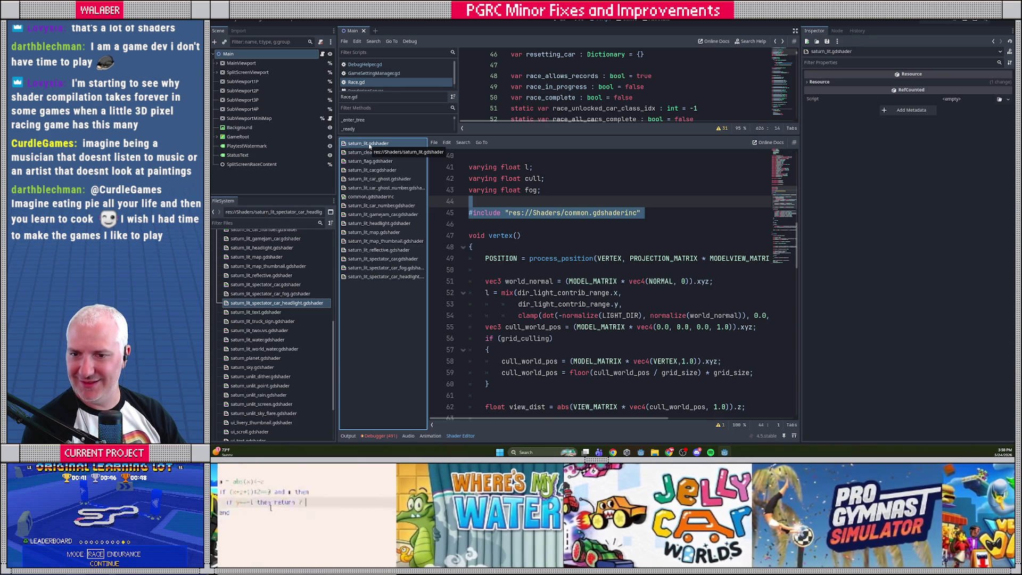
- Replace the snapped_position block in the headlight shader's vertex() with the POSITION = process_position line
click(471, 224)
drag(478, 205, 485, 270)
key(ctrl+c)
click(384, 276)
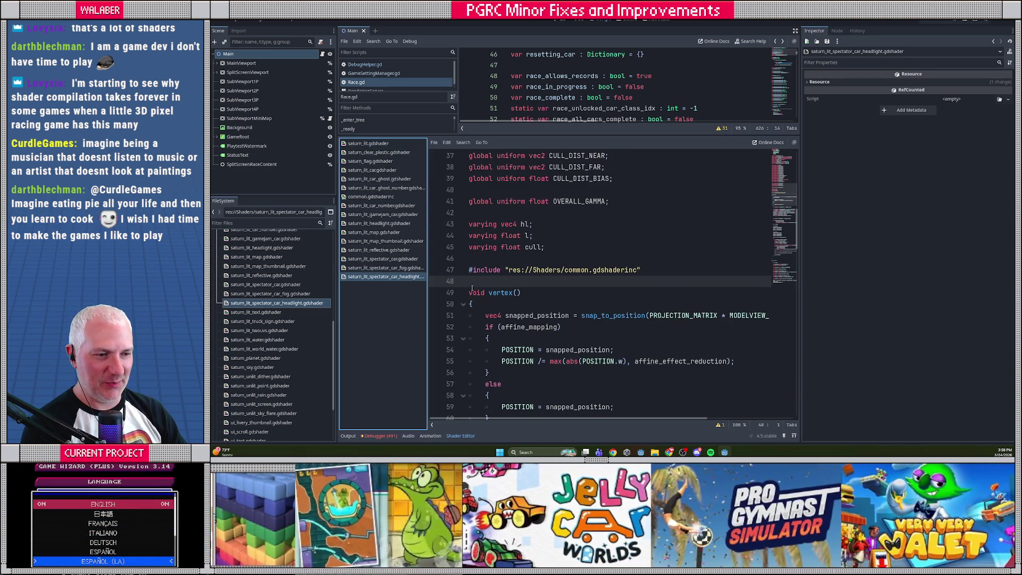
scroll(487, 302, down, 1)
scroll(487, 298, down, 2)
drag(484, 280, 495, 321)
key(ctrl+v)
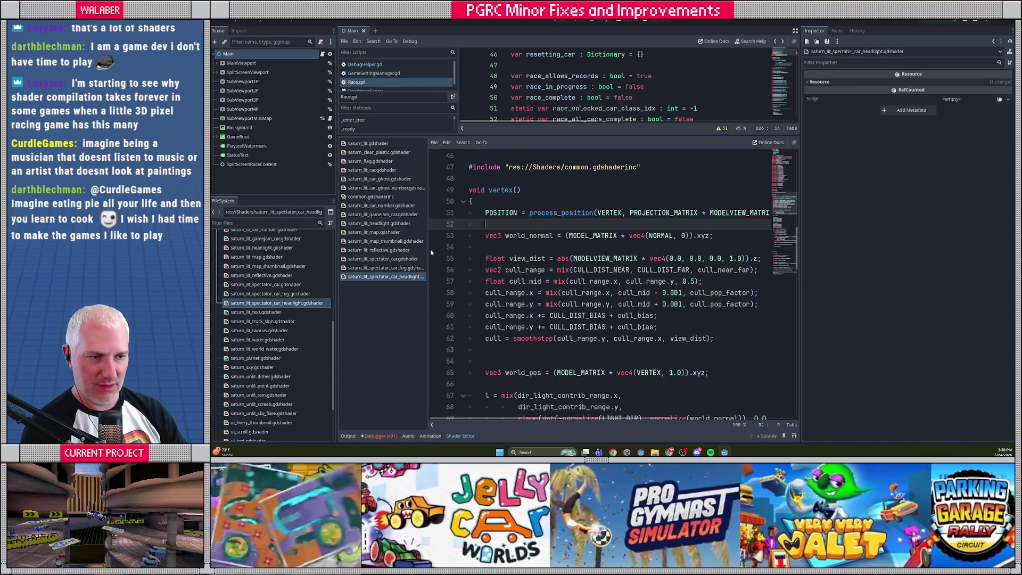
- Remove the extra blank line above vertex() and save the headlight shader
drag(429, 253, 440, 253)
scroll(499, 223, up, 2)
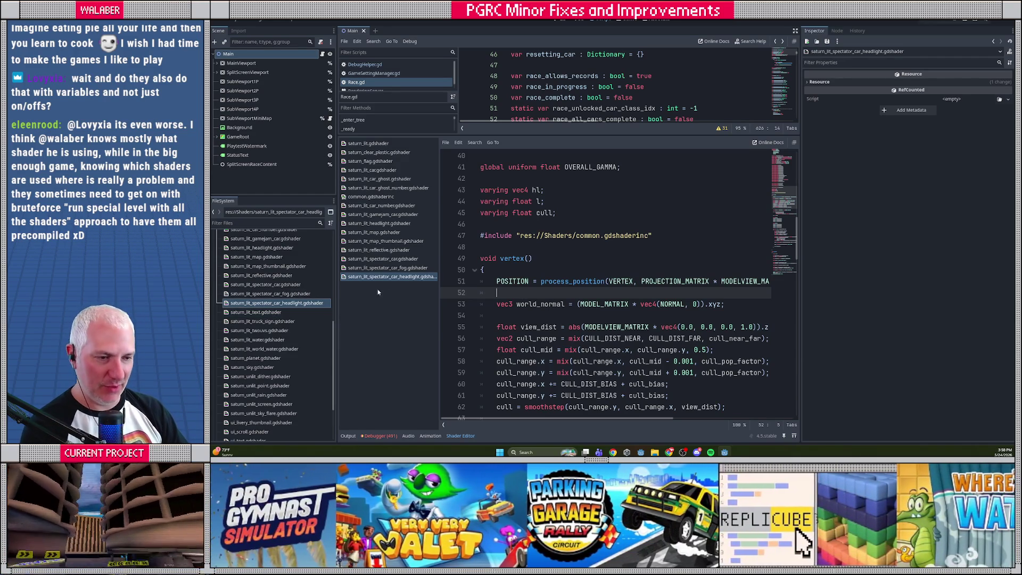
click(520, 236)
drag(510, 260, 507, 254)
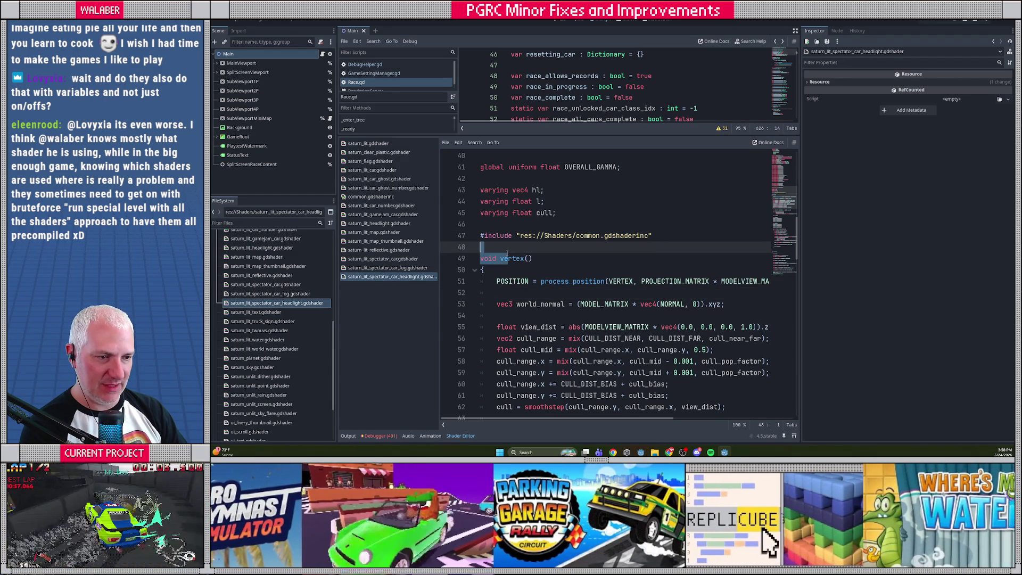
click(501, 227)
key(ctrl+s)
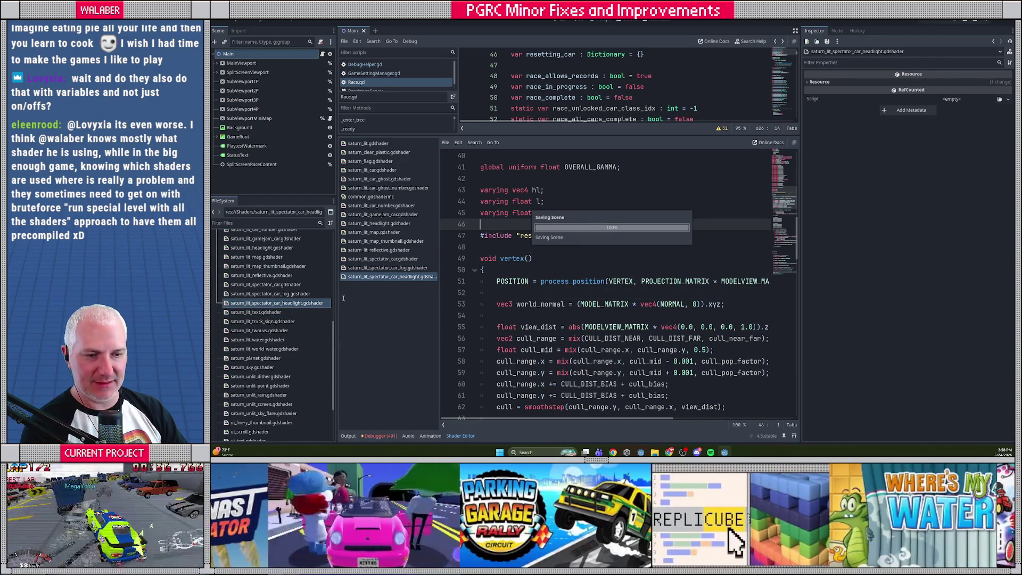
scroll(502, 290, down, 2)
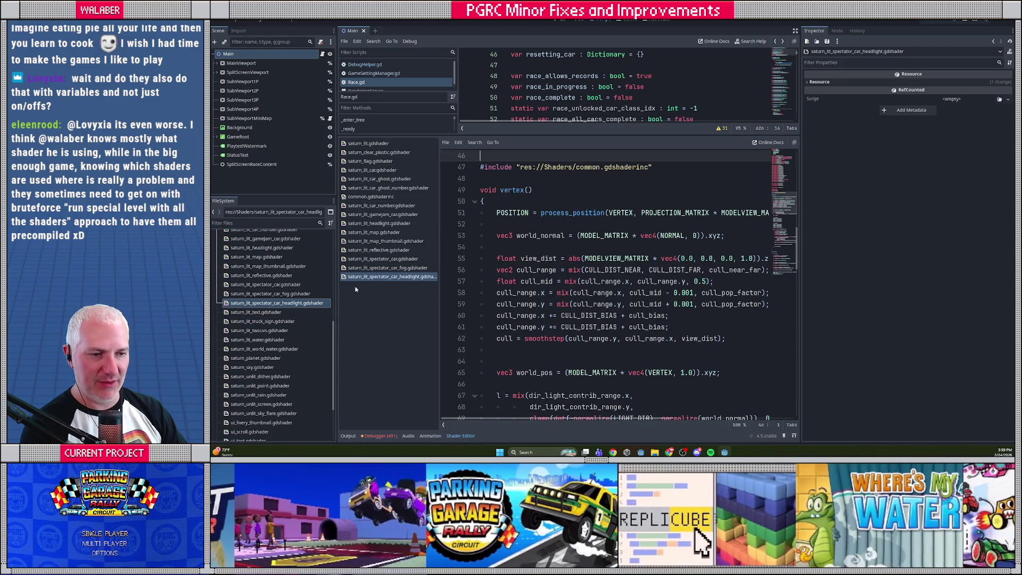
- Open saturn_lit_text.gdshader and delete its JITTER globals
double_click(303, 312)
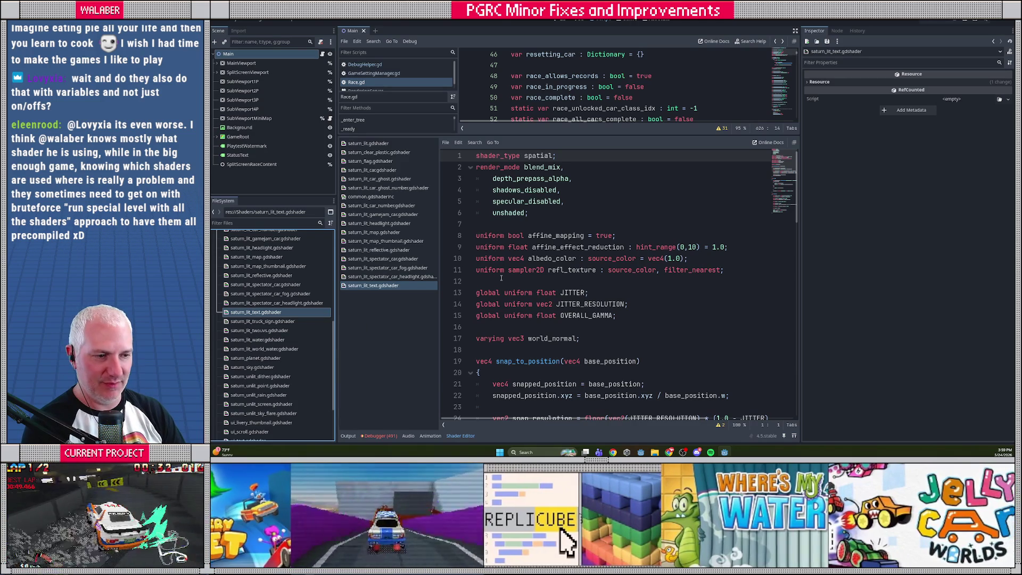
click(495, 281)
key(shift+Down)
key(shift+Down)
key(shift+Down)
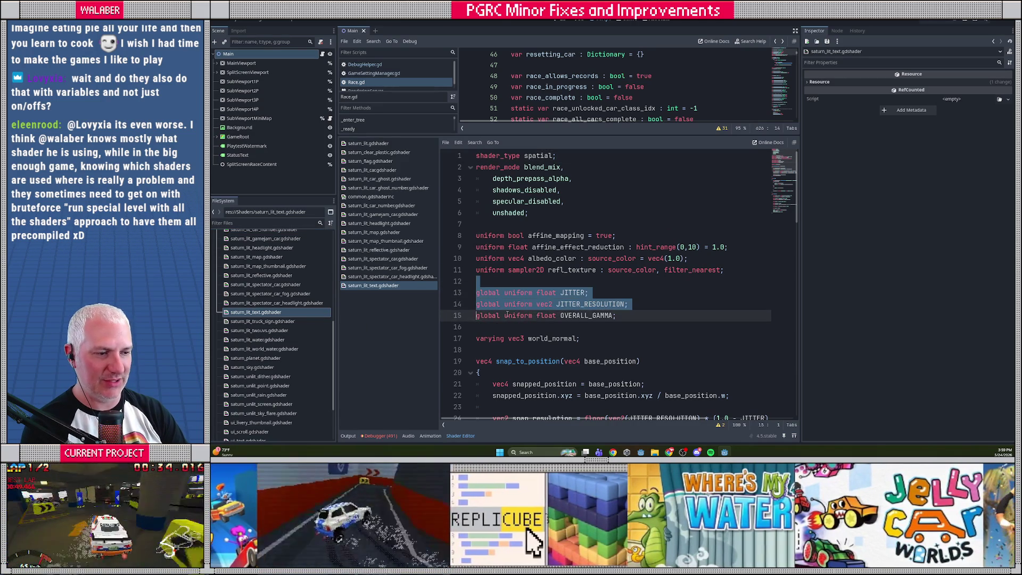
key(Delete)
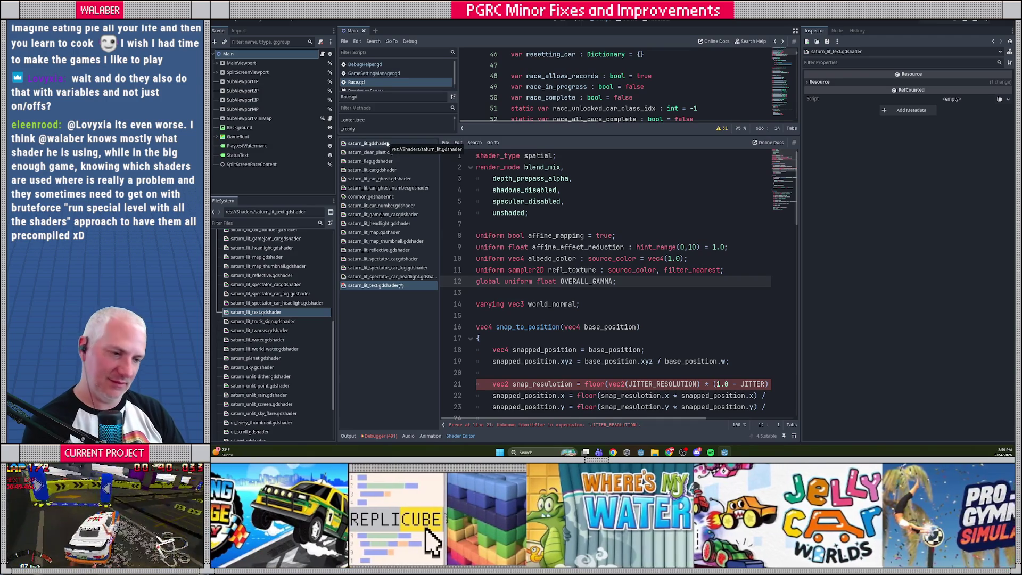
scroll(458, 224, down, 2)
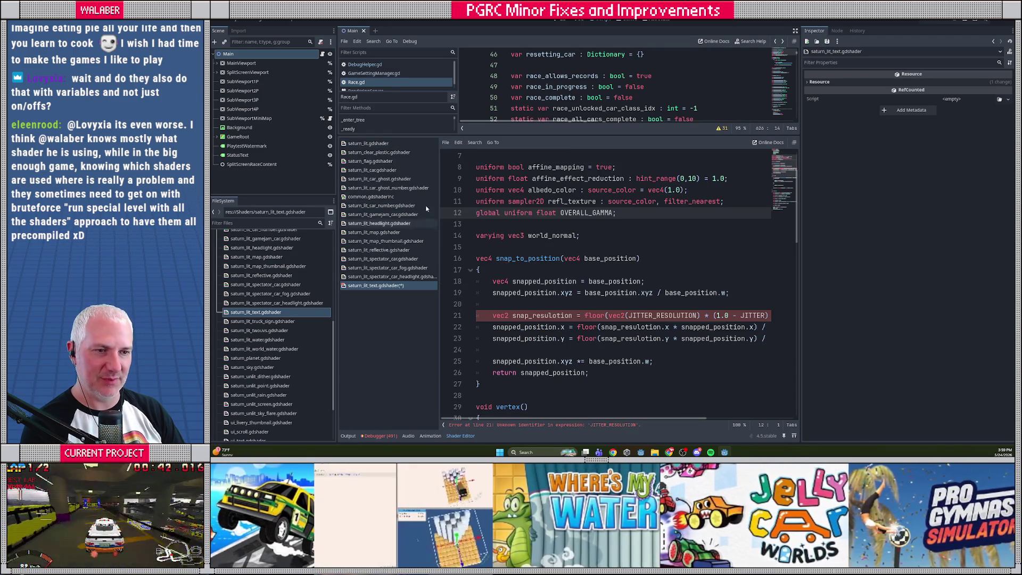
- Replace the local snap_to_position function with the common.gdshaderinc #include above vertex()
click(384, 144)
triple_click(488, 213)
key(ctrl+c)
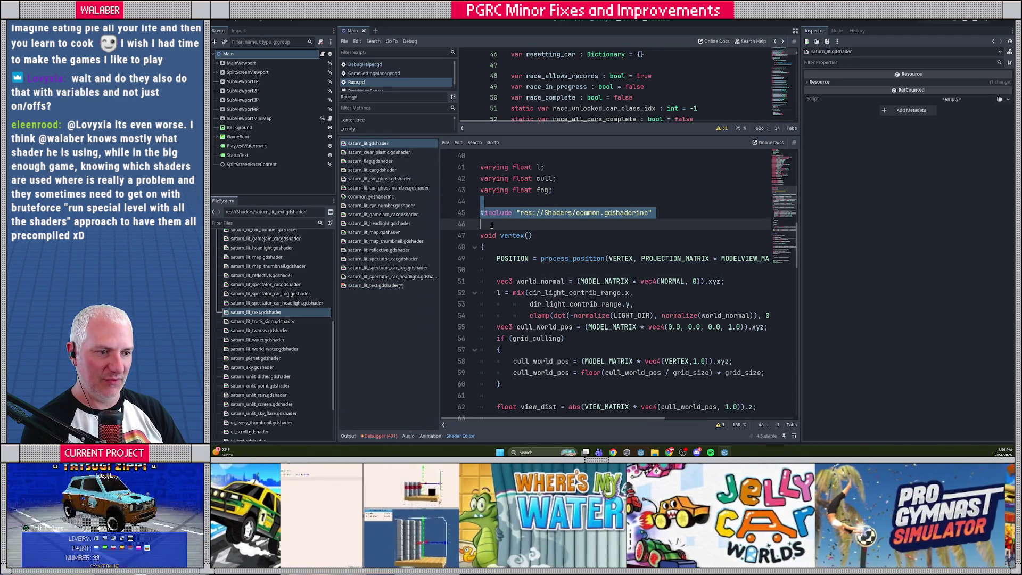
click(384, 286)
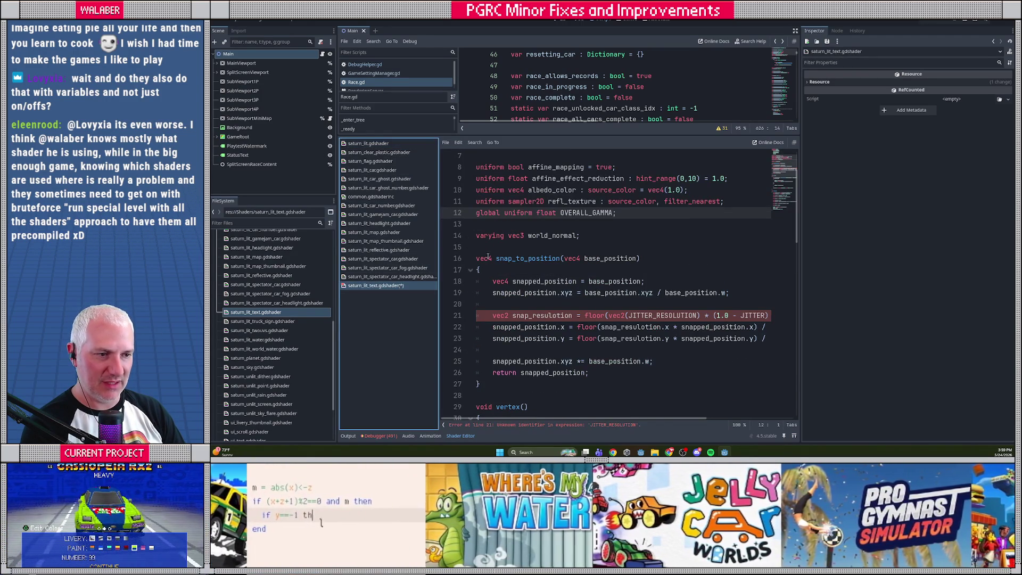
click(477, 247)
scroll(488, 269, down, 2)
shift+click(490, 323)
key(Delete)
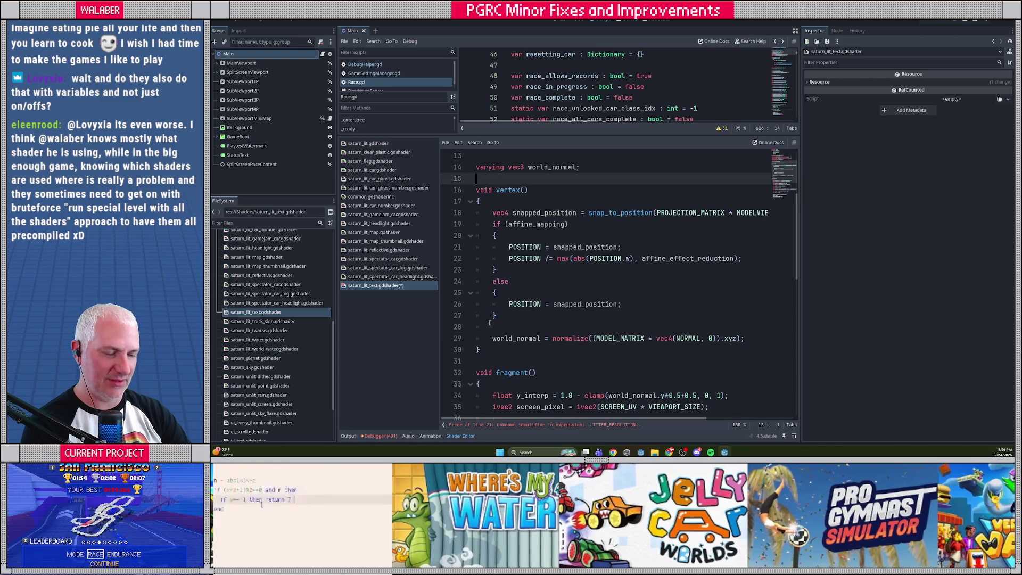
key(ctrl+v)
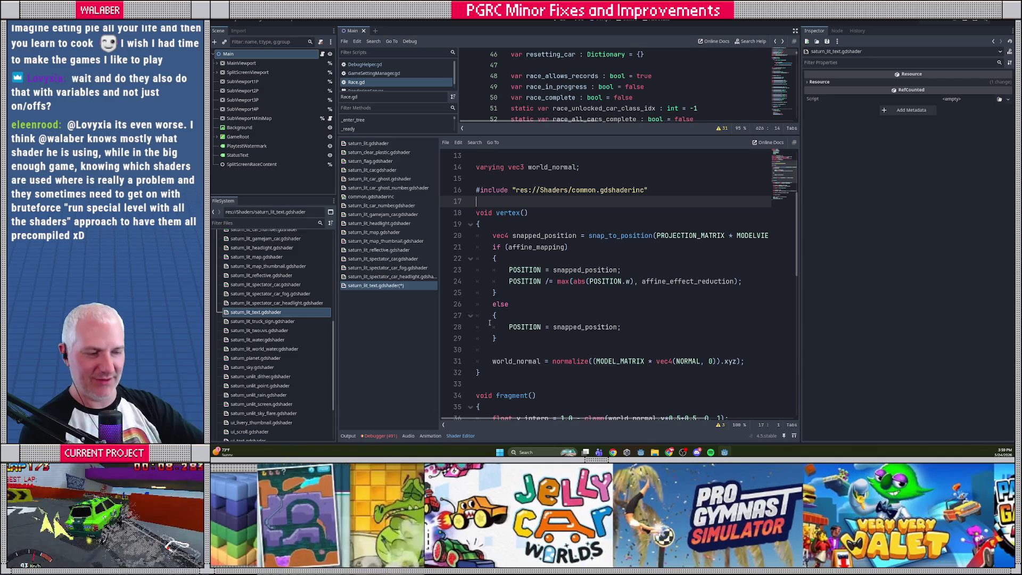
- Replace the vertex() snapping block with the process_position call, save, and open saturn_lit_truck_sign.gdshader
click(381, 146)
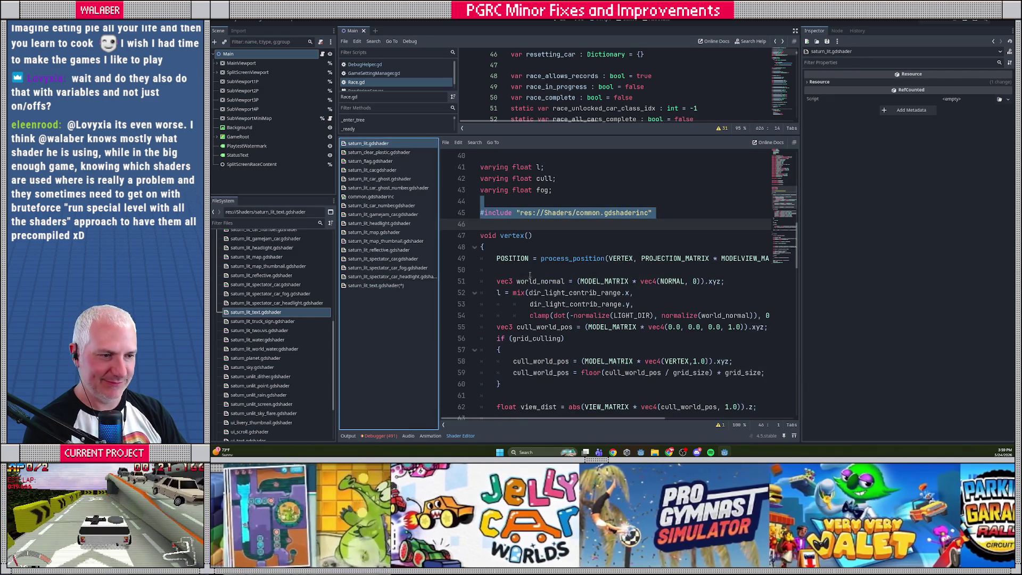
drag(494, 261, 497, 270)
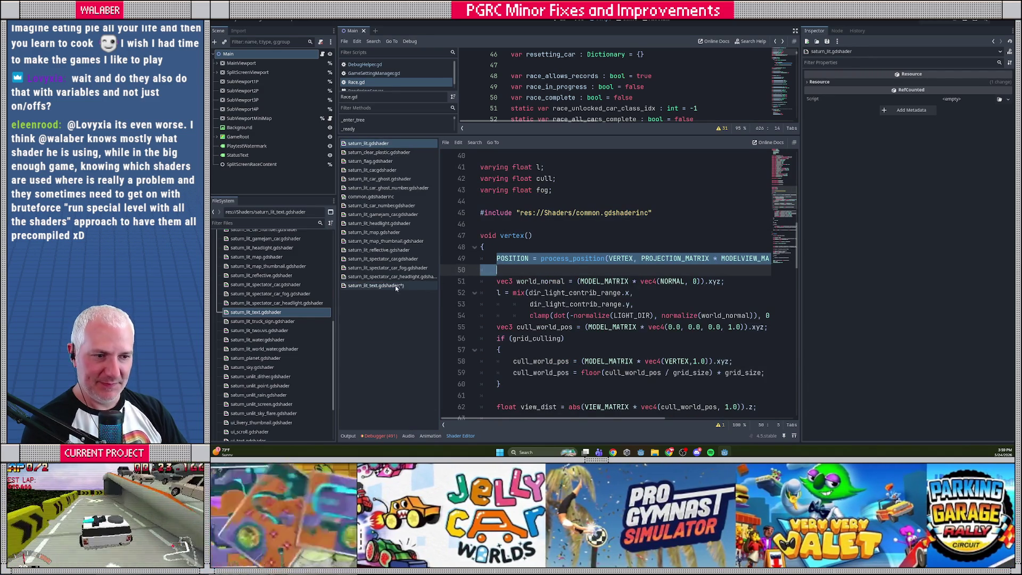
click(376, 285)
drag(491, 235, 509, 351)
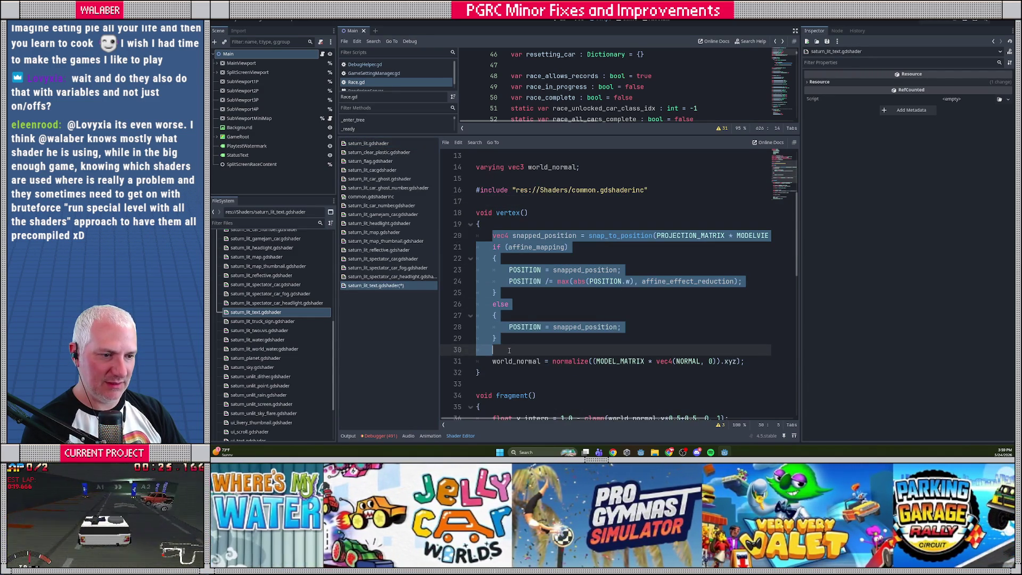
key(ctrl+v)
key(ctrl+s)
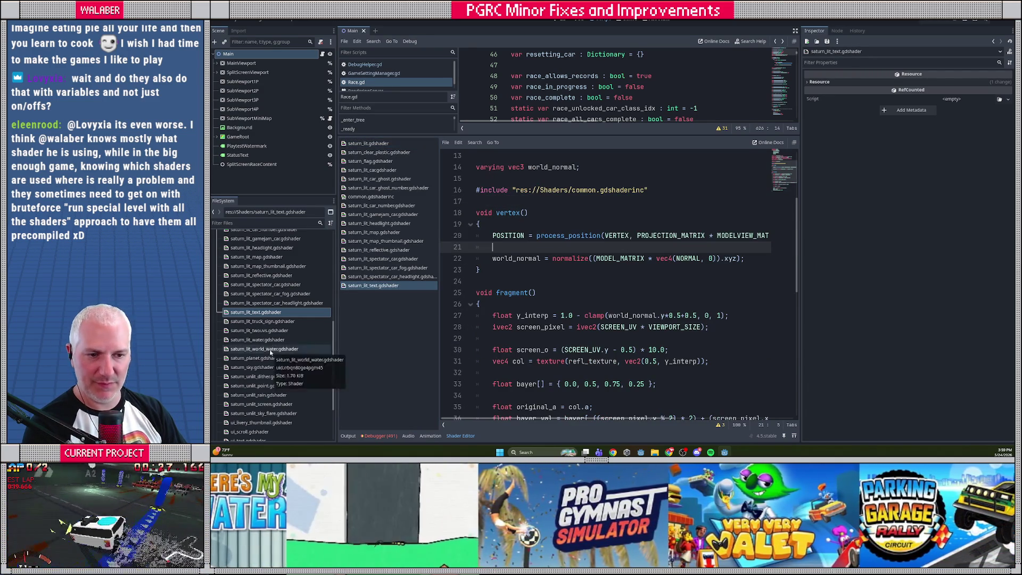
double_click(265, 322)
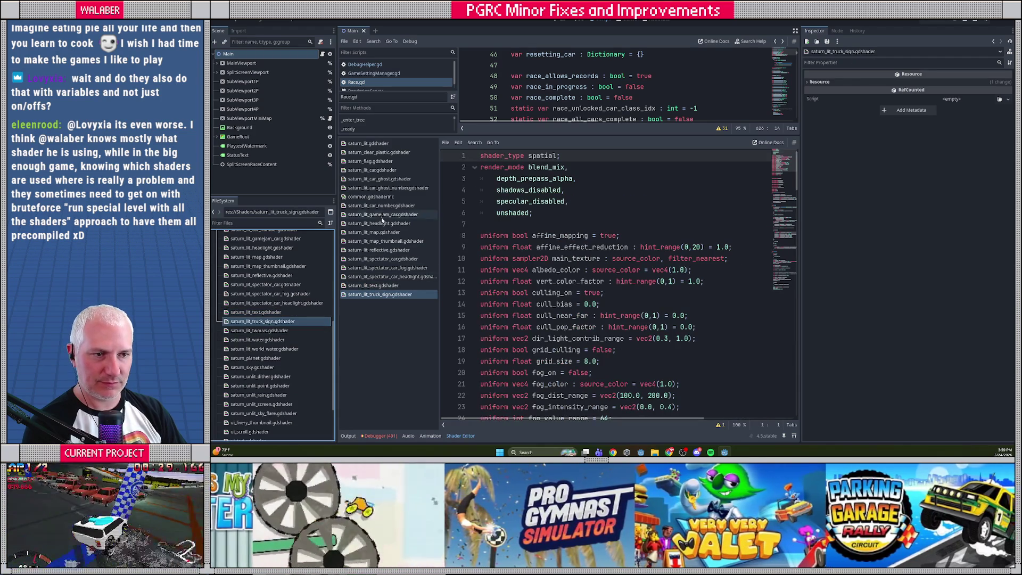
- Copy saturn_lit's #include line and delete the truck sign shader's JITTER and JITTER_RESOLUTION uniforms
click(370, 144)
click(483, 202)
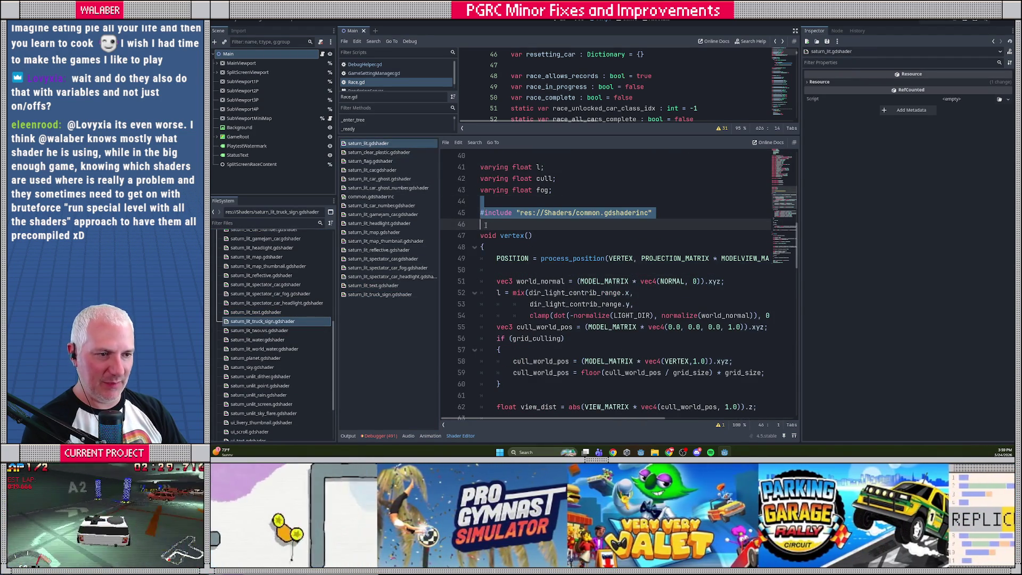
click(379, 295)
scroll(498, 293, down, 4)
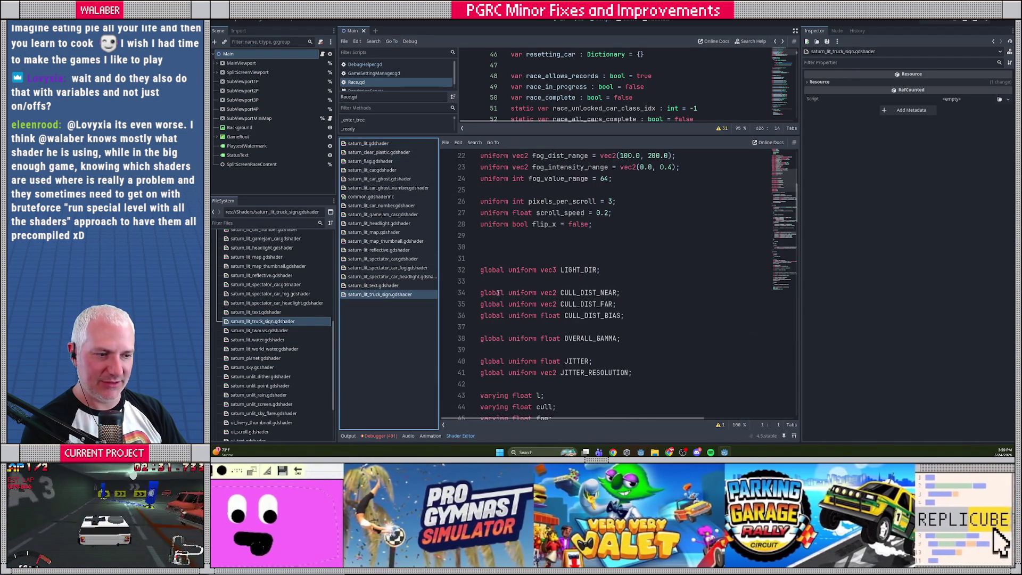
scroll(482, 293, down, 2)
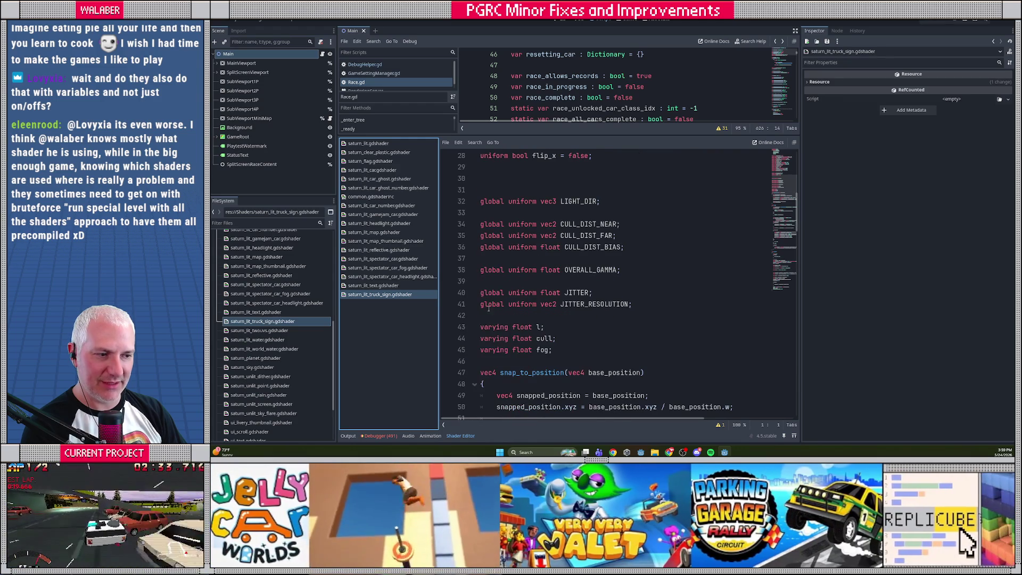
drag(485, 287, 486, 310)
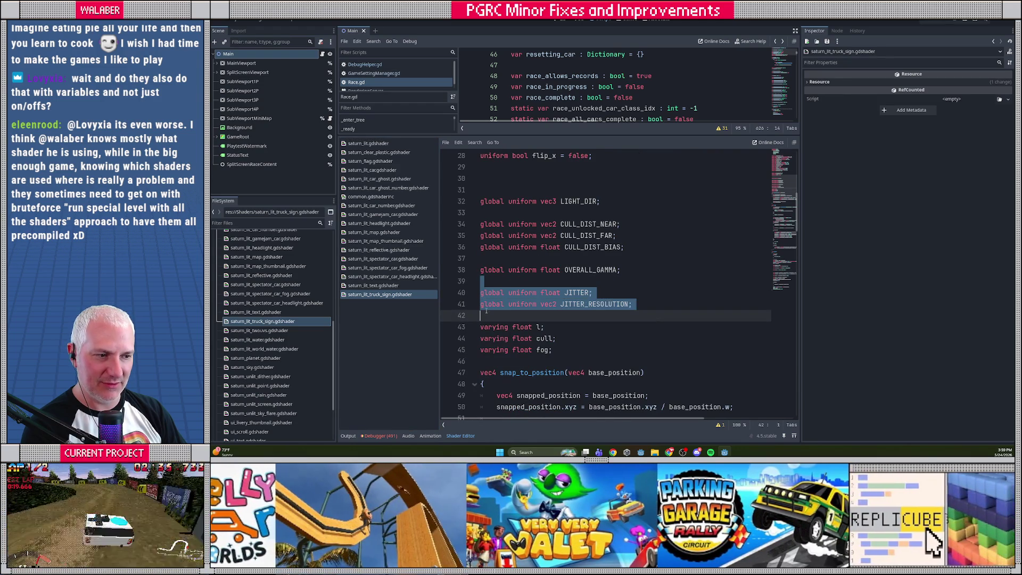
key(BackSpace)
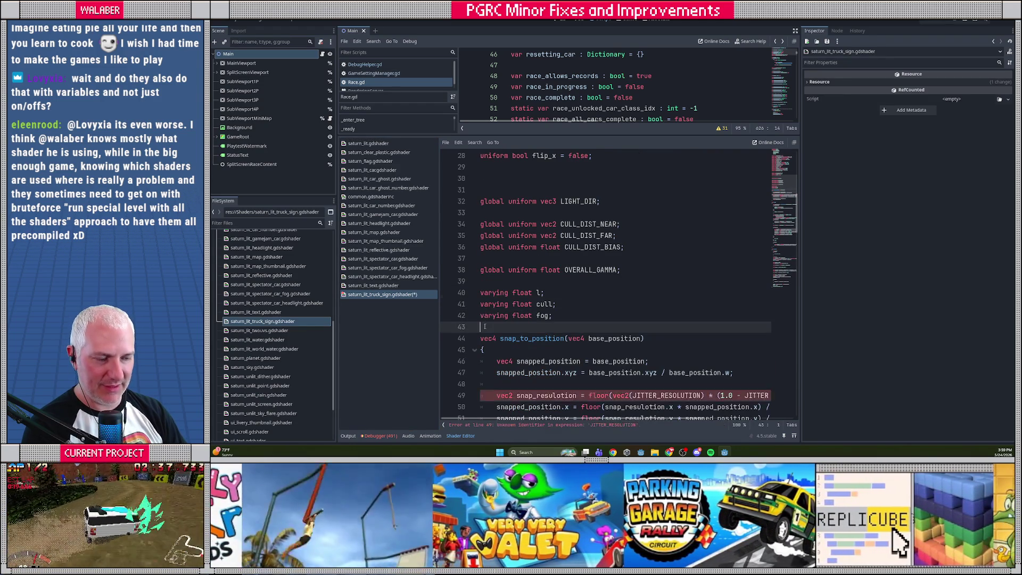
- Replace the snap_to_position function with the common.gdshaderinc #include
scroll(486, 330, down, 3)
shift+click(484, 372)
key(ctrl+v)
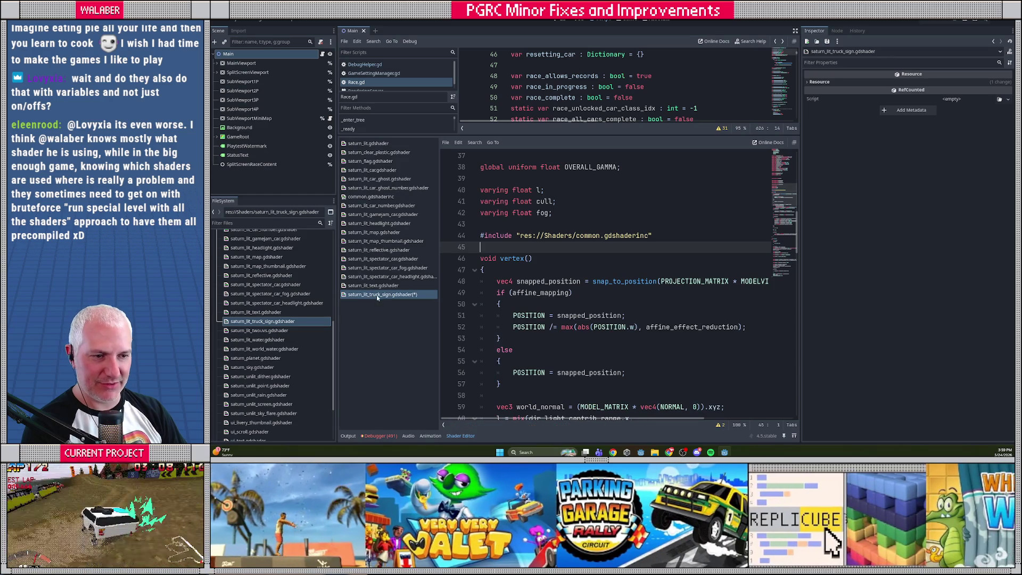
scroll(508, 291, down, 4)
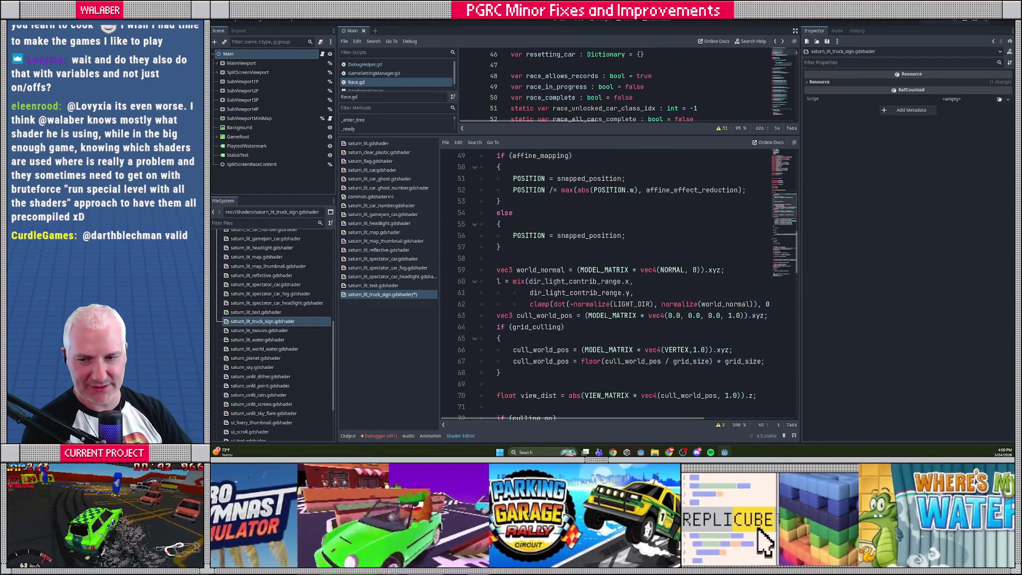
scroll(544, 246, up, 2)
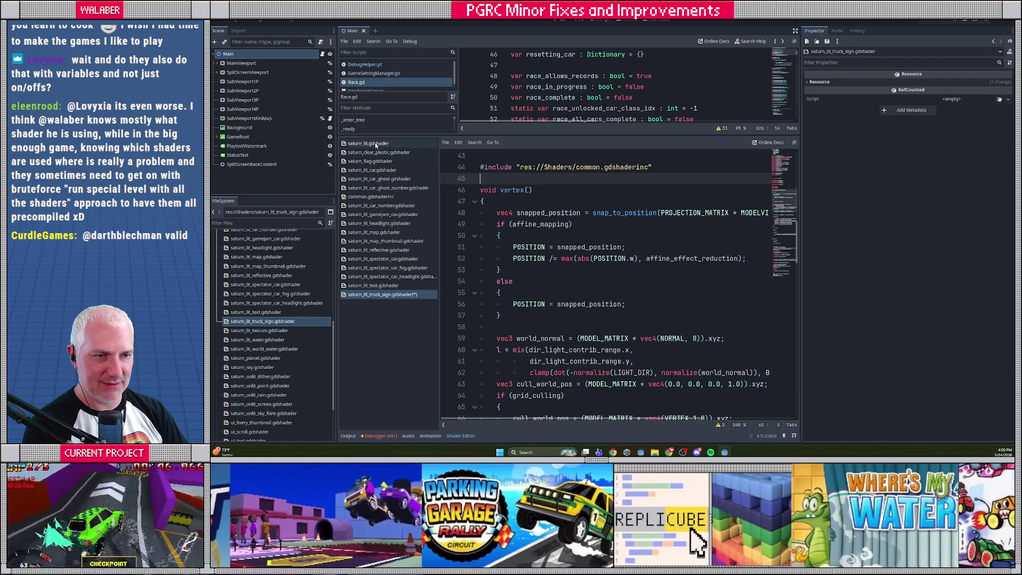
- Replace the vertex() snapping block with process_position, remove the leftover blank line, and save
click(368, 144)
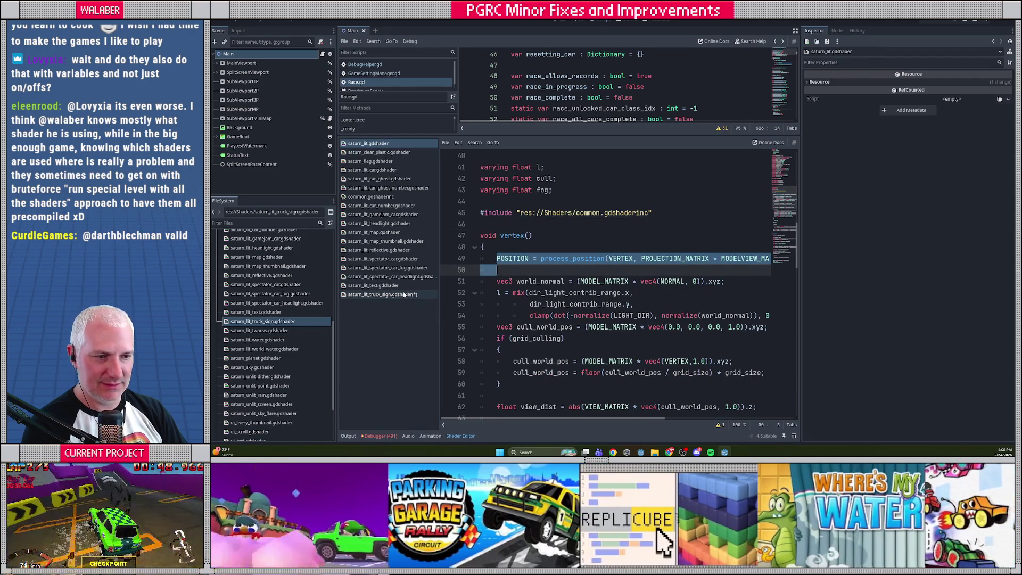
click(382, 295)
drag(496, 212, 514, 318)
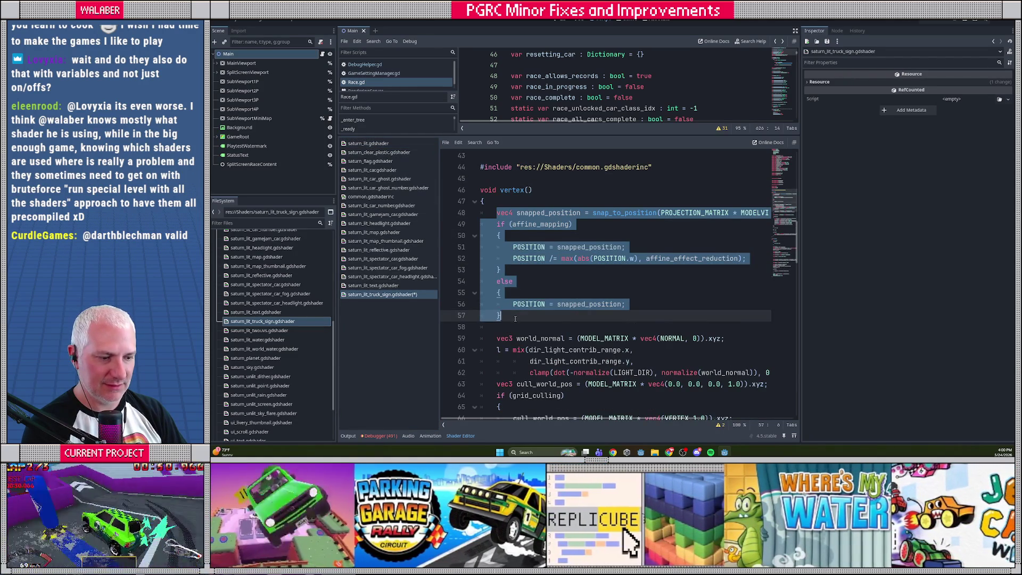
key(ctrl+v)
key(ctrl+s)
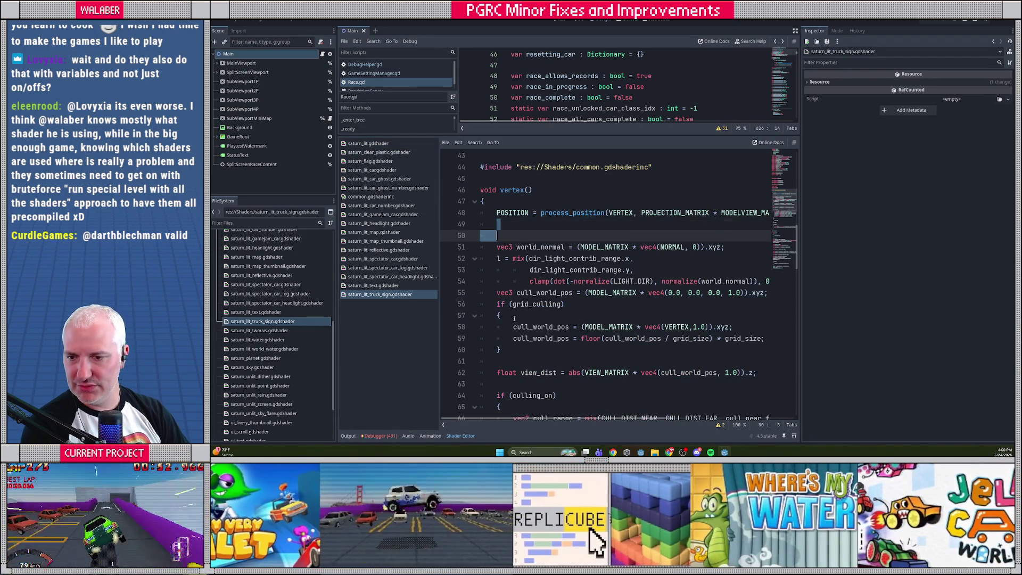
key(Delete)
key(ctrl+s)
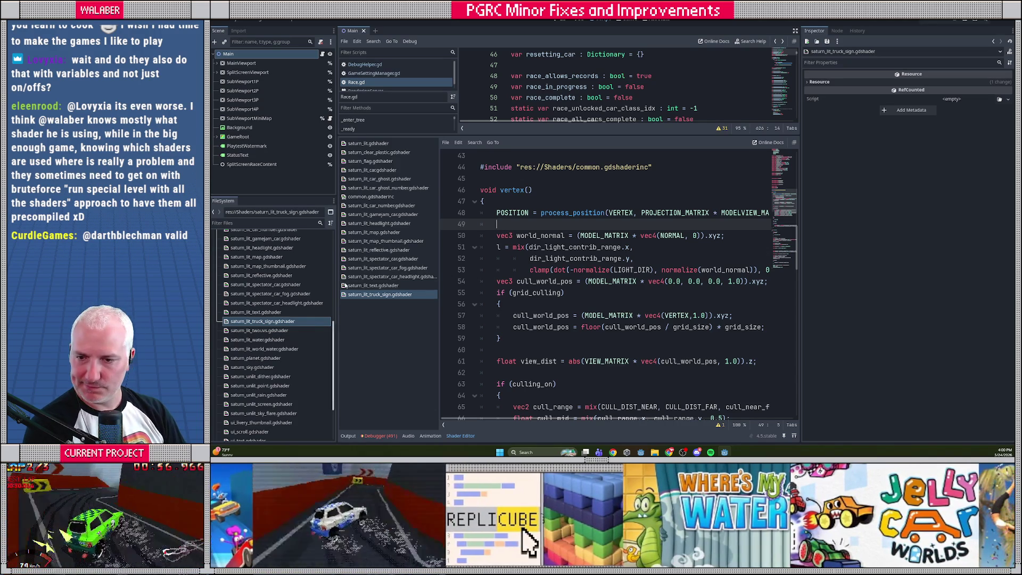
- Open saturn_lit_twouvs.gdshader and copy the common.gdshaderinc #include line from saturn_lit.gdshader
double_click(263, 334)
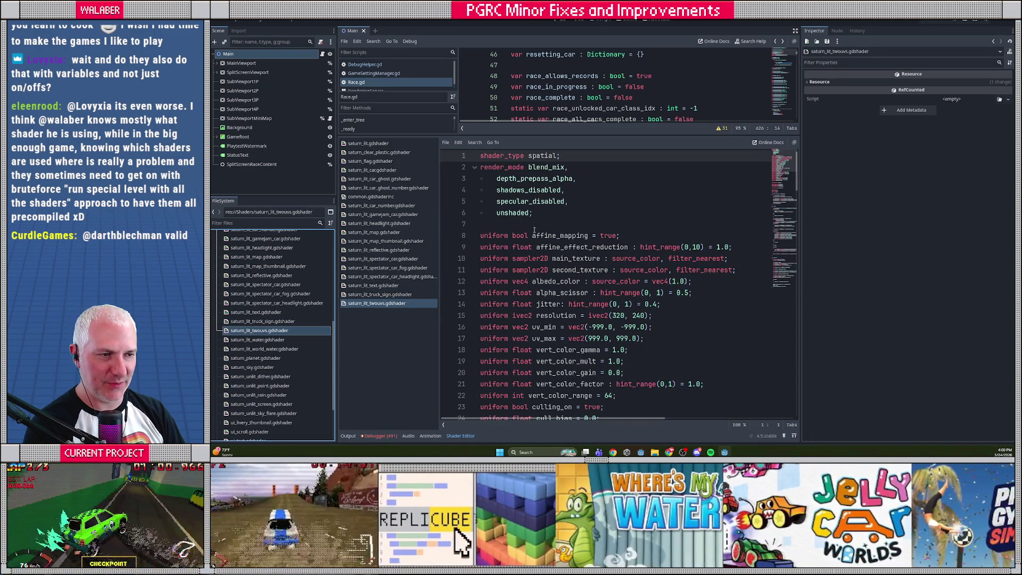
click(368, 143)
drag(495, 202, 499, 223)
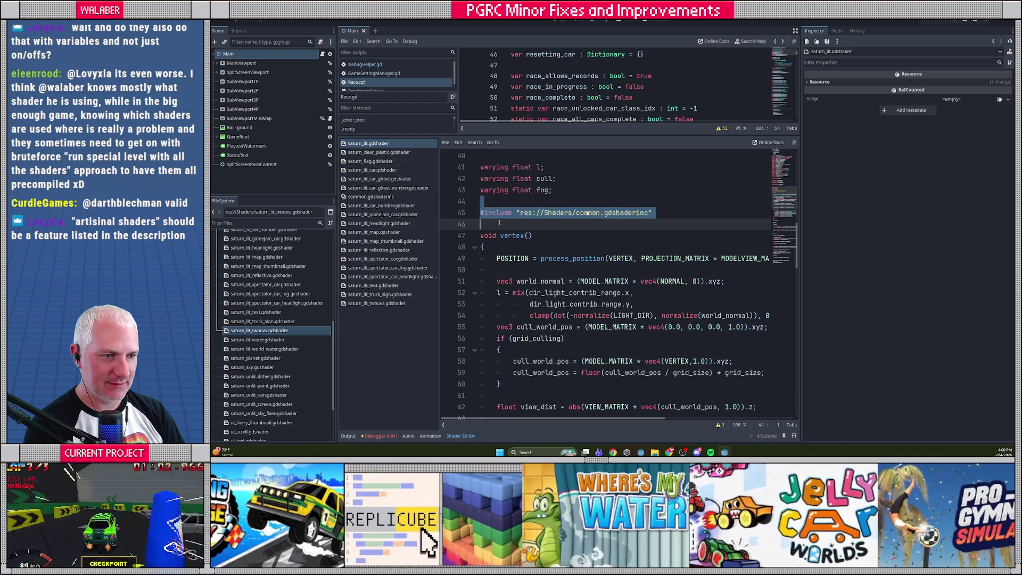
click(376, 303)
- Check how jitter is used in the snapping code, then remove the jitter and resolution uniforms
scroll(529, 270, down, 10)
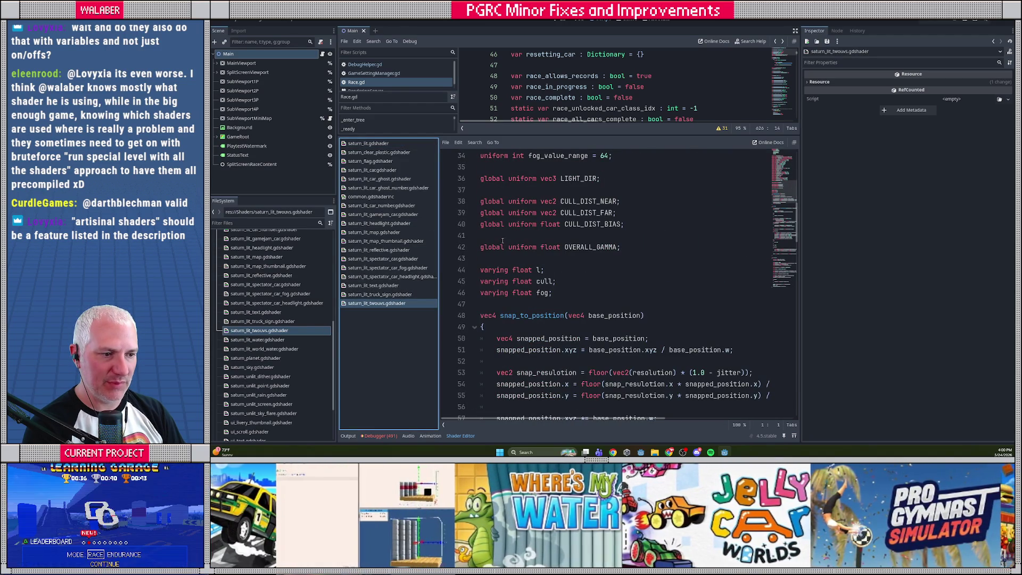
scroll(504, 242, up, 5)
scroll(508, 245, down, 4)
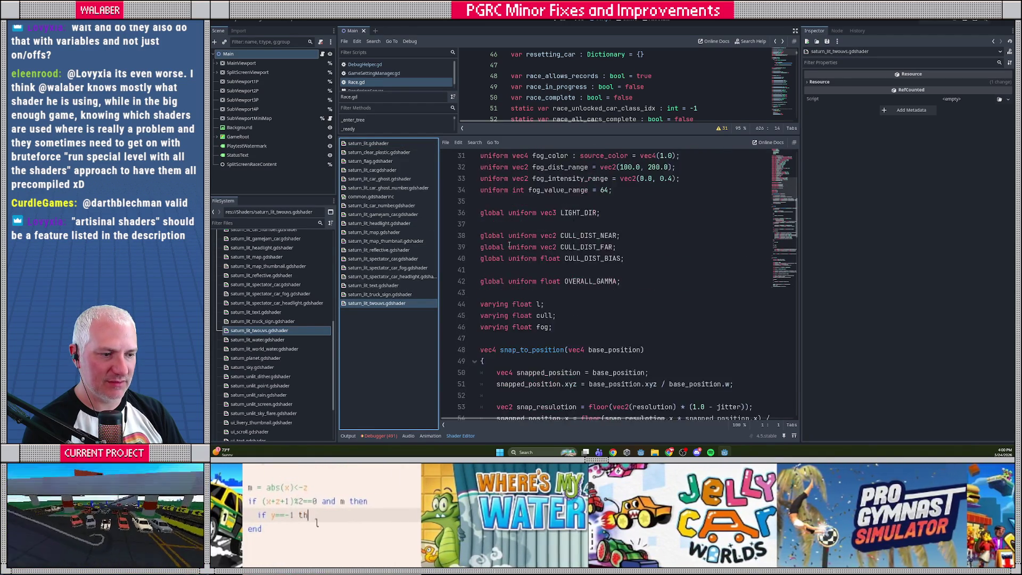
scroll(509, 245, down, 4)
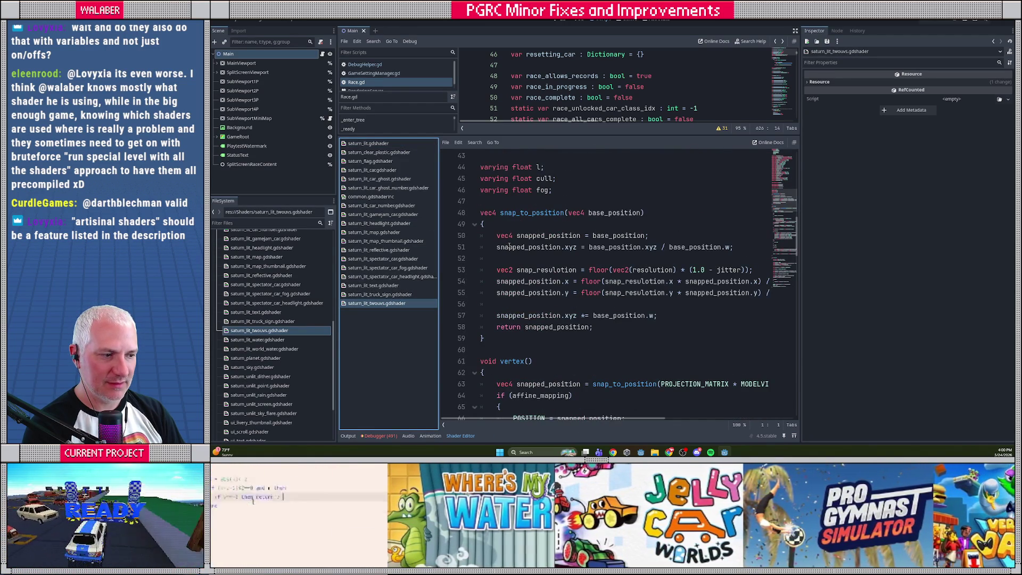
scroll(510, 246, down, 2)
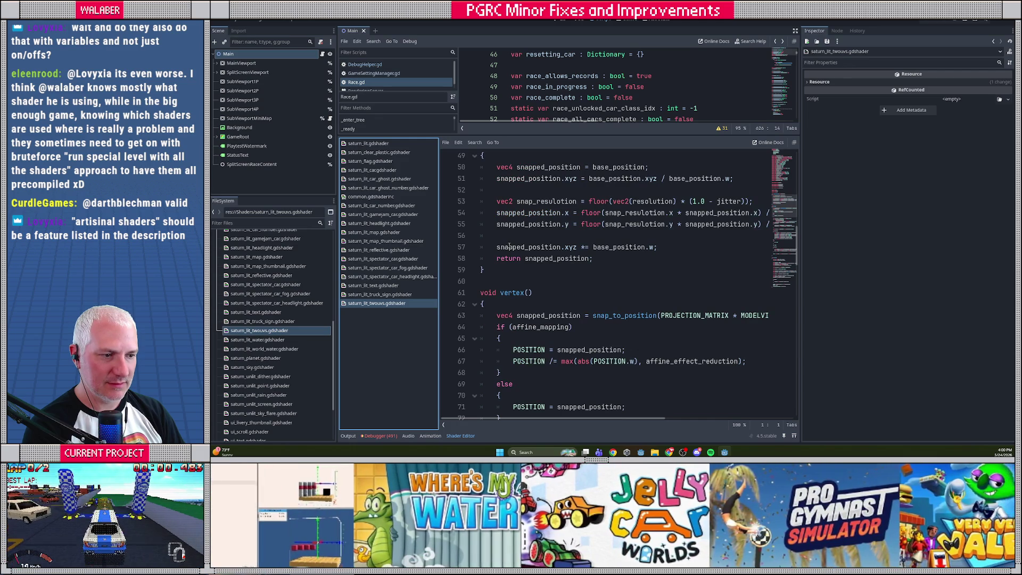
mouse_move(538, 418)
mouse_down()
mouse_move(621, 419)
mouse_move(537, 422)
mouse_up()
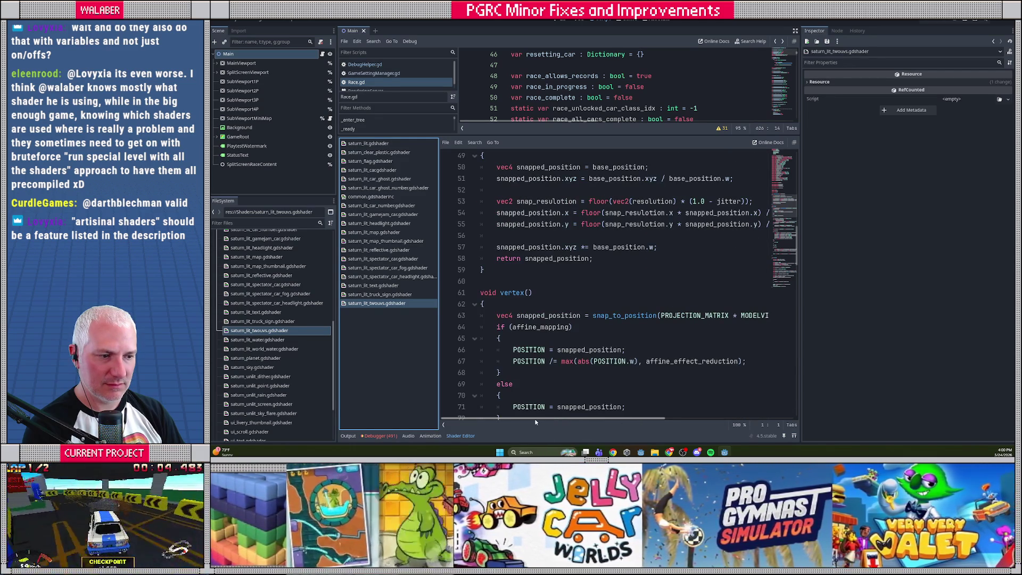
scroll(541, 338, up, 1)
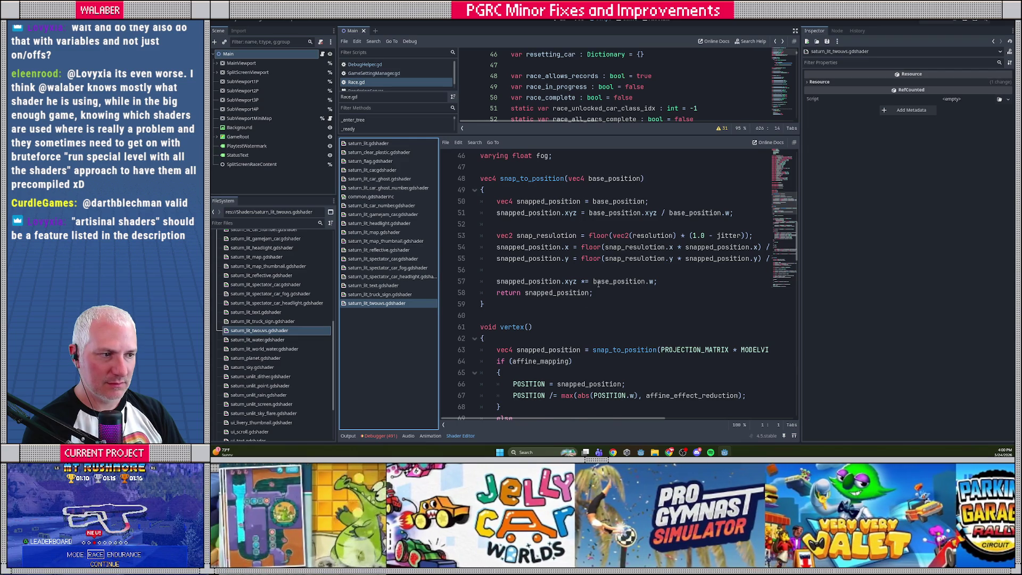
scroll(599, 284, up, 1)
click(729, 270)
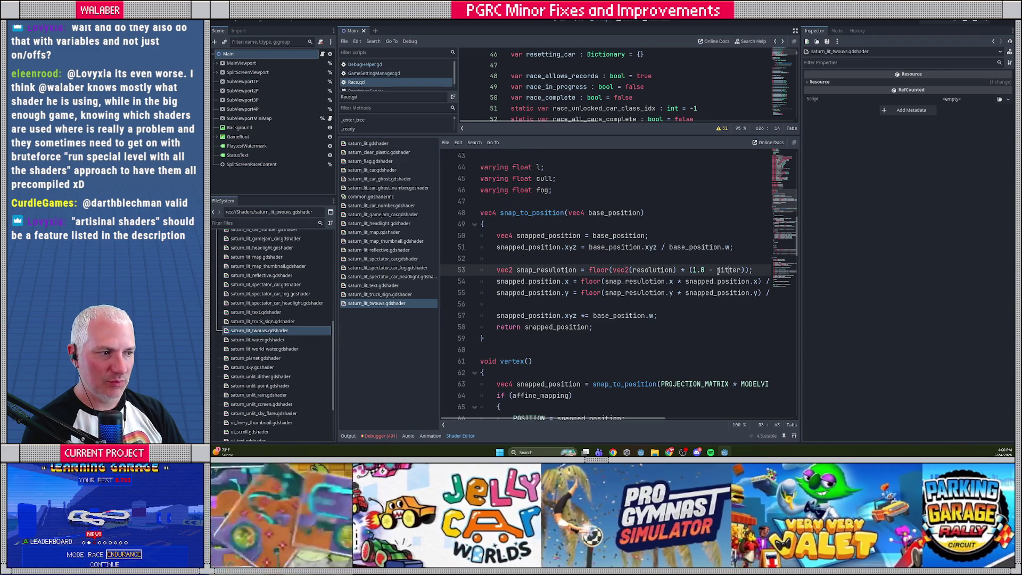
scroll(708, 270, up, 8)
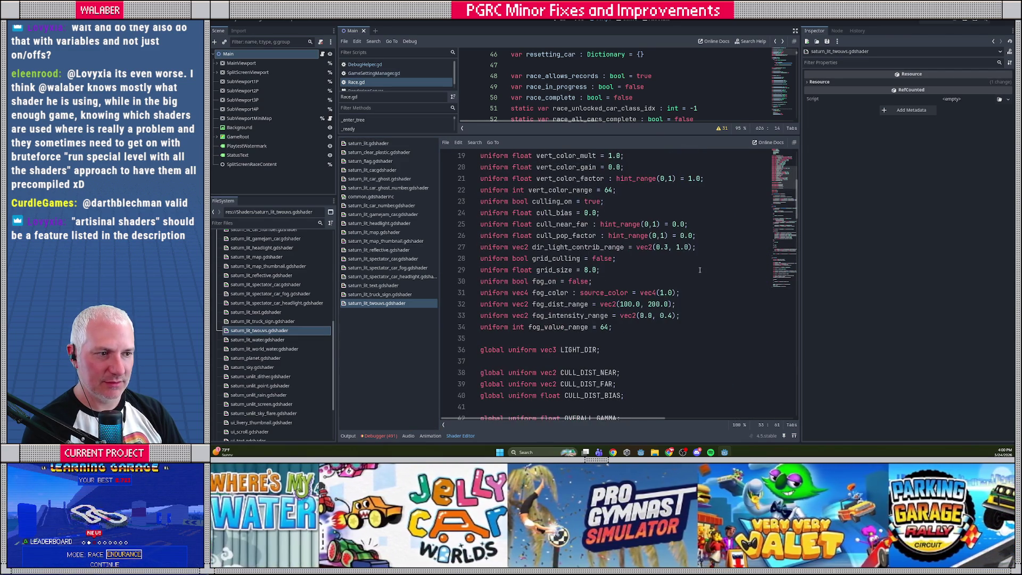
scroll(700, 270, up, 4)
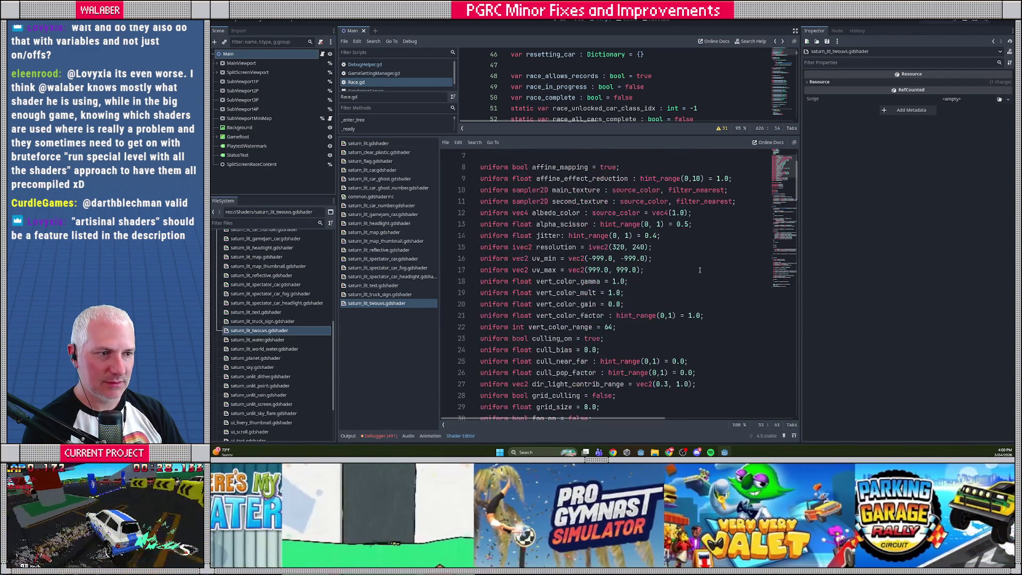
click(632, 237)
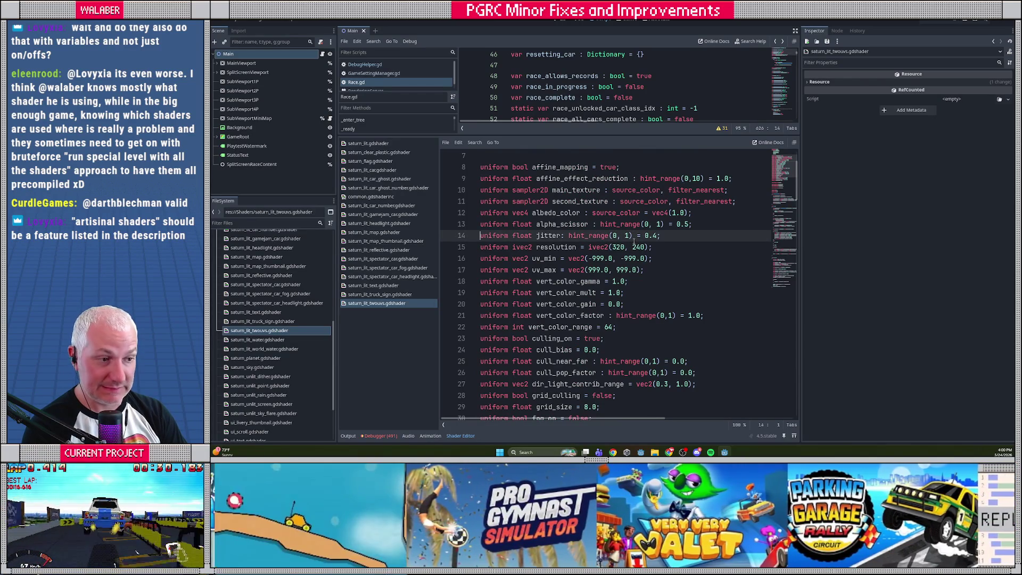
key(shift+Down)
key(shift+Down)
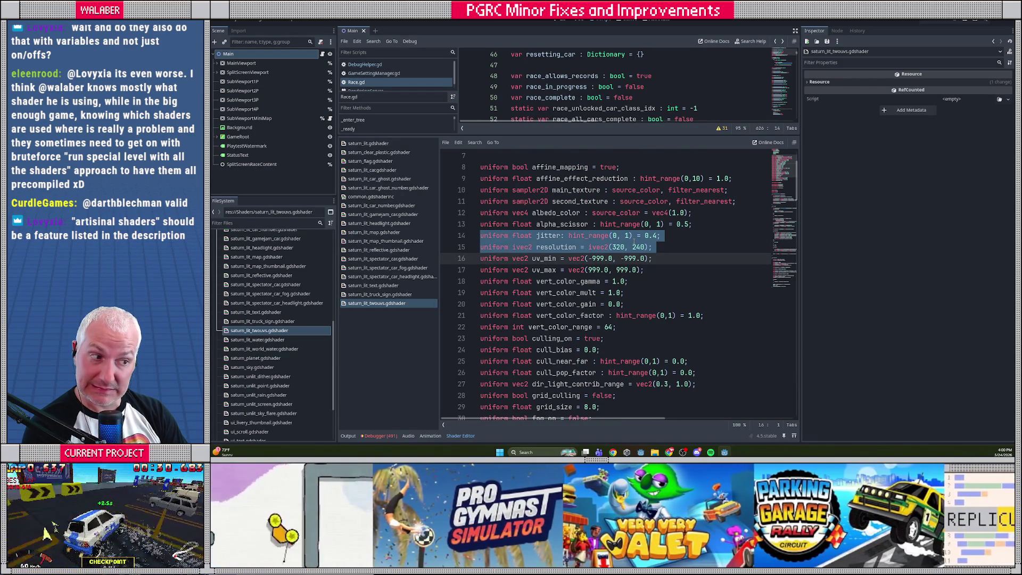
key(ctrl+x)
- Replace the snap_to_position function with the common.gdshaderinc #include
scroll(526, 300, down, 9)
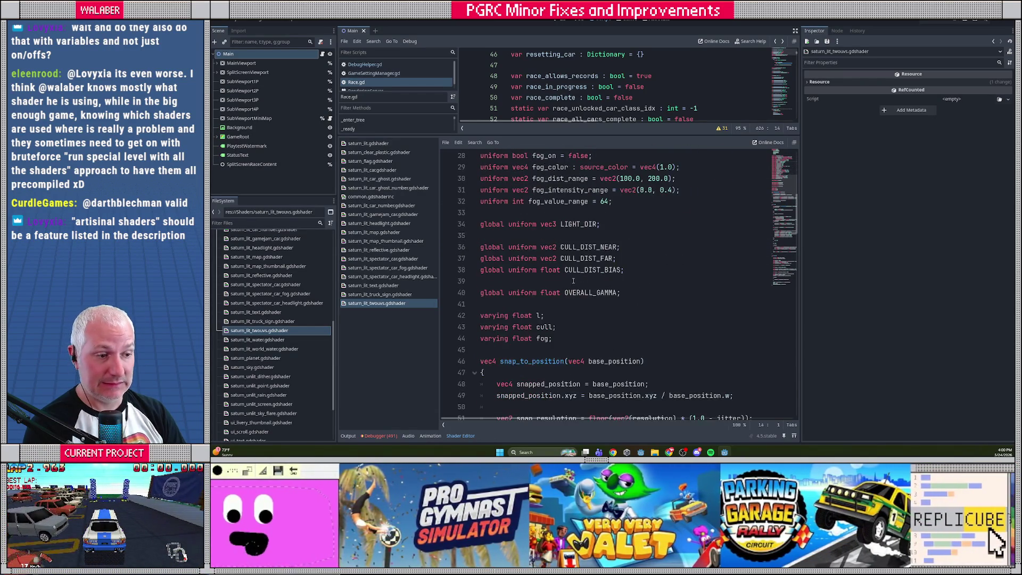
scroll(526, 301, down, 1)
click(495, 250)
scroll(496, 250, down, 2)
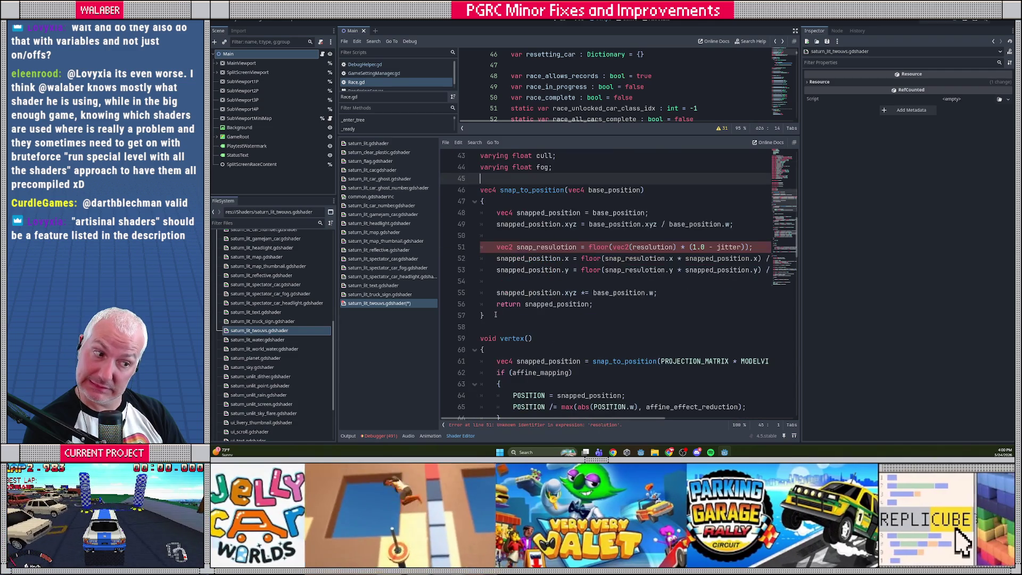
shift+click(491, 323)
key(ctrl+v)
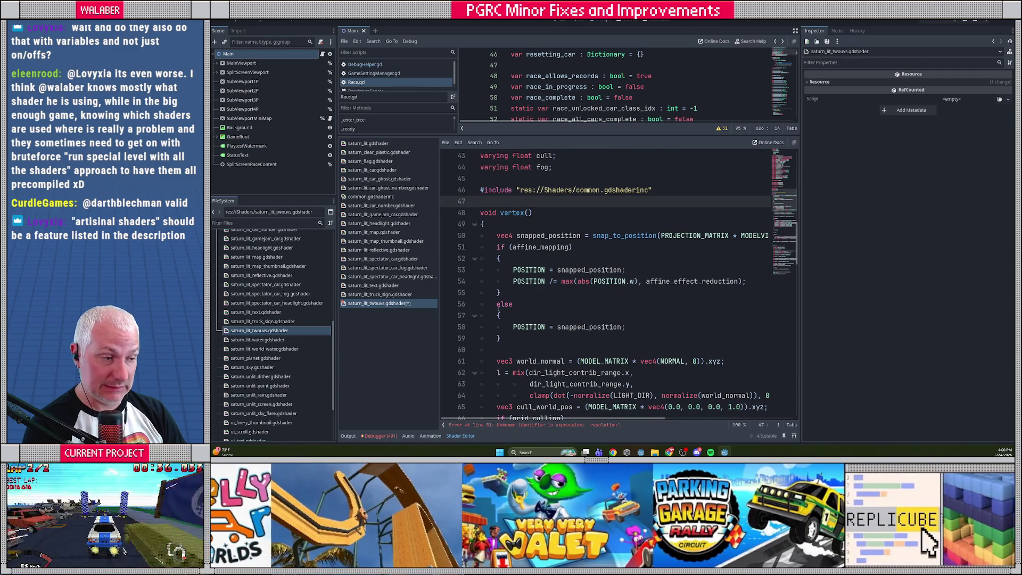
- Replace the vertex snapping block with the process_position call, drop the leftover blank line, and save
click(367, 143)
click(495, 258)
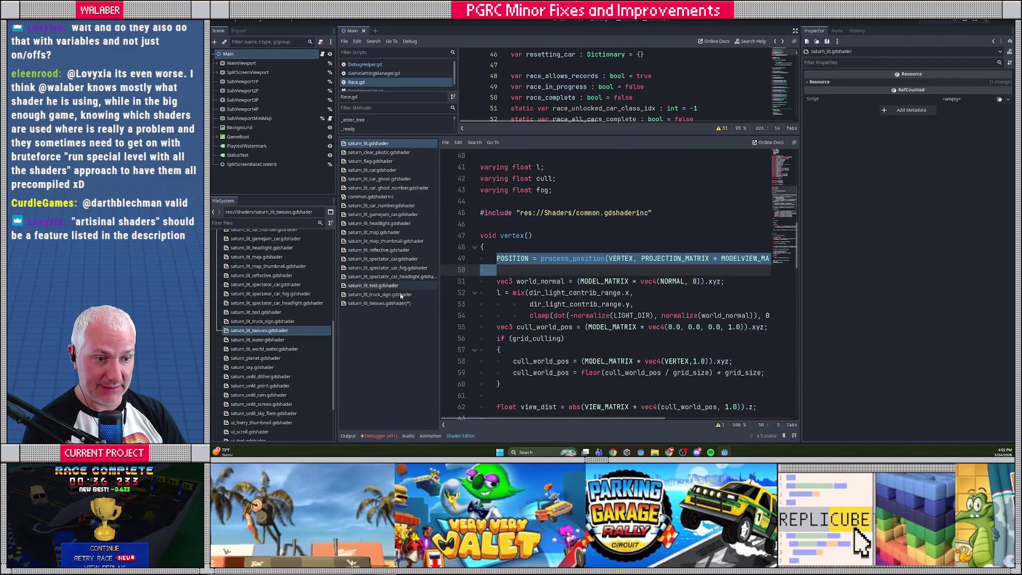
click(379, 303)
drag(496, 235, 509, 339)
key(ctrl+v)
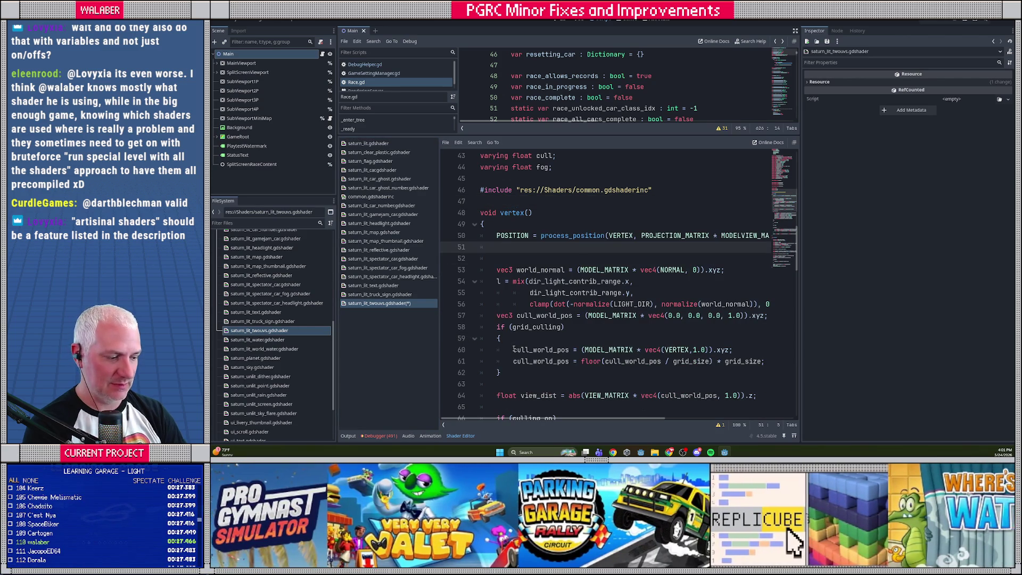
key(Delete)
key(ctrl+s)
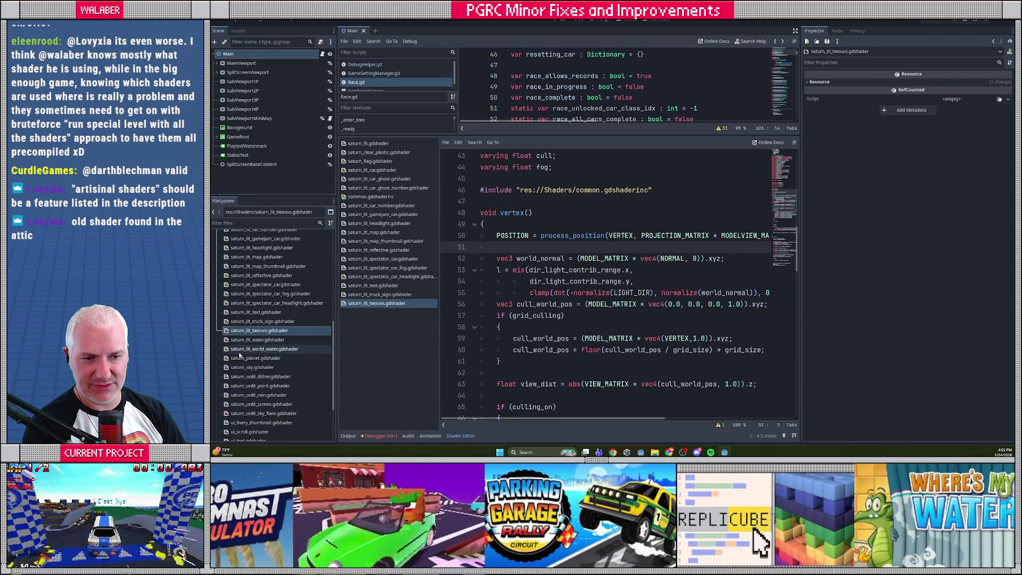
- Open saturn_lit_water.gdshader and copy the common.gdshaderinc include line from saturn_lit.gdshader
double_click(258, 340)
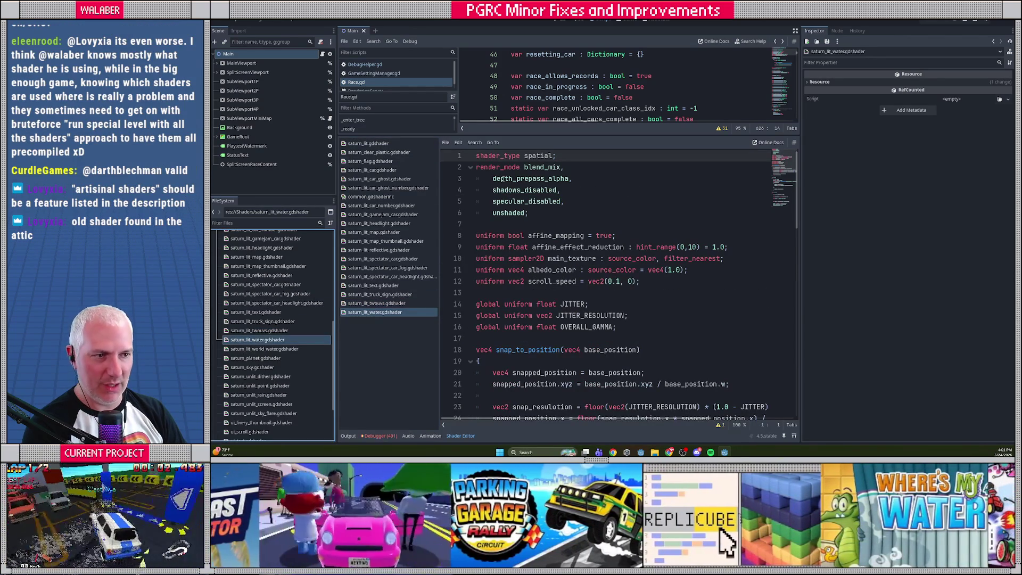
click(384, 144)
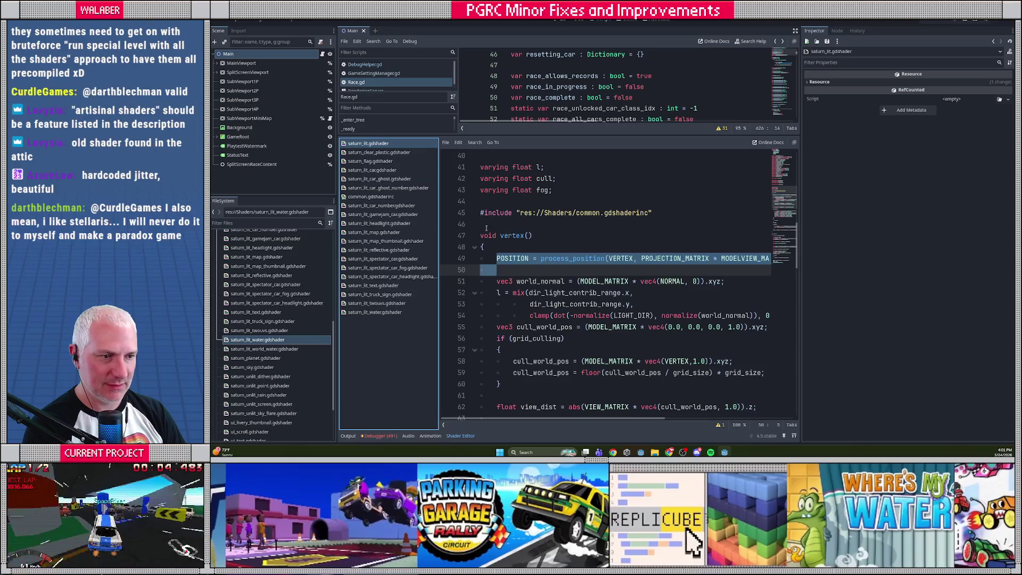
click(485, 202)
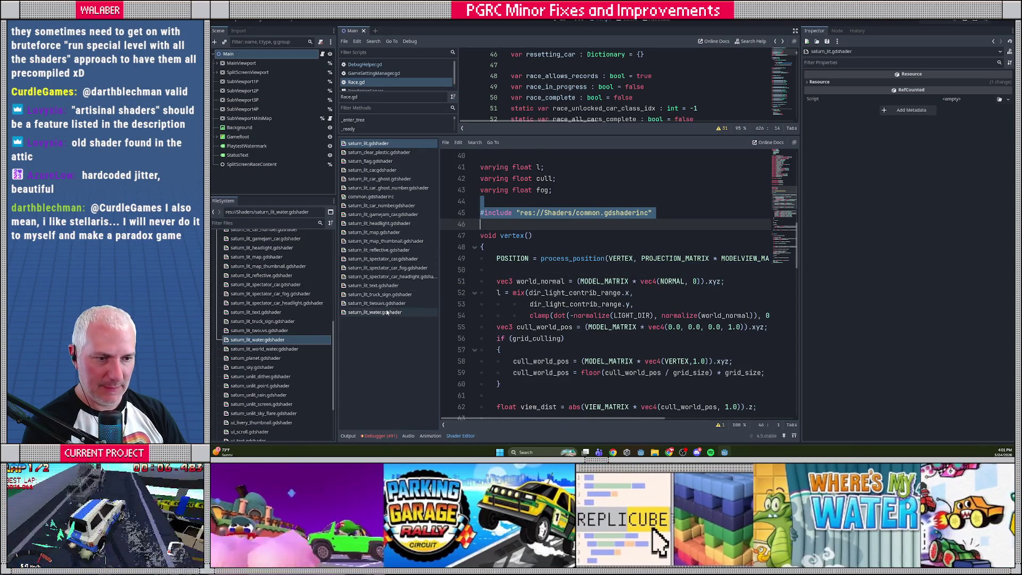
click(376, 312)
- Delete the JITTER and JITTER_RESOLUTION globals and replace snap_to_position with the common.gdshaderinc include
click(490, 296)
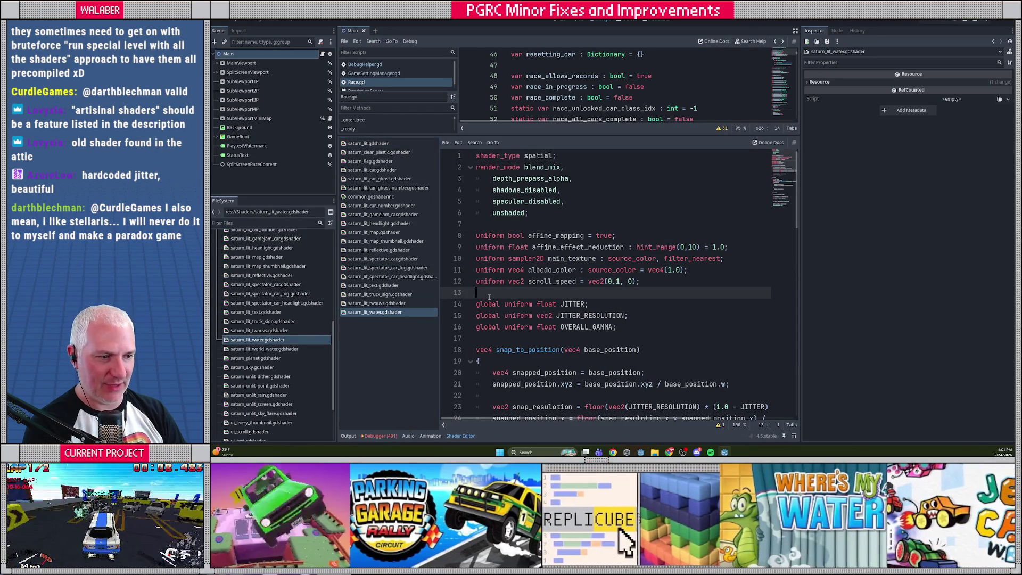
key(Left)
click(489, 297)
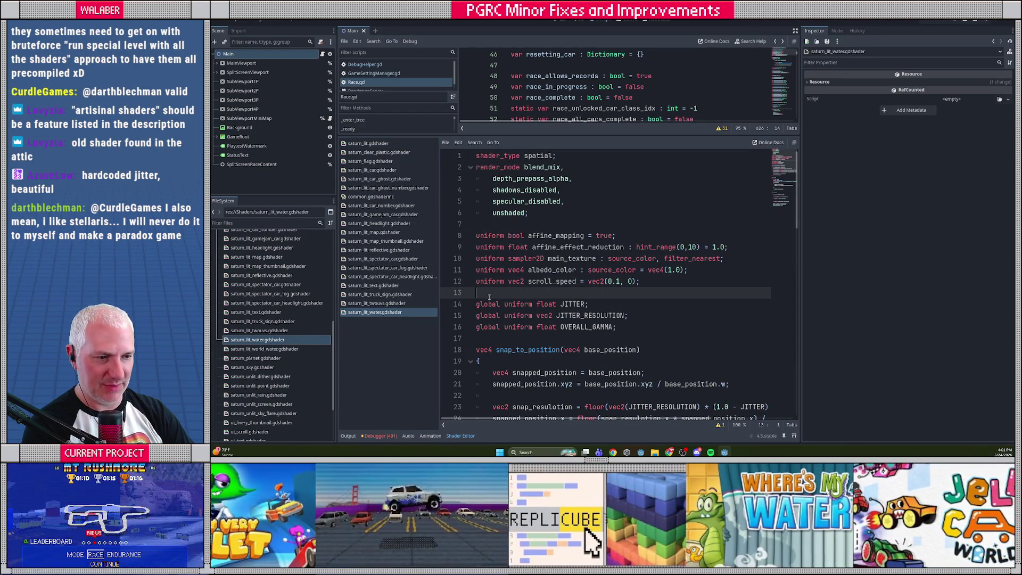
key(Down)
key(shift+Down)
key(shift+Down)
key(Delete)
scroll(496, 293, down, 3)
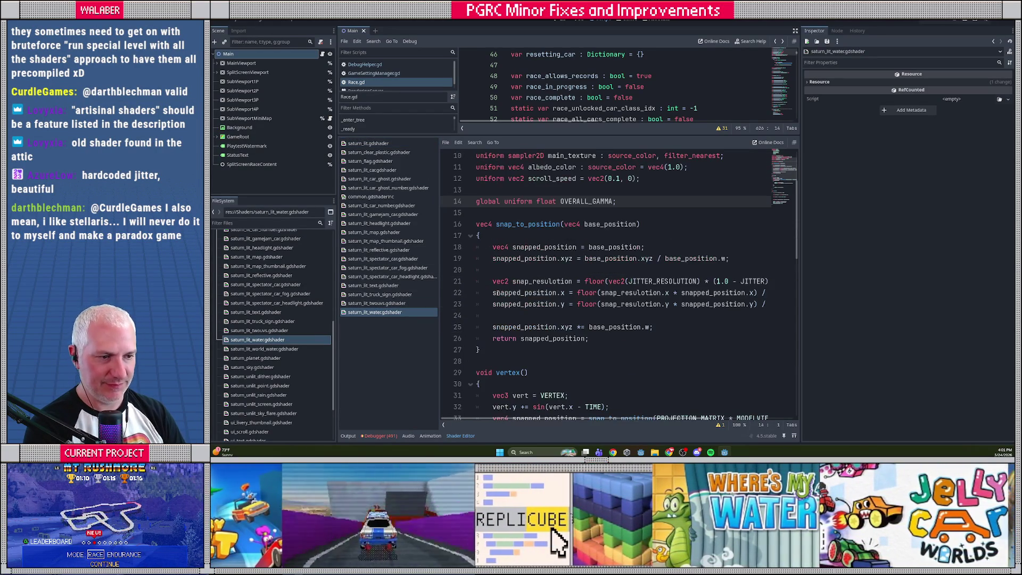
drag(476, 224, 478, 362)
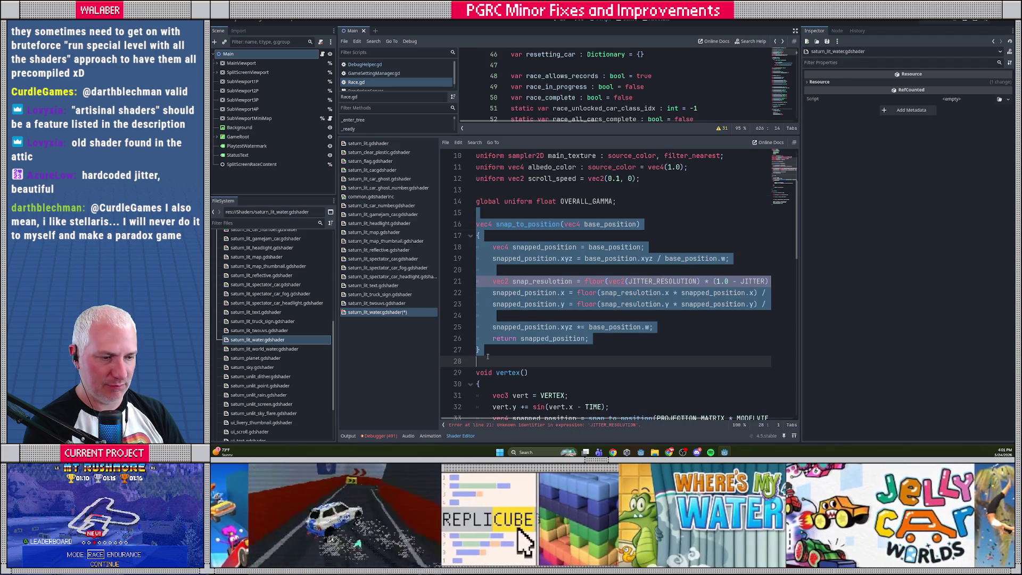
key(ctrl+v)
- Replace the old snapping code in vertex() with process_position(), passing vert instead of VERTEX
click(368, 144)
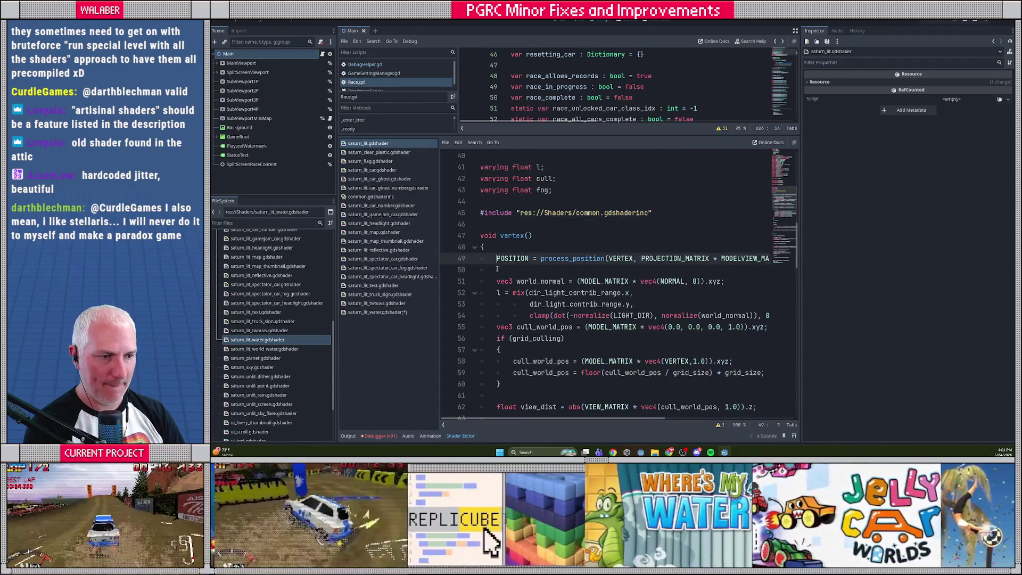
click(378, 312)
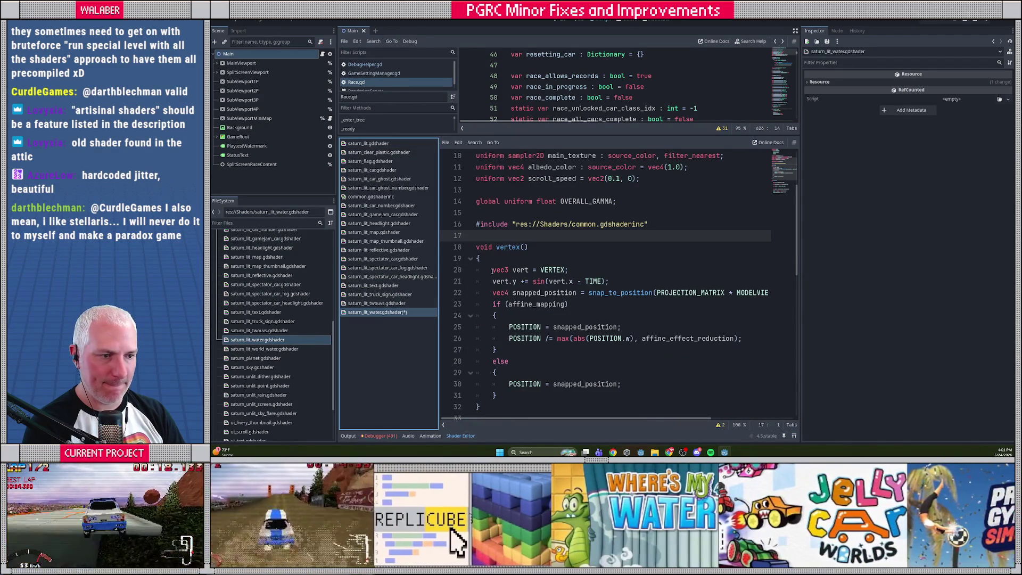
click(492, 270)
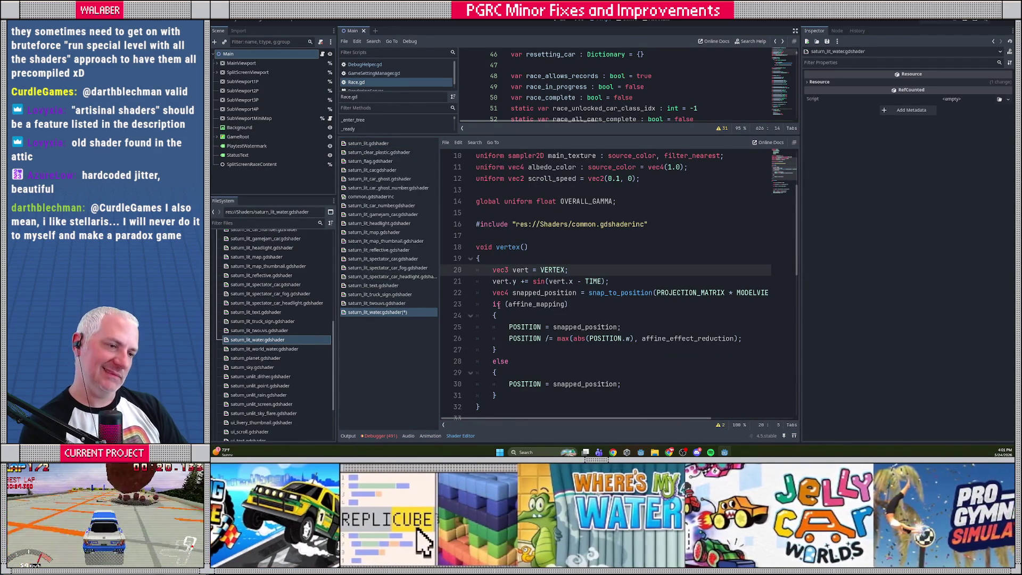
scroll(506, 305, down, 2)
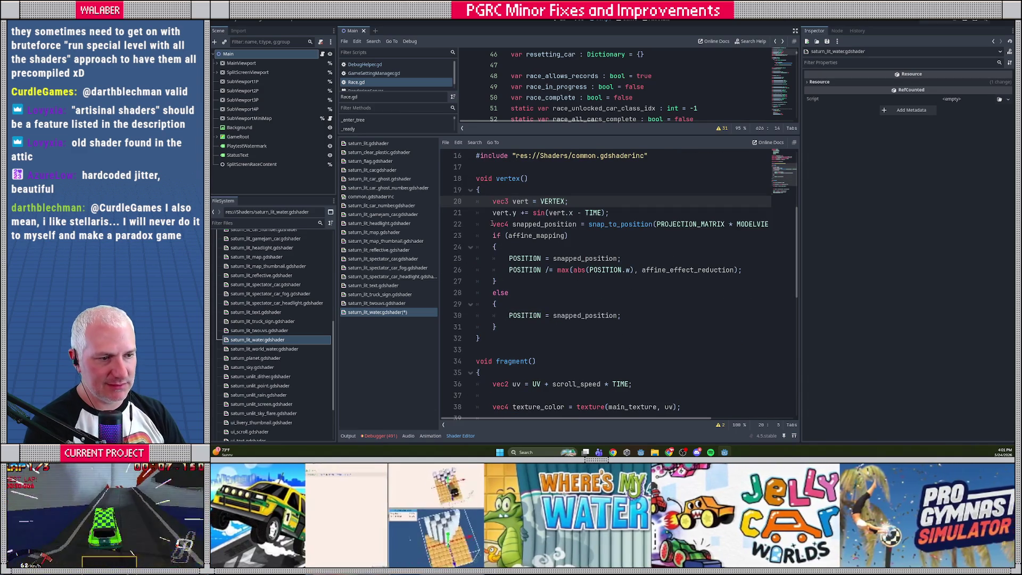
drag(492, 224, 504, 325)
key(ctrl+v)
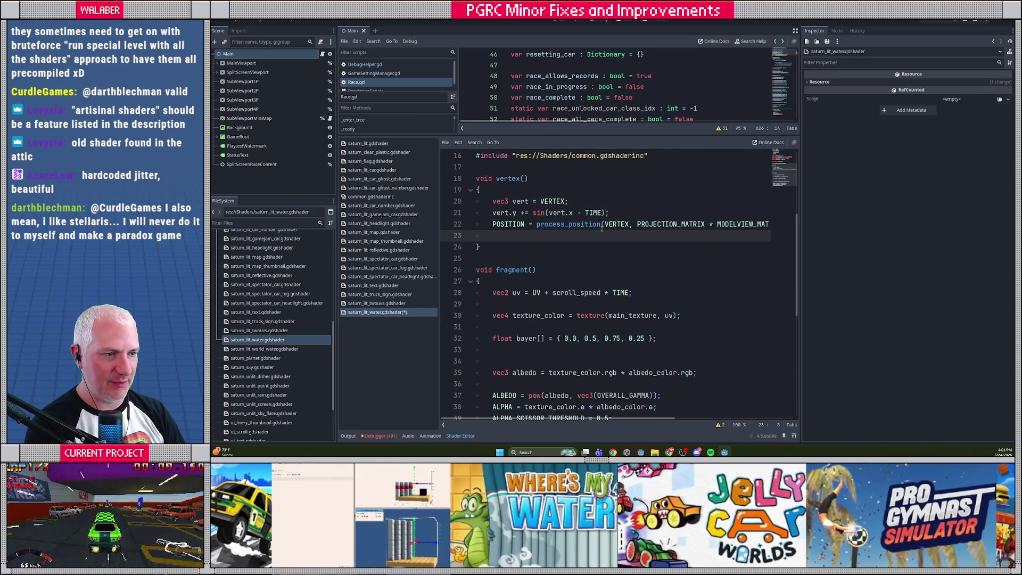
double_click(612, 224)
text(vert)
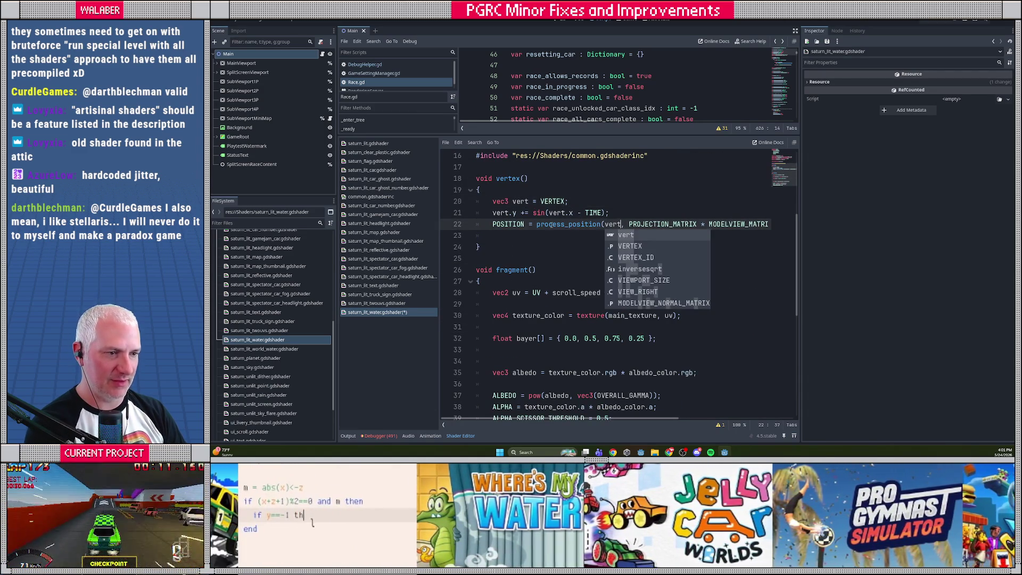
- Remove the blank line after the process_position call and save the water shader
drag(501, 201, 543, 213)
click(512, 241)
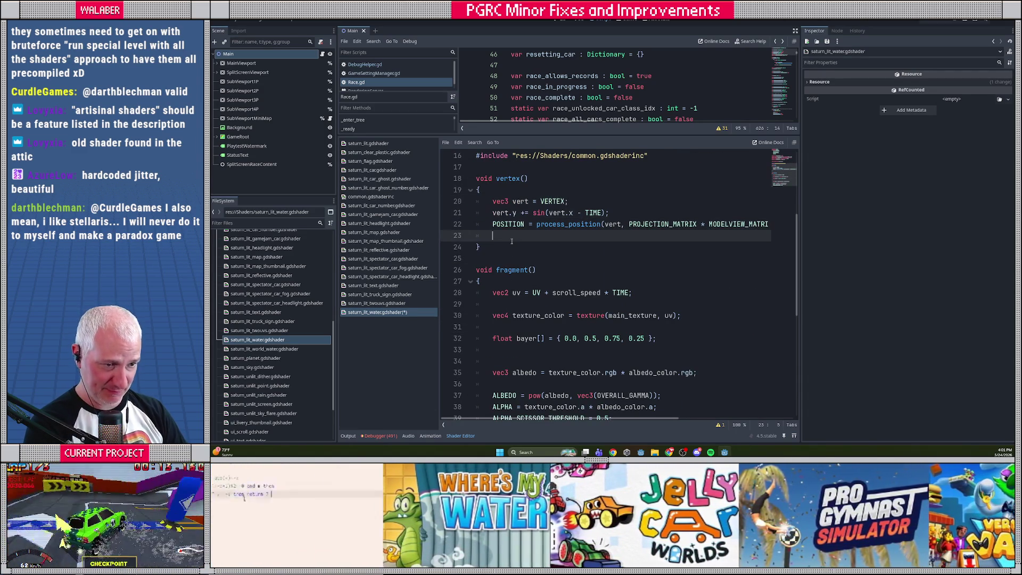
key(Up)
key(End)
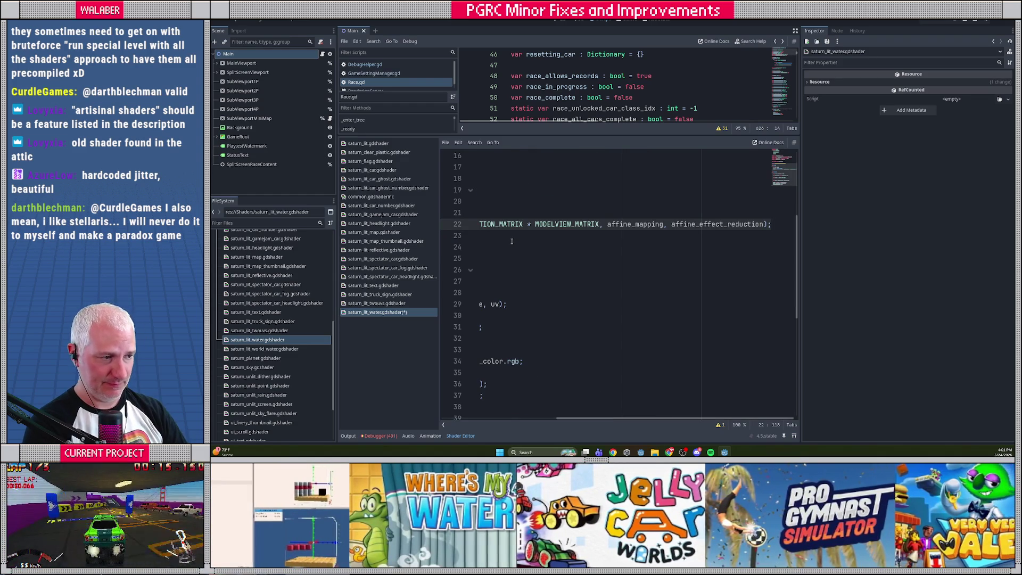
key(ctrl+s)
key(Home)
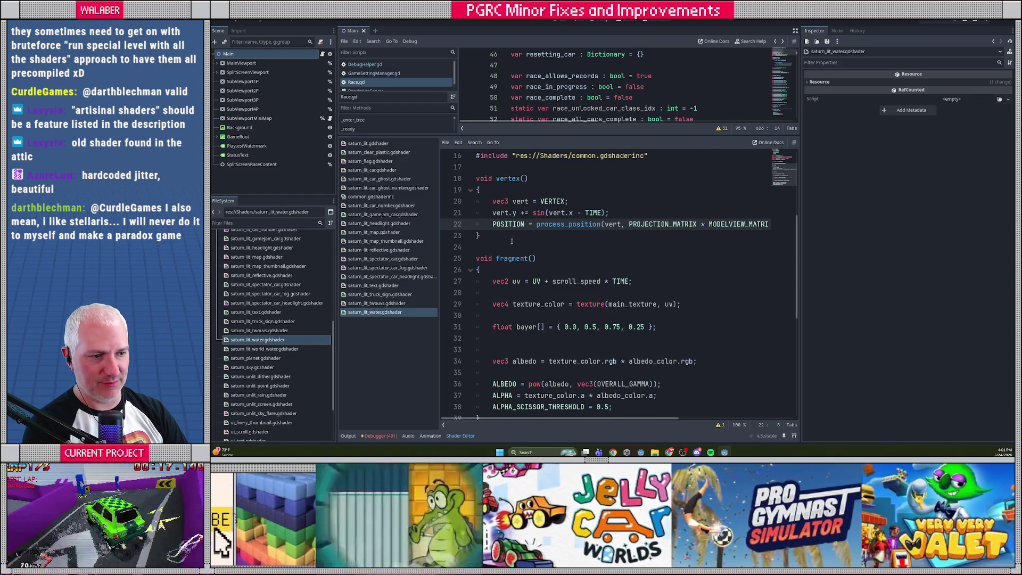
drag(506, 176, 534, 238)
click(534, 238)
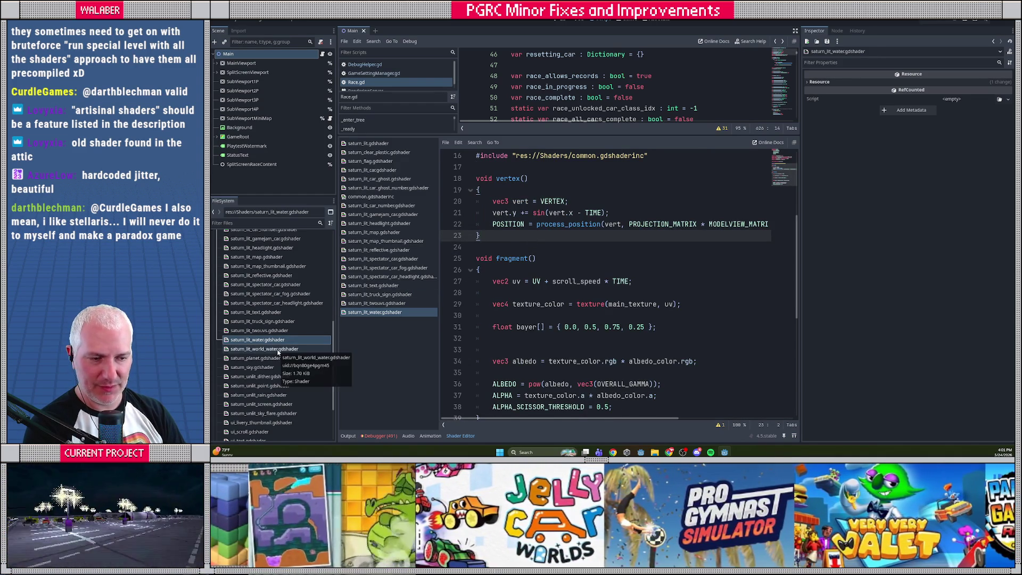
- Open saturn_lit_world_water.gdshader alongside saturn_lit.gdshader as the reference
double_click(277, 350)
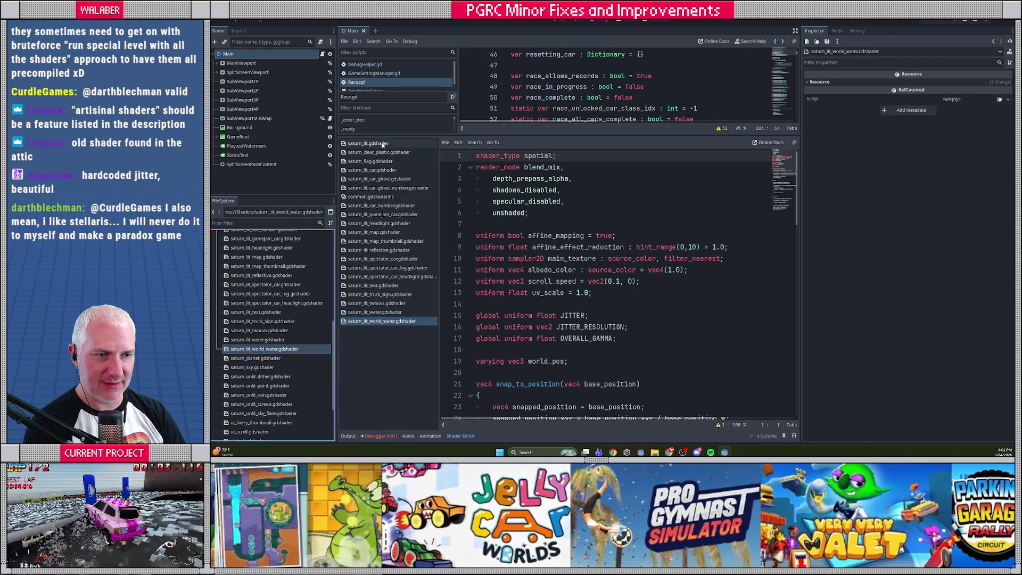
click(383, 144)
click(487, 204)
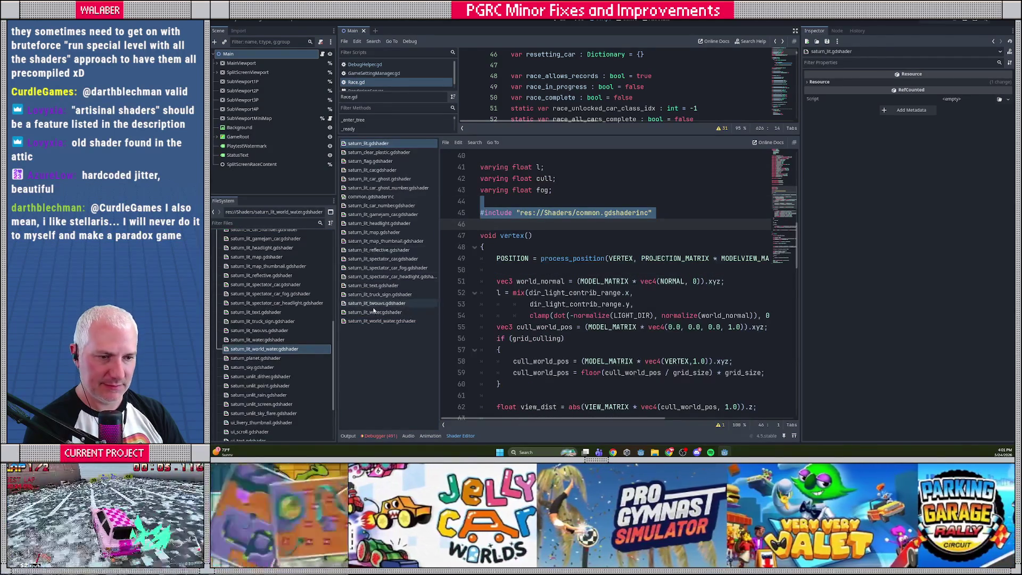
click(382, 321)
- Delete the JITTER and JITTER_RESOLUTION uniforms and replace snap_to_position with the common.gdshaderinc include
click(476, 316)
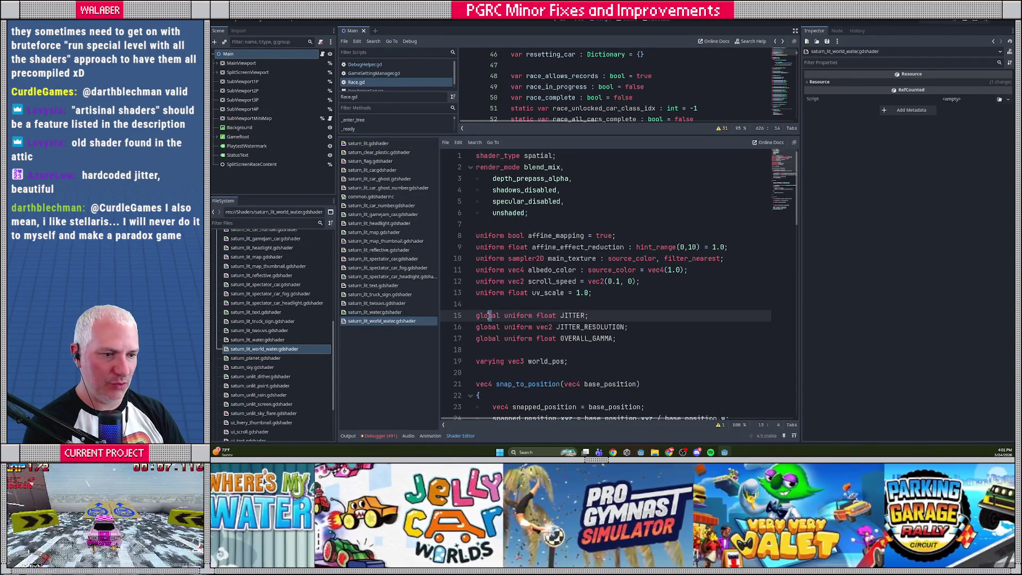
key(shift+Down)
key(shift+Down)
key(BackSpace)
scroll(486, 314, down, 4)
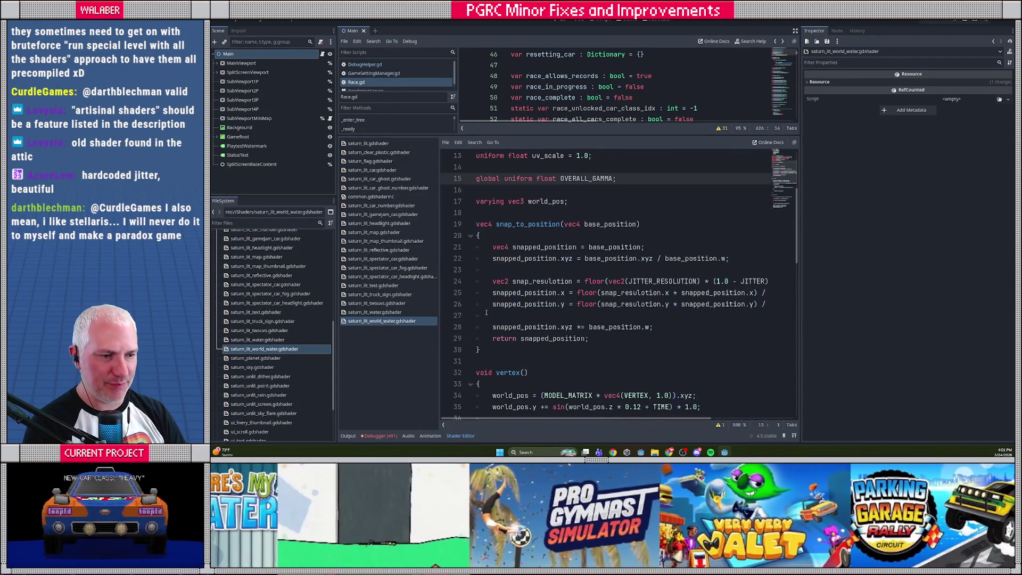
drag(476, 224, 458, 362)
text(#include "res://Shaders/common.gdshaderinc")
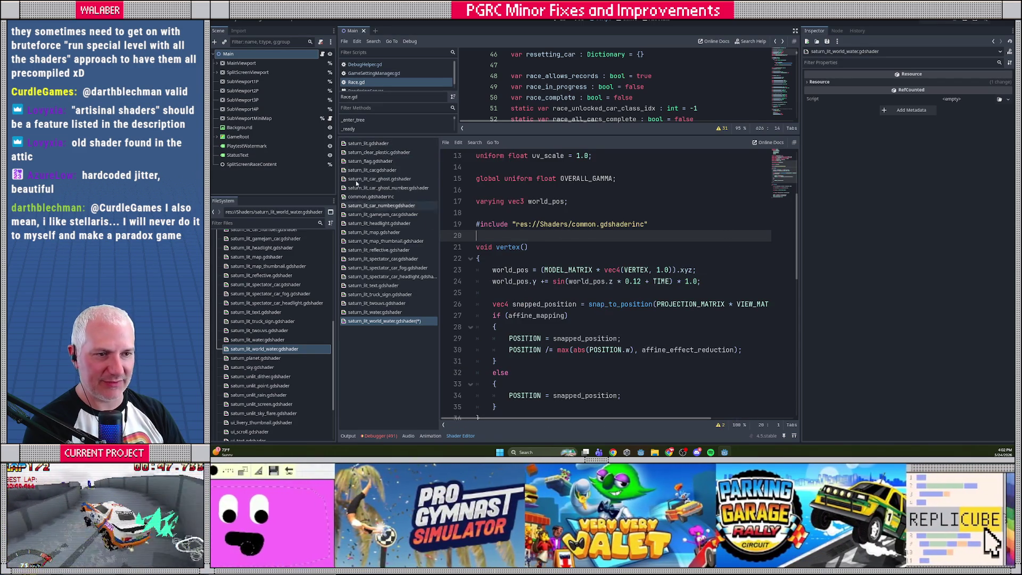
- Copy the process_position line from saturn_lit and paste it over the snapped position block in vertex()
click(352, 144)
drag(496, 259, 497, 270)
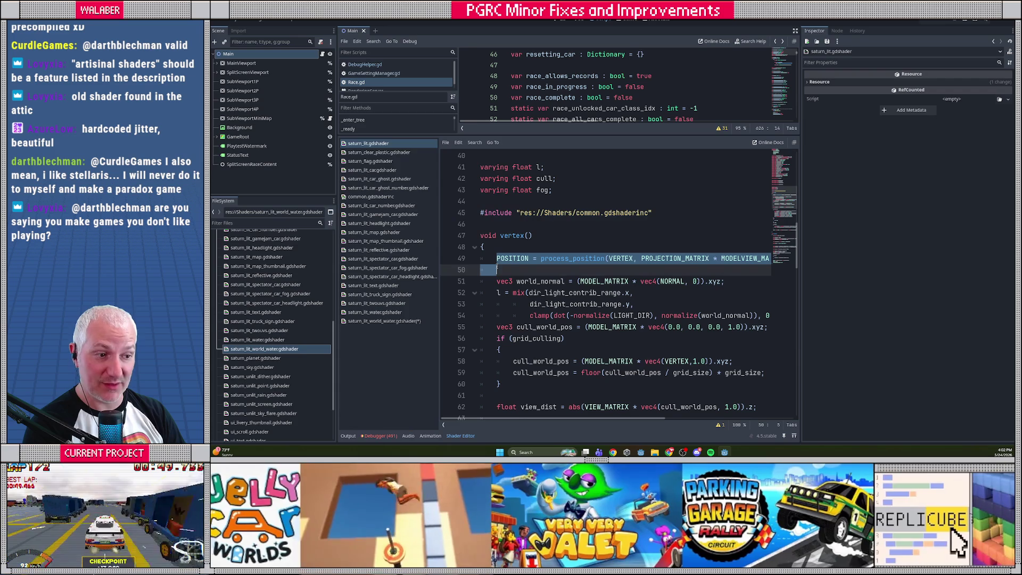
click(394, 321)
scroll(494, 290, down, 1)
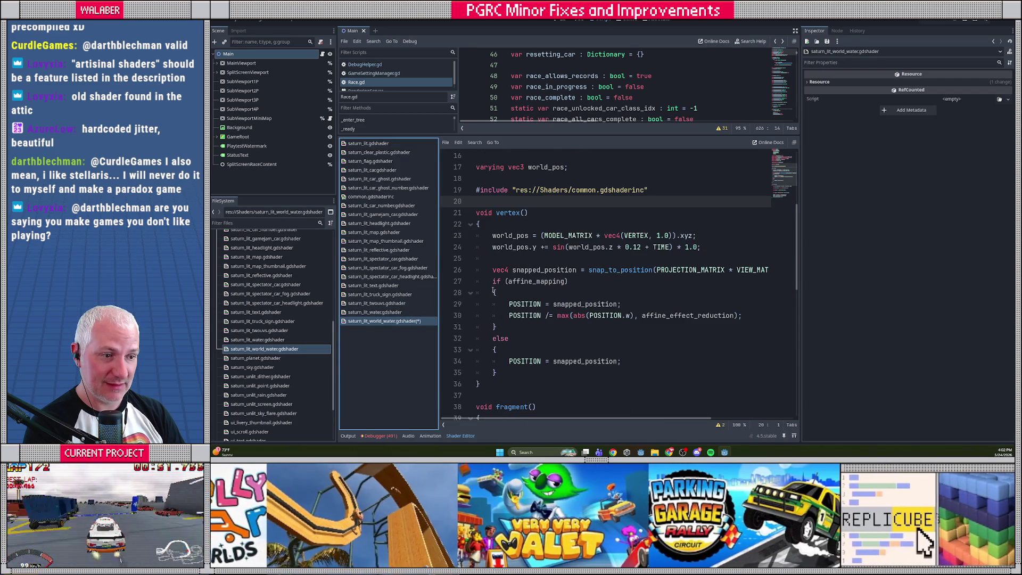
drag(492, 271, 514, 376)
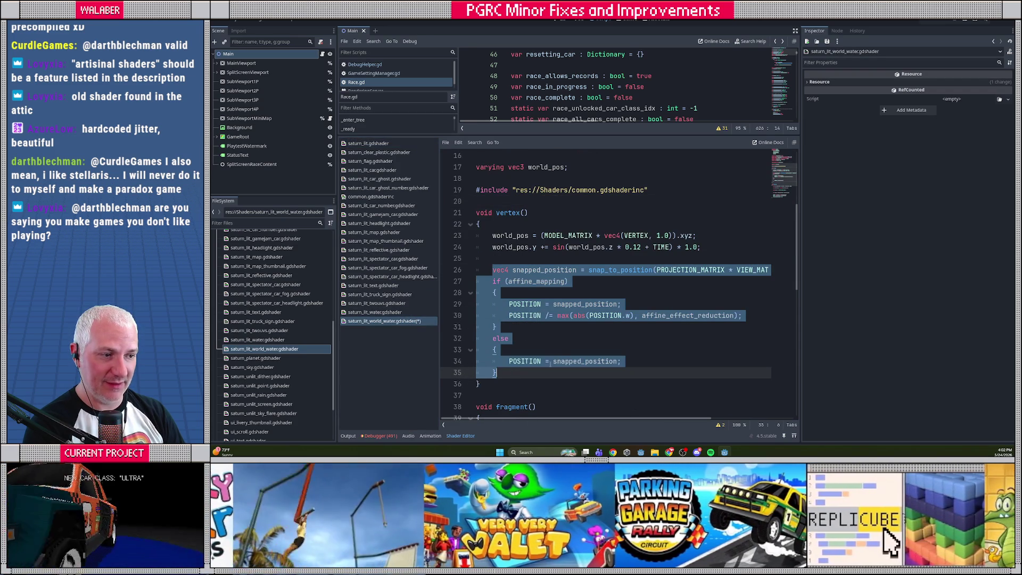
key(ctrl+v)
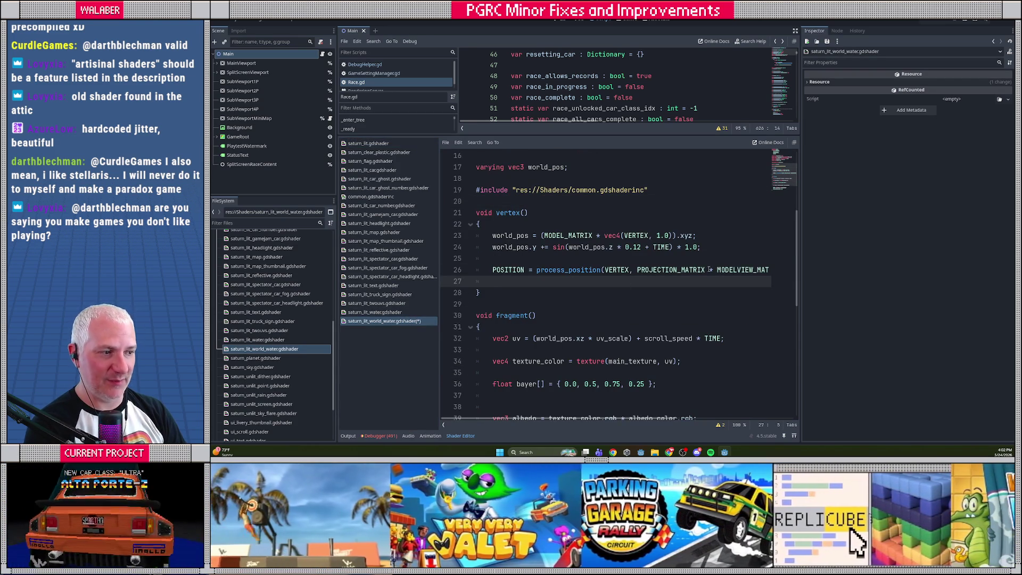
key(ctrl+z)
click(616, 362)
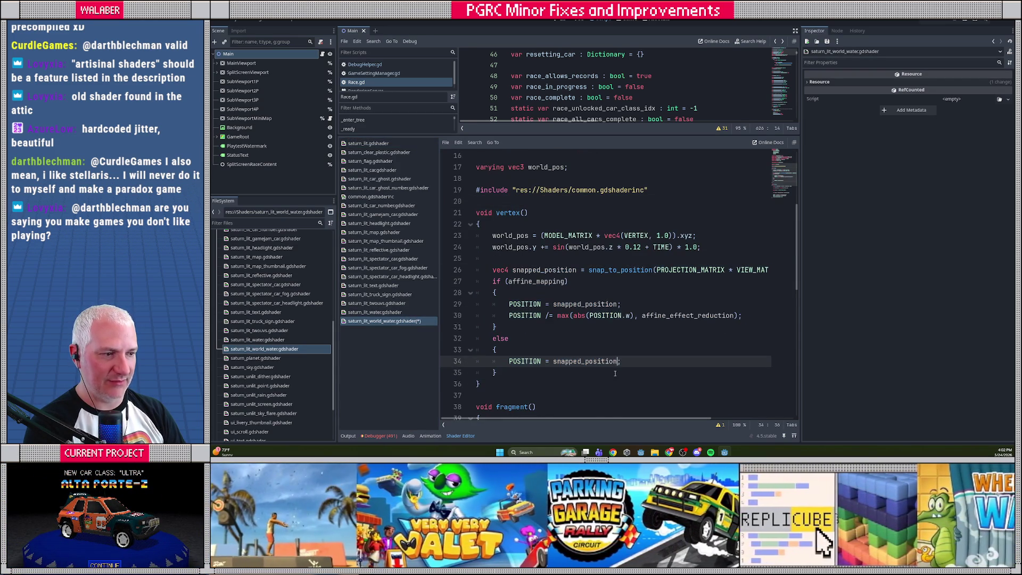
scroll(604, 416, right, 3)
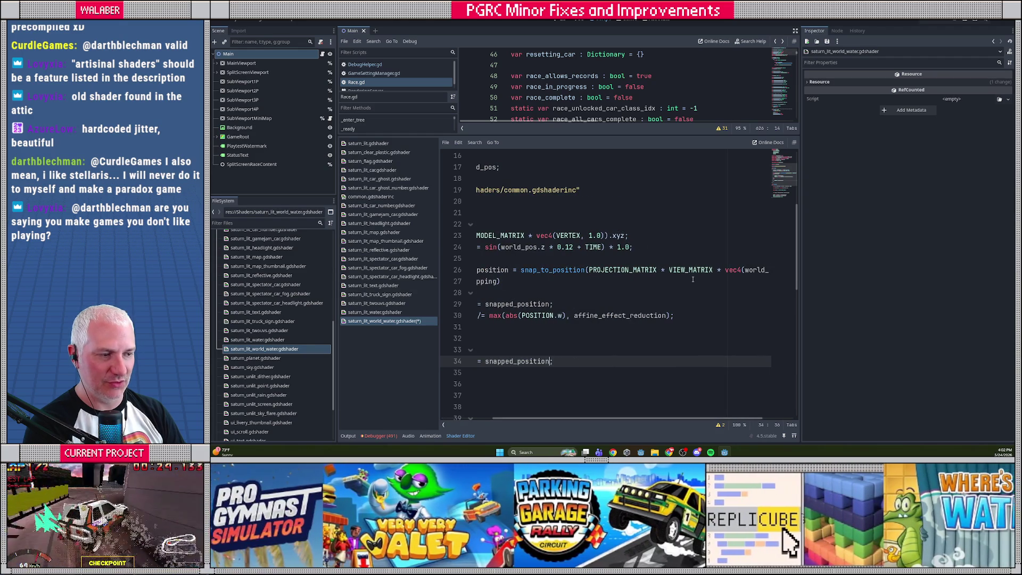
scroll(604, 418, left, 3)
drag(495, 259, 516, 371)
key(ctrl+v)
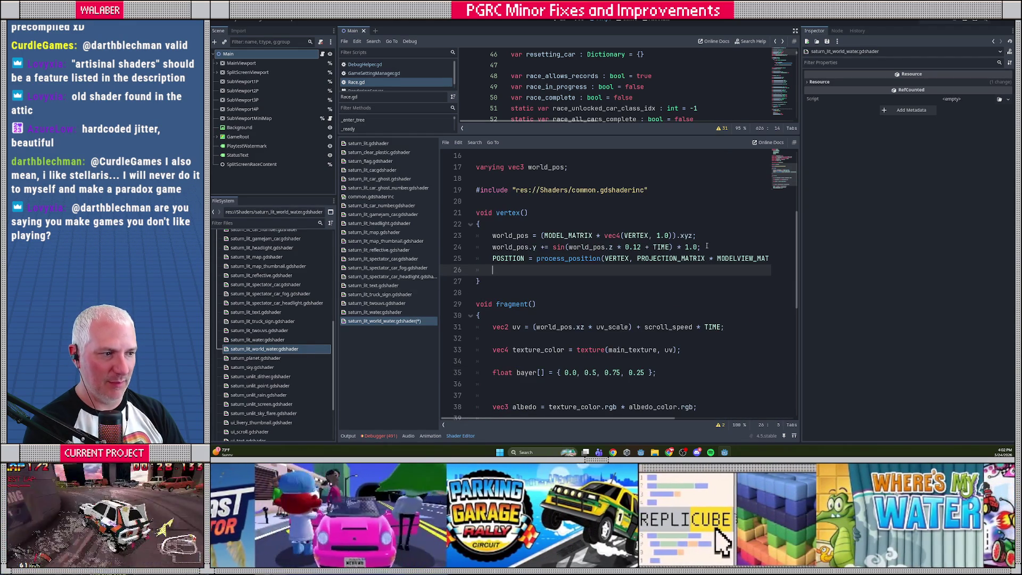
- Add a blank line above POSITION and change MODELVIEW_MATRIX to VIEW_MATRIX in the call
click(707, 246)
key(Return)
click(717, 270)
key(Delete)
key(Delete)
key(Delete)
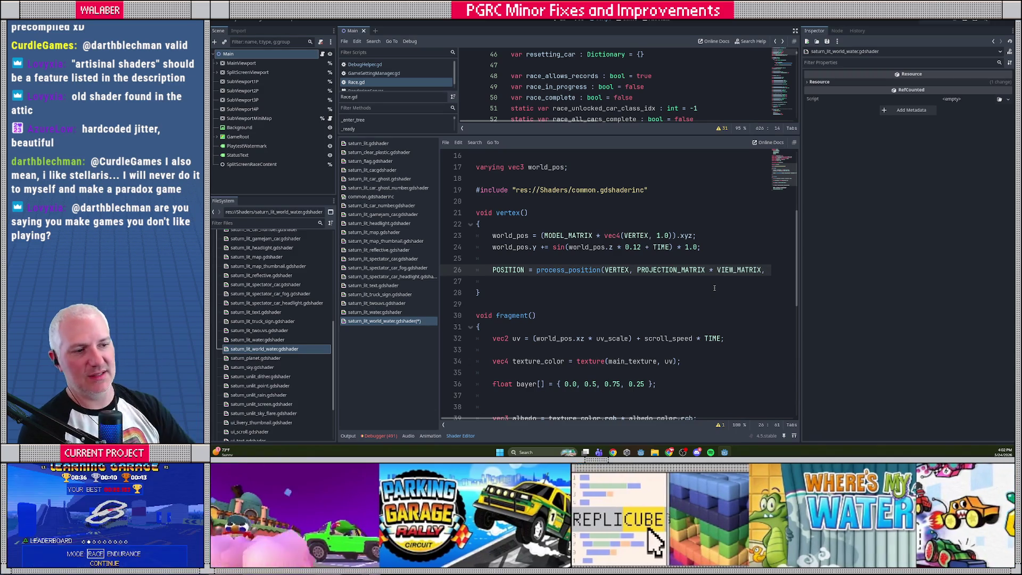
drag(490, 235, 701, 247)
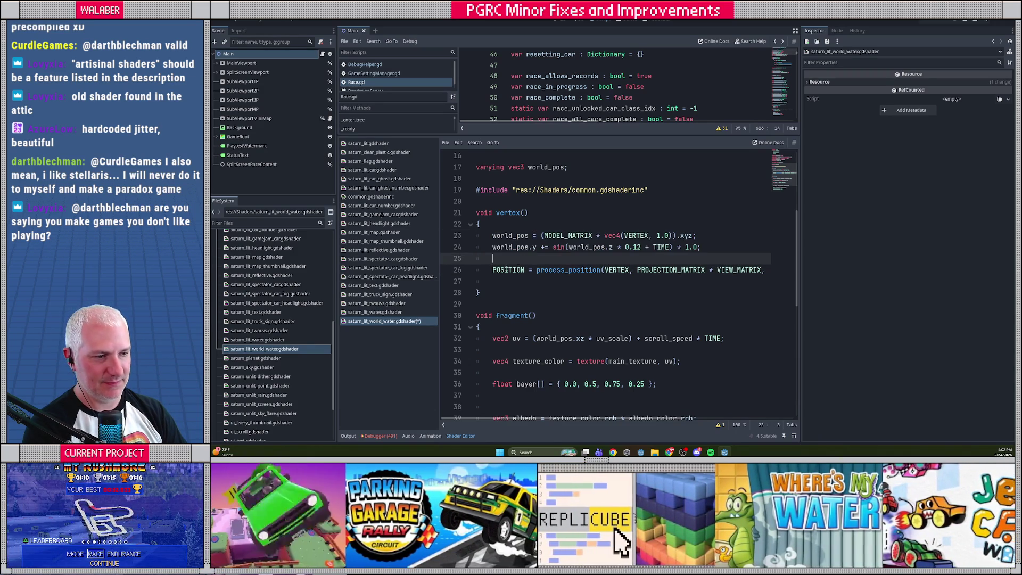
click(503, 281)
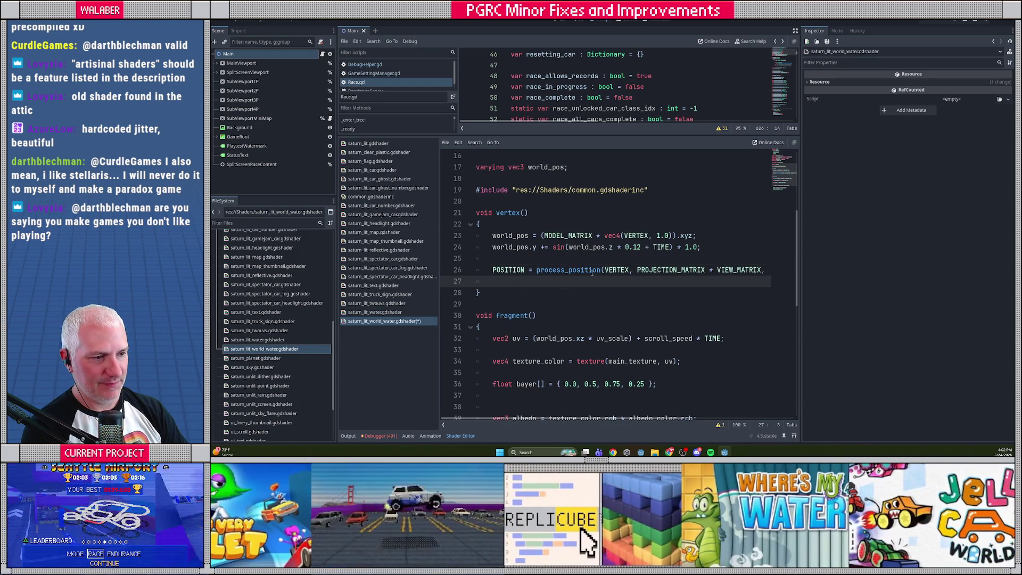
- Replace the VERTEX argument with world_pos, remove the stray blank line, and save
double_click(616, 270)
text(world_p)
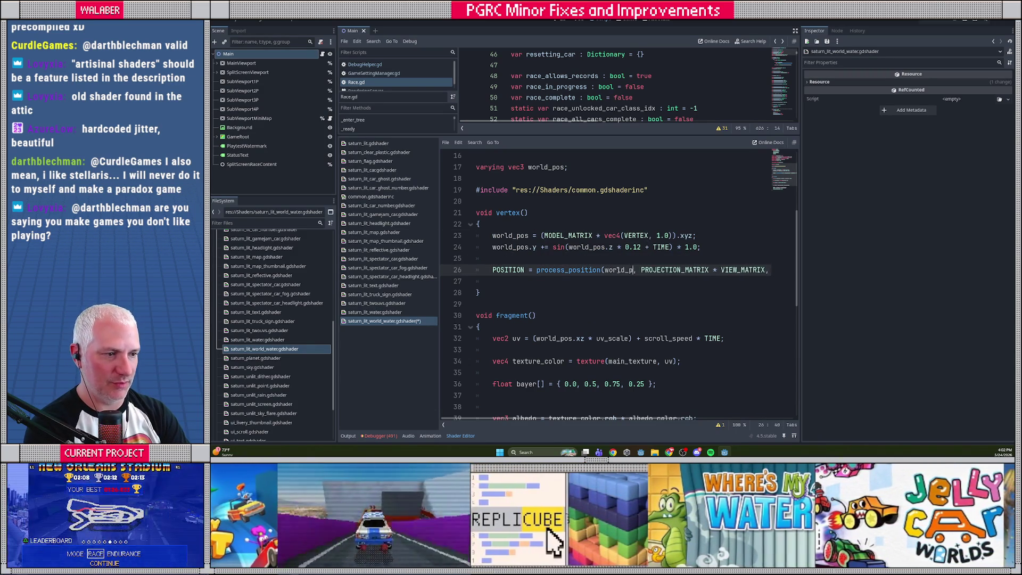
text(os)
click(509, 284)
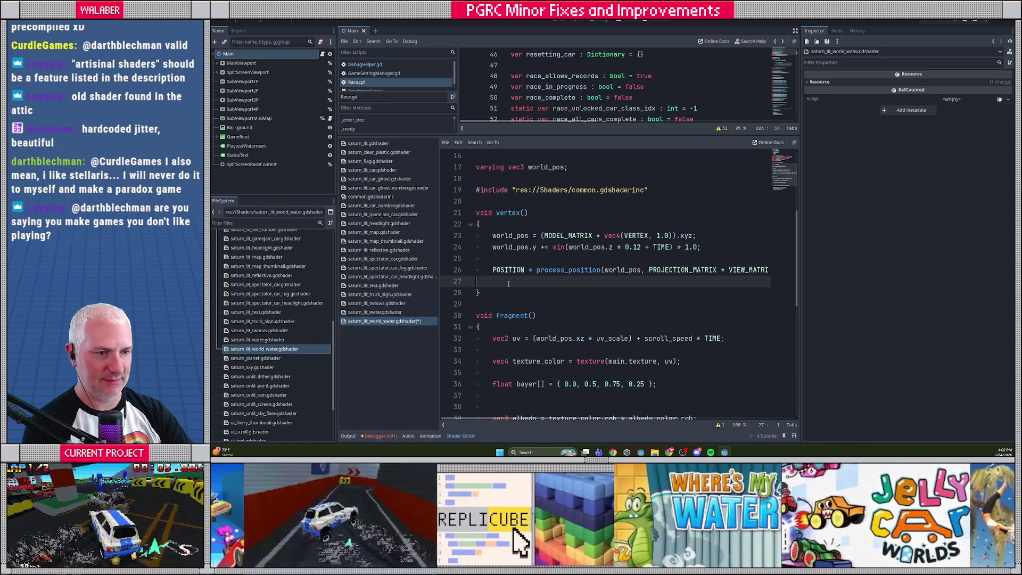
key(BackSpace)
key(ctrl+s)
key(Home)
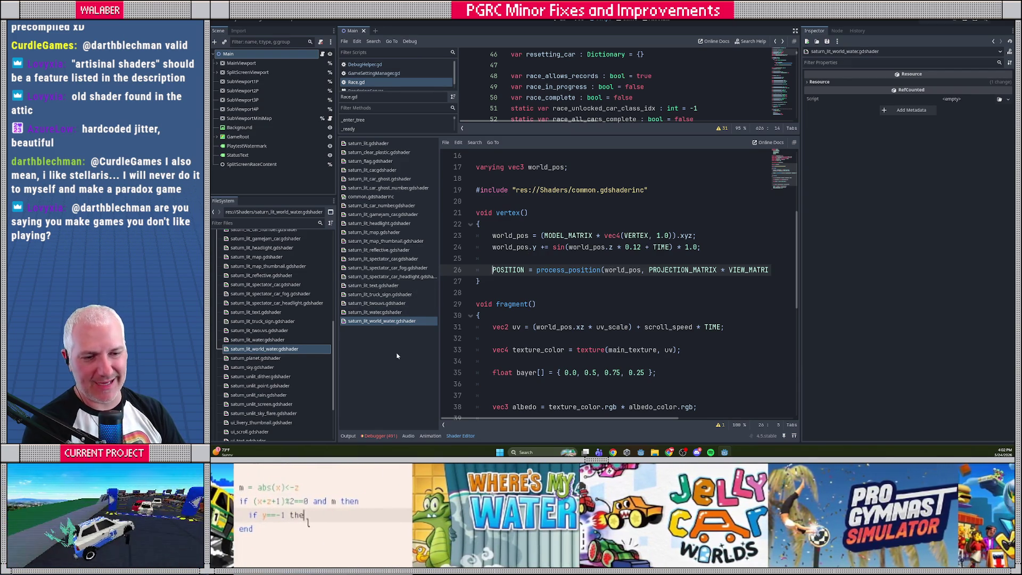
click(267, 361)
- Open saturn_planet.gdshader and copy the common.gdshaderinc include line from saturn_lit
double_click(267, 360)
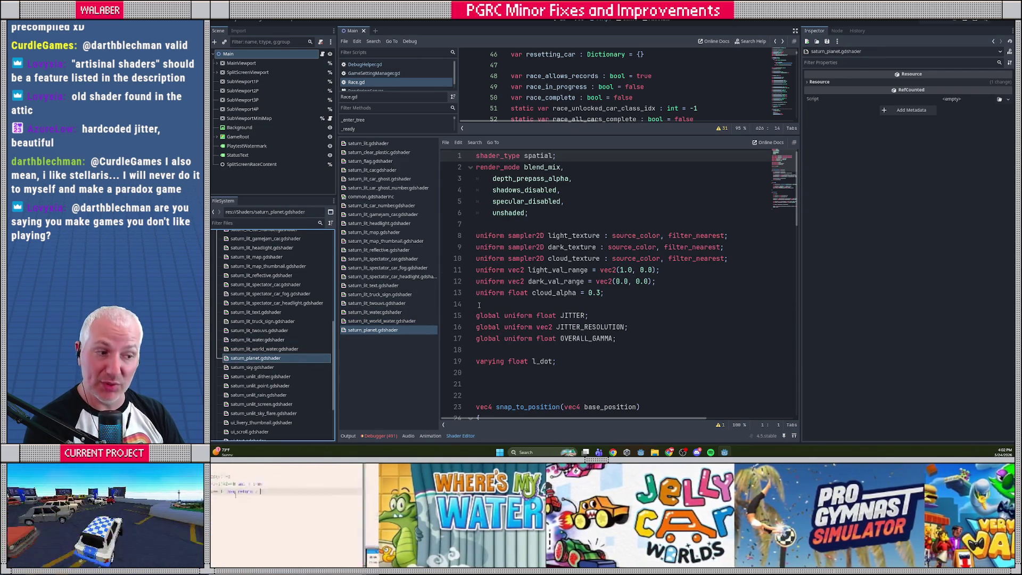
click(397, 144)
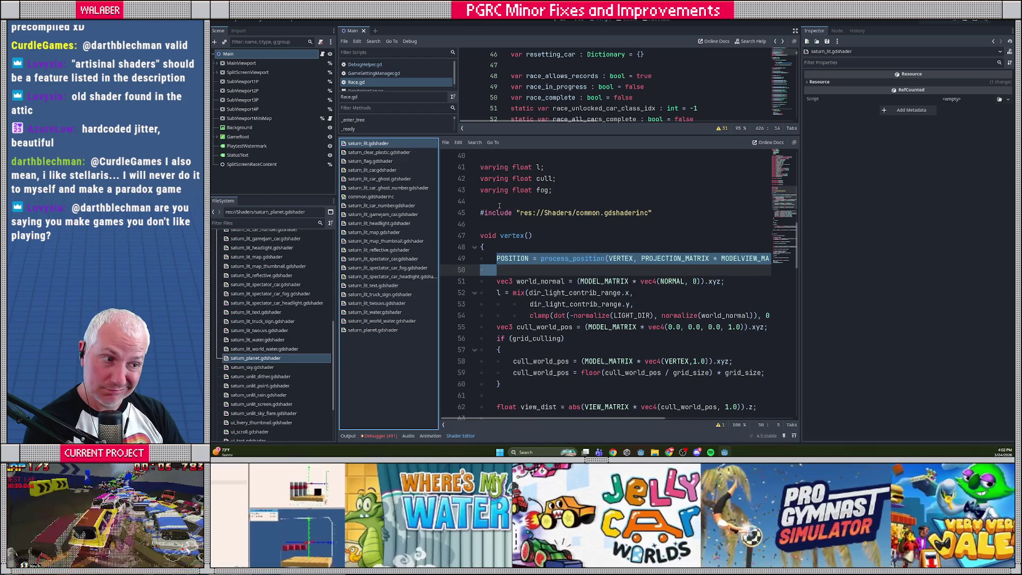
drag(499, 206, 497, 227)
key(ctrl+c)
click(398, 330)
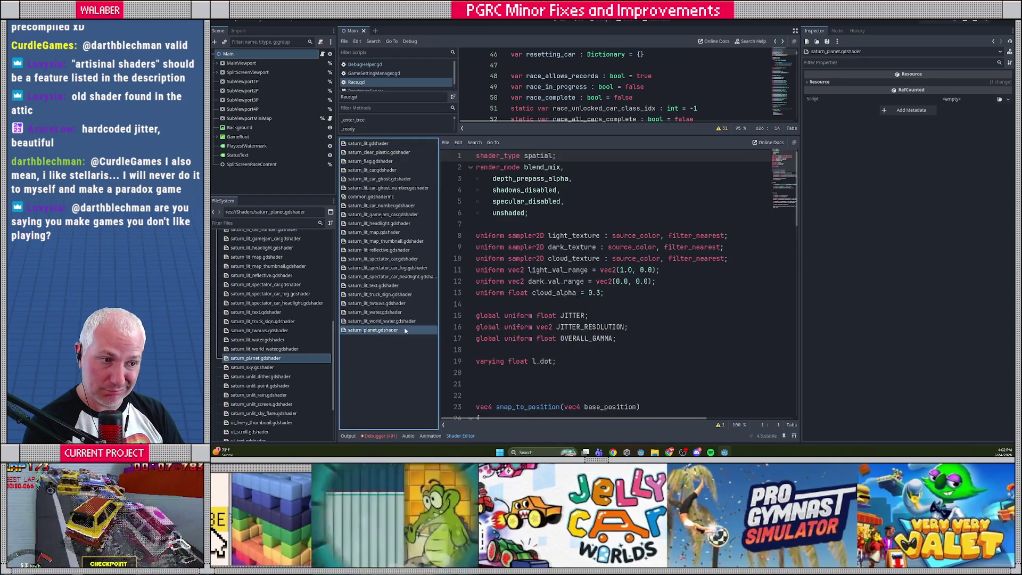
- Delete the JITTER and JITTER_RESOLUTION uniform lines, leaving only OVERALL_GAMMA
scroll(509, 270, down, 2)
click(505, 247)
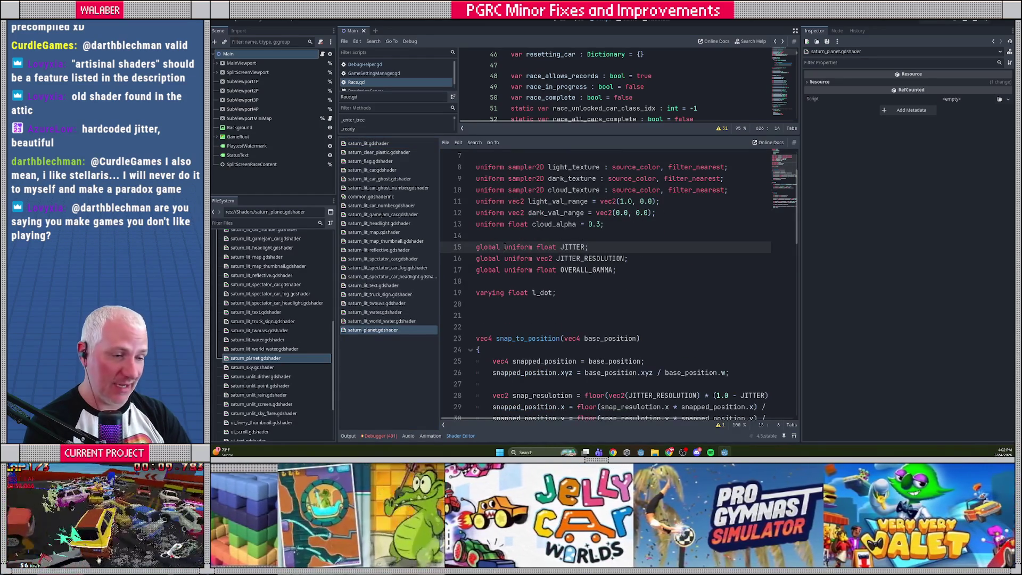
key(Home)
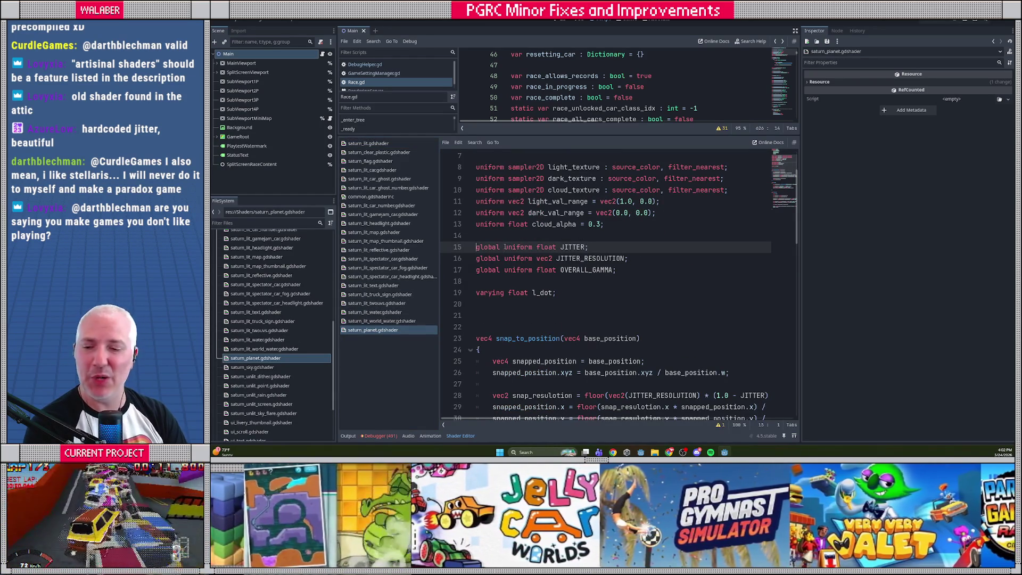
key(shift+Down)
key(shift+Down)
key(Delete)
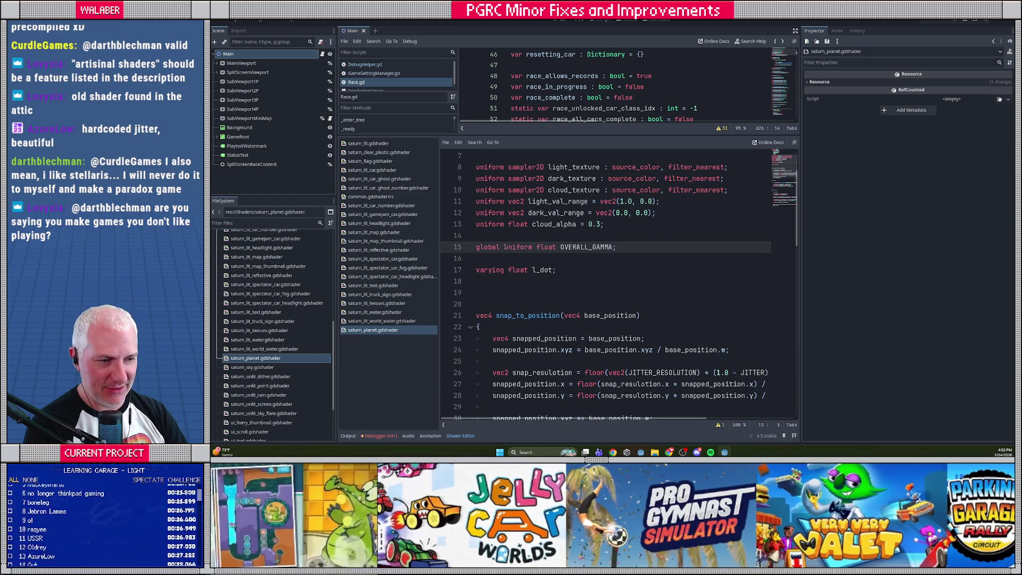
- Replace the planet shader's snap_to_position function with the common.gdshaderinc include
scroll(482, 192, down, 3)
mouse_move(482, 192)
mouse_down()
mouse_move(490, 320)
mouse_move(480, 356)
mouse_up()
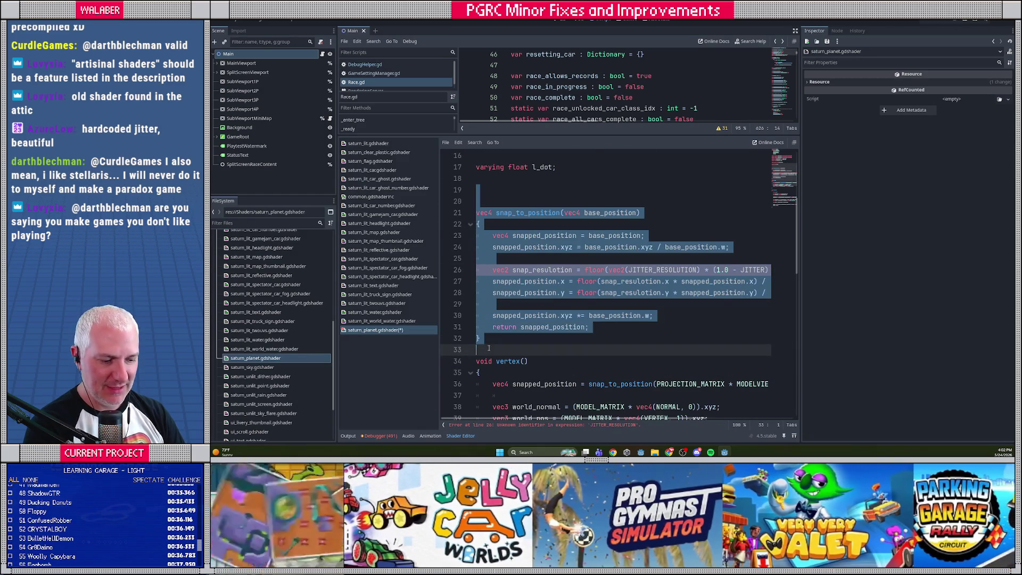
key(ctrl+v)
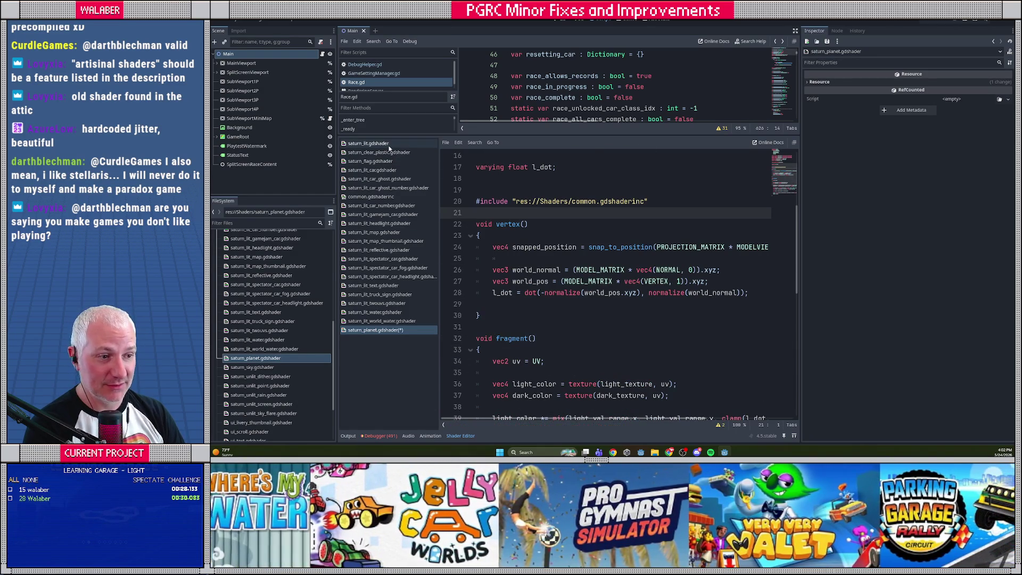
- Replace the snapped_position code in vertex() with saturn_lit's process_position call
click(389, 148)
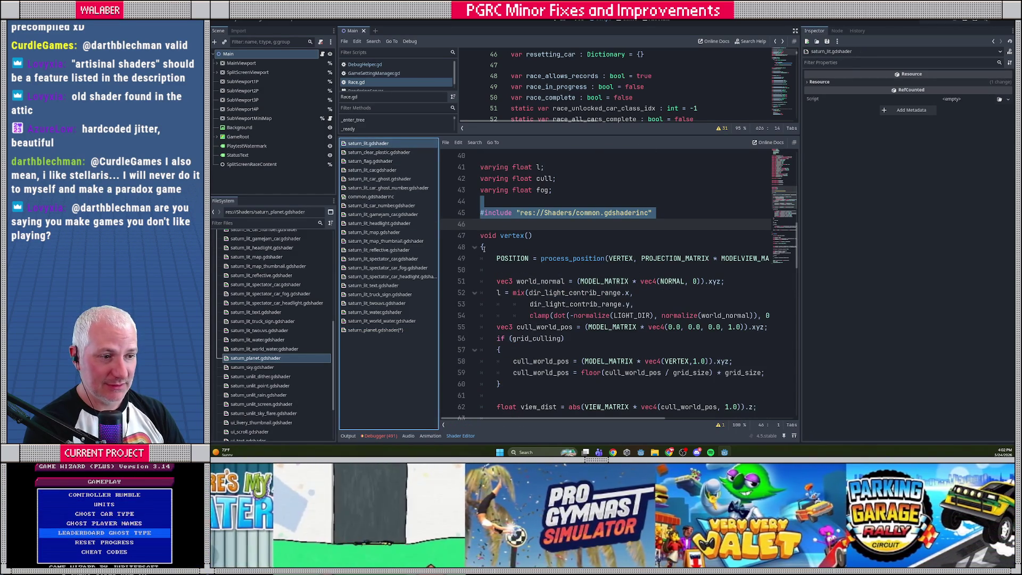
drag(497, 259, 499, 271)
click(376, 330)
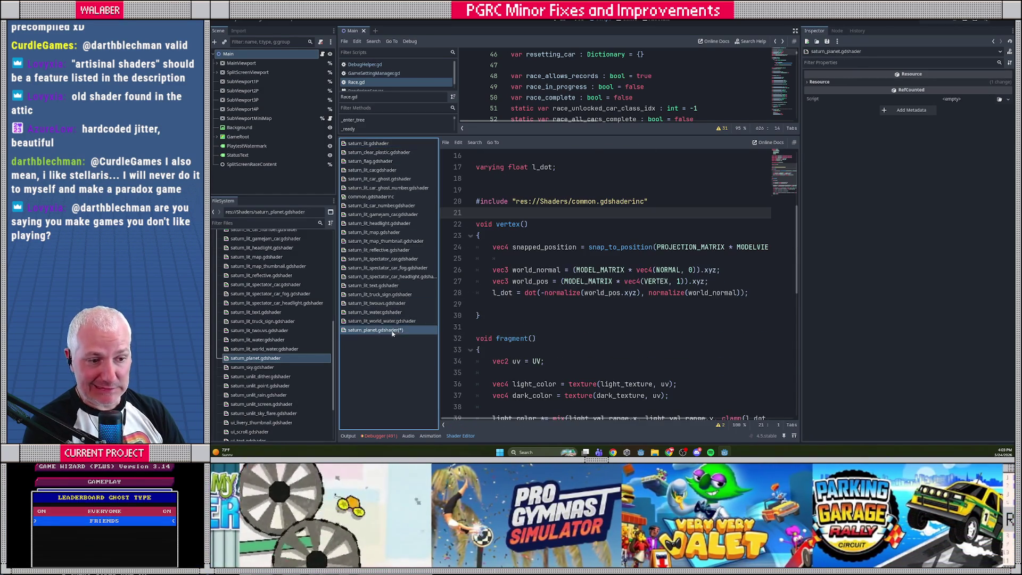
click(493, 247)
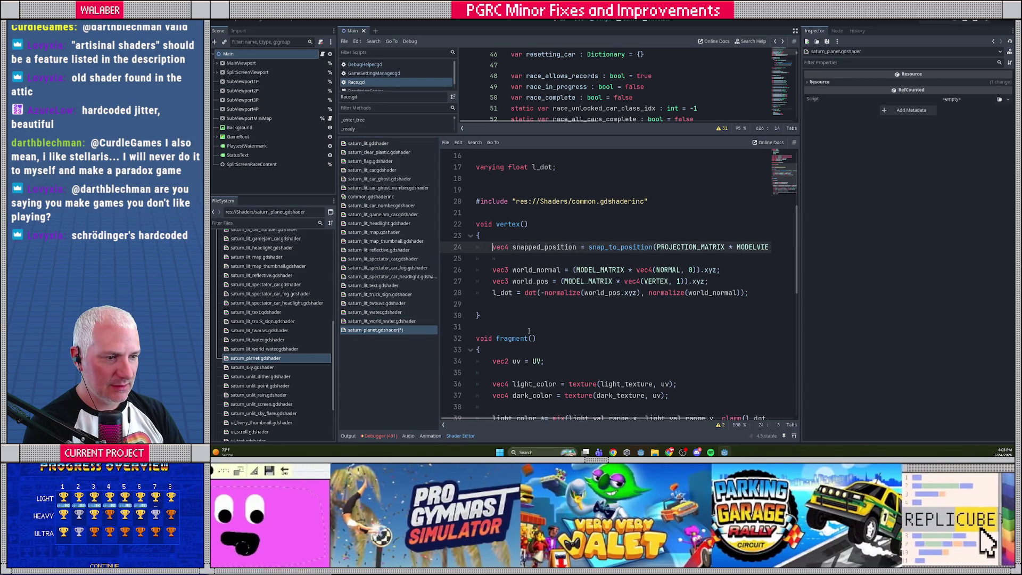
mouse_move(546, 420)
mouse_down()
mouse_move(644, 422)
mouse_move(469, 422)
mouse_up()
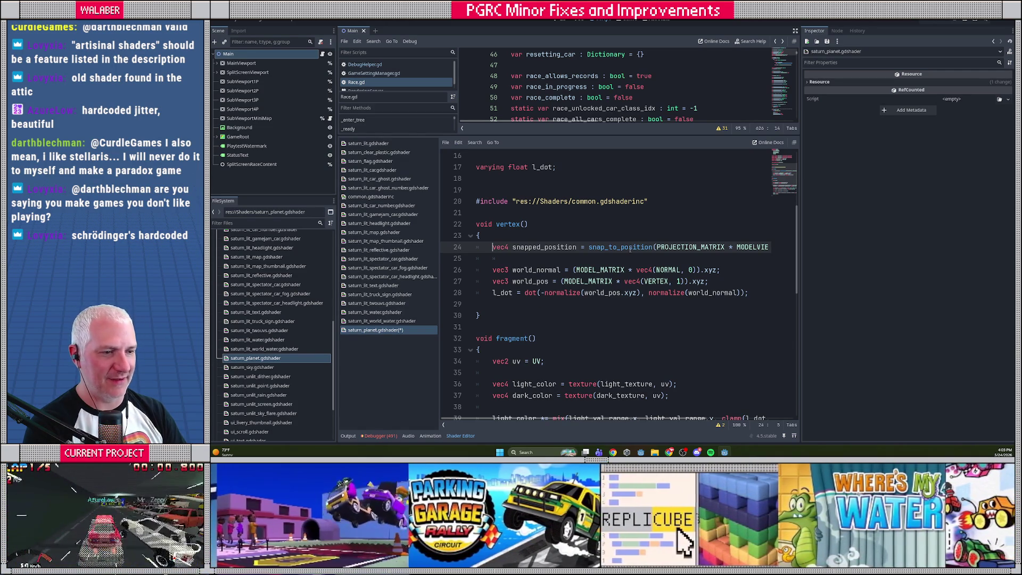
key(ctrl+z)
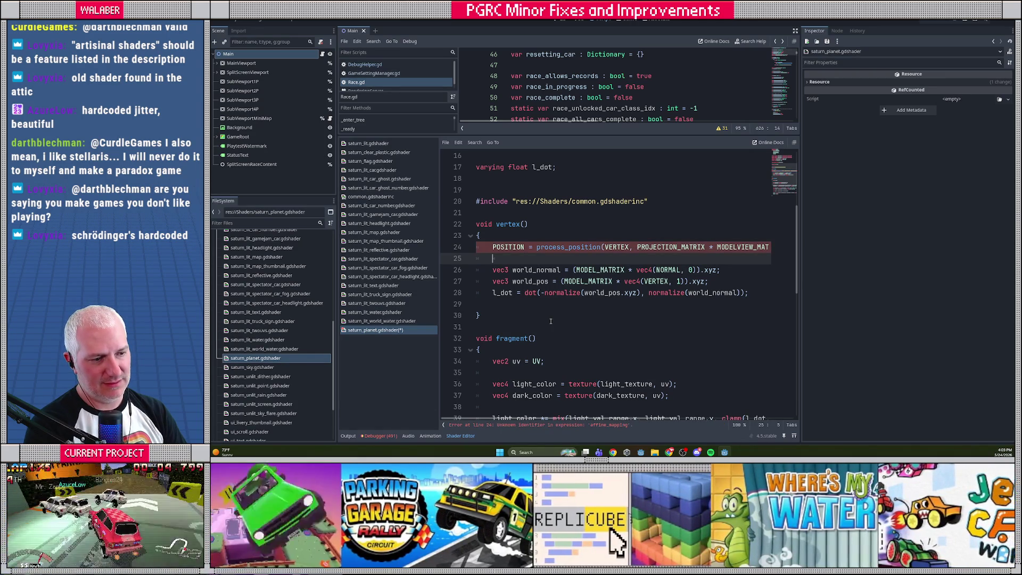
- Pass false and 1.0 as the affine arguments on line 24, save, and open saturn_sky.gdshader
scroll(645, 268, up, 5)
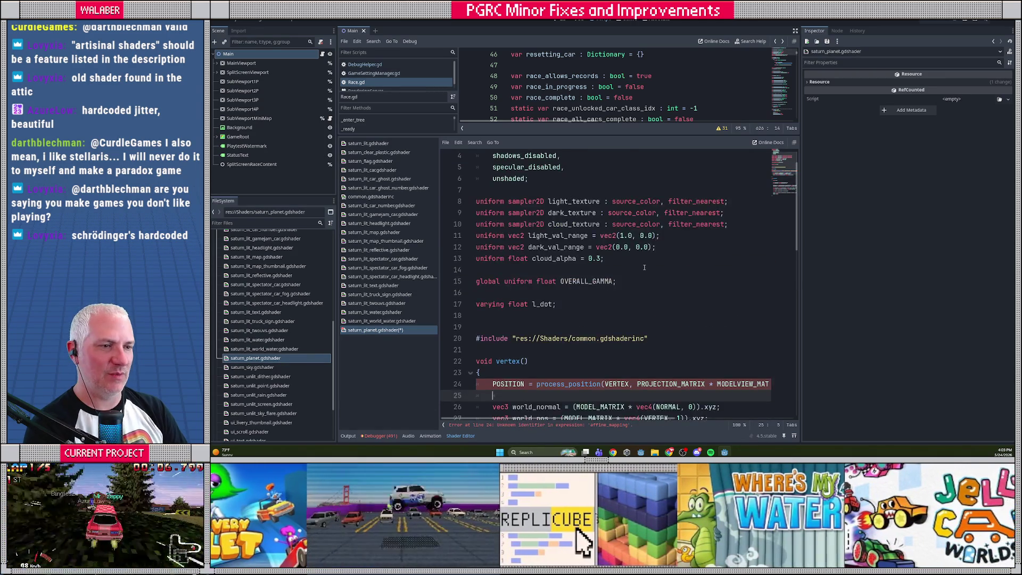
scroll(629, 403, down, 7)
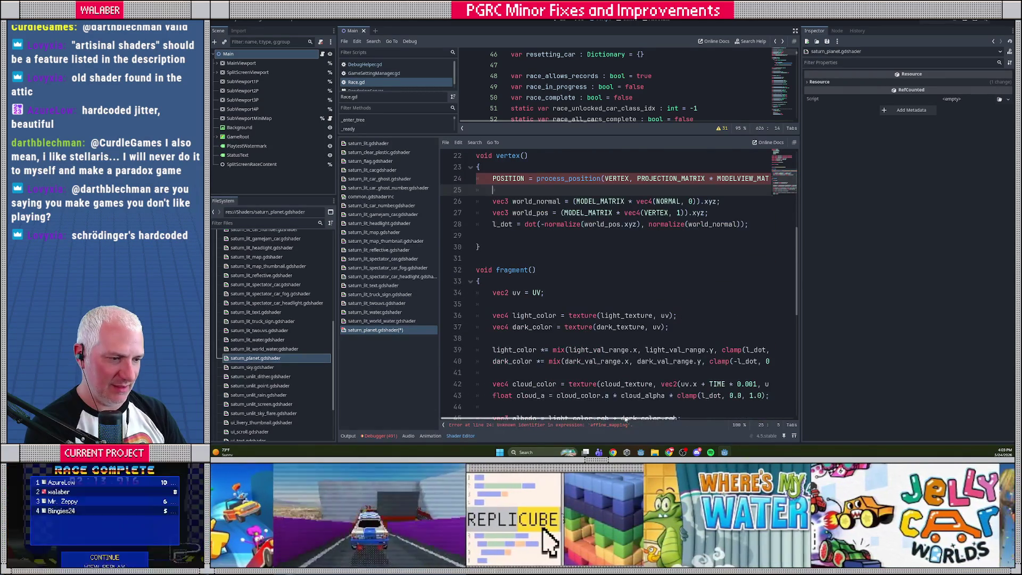
click(627, 425)
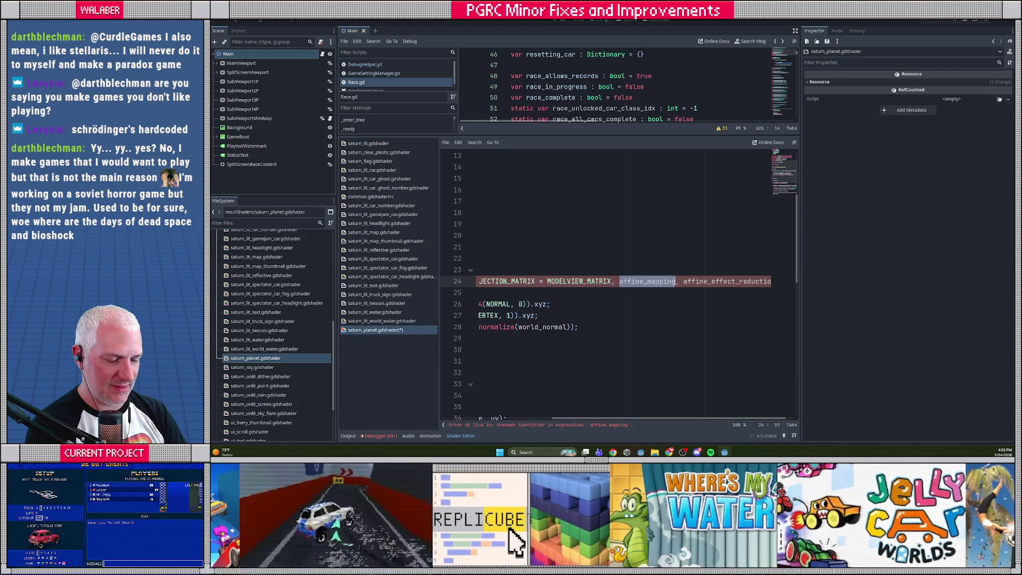
text(false)
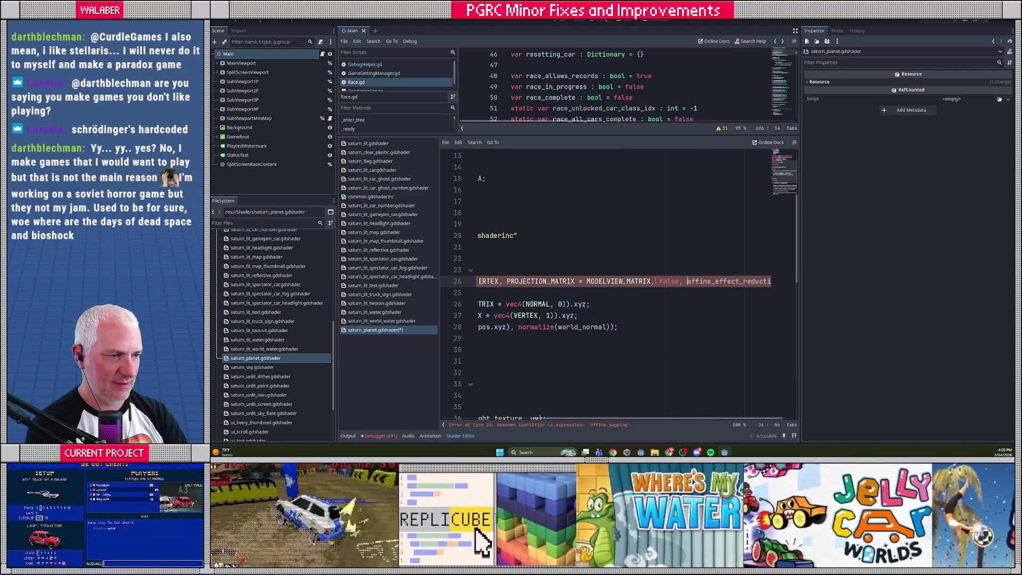
key(Delete)
key(Delete)
key(Delete)
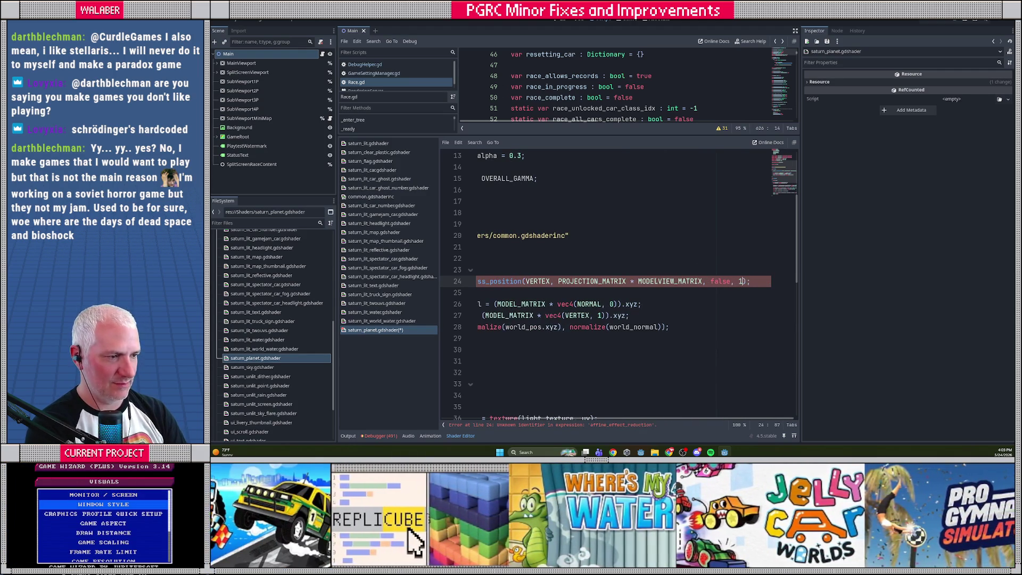
text(.0)
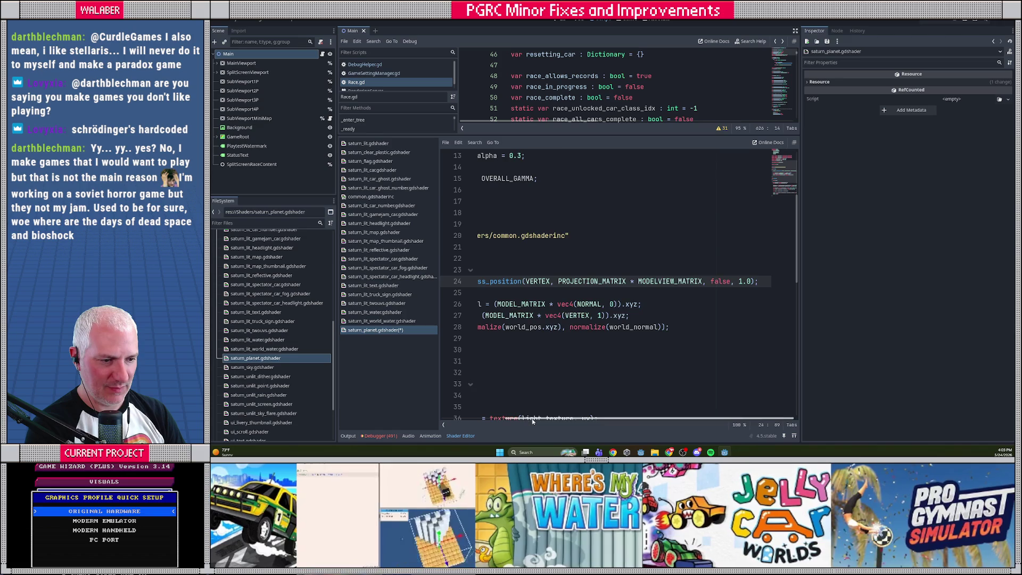
scroll(509, 303, left, 3)
click(508, 292)
key(ctrl+s)
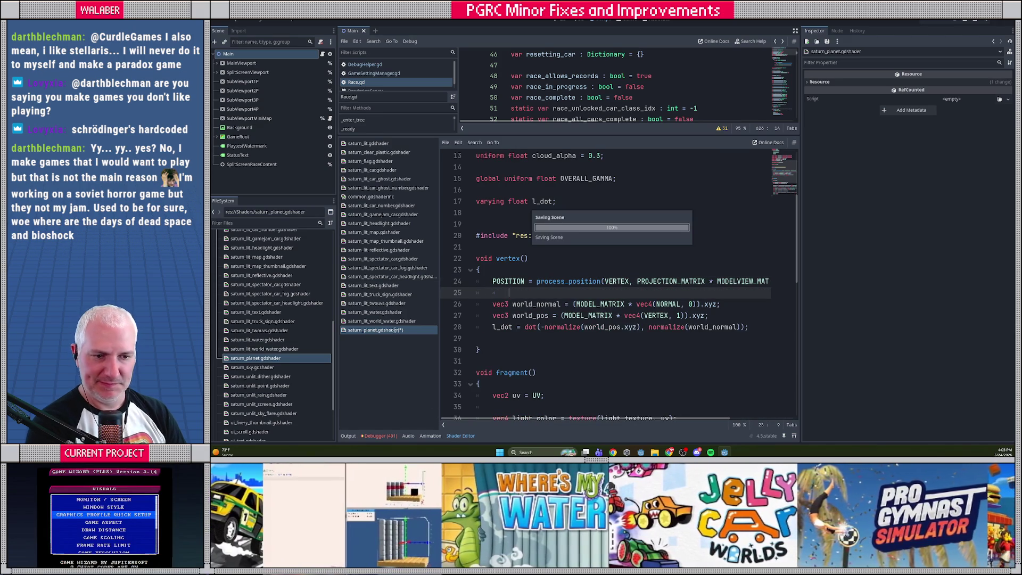
double_click(282, 368)
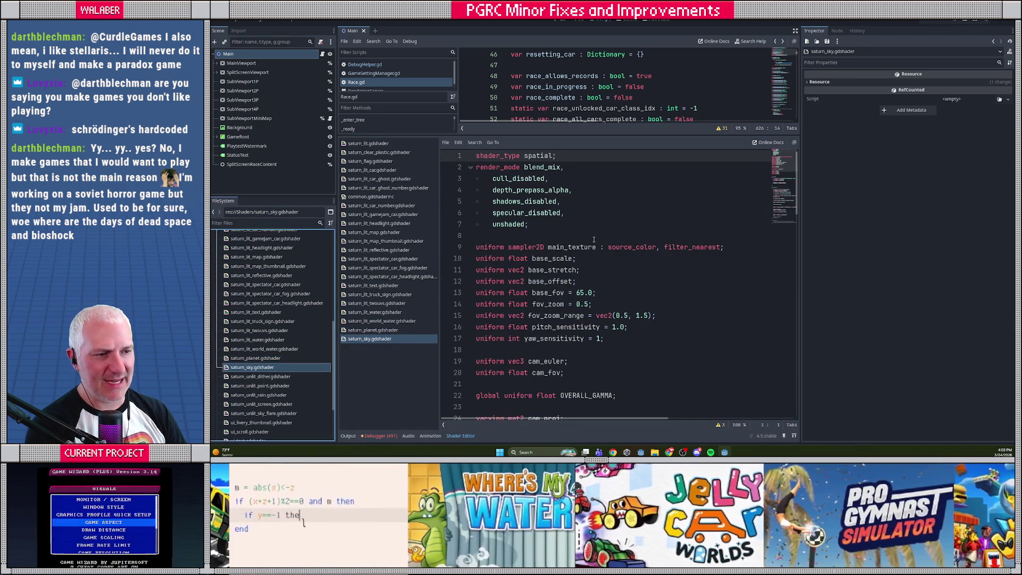
- Open saturn_unlit_dither.gdshader and copy the common.gdshaderinc include line from saturn_lit
scroll(601, 235, down, 10)
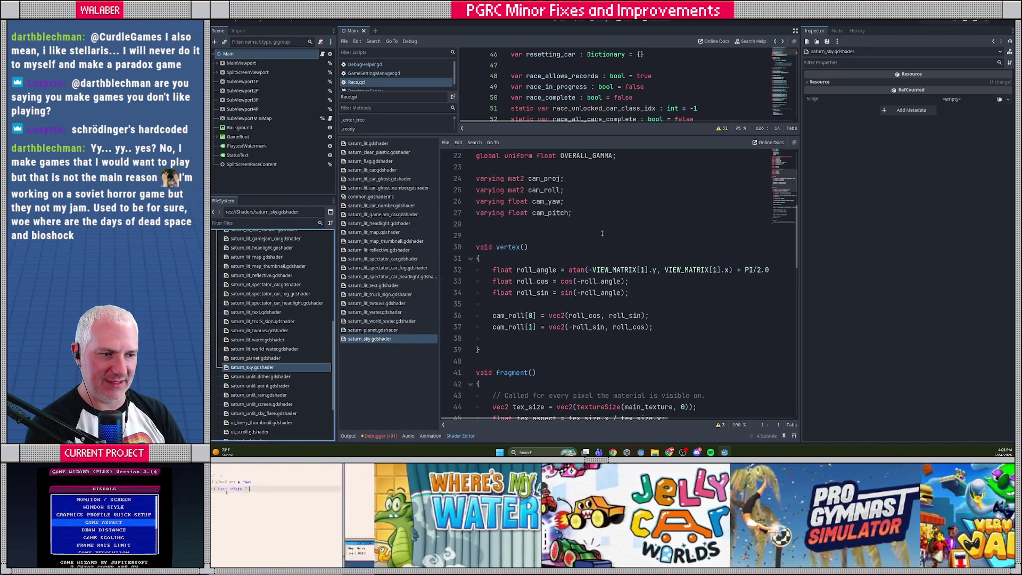
scroll(602, 234, up, 3)
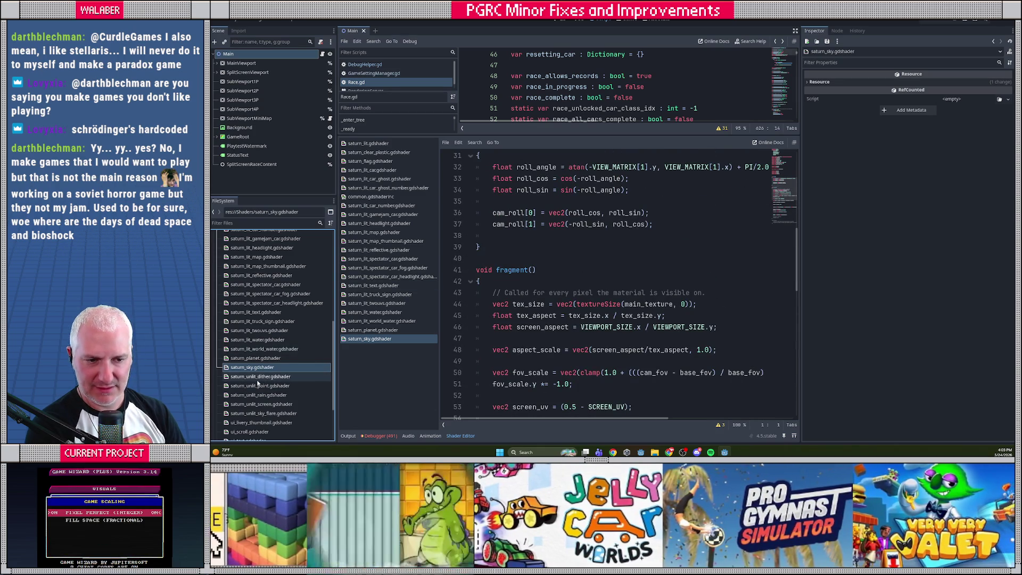
double_click(288, 377)
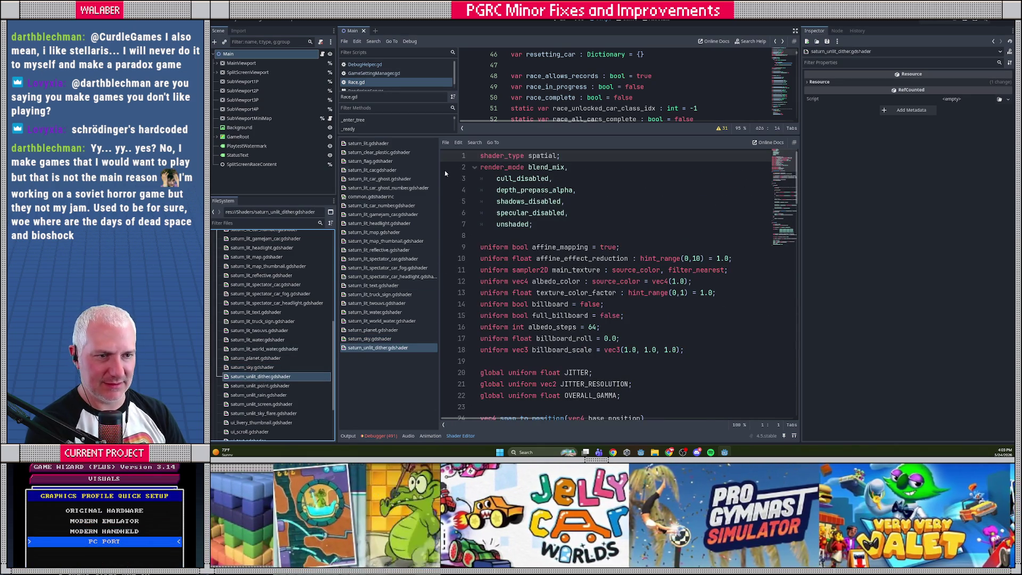
click(390, 144)
mouse_move(481, 202)
mouse_down()
mouse_move(533, 213)
mouse_move(489, 235)
mouse_move(481, 224)
mouse_up()
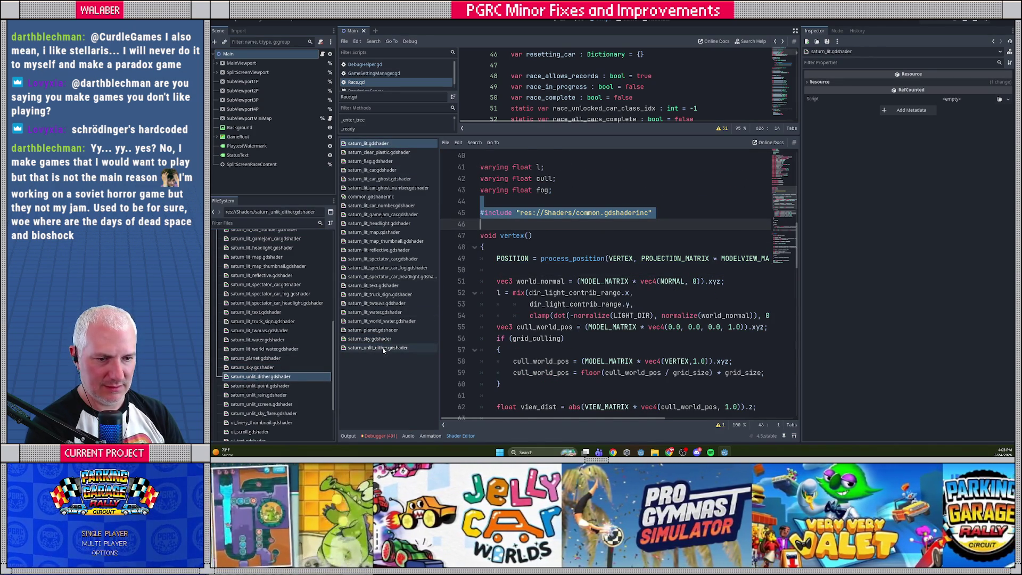
click(381, 348)
- Delete the JITTER globals and replace snap_to_position with the common.gdshaderinc include
scroll(480, 277, down, 2)
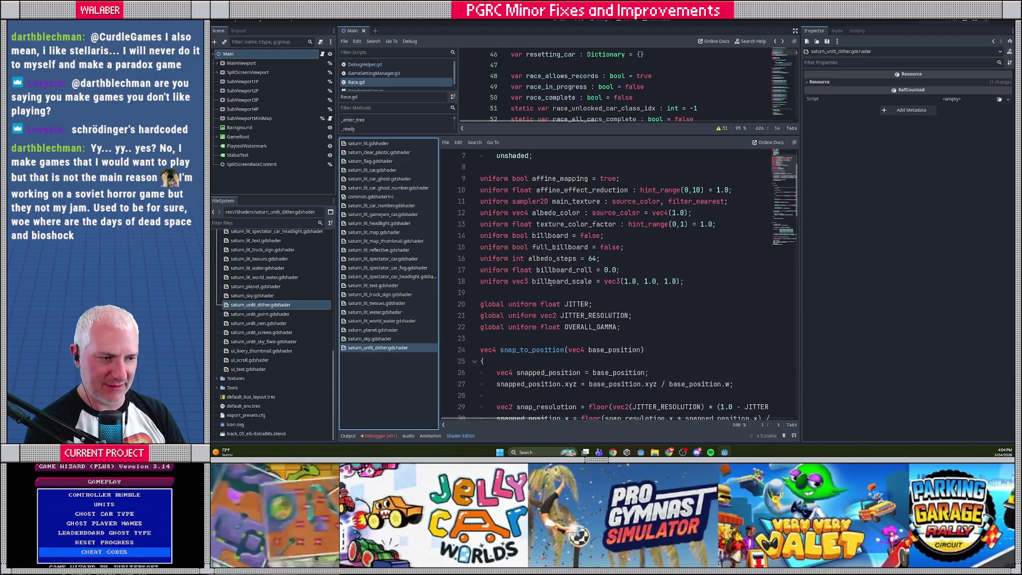
click(550, 304)
key(ctrl+shift+k)
key(ctrl+shift+k)
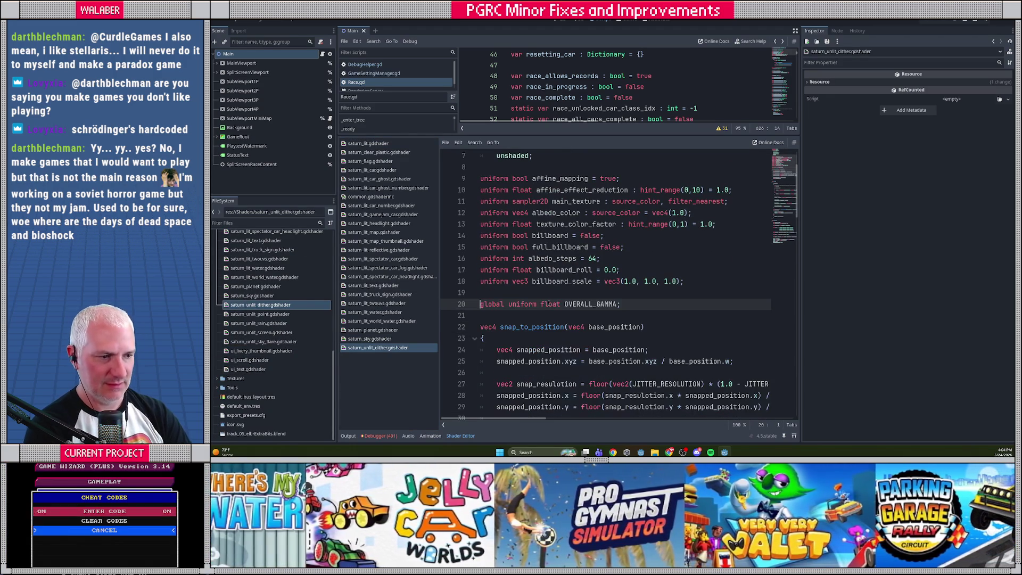
scroll(549, 304, down, 4)
drag(480, 190, 500, 321)
text(#include "res://Shaders/common.gdshaderinc")
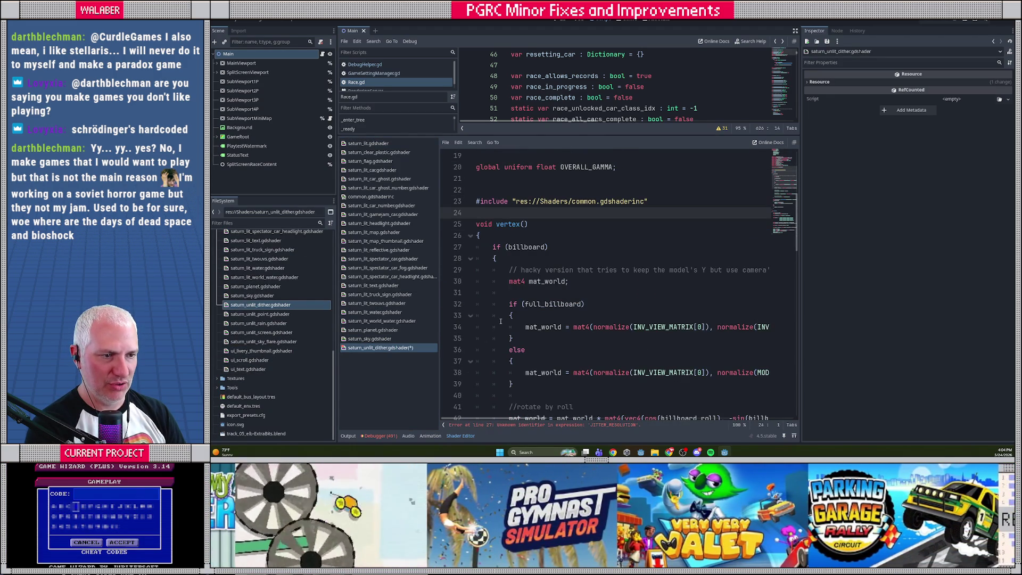
- Replace the dither shader's snapping block with saturn_lit's process_position line and save
scroll(507, 292, down, 3)
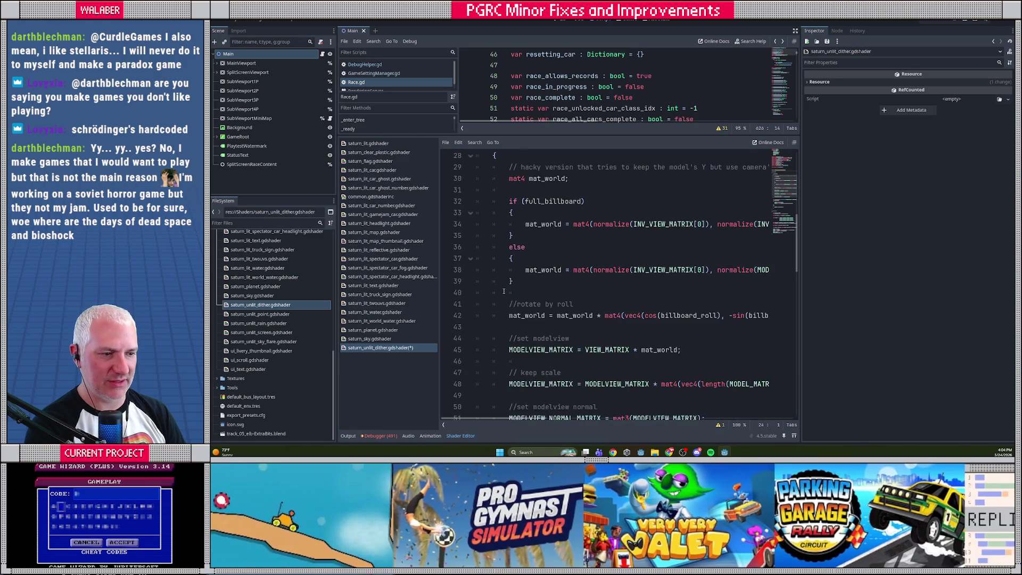
scroll(504, 291, down, 2)
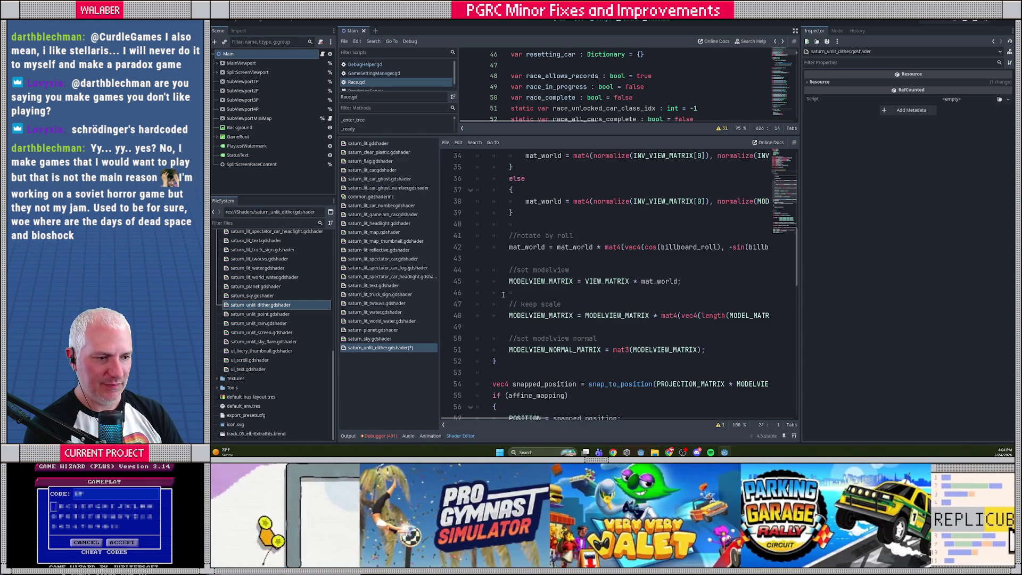
scroll(503, 294, down, 4)
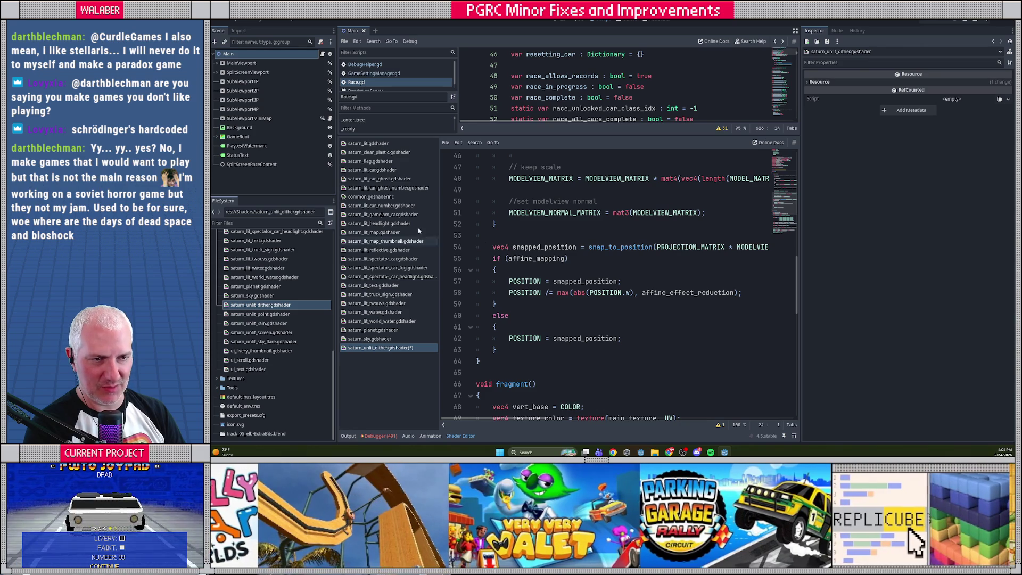
click(368, 143)
drag(497, 259, 500, 347)
click(397, 347)
key(ctrl+v)
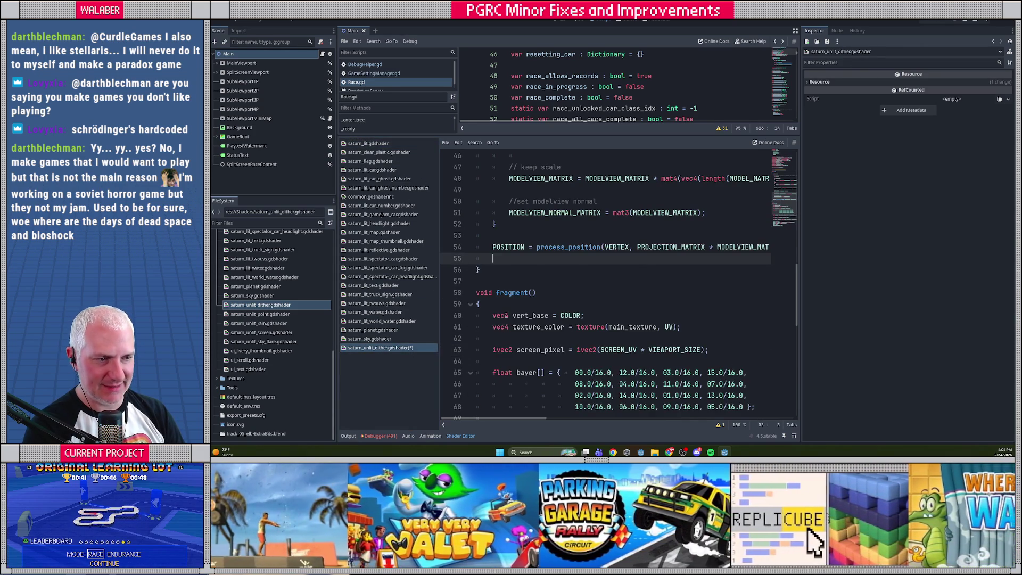
scroll(511, 309, up, 10)
scroll(519, 274, down, 8)
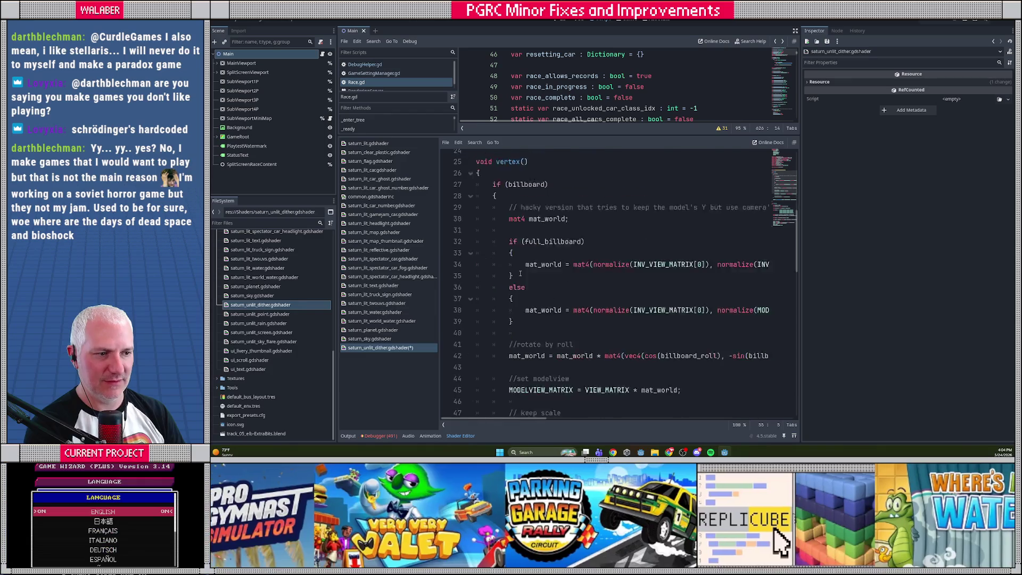
key(ctrl+s)
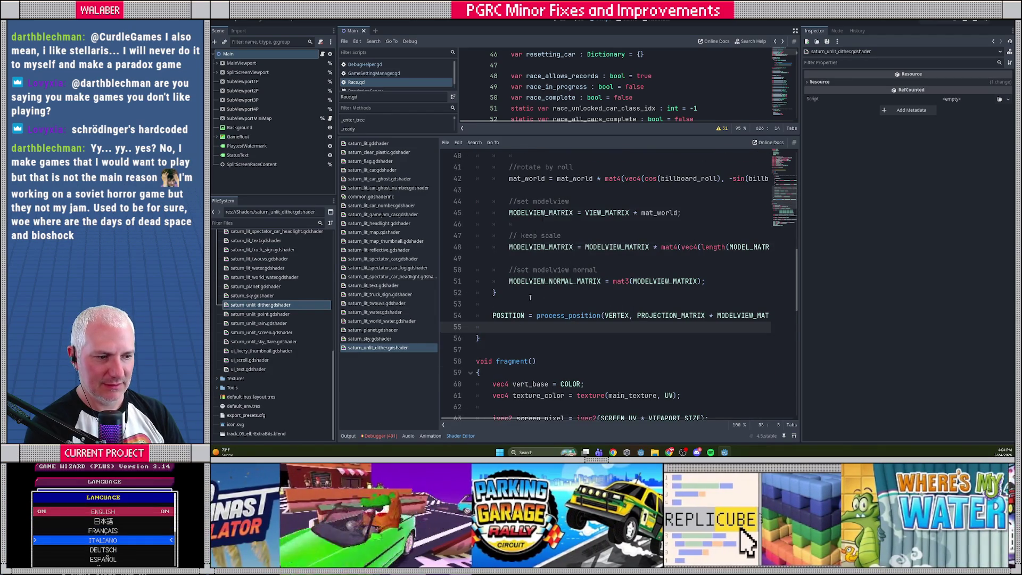
scroll(529, 292, down, 3)
double_click(281, 315)
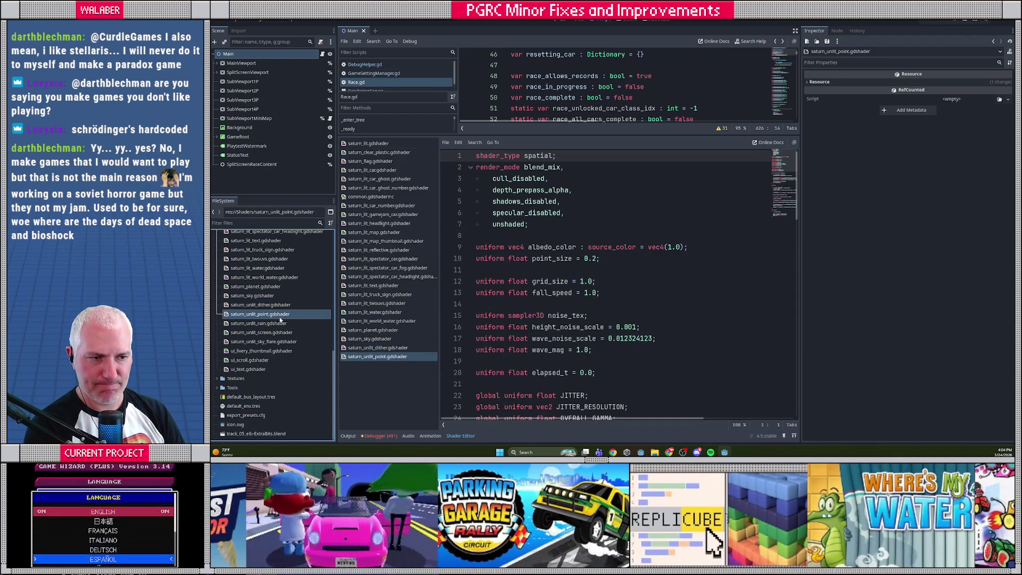
- Remove the JITTER and JITTER_RESOLUTION globals and the snap_to_position function from saturn_unlit_point.gdshader
scroll(595, 244, down, 2)
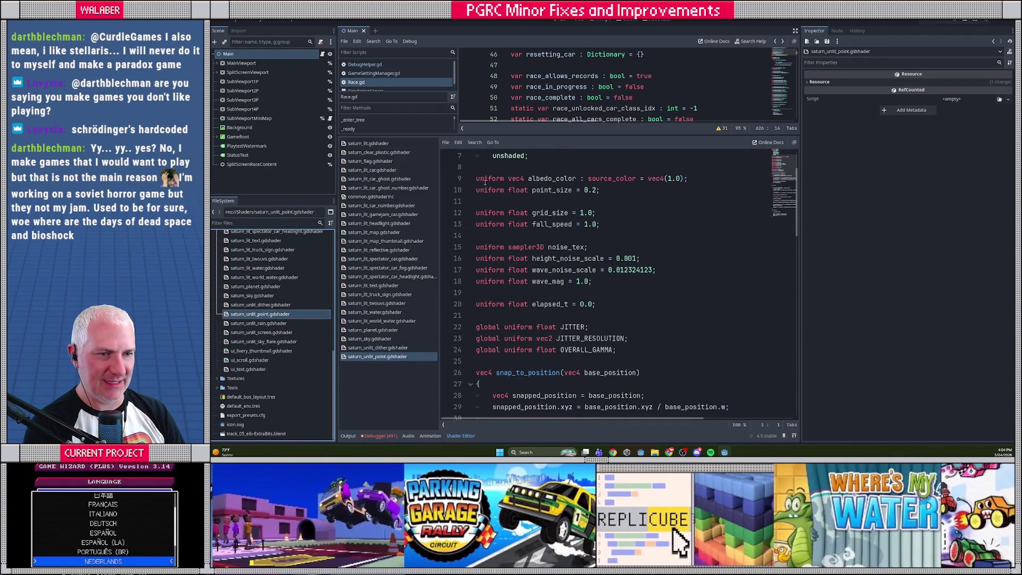
click(403, 145)
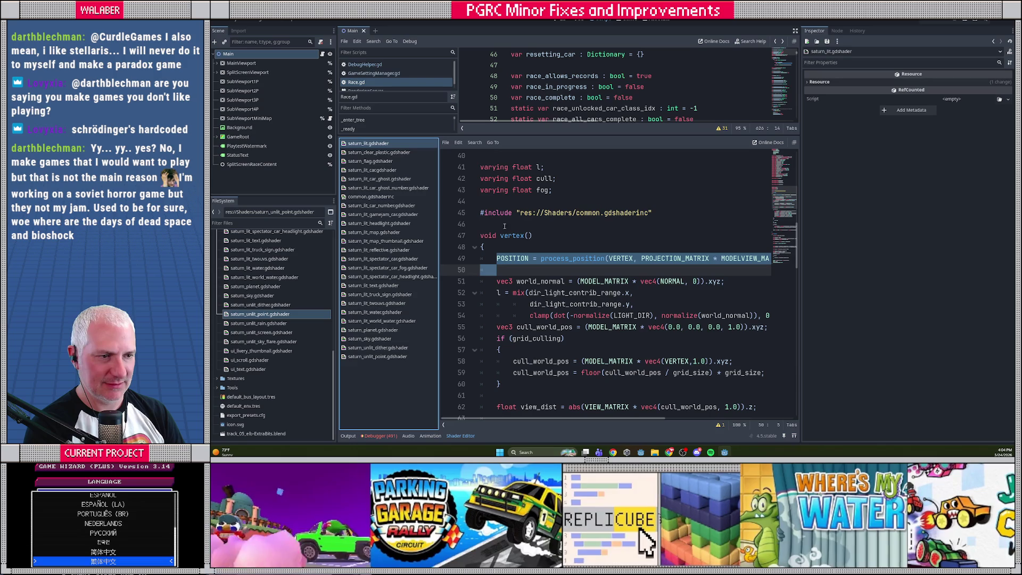
drag(486, 203, 484, 229)
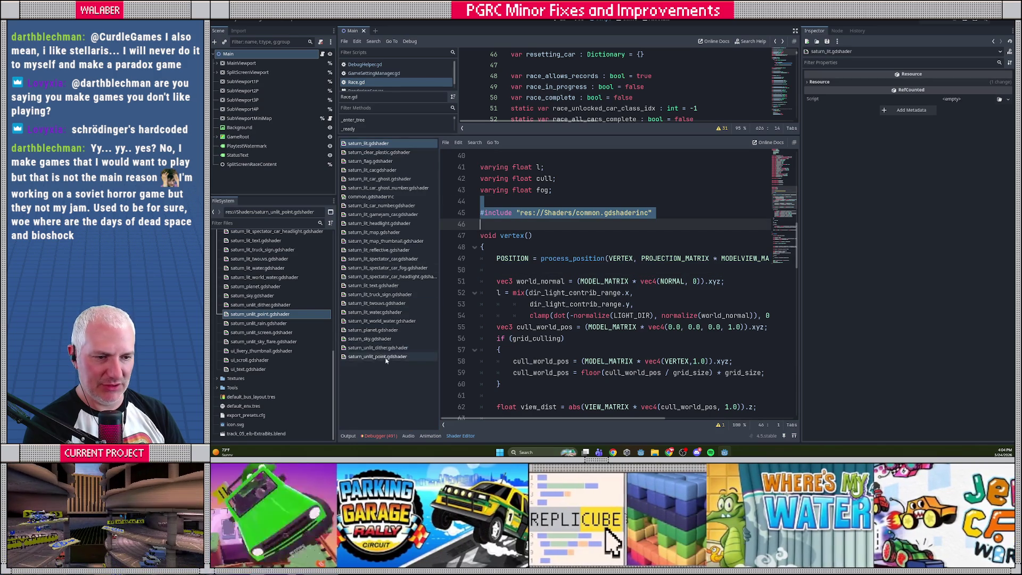
click(381, 357)
scroll(519, 283, down, 2)
click(505, 259)
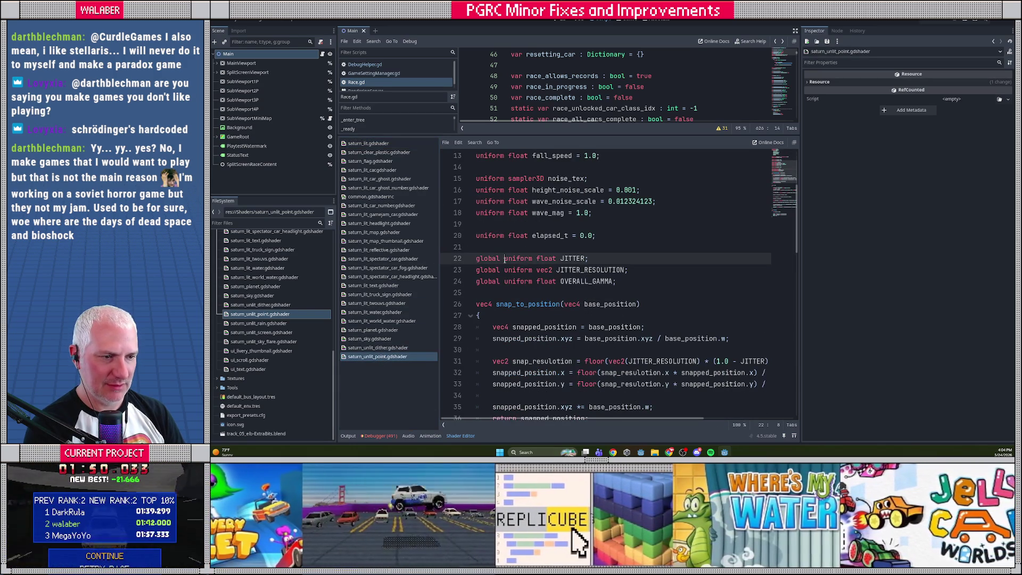
key(shift+Down)
key(shift+Down)
key(Delete)
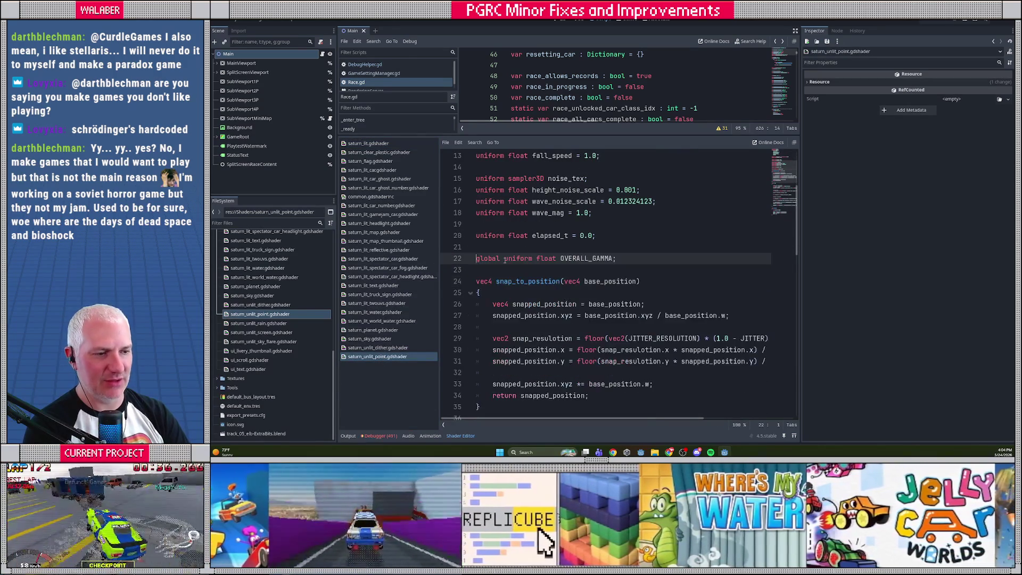
key(Down)
key(Down)
key(shift+Down)
key(shift+Down)
key(shift+Down)
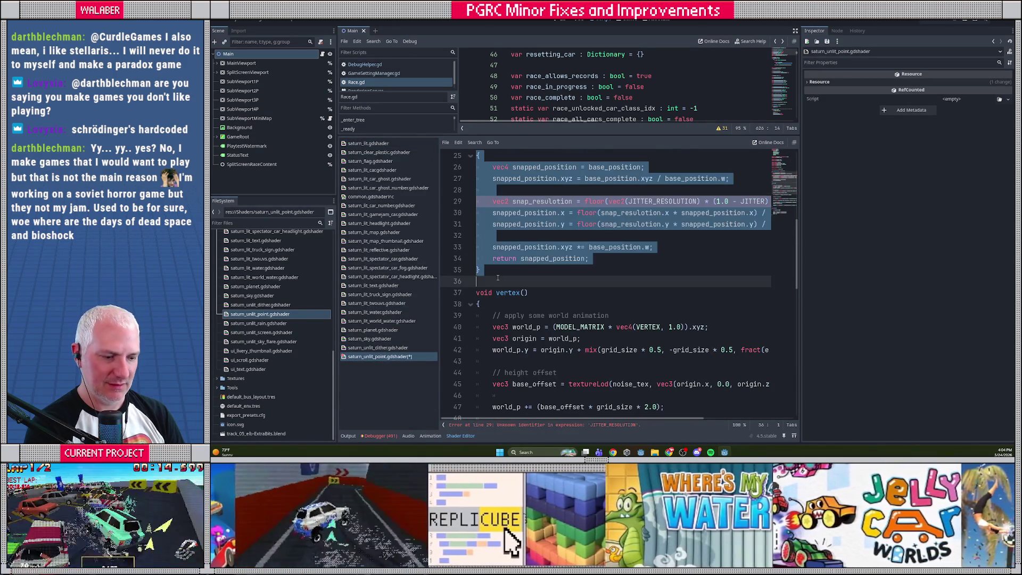
key(Delete)
key(Down)
key(Down)
scroll(510, 259, down, 4)
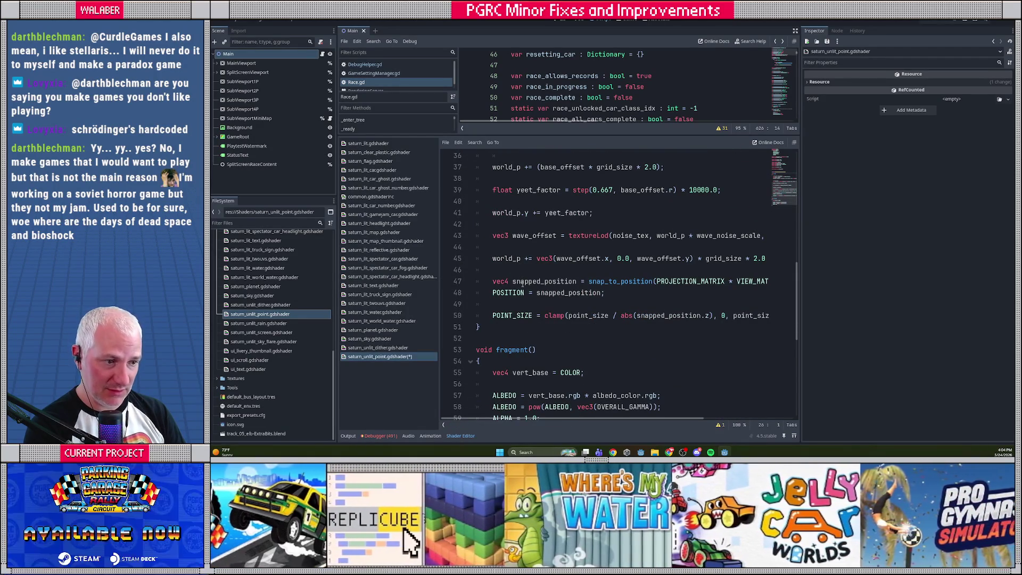
- Paste the process_position call over the two snapped-position lines, trimming MODELVIEW to VIEW_MATRIX
click(371, 143)
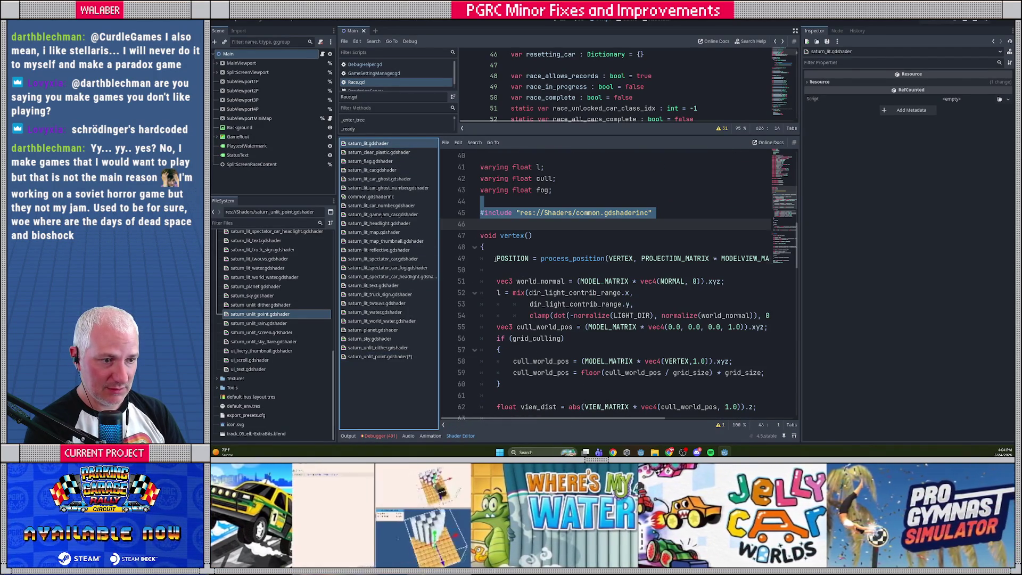
click(380, 356)
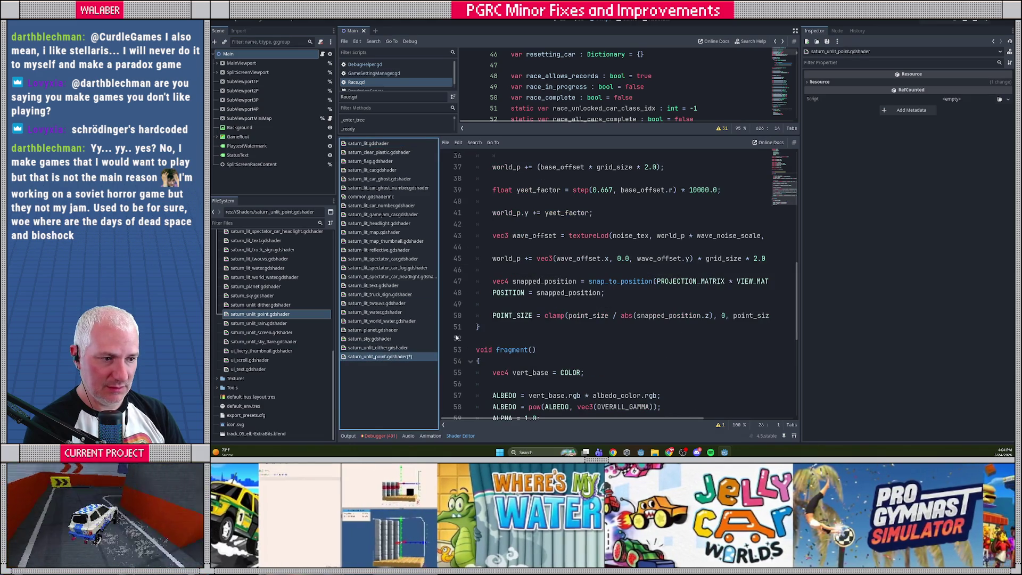
drag(494, 282, 494, 304)
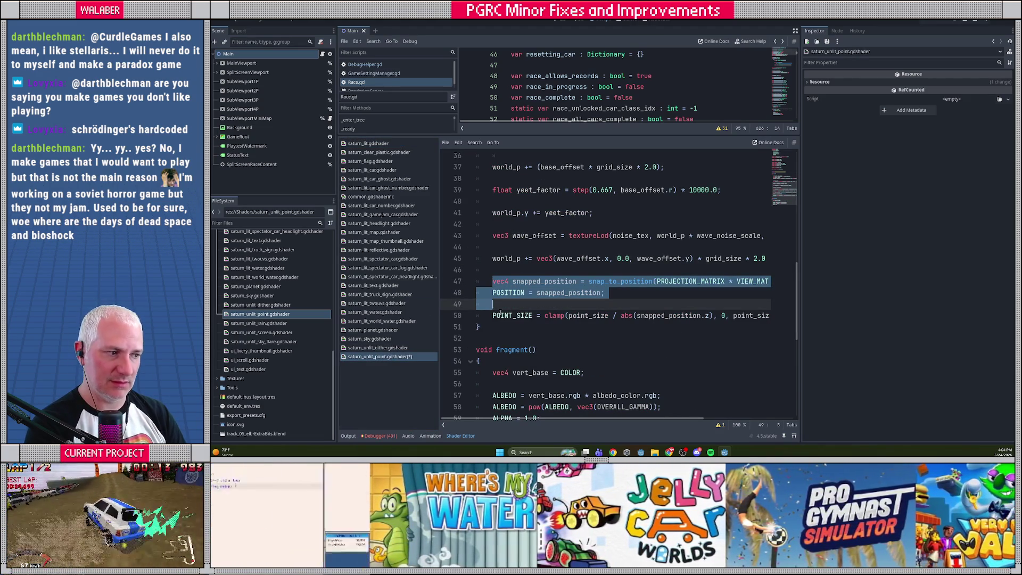
mouse_move(551, 419)
mouse_down()
mouse_move(570, 420)
mouse_move(550, 420)
mouse_up()
key(ctrl+v)
click(717, 281)
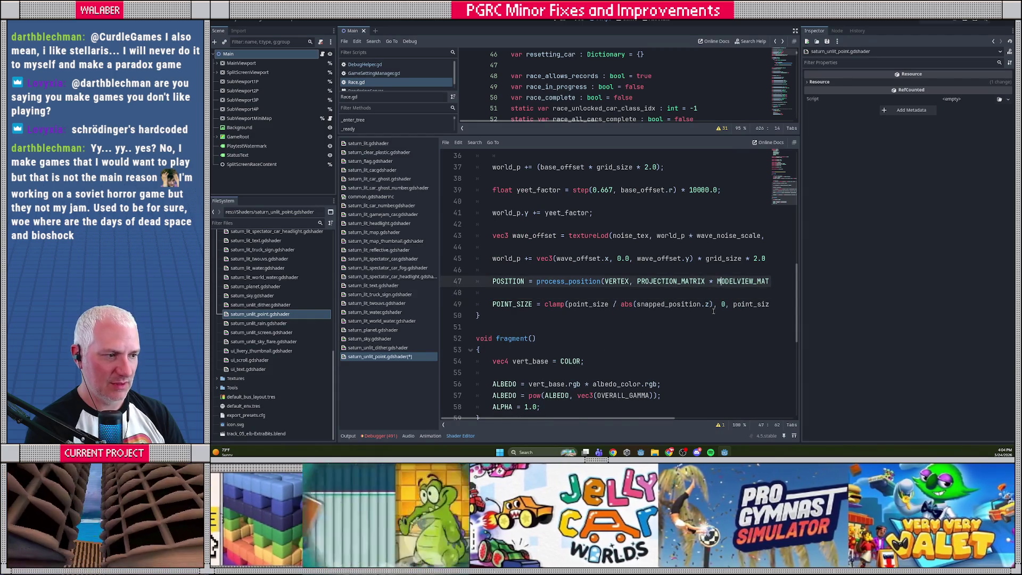
key(Delete)
key(Delete)
key(Delete)
key(Delete)
key(Delete)
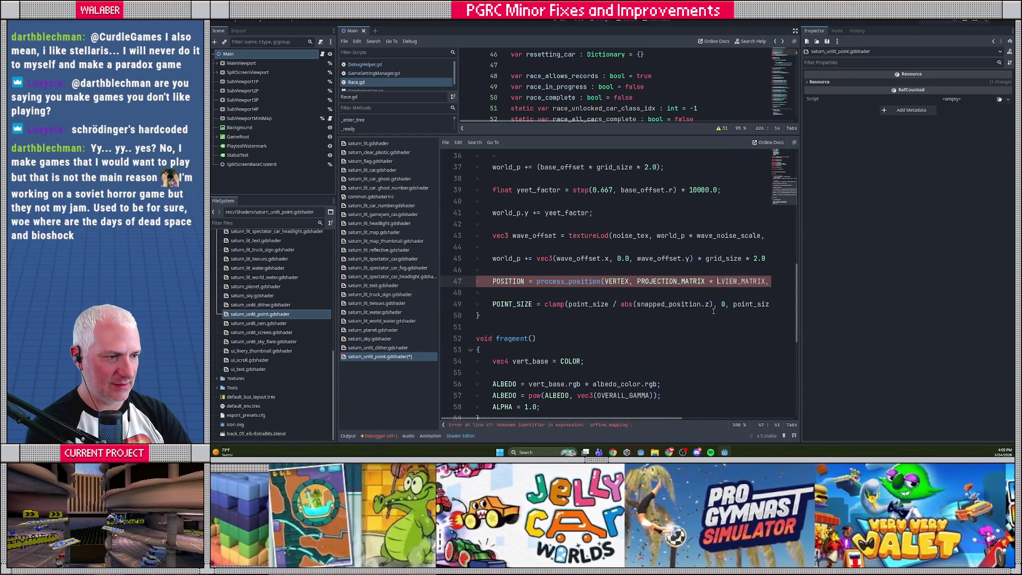
- Set the process_position arguments to world_p, false and 1.0
double_click(615, 281)
text(world_p)
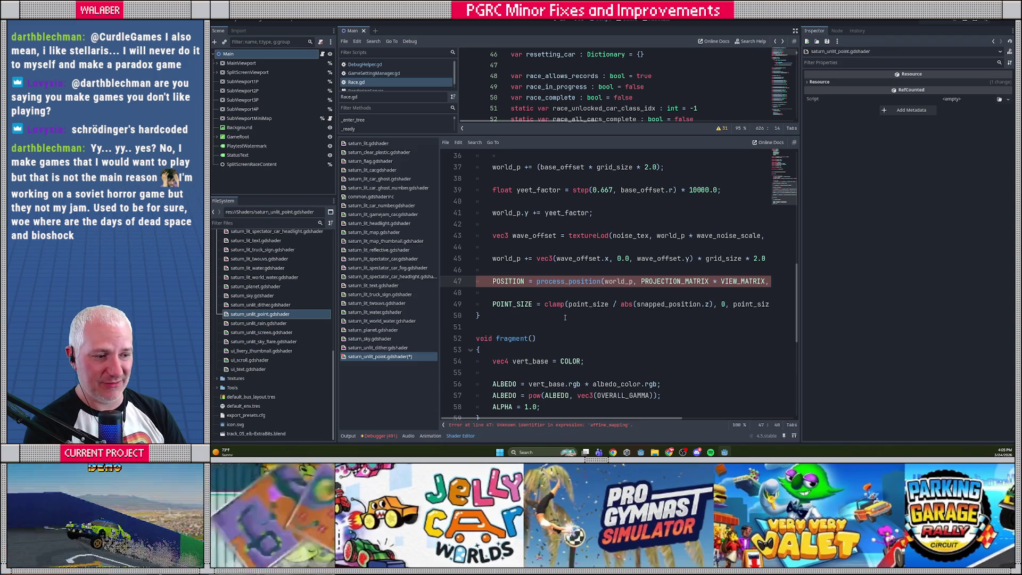
click(684, 420)
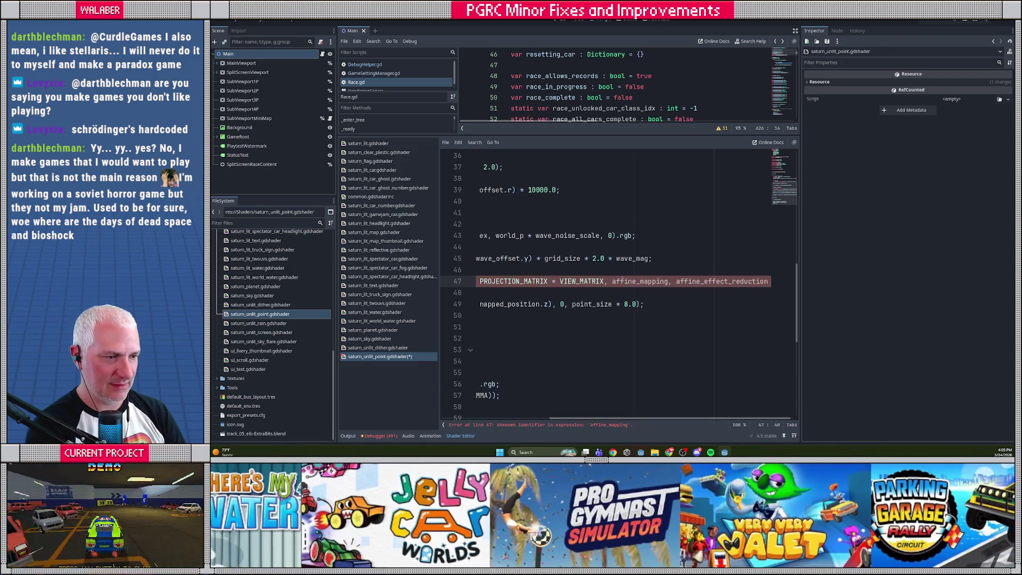
drag(625, 281, 688, 281)
text(false,)
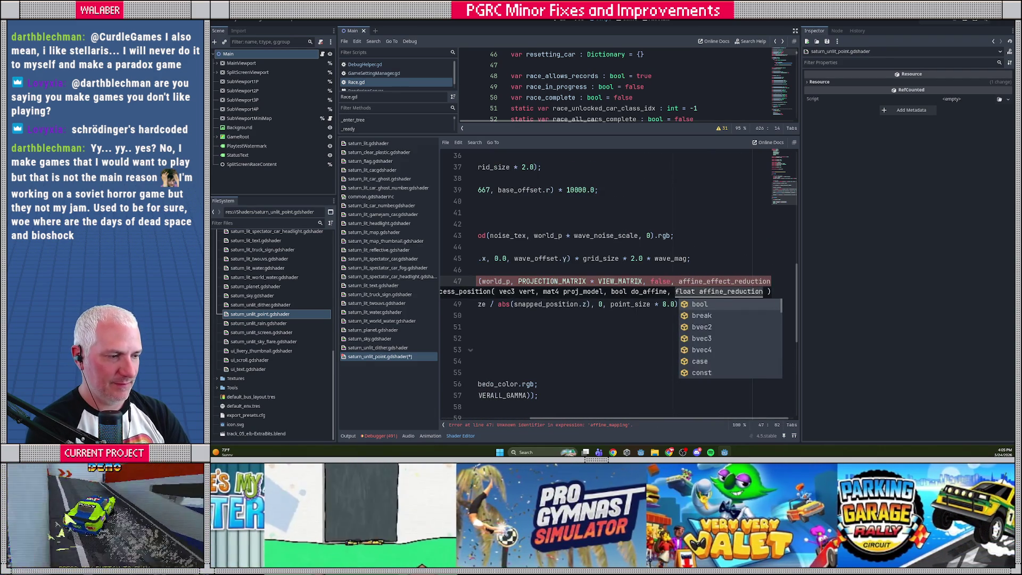
key(ctrl+shift+Right)
key(ctrl+shift+Right)
text(1.0);)
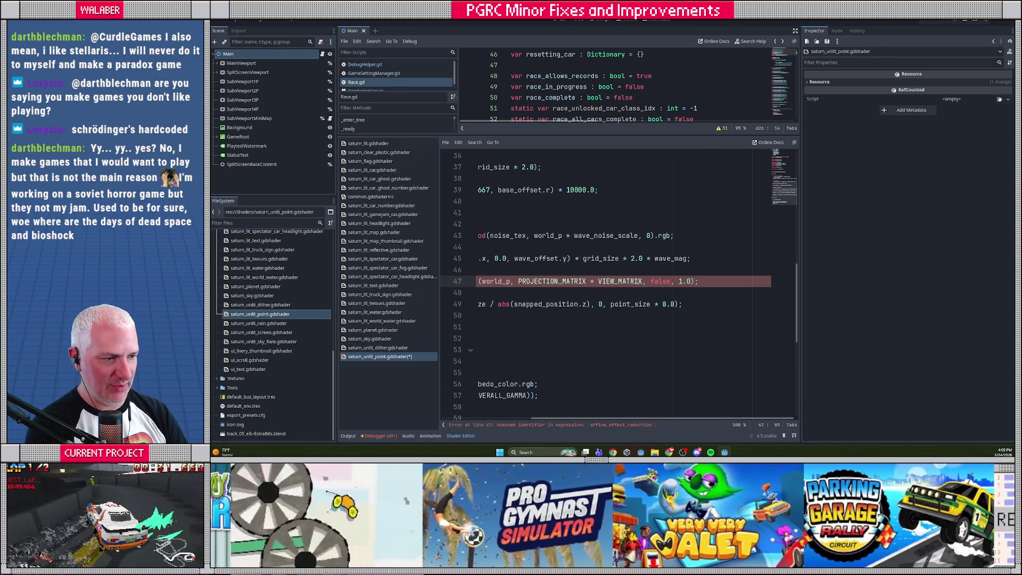
- Make POINT_SIZE use POSITION.z instead of snapped_position and save the point shader
key(ctrl+s)
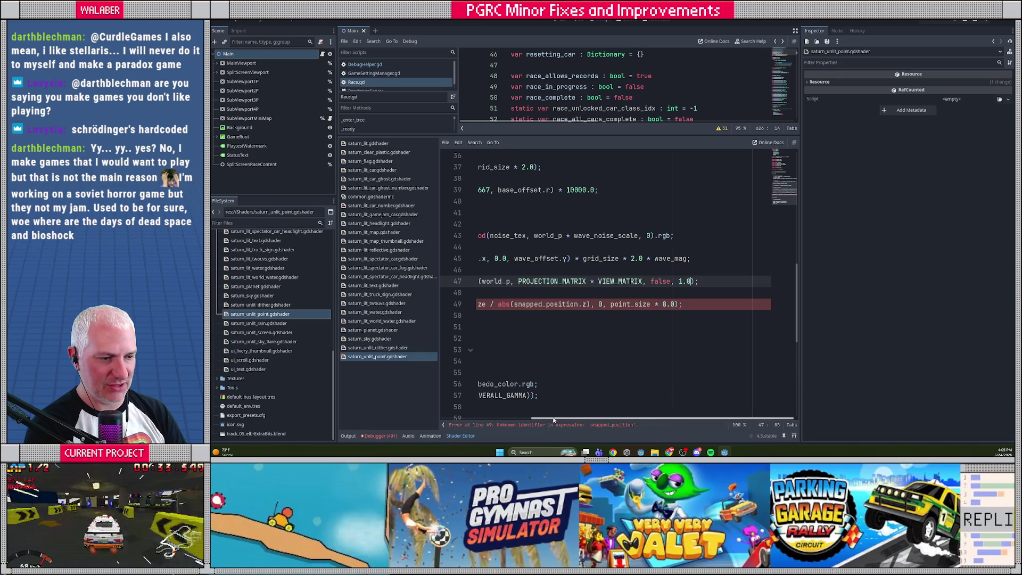
drag(554, 420, 446, 420)
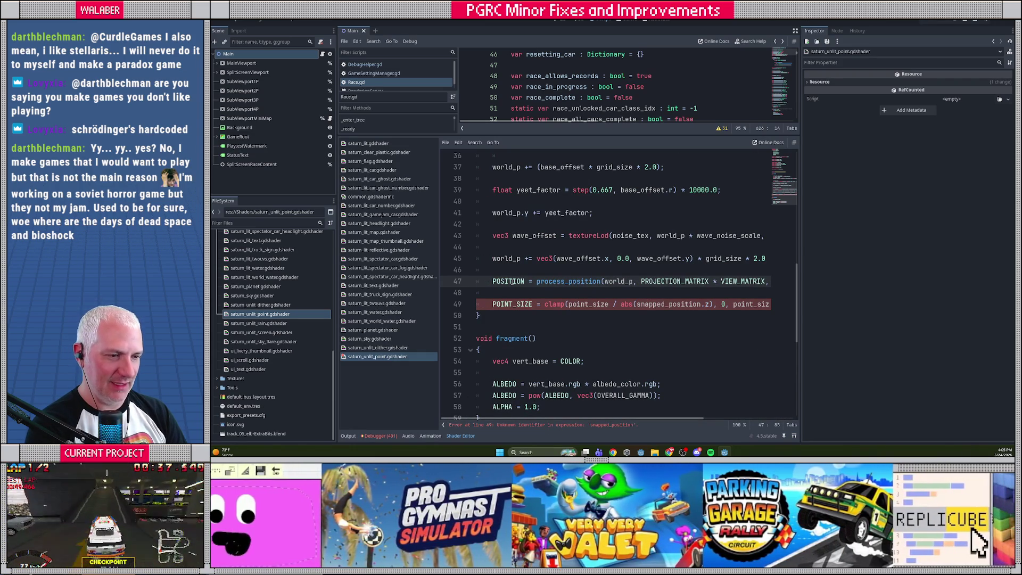
click(665, 304)
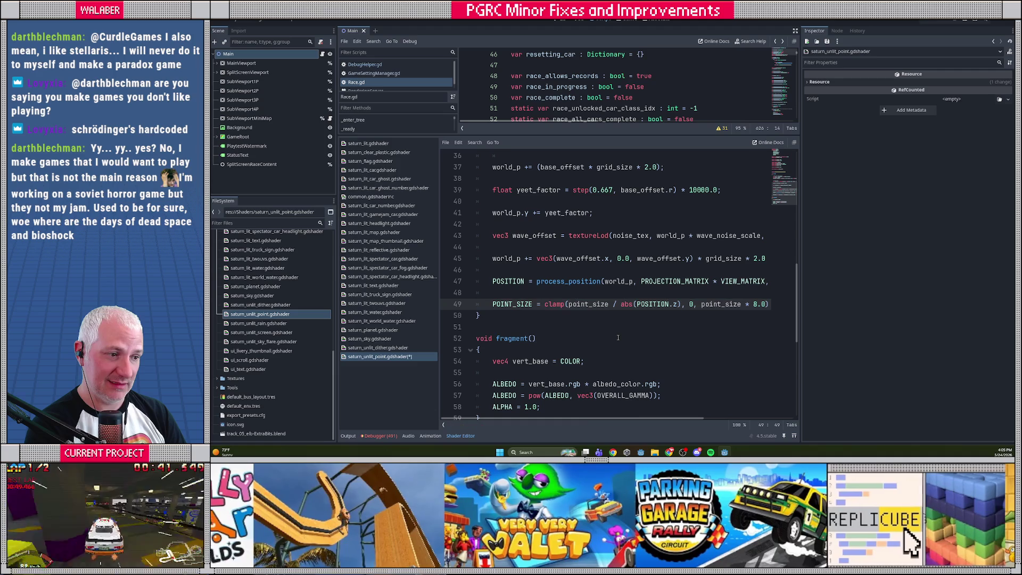
key(ctrl+s)
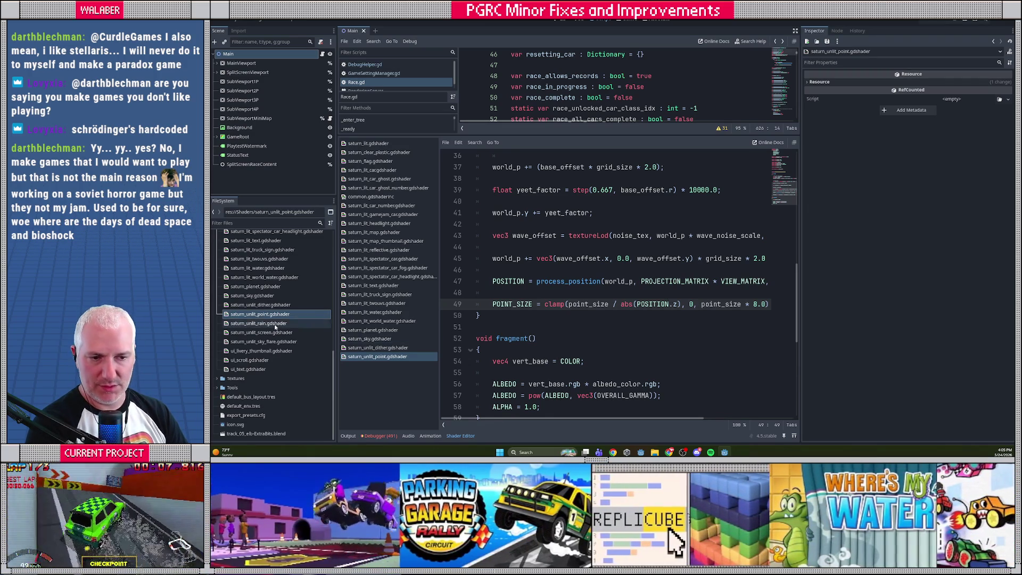
- Open saturn_unlit_rain.gdshader, copy saturn_lit's include line, and remove the JITTER uniforms
double_click(275, 324)
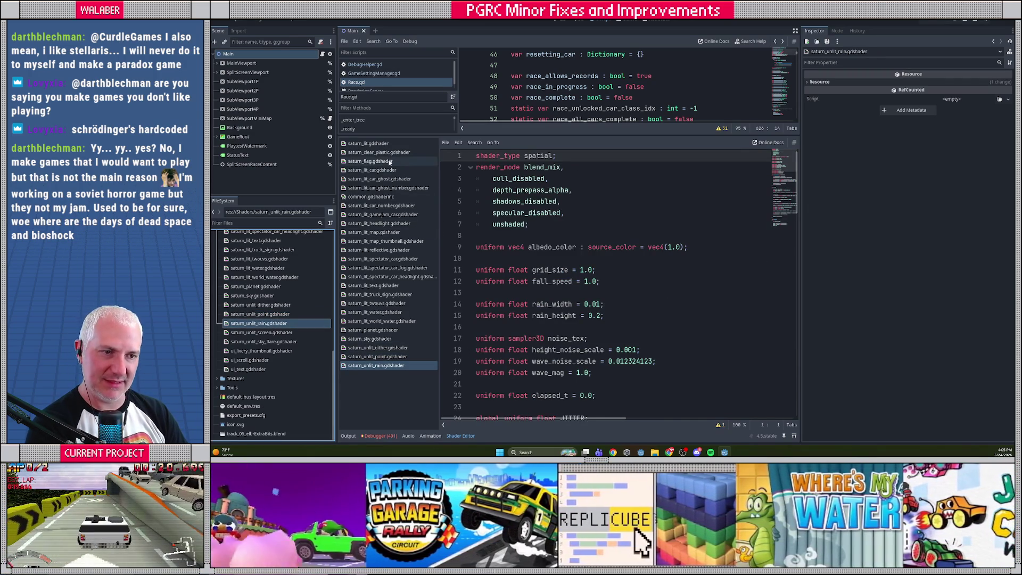
click(382, 145)
drag(481, 201, 492, 224)
click(393, 365)
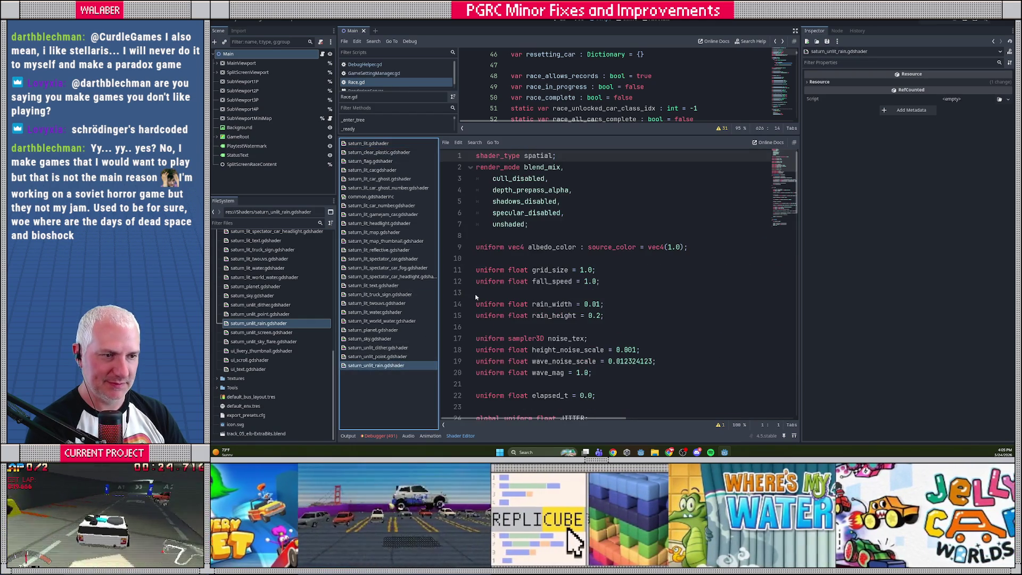
scroll(509, 245, down, 5)
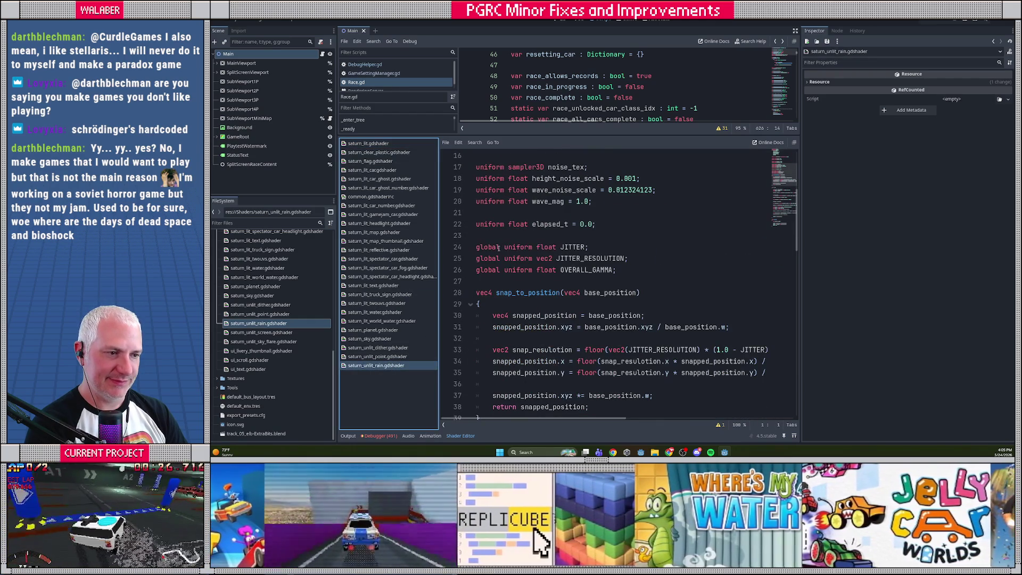
click(499, 247)
key(shift+Down)
key(shift+Down)
key(ctrl+x)
key(Down)
key(Down)
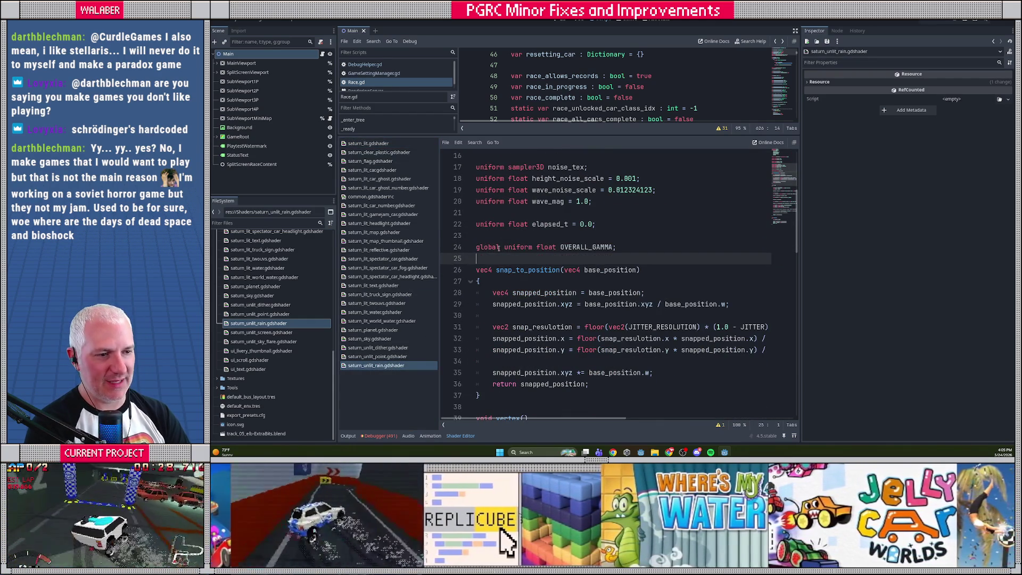
- Delete the old snap_to_position function from the rain shader
scroll(493, 281, down, 1)
scroll(492, 281, down, 4)
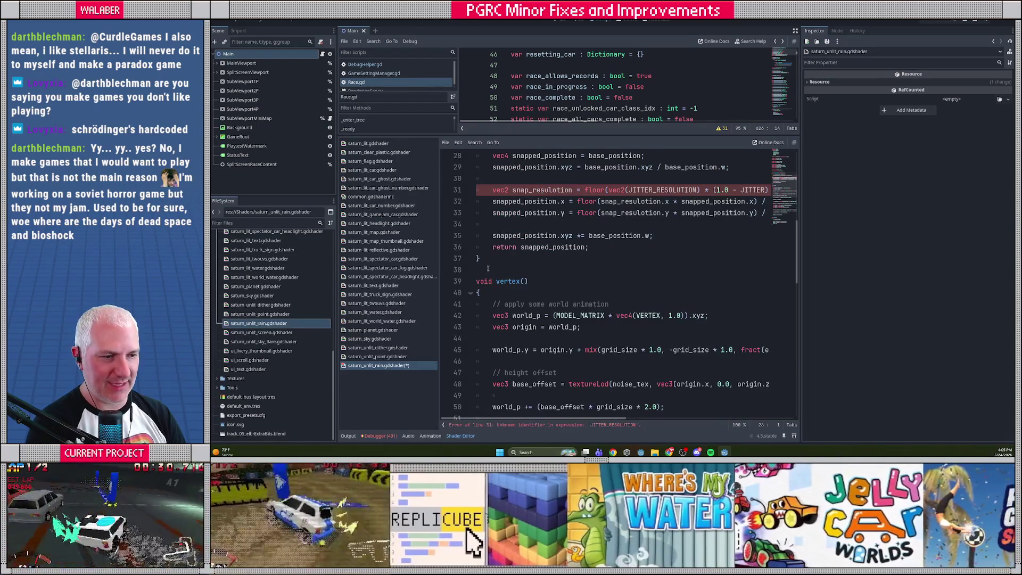
shift+click(488, 268)
key(BackSpace)
scroll(524, 264, up, 1)
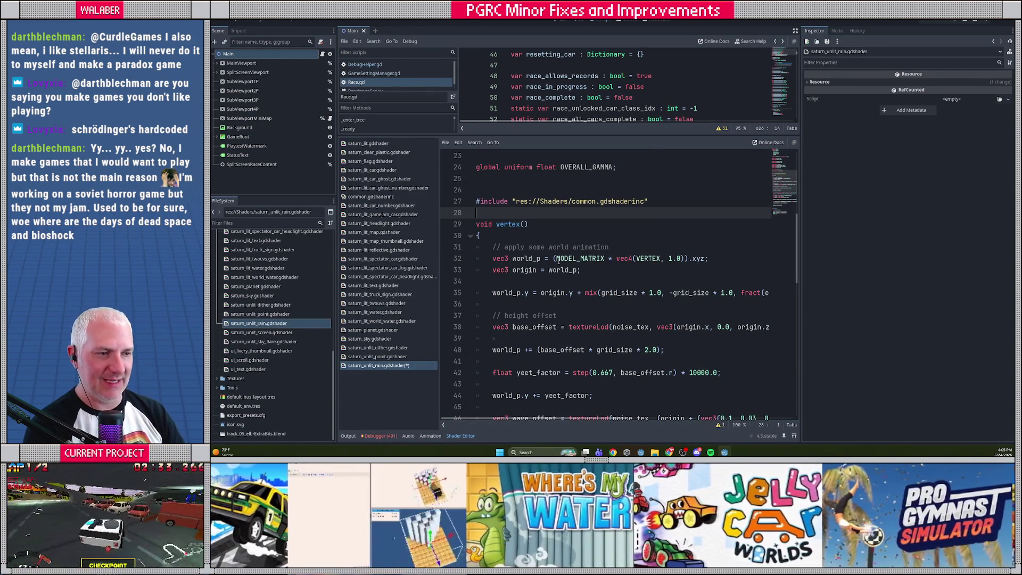
scroll(558, 246, down, 8)
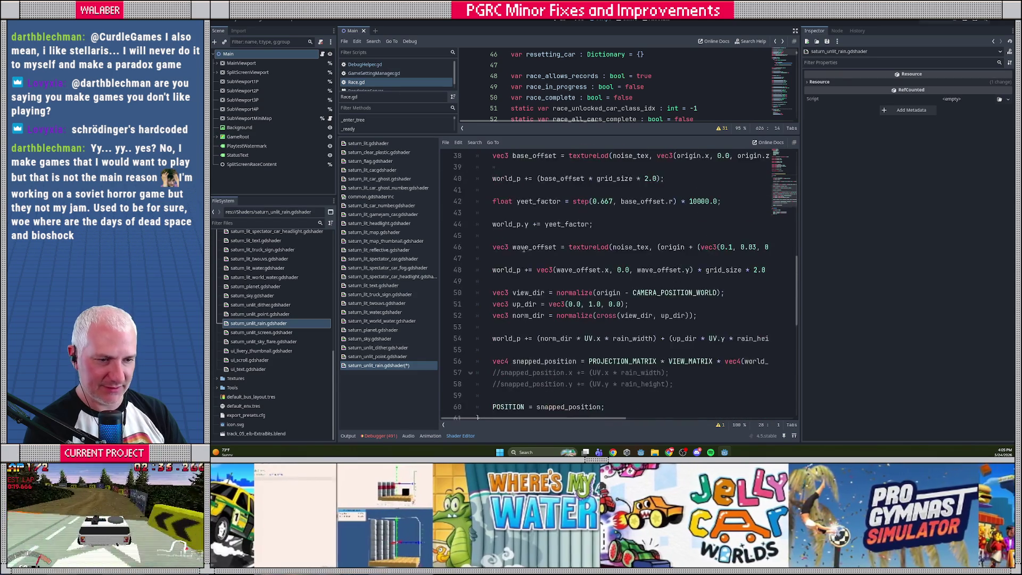
- Copy saturn_lit's process_position line for reference, then save the rain shader
click(367, 143)
scroll(494, 231, down, 2)
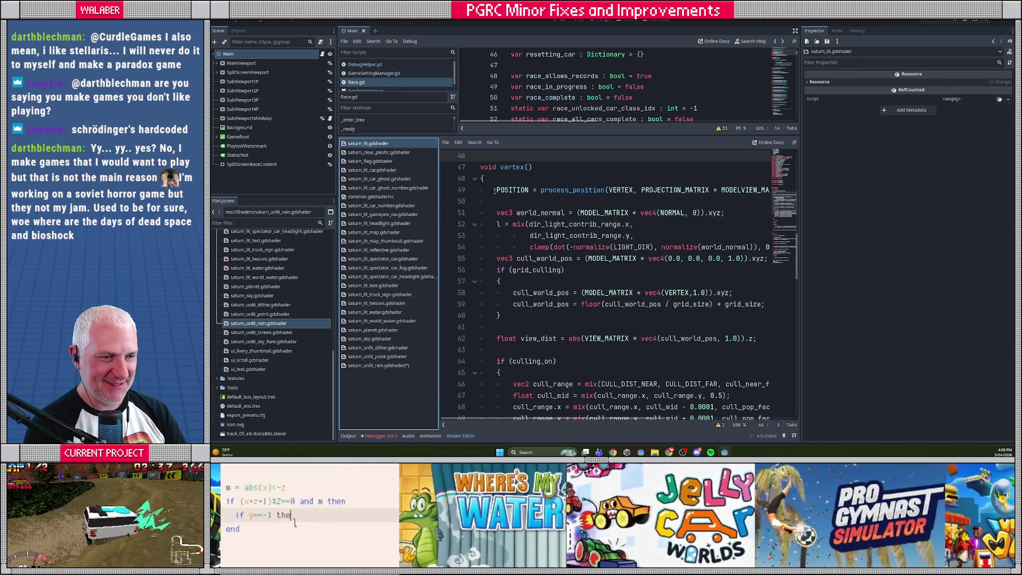
drag(494, 190, 497, 201)
click(379, 365)
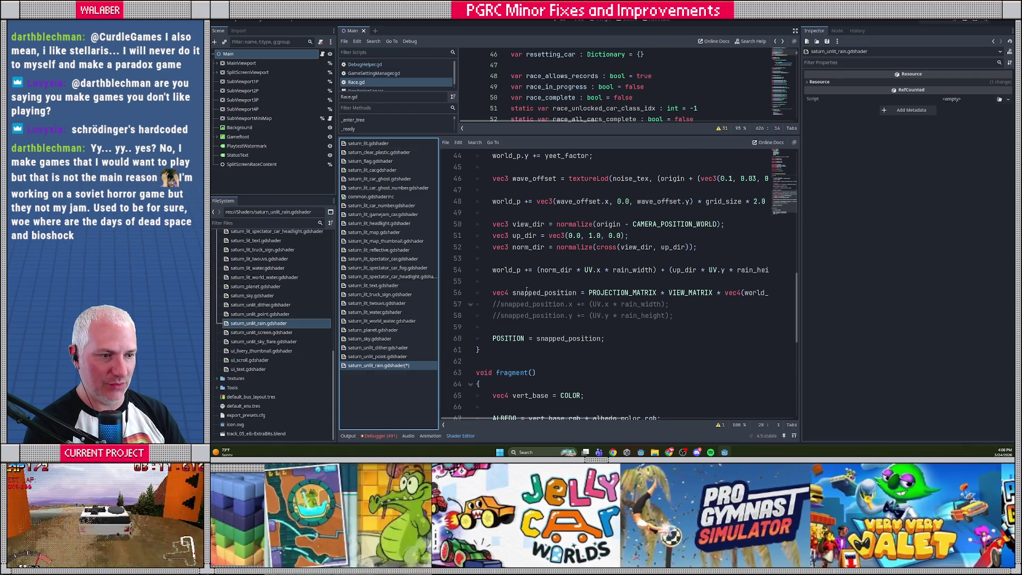
scroll(524, 281, up, 5)
scroll(522, 287, up, 3)
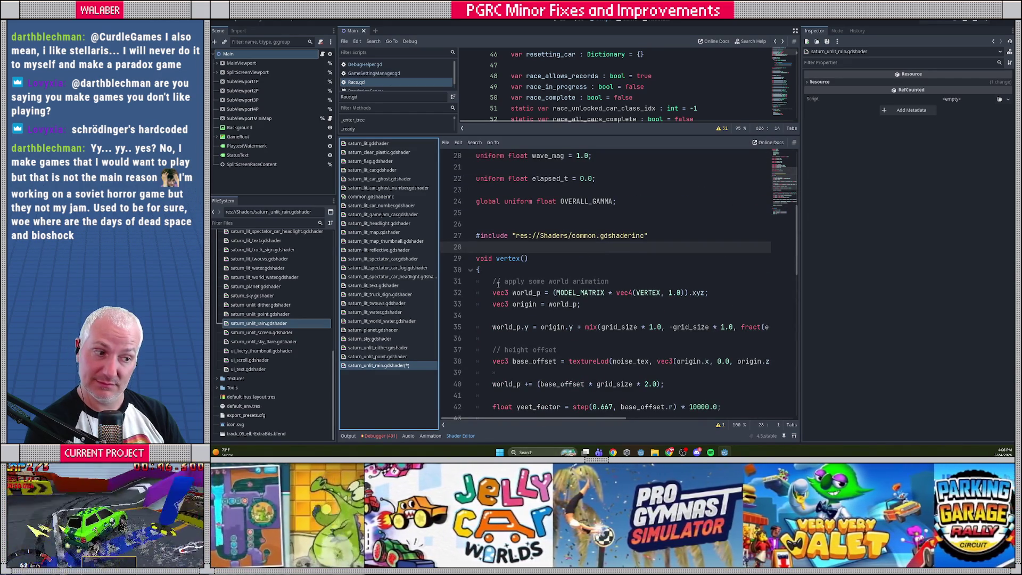
scroll(506, 290, down, 4)
scroll(490, 293, down, 2)
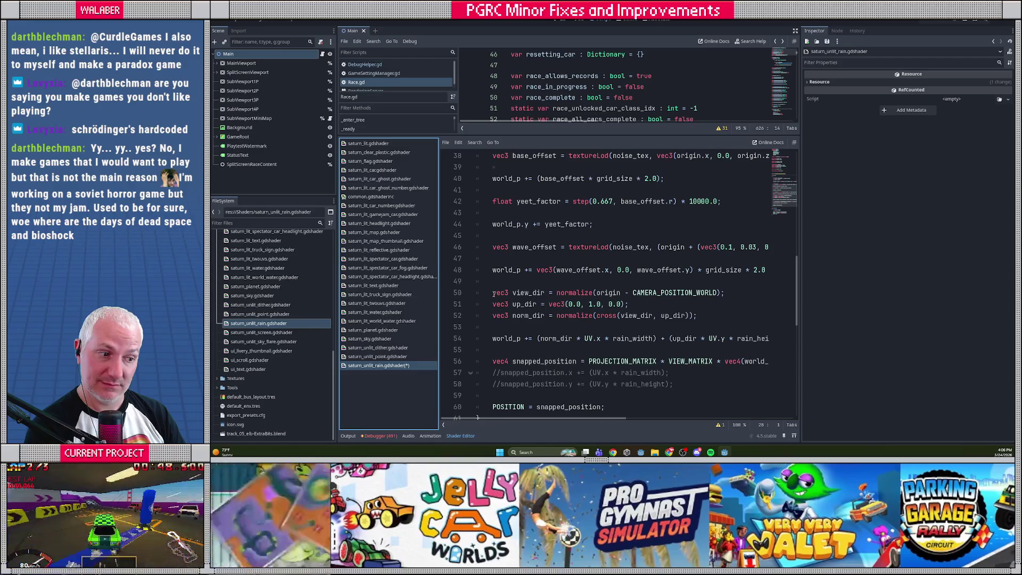
mouse_move(563, 418)
mouse_down()
mouse_move(698, 426)
mouse_move(554, 426)
mouse_move(500, 387)
mouse_up()
scroll(500, 387, down, 5)
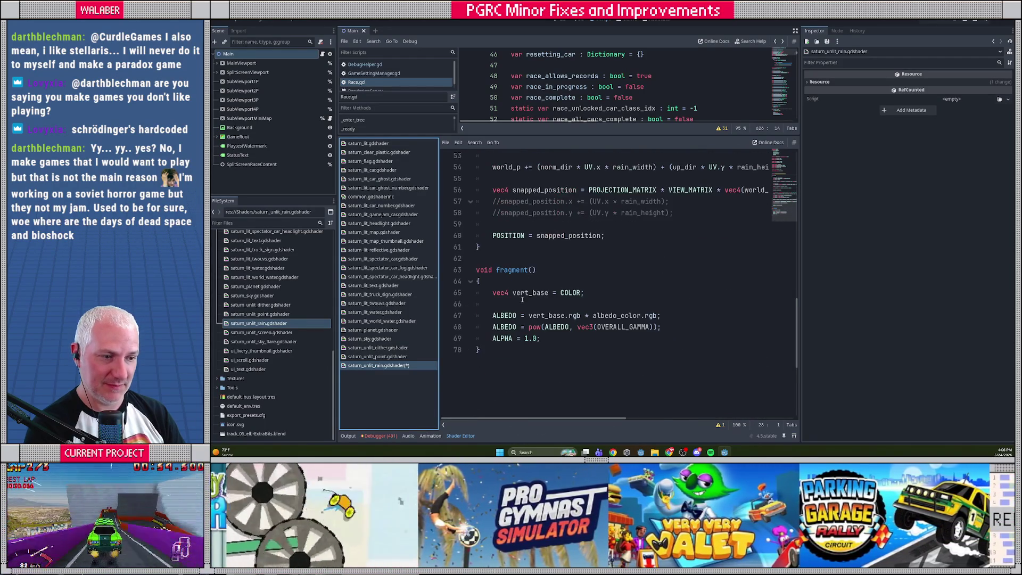
click(514, 257)
key(ctrl+s)
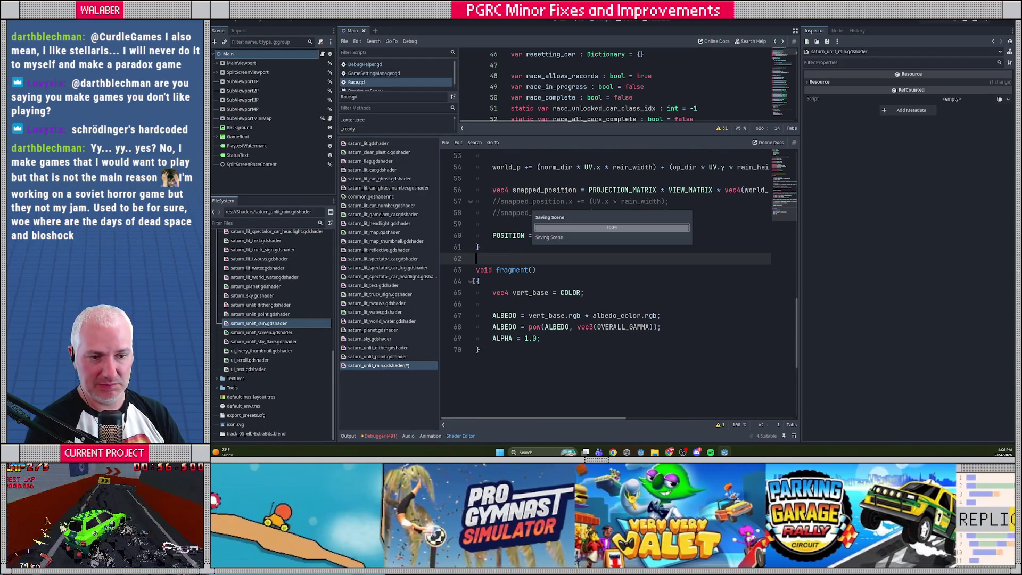
click(252, 333)
- Open saturn_unlit_screen.gdshader, copy saturn_lit's include line, and delete the JITTER uniforms
double_click(252, 333)
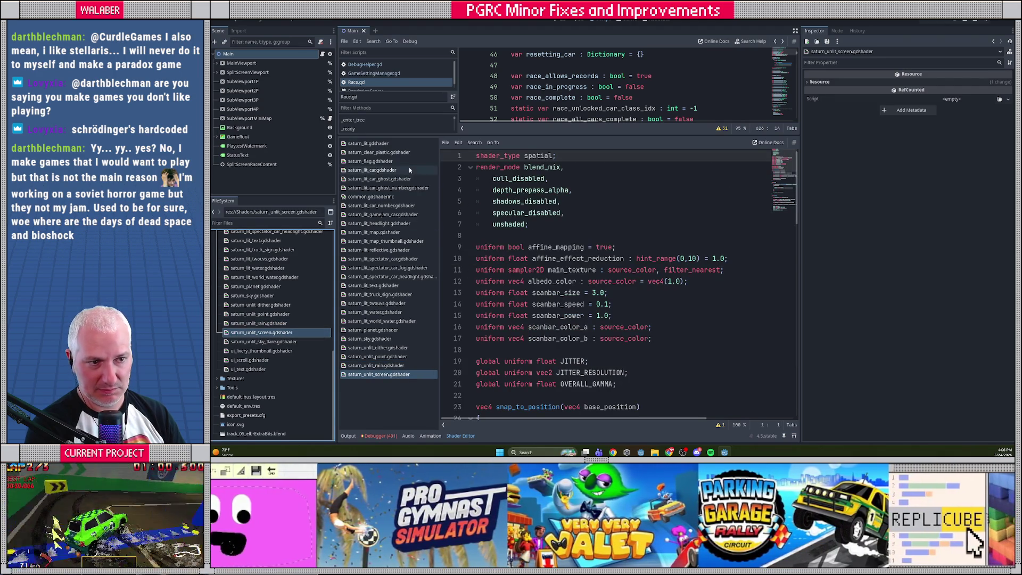
key(alt+Left)
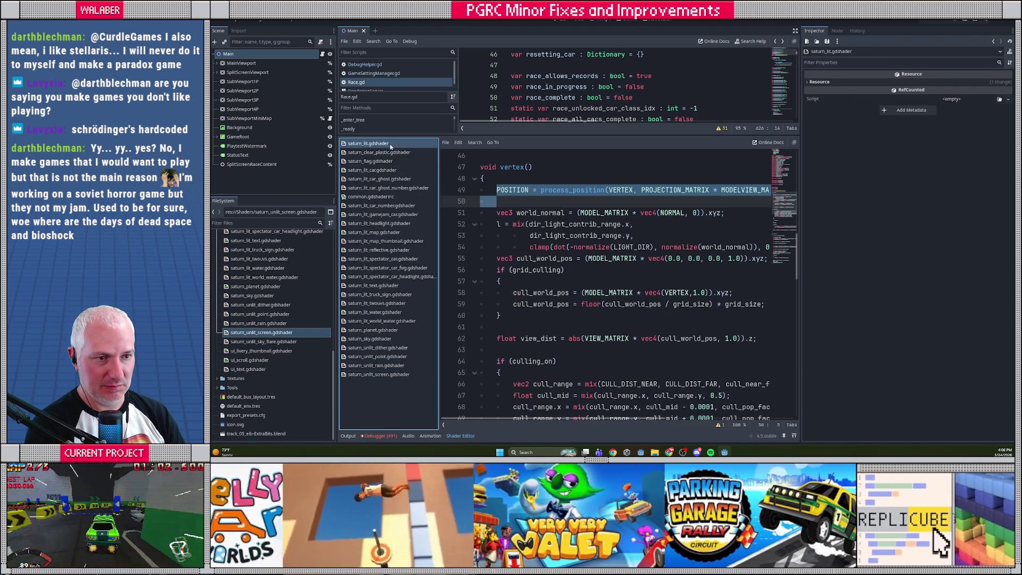
scroll(501, 179, up, 1)
triple_click(565, 247)
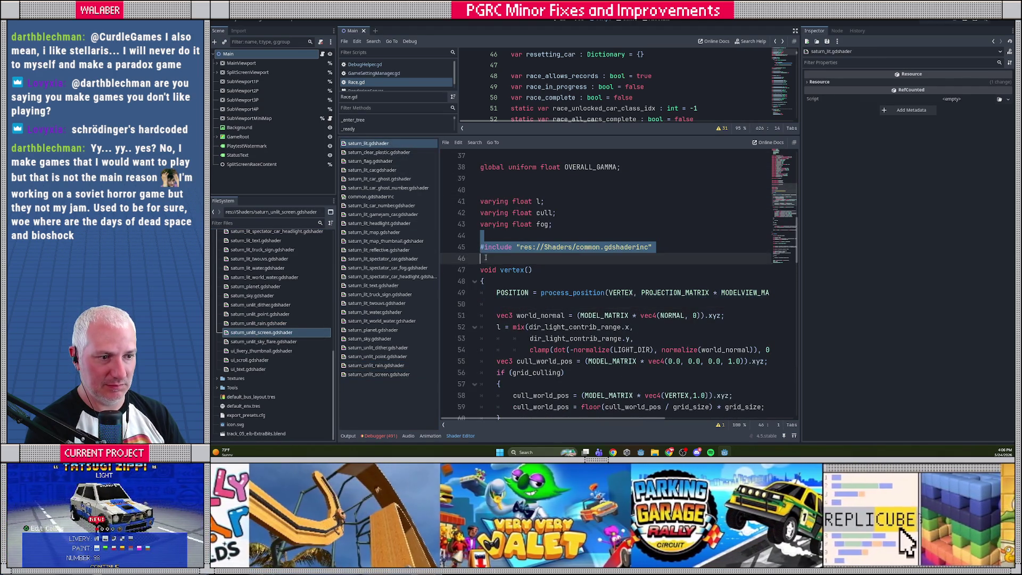
click(423, 375)
scroll(497, 295, down, 3)
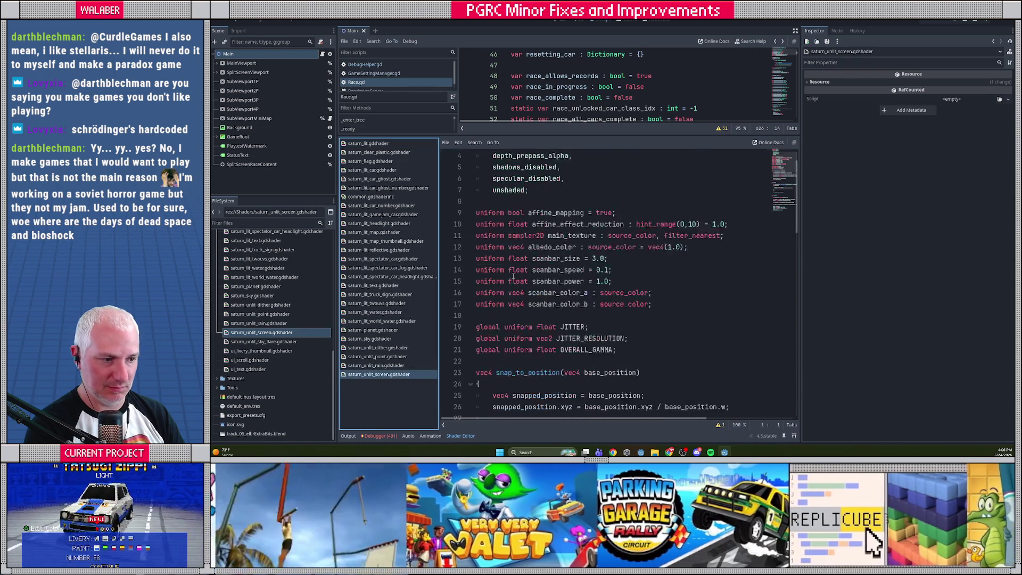
triple_click(518, 259)
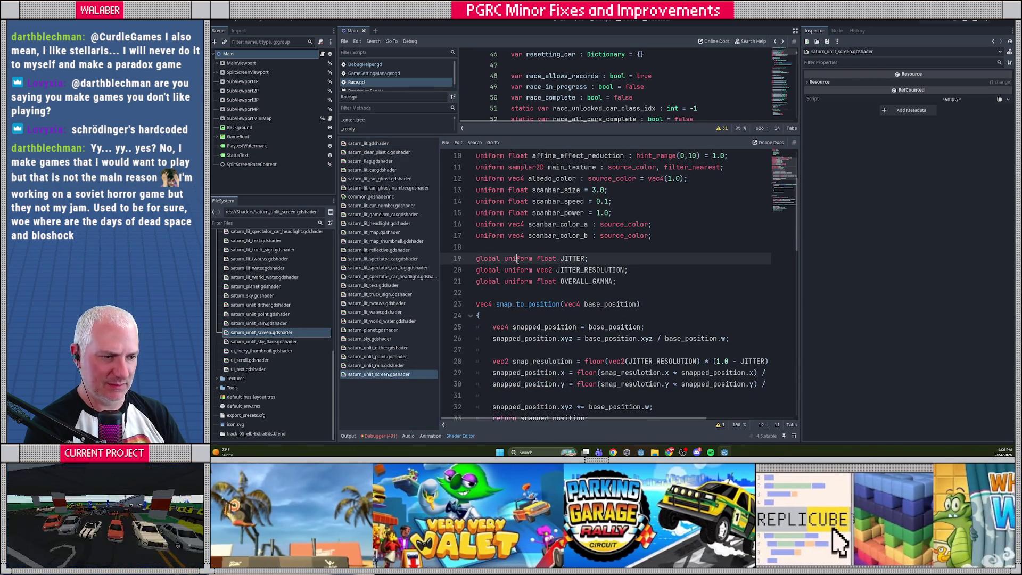
key(shift+Down)
key(Delete)
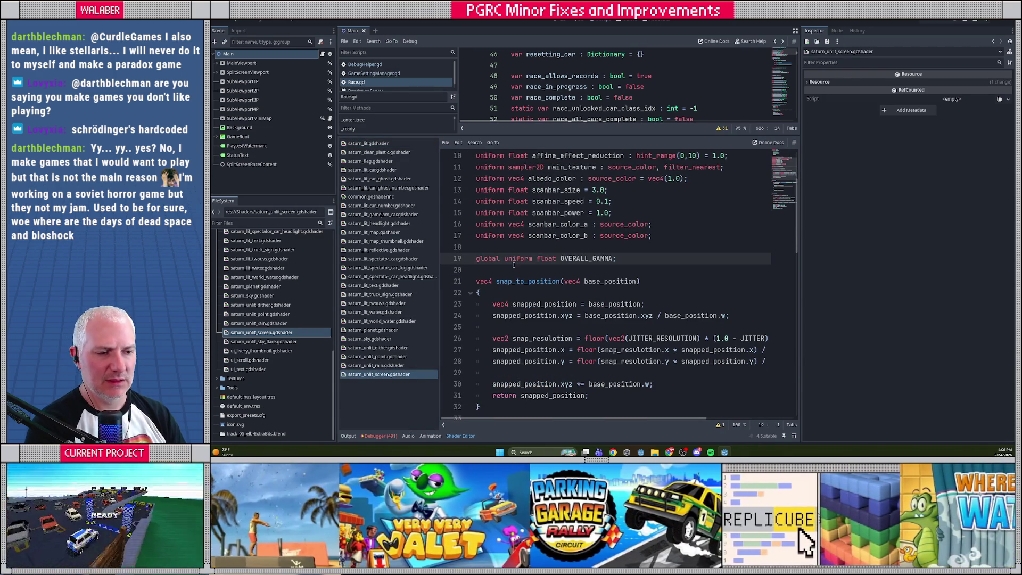
- Put the common.gdshaderinc include in place of snap_to_position
key(Down)
key(Down)
scroll(514, 265, down, 3)
shift+click(490, 315)
key(ctrl+v)
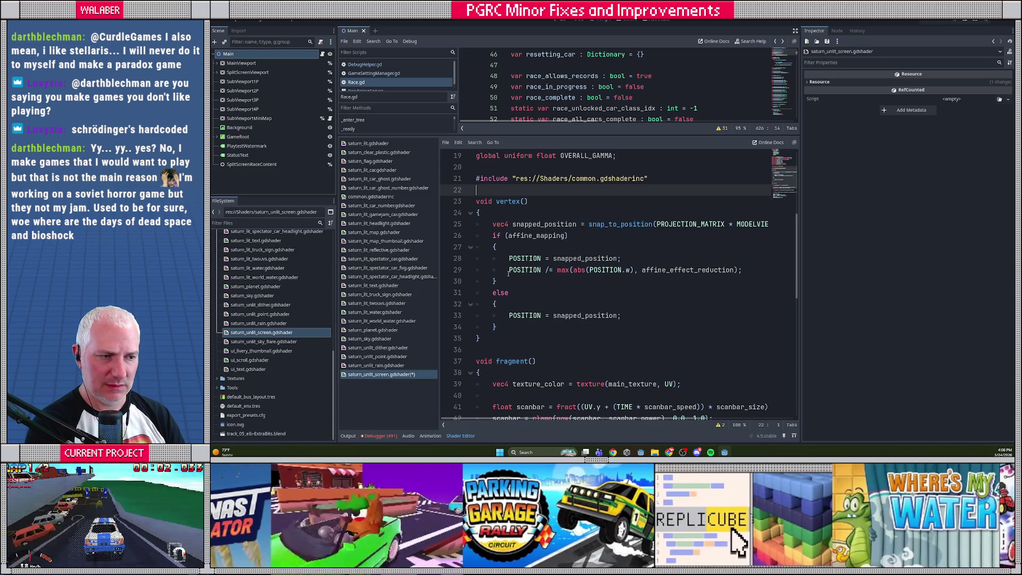
- Replace the vertex() body with saturn_lit's single process_position POSITION line and save
click(375, 144)
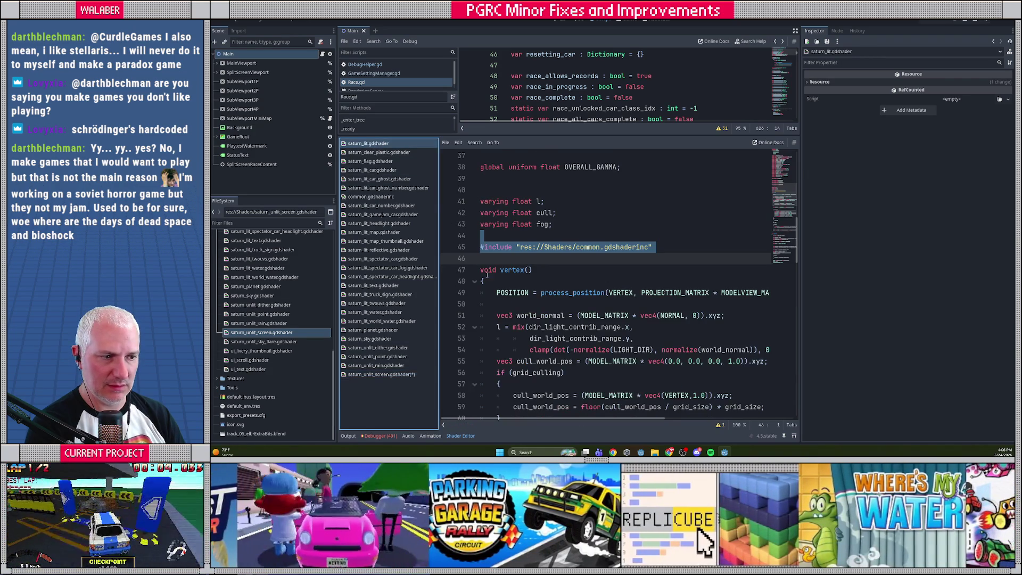
drag(496, 292, 497, 304)
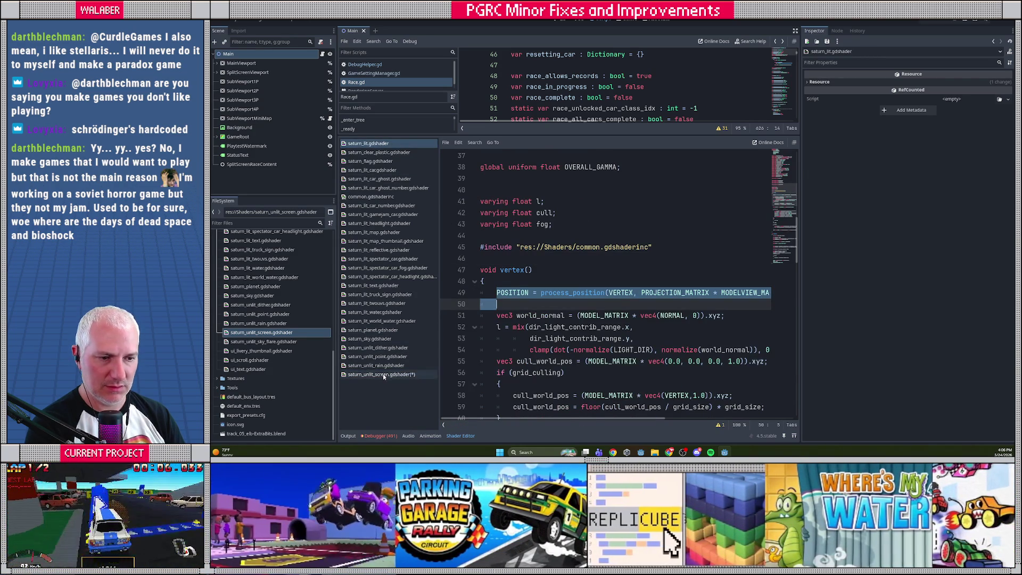
click(381, 374)
mouse_move(493, 224)
mouse_down()
mouse_move(493, 316)
mouse_move(510, 327)
mouse_up()
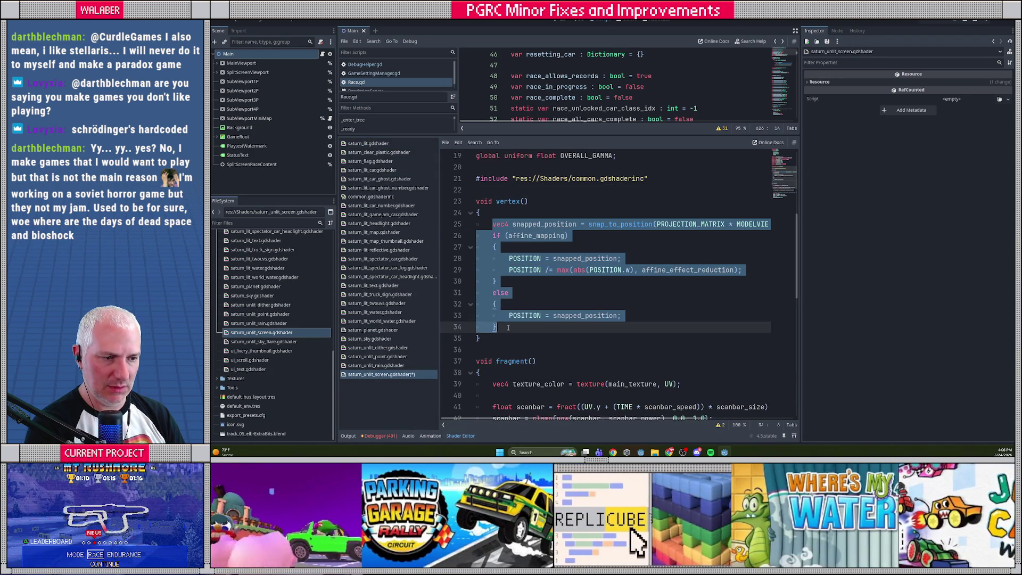
key(ctrl+v)
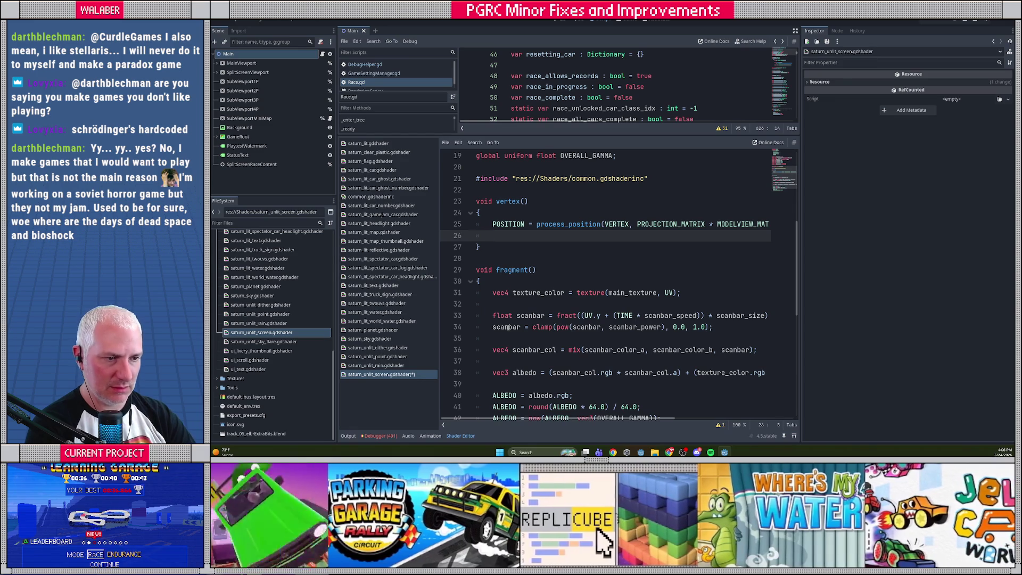
key(BackSpace)
key(BackSpace)
key(ctrl+s)
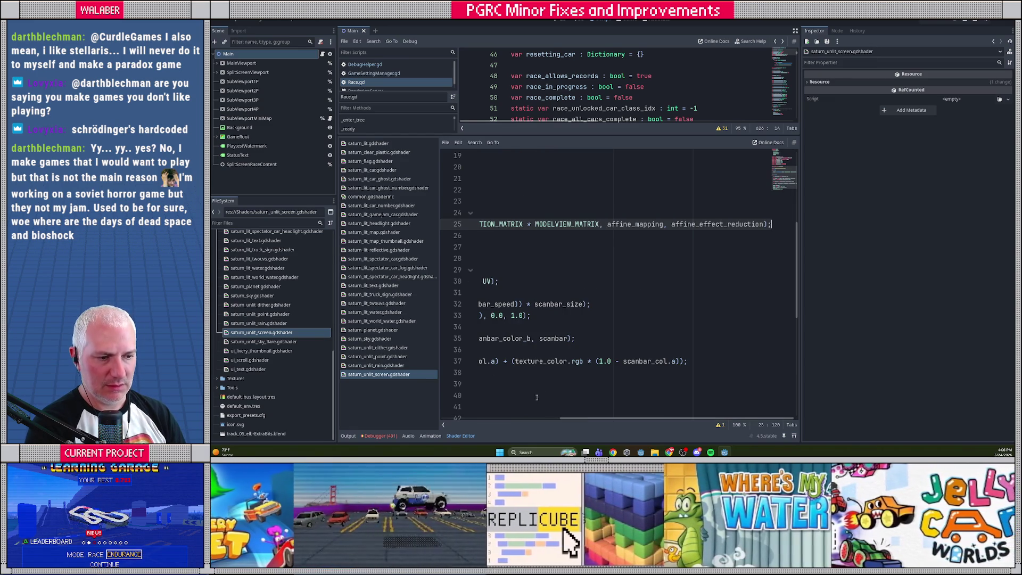
scroll(534, 361, left, 5)
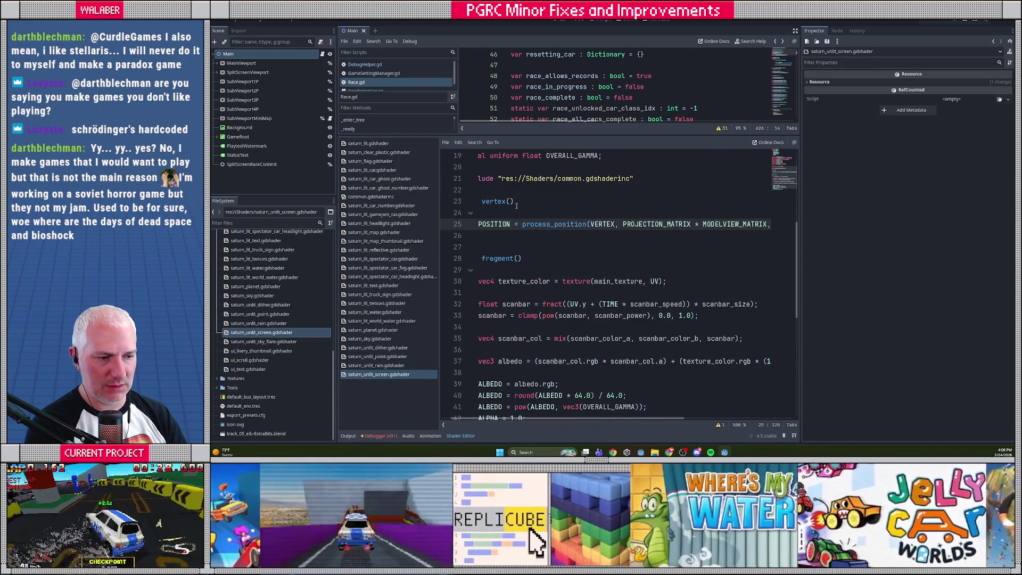
scroll(576, 239, down, 2)
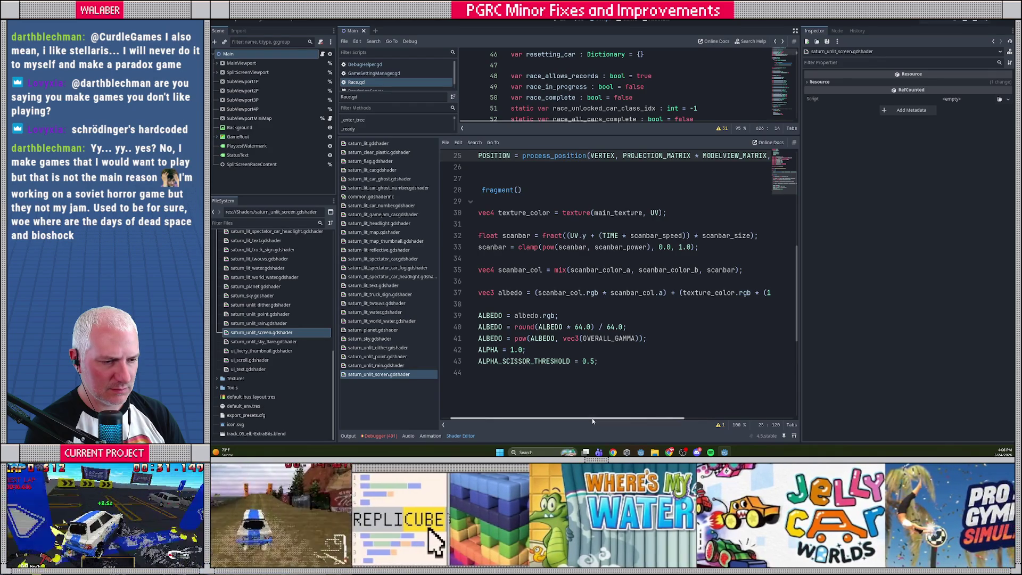
scroll(541, 418, left, 1)
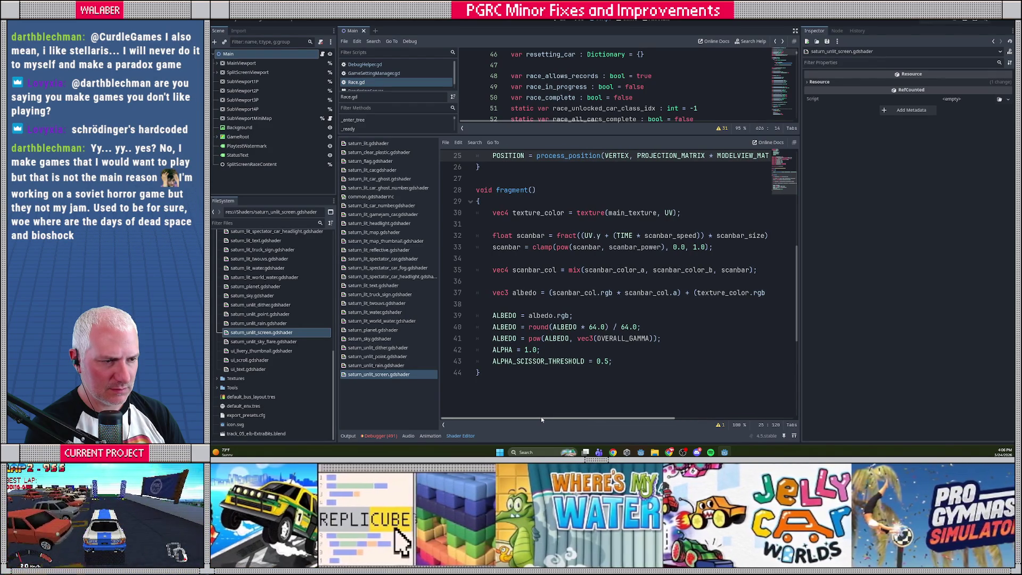
scroll(622, 424, right, 5)
scroll(639, 424, left, 5)
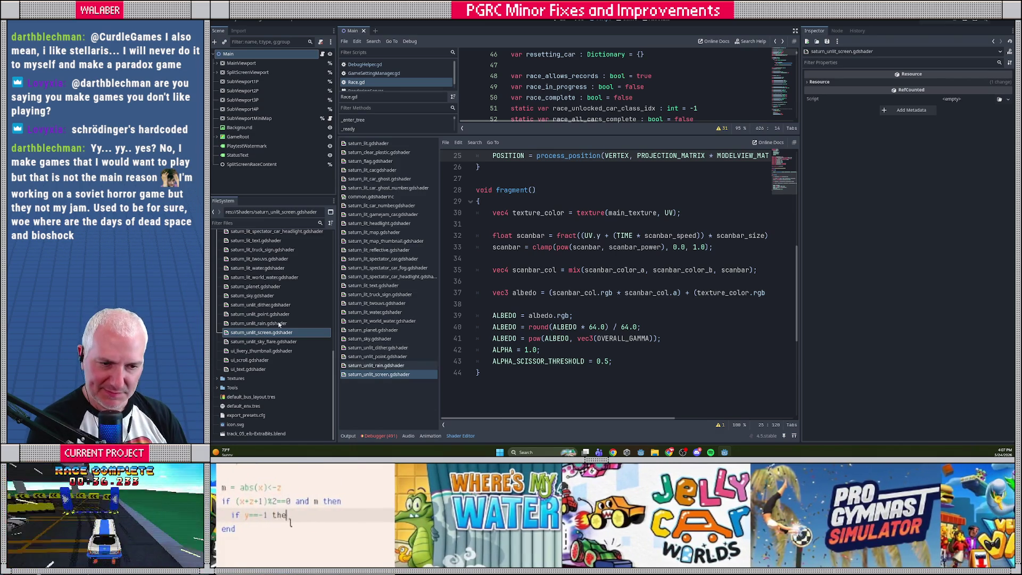
- Open saturn_unlit_sky_flare.gdshader, copy saturn_lit's include line, and delete the JITTER globals
click(254, 342)
double_click(254, 342)
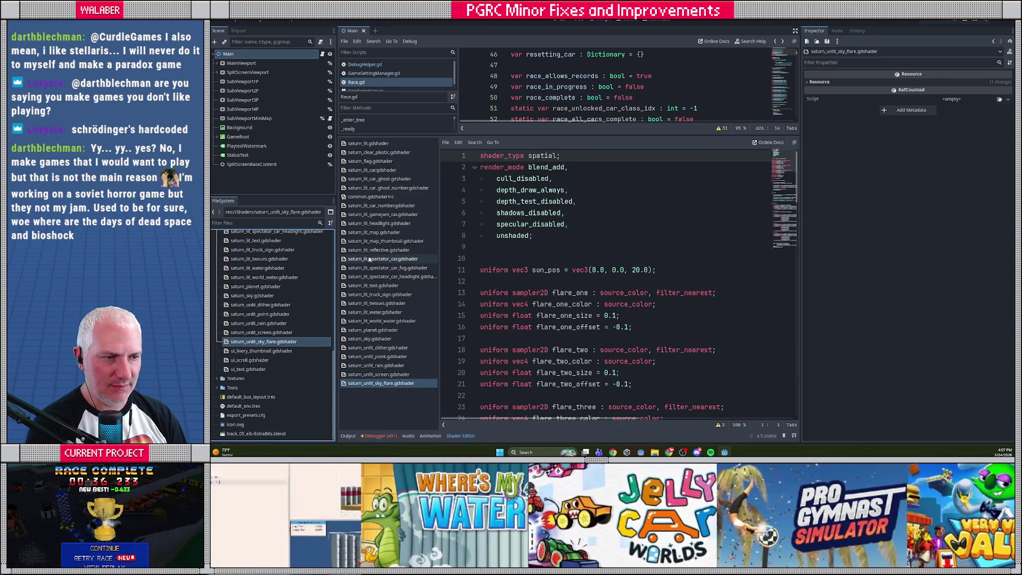
click(367, 144)
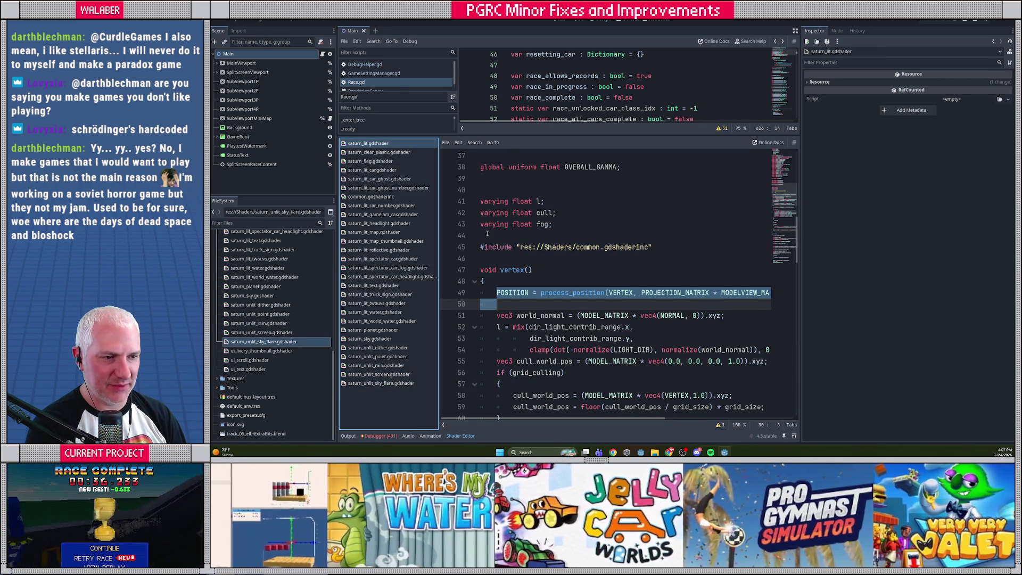
drag(482, 236, 480, 259)
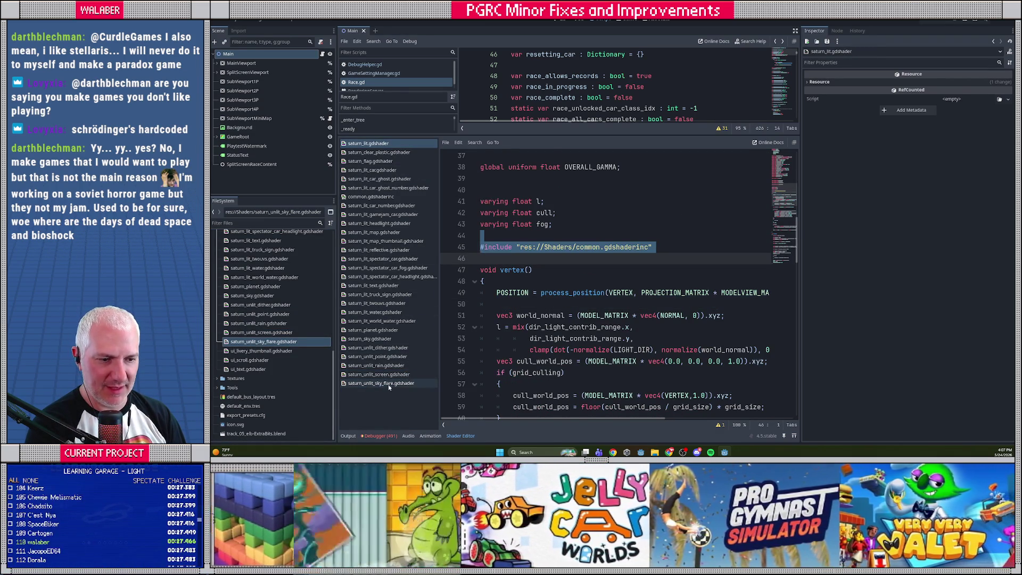
click(381, 384)
scroll(515, 271, down, 4)
scroll(514, 271, down, 1)
mouse_move(480, 292)
mouse_down()
mouse_move(591, 293)
mouse_move(592, 302)
mouse_move(481, 315)
mouse_up()
key(Delete)
- Replace the snap_to_position function with the common.gdshaderinc include
key(Down)
key(Down)
key(Down)
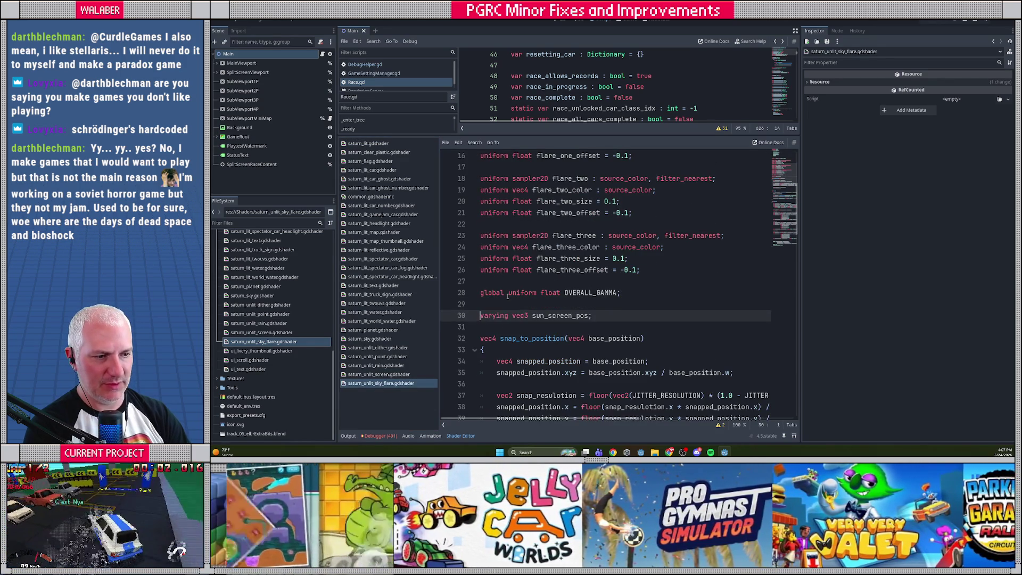
scroll(497, 313, down, 4)
key(shift+Down)
key(shift+Down)
key(shift+Down)
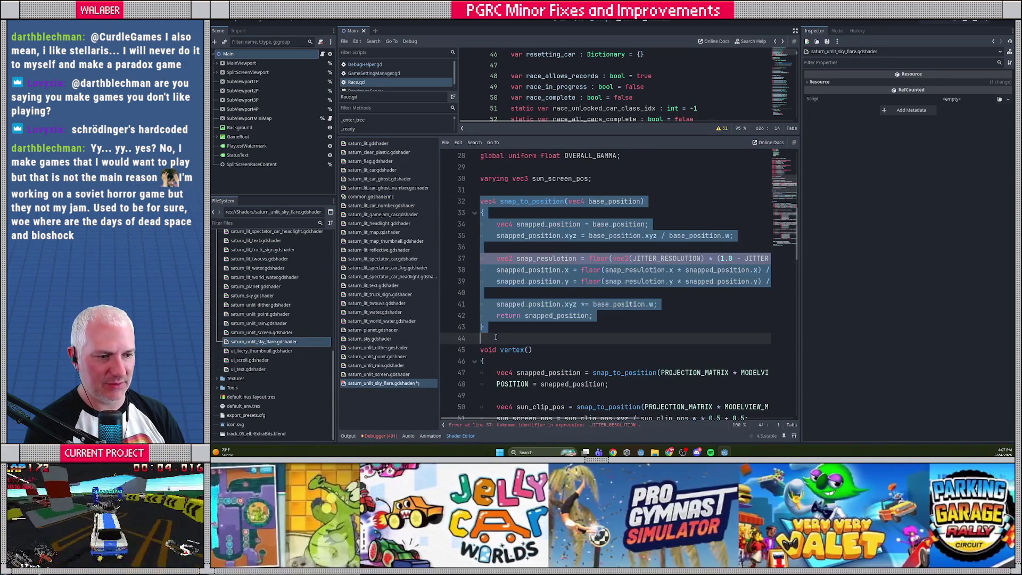
text(#include "res://Shaders/common.gdshaderinc")
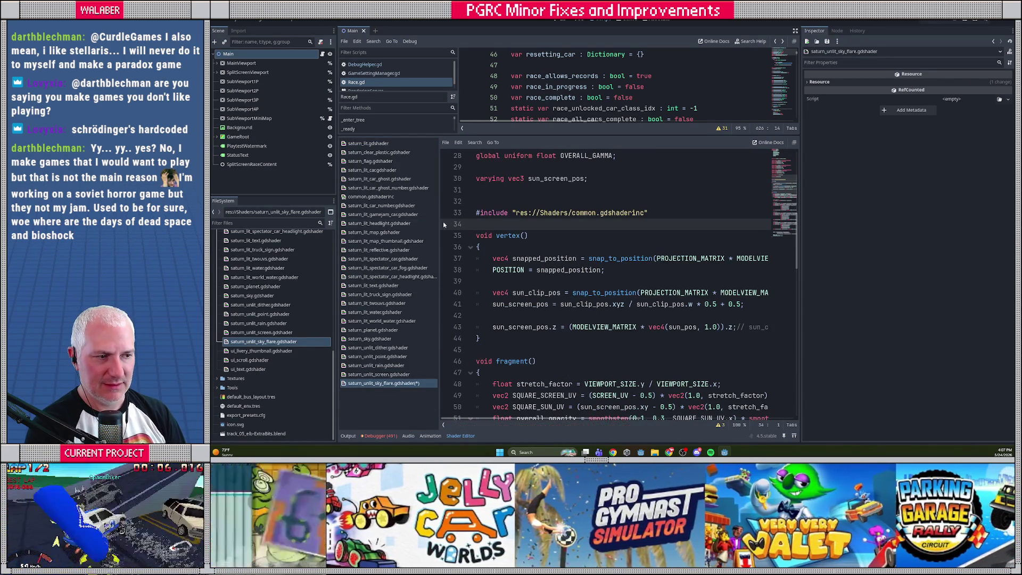
- Paste saturn_lit's process_position line over the two snapped-position lines and save
click(367, 143)
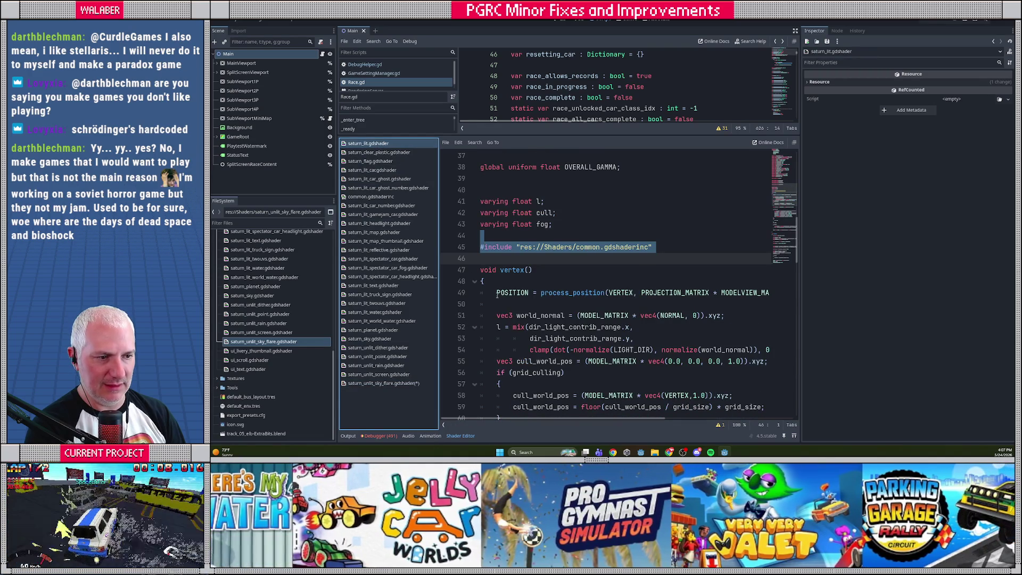
click(498, 294)
click(383, 383)
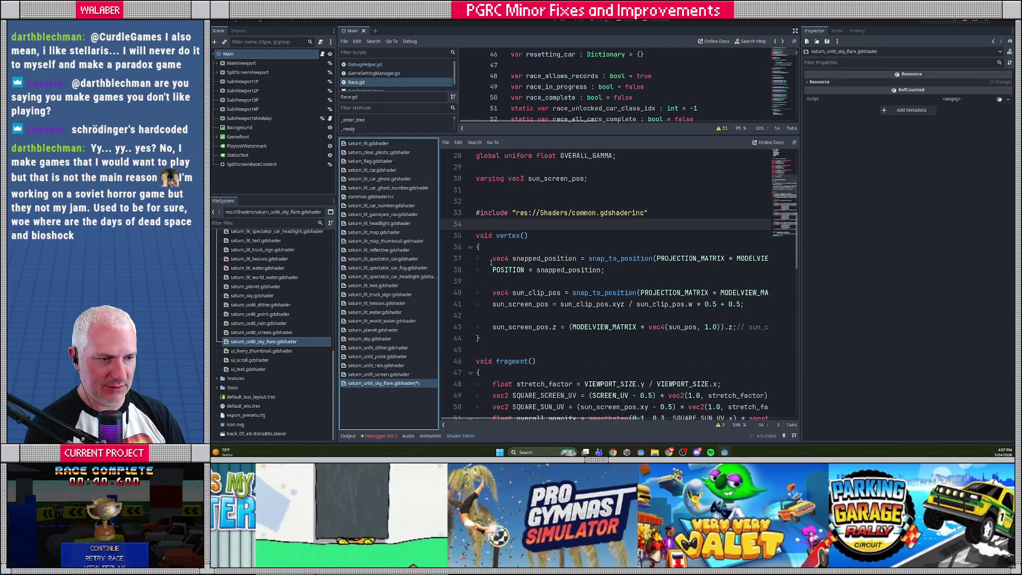
drag(490, 261, 628, 277)
key(ctrl+v)
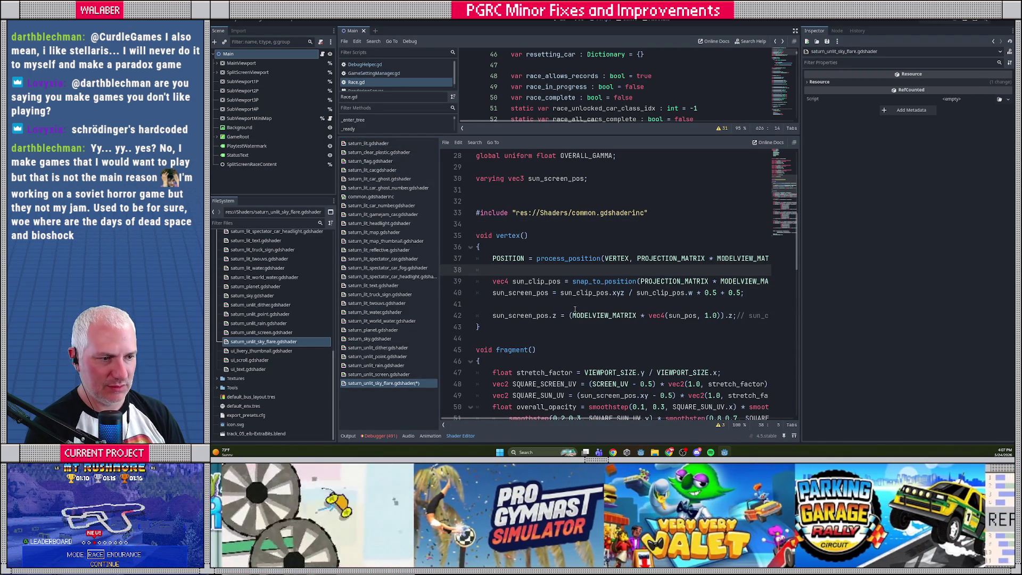
key(ctrl+s)
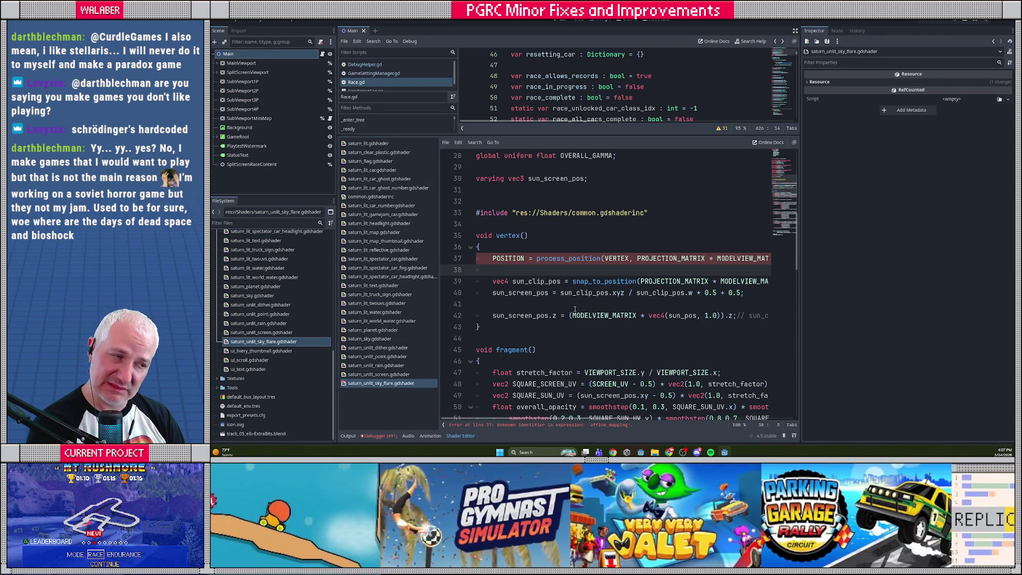
- Fix the line 37 error by passing false, 1.0 as the affine arguments, then save
click(577, 420)
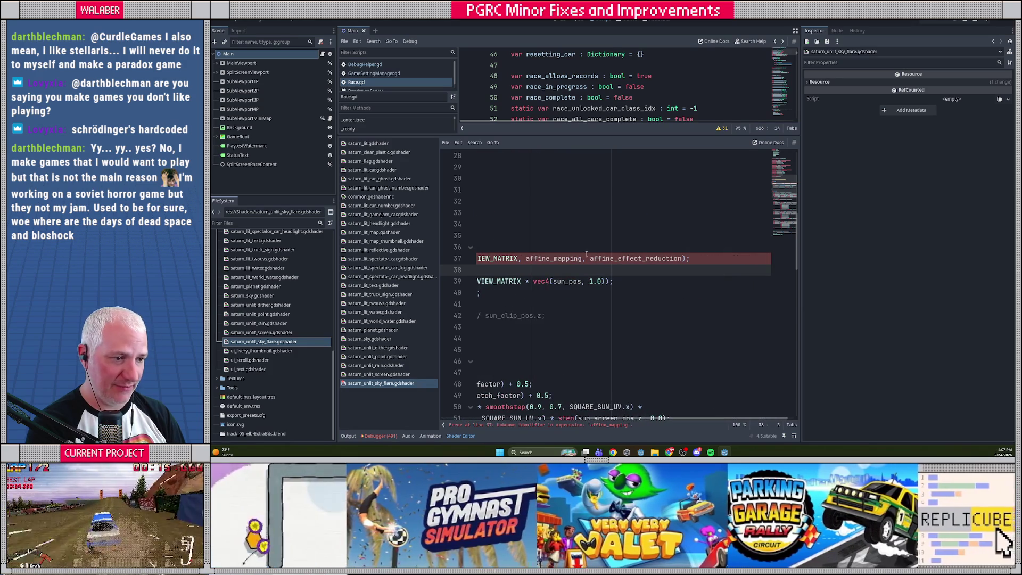
double_click(553, 258)
text(false, )
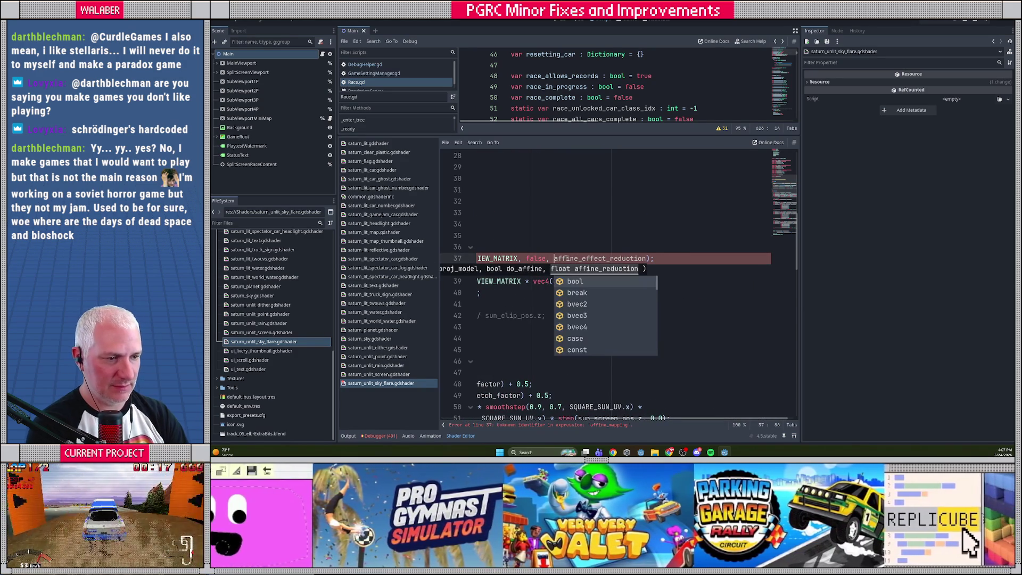
text(1.0)
key(ctrl+s)
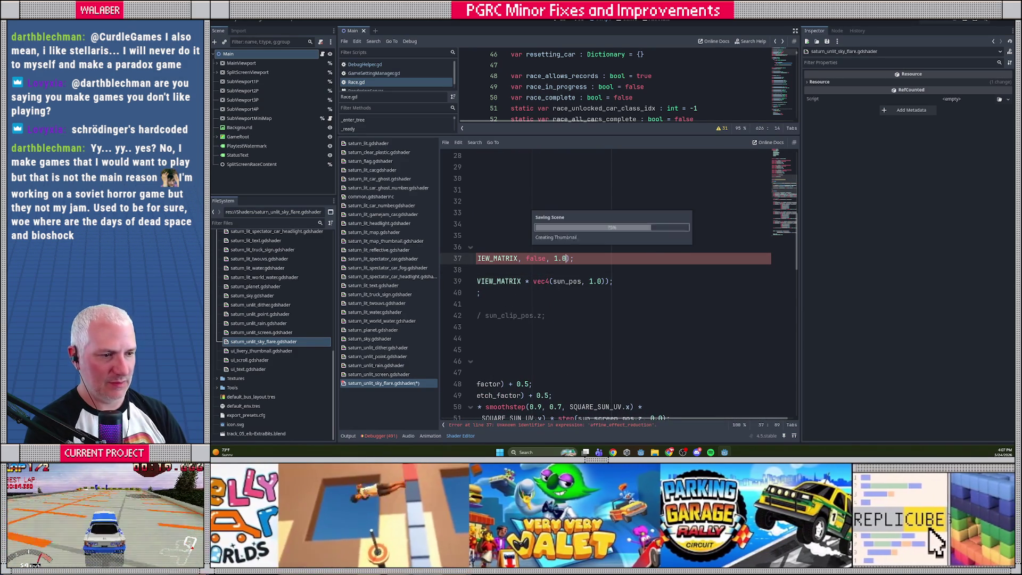
click(509, 304)
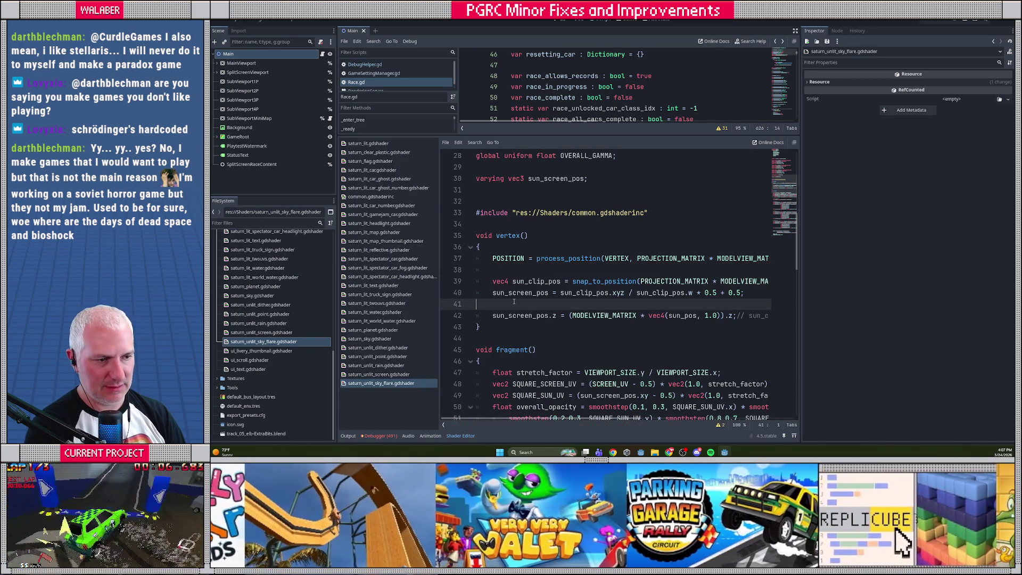
double_click(255, 352)
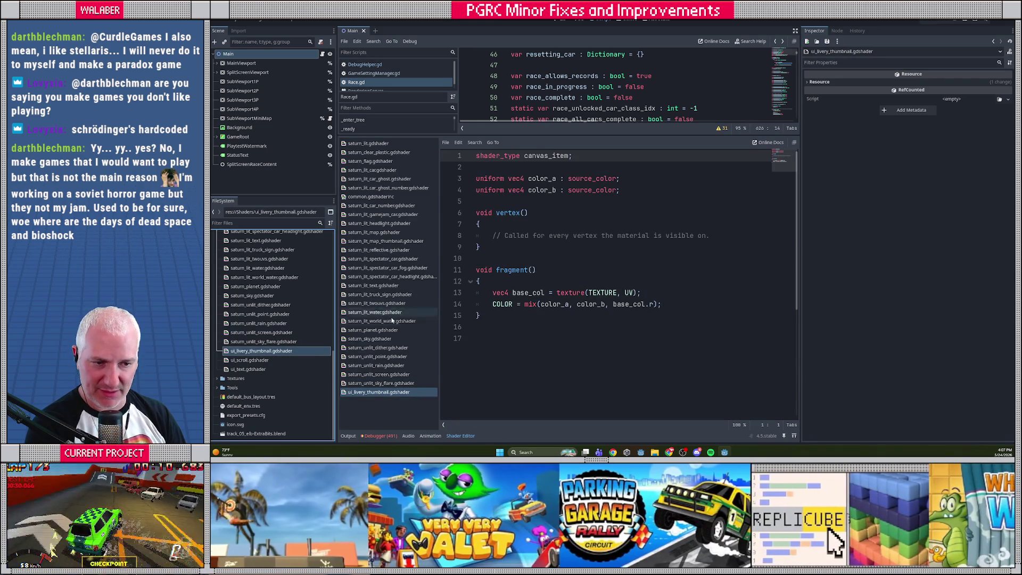
- Check vertex() in ui_livery_thumbnail.gdshader, then run the game with F5 and skip the demo
scroll(288, 283, up, 10)
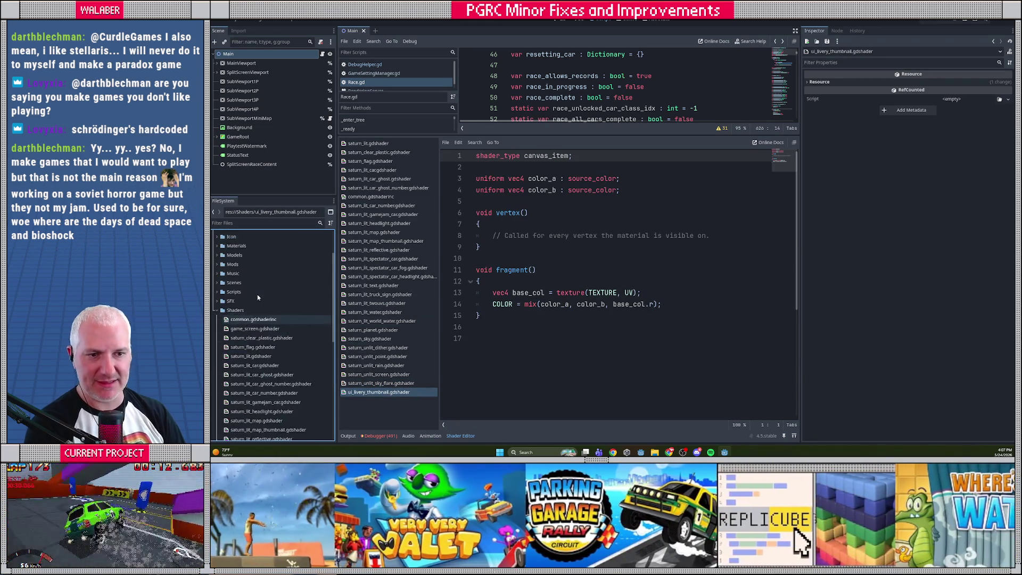
click(555, 223)
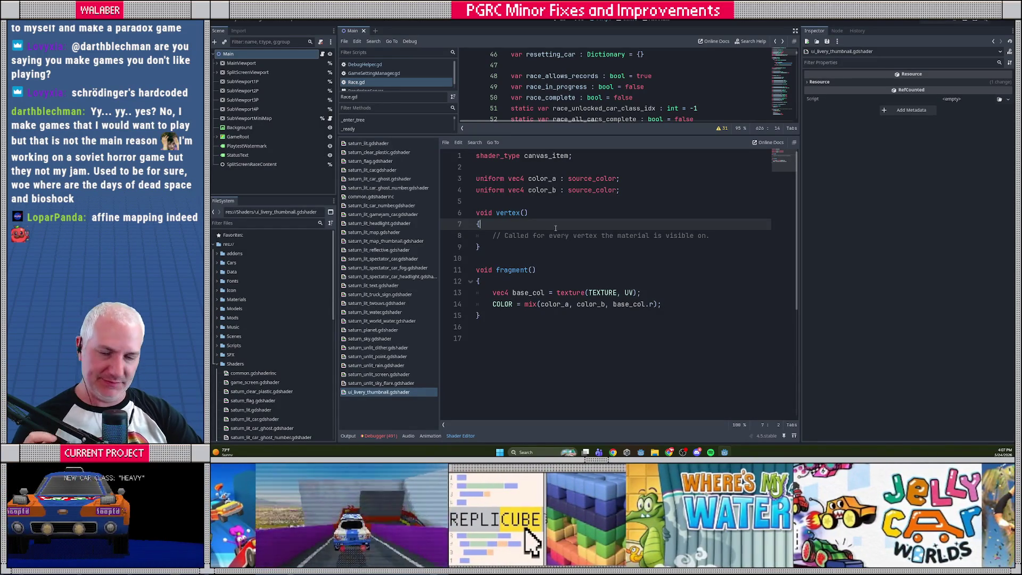
key(F5)
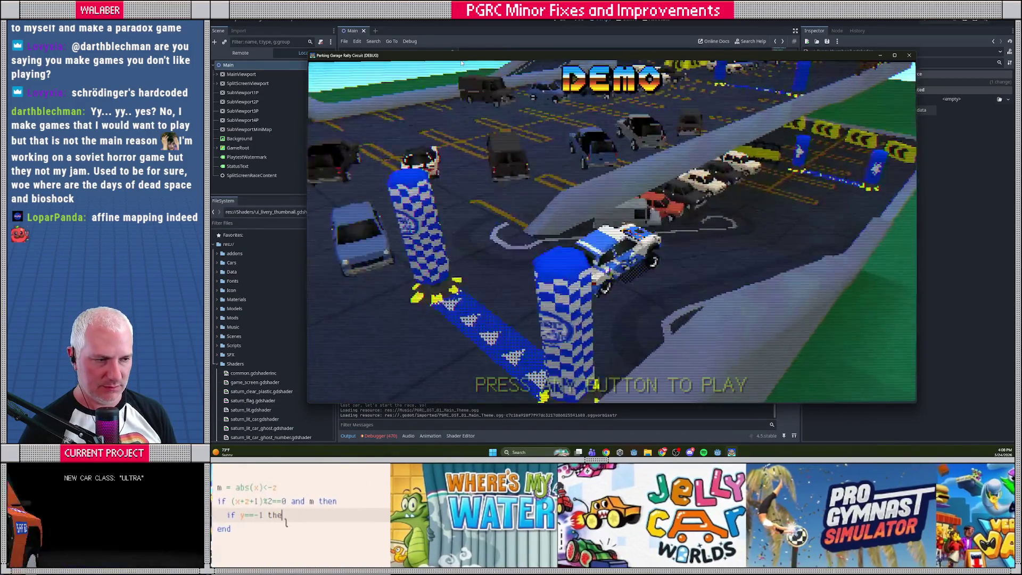
key(Return)
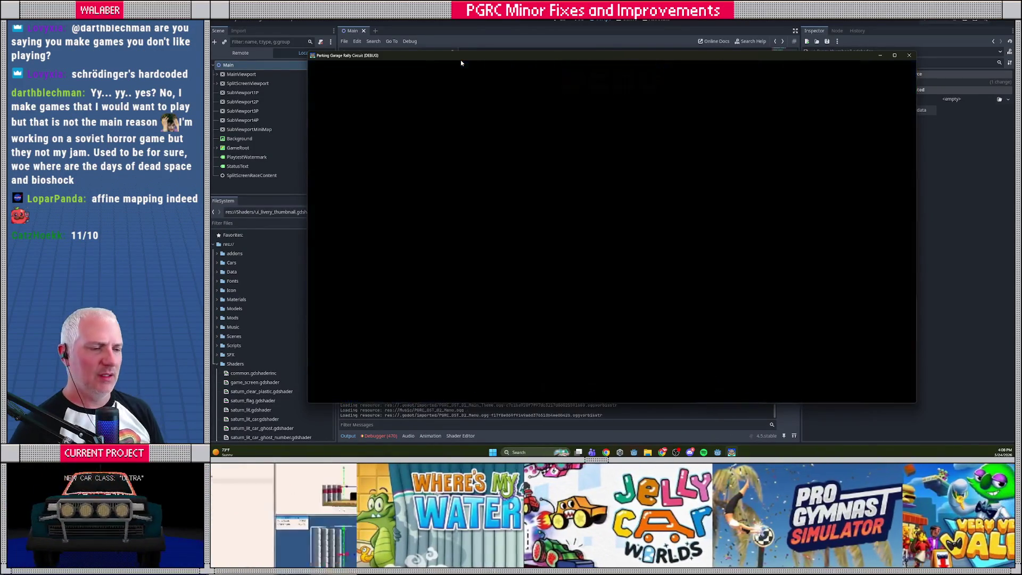
key(Down)
key(Down)
key(Down)
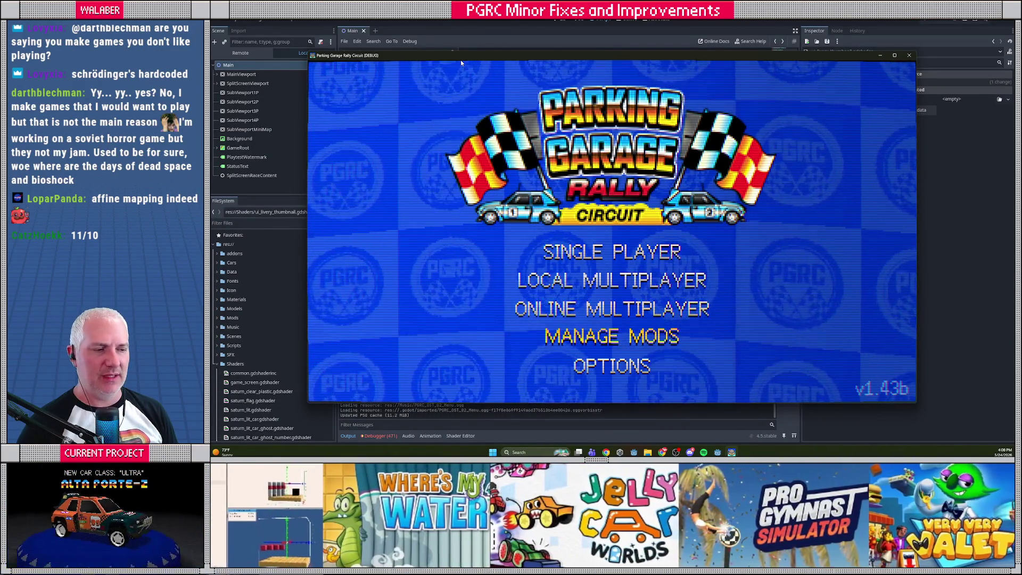
key(Return)
key(Down)
key(Return)
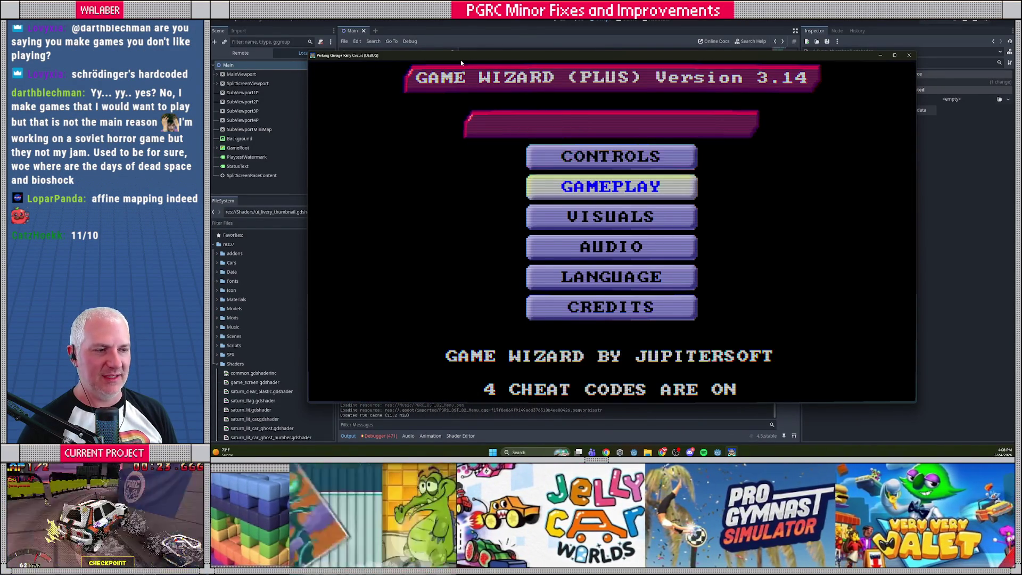
key(Down)
key(Escape)
key(Down)
key(Down)
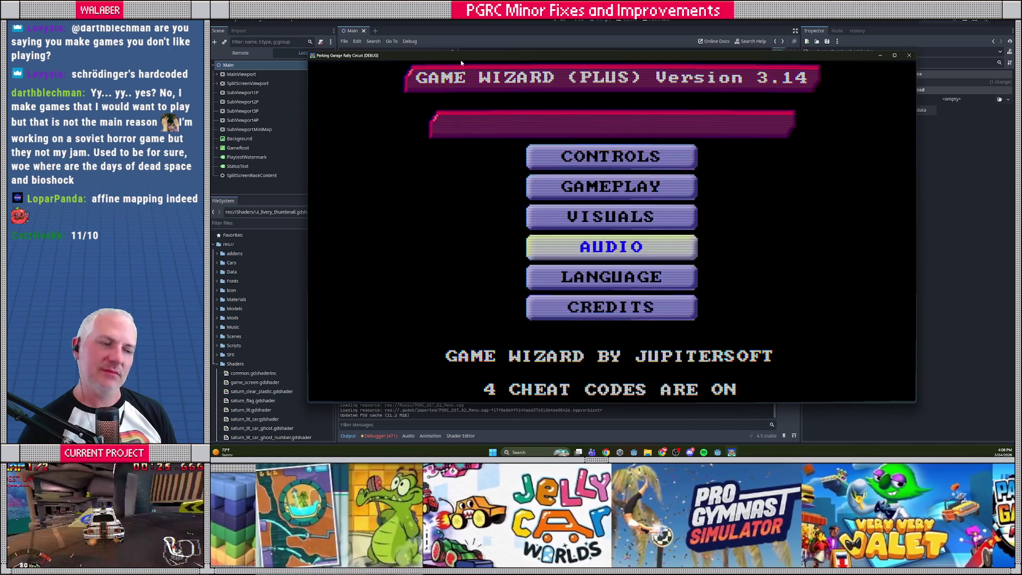
key(Up)
key(Return)
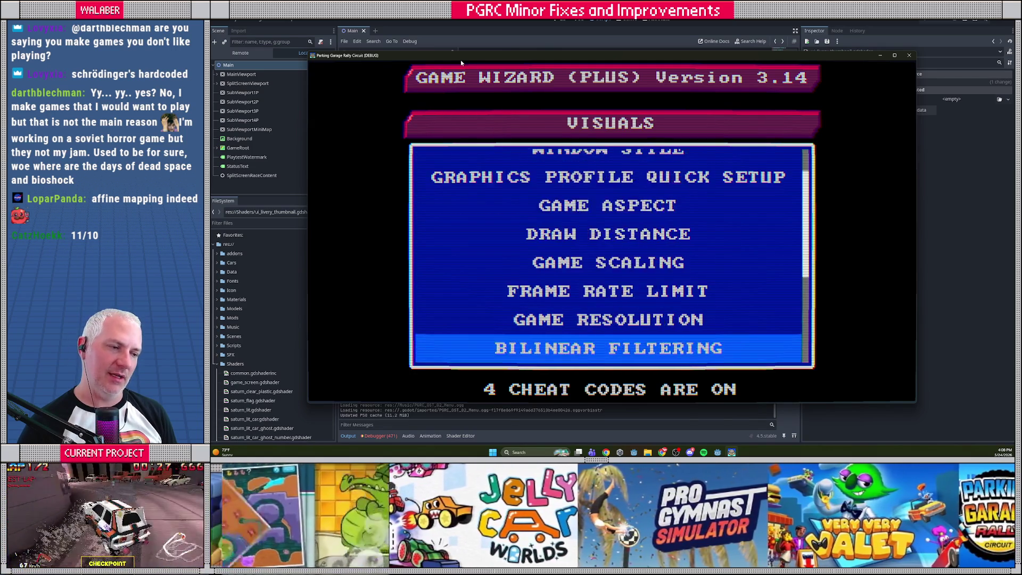
key(Return)
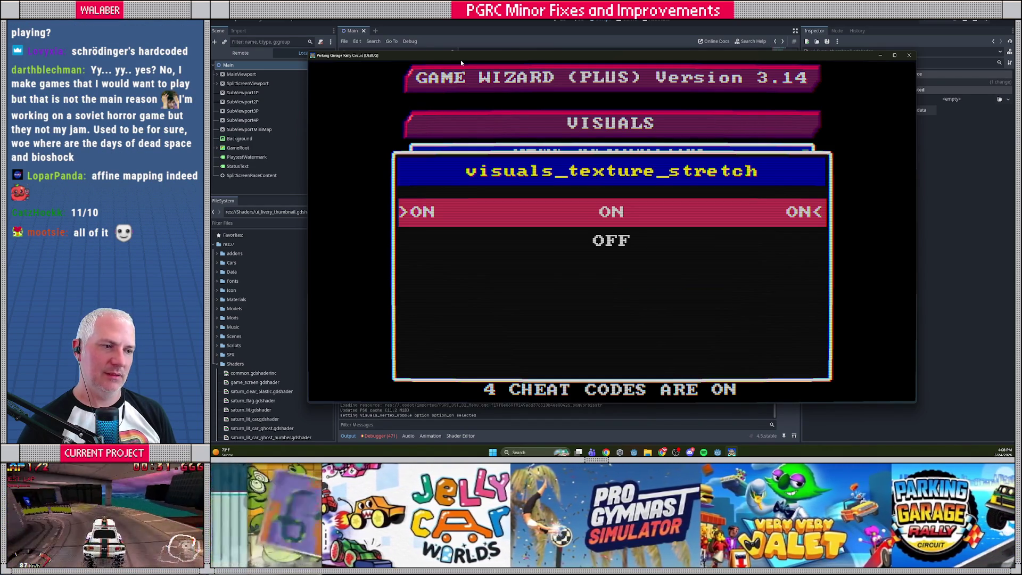
key(Escape)
key(Escape)
key(Escape)
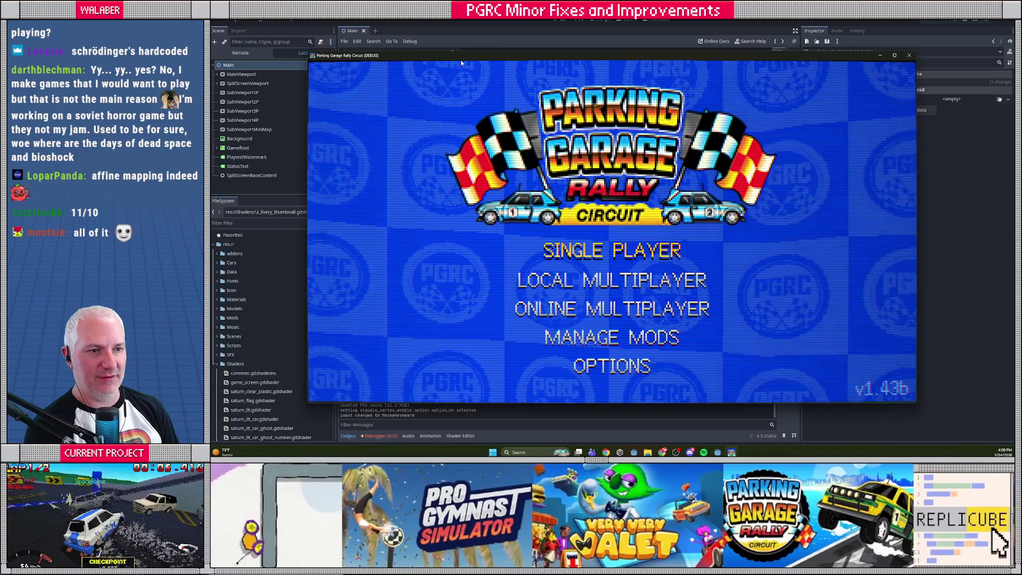
key(Return)
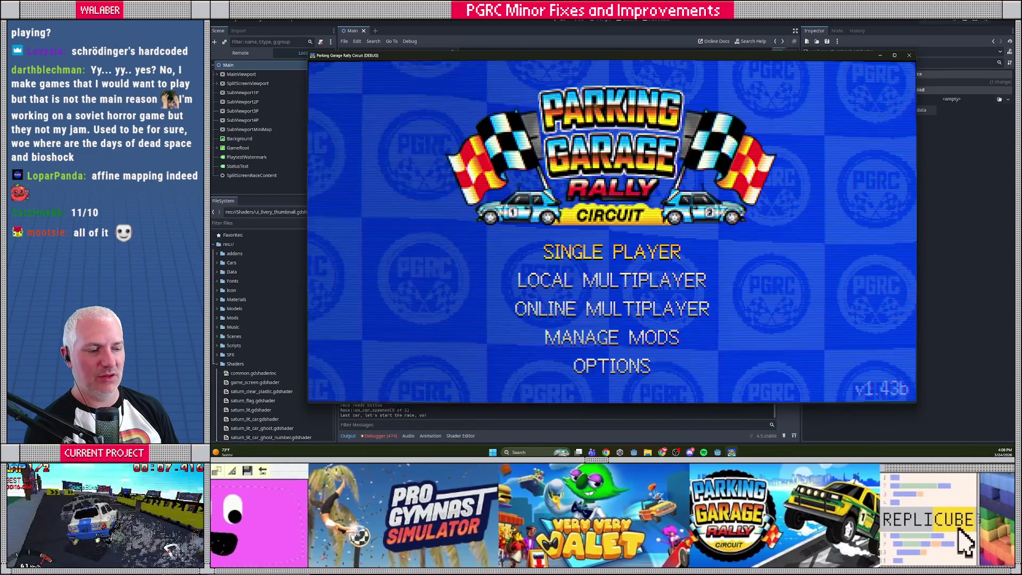
- Start a Single Player USA Circuit race in the light-class Tatsugi Zippi
key(Return)
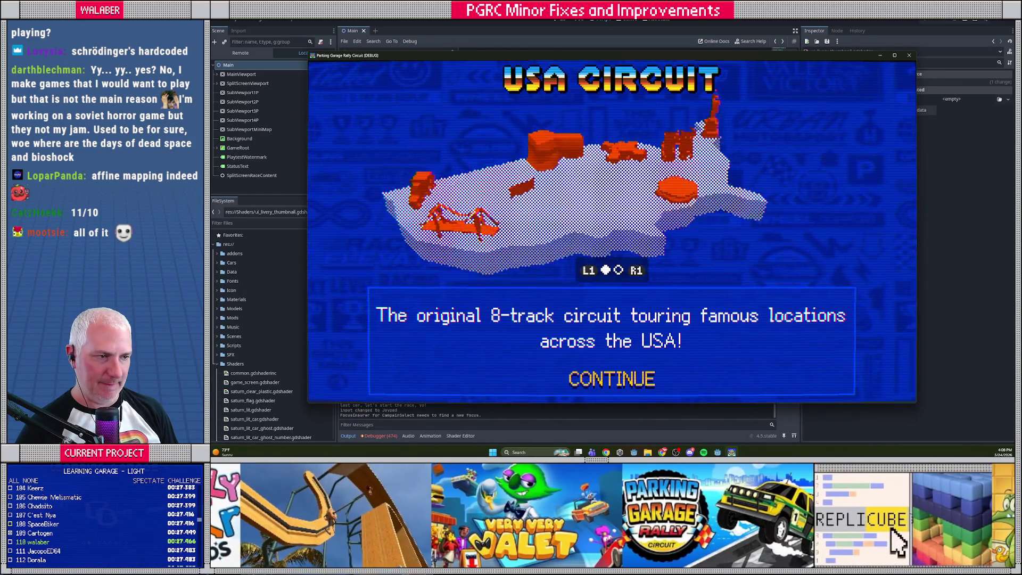
key(Return)
key(Return)
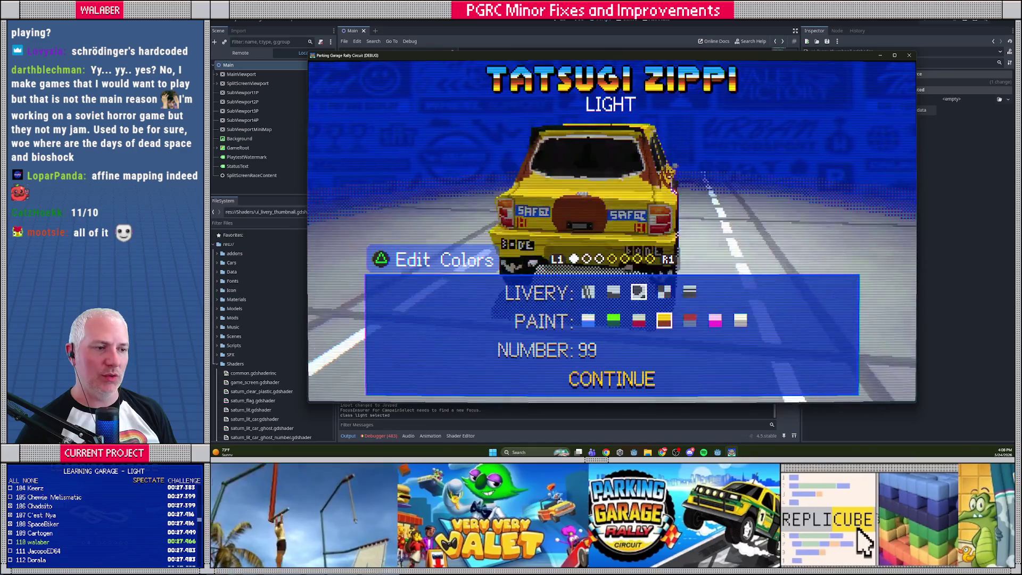
key(Right)
key(Left)
key(Return)
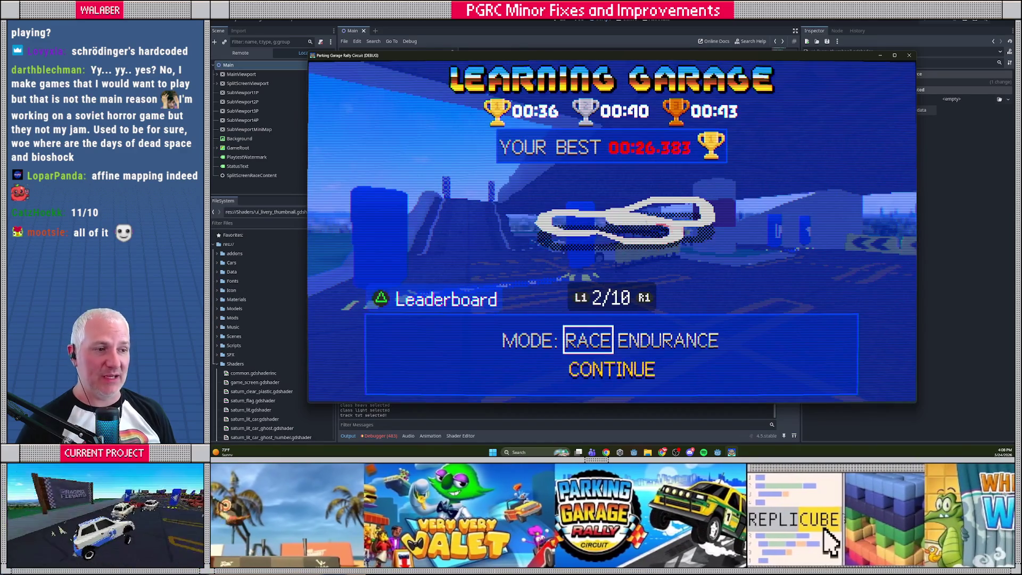
key(Right)
key(Right)
key(Right)
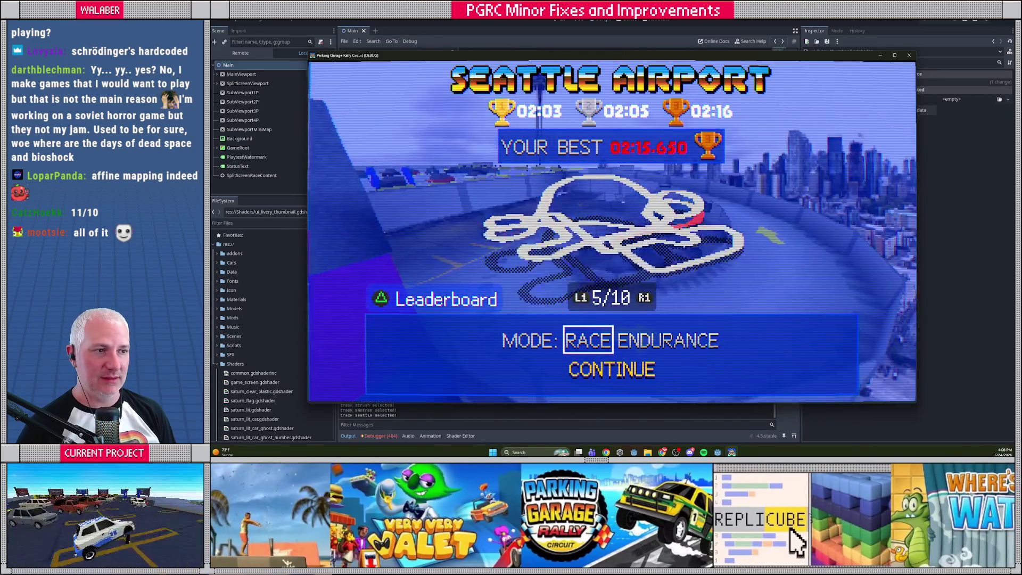
key(Right)
key(Return)
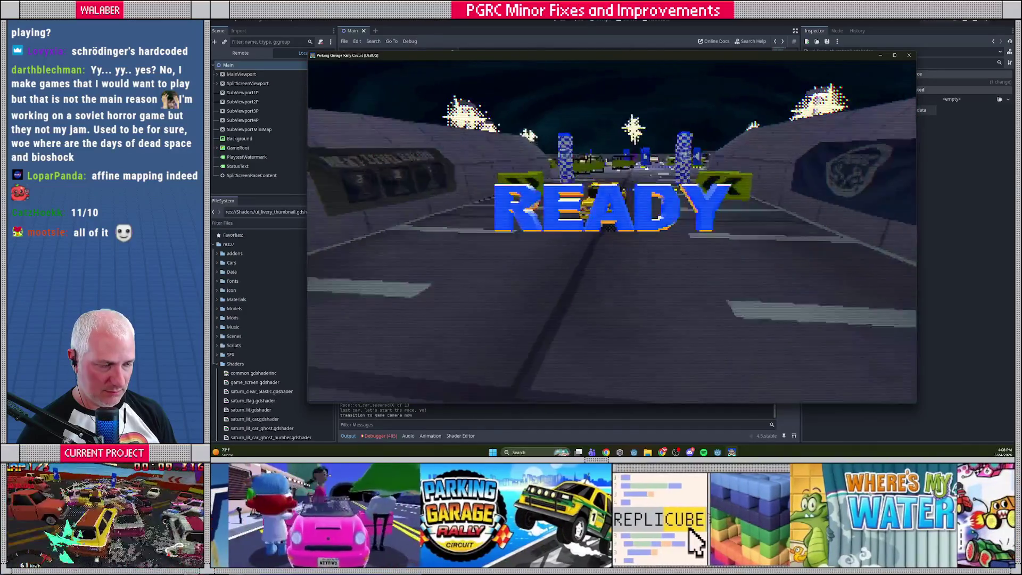
- Boost off the start line, steer past the blue pillar and drift the chevron corner
key(Up)
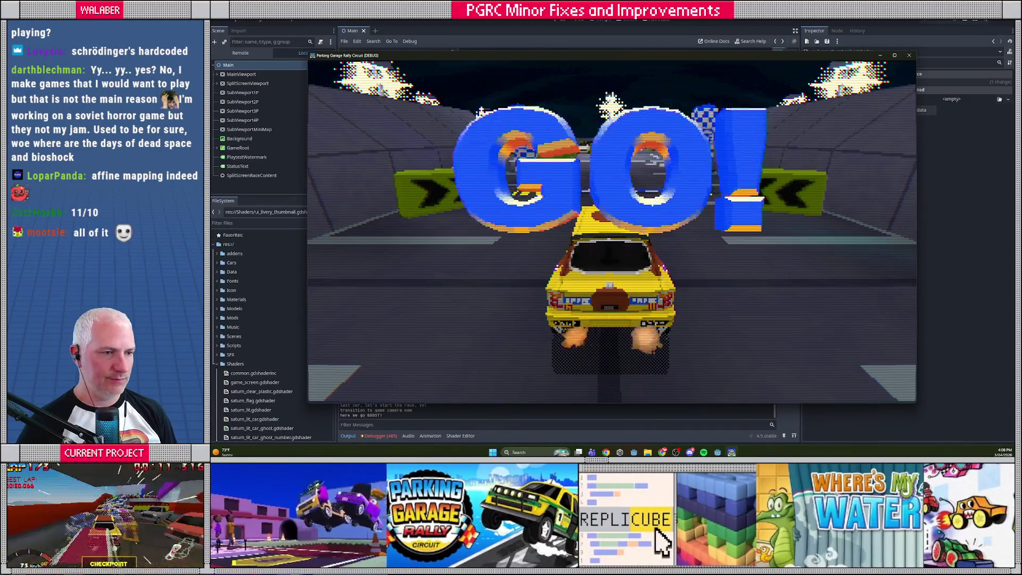
key(Right)
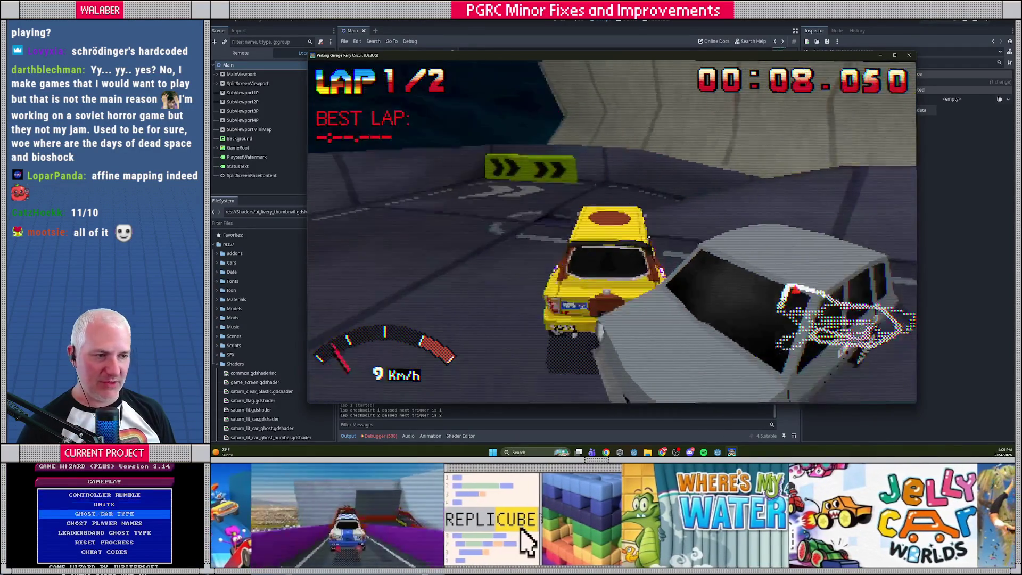
key(Right)
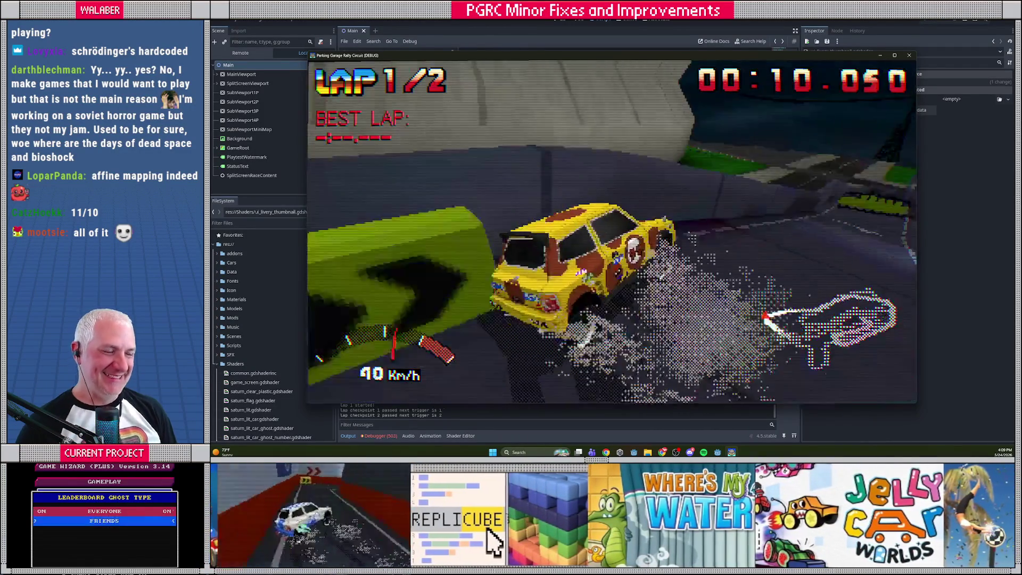
- Keep driving through lap 1 into lap 2, setting a 01:06.400 best lap
key(Right)
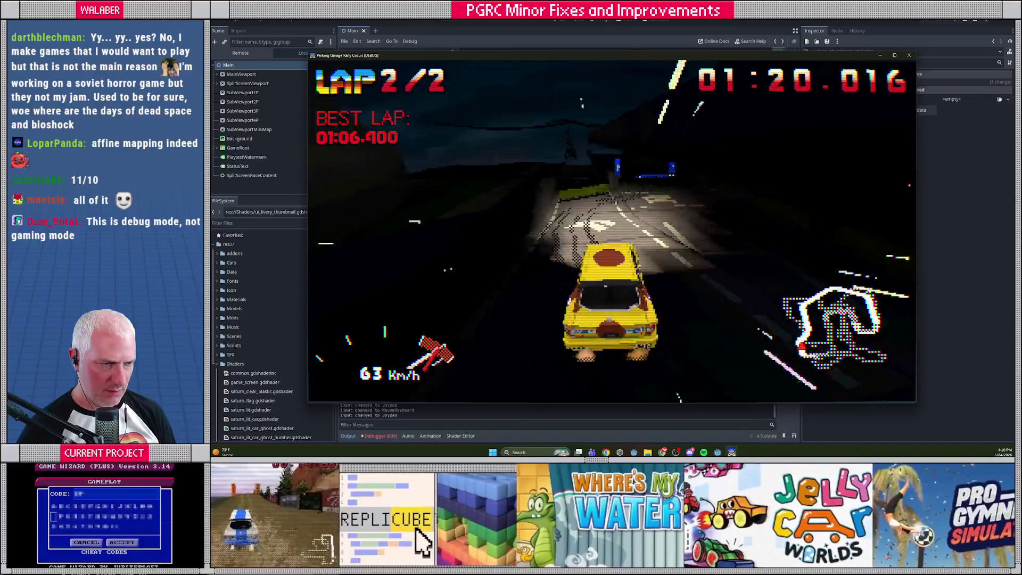
- Quit the race and start Minnesota Mega Mall, skipping past Chicago Marina
key(Escape)
key(Down)
key(Down)
key(Return)
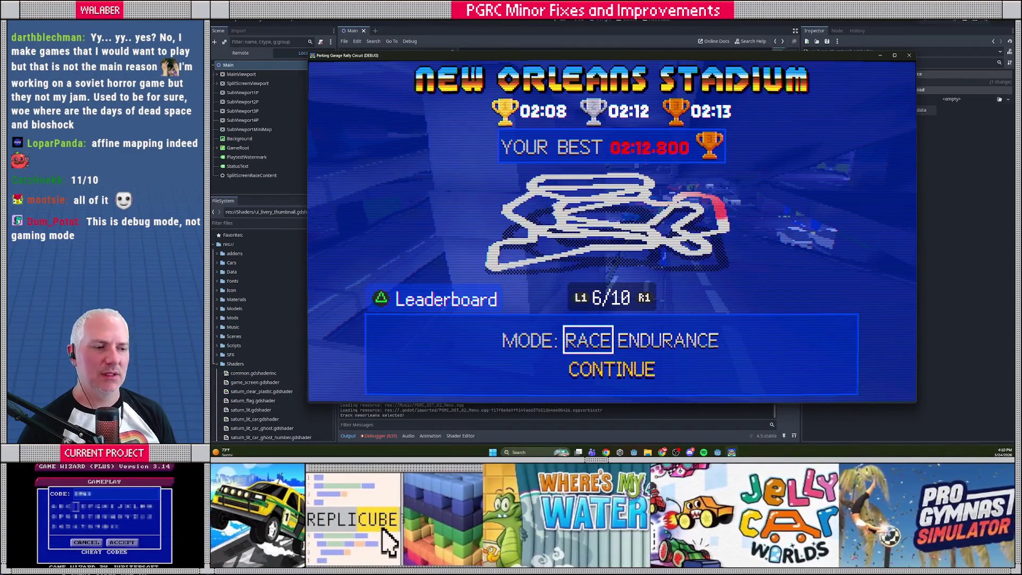
key(Right)
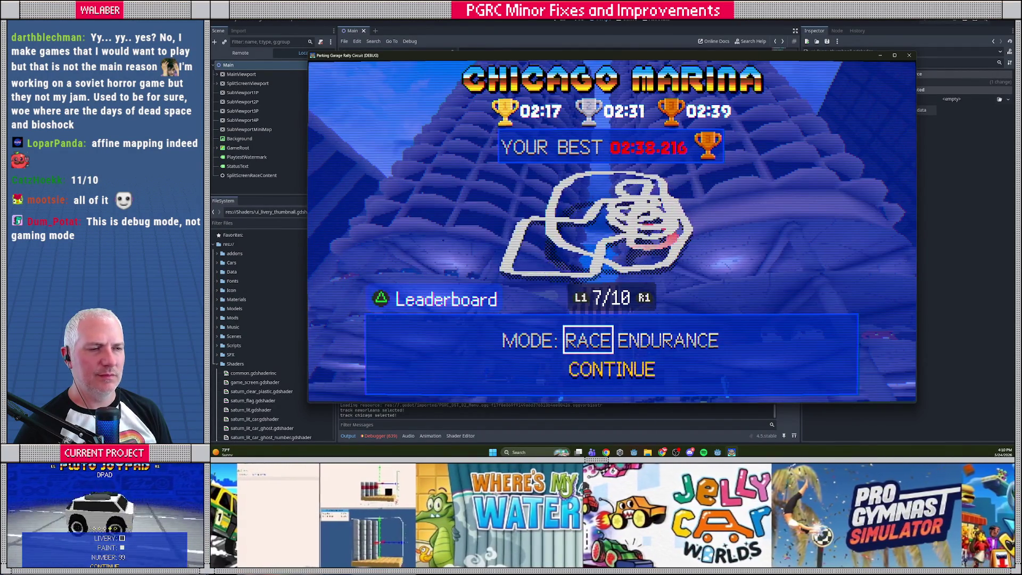
key(Right)
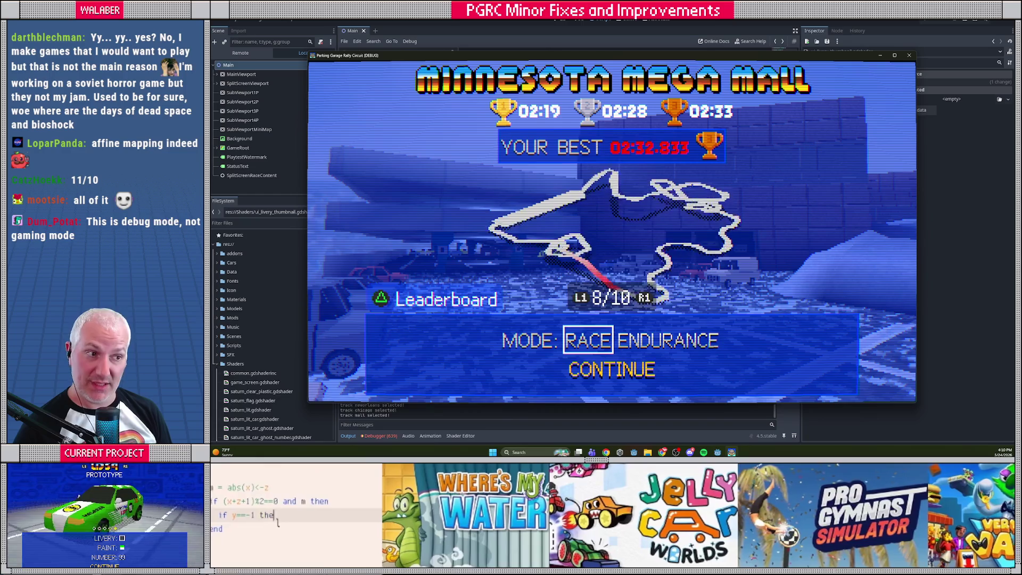
key(Return)
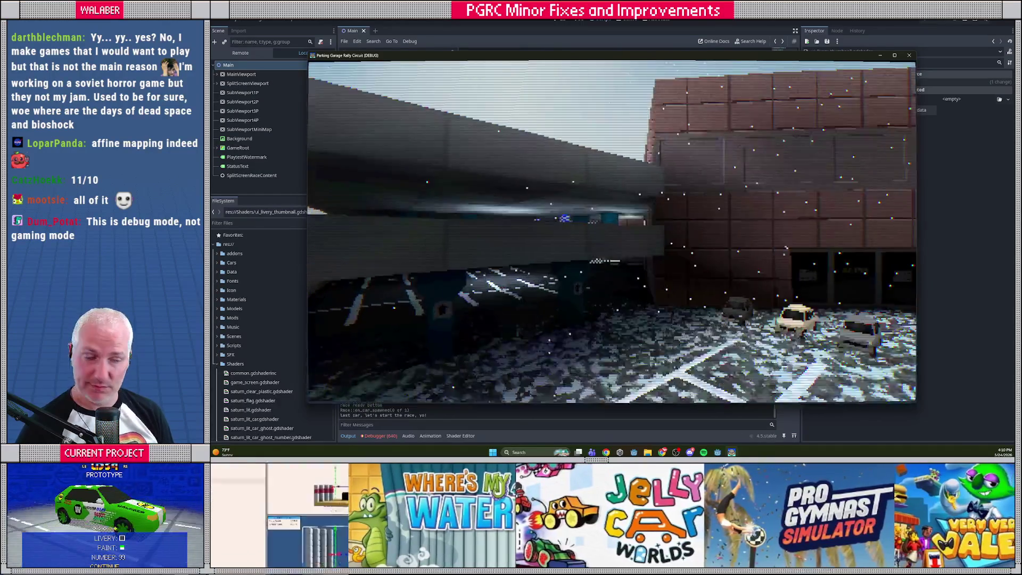
- Pause and resume to reach the countdown, then pause again at 00:02.266
key(Escape)
key(Return)
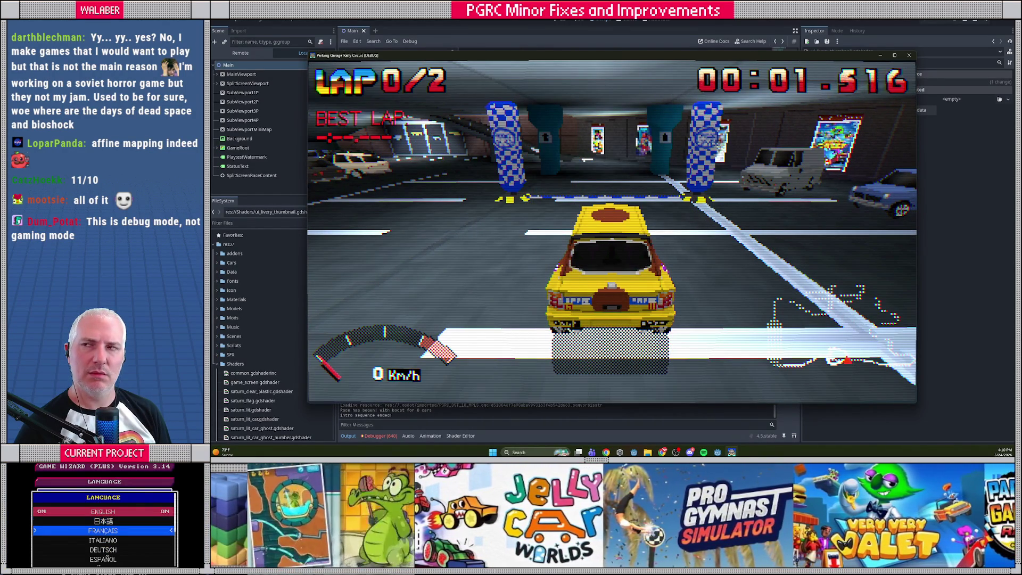
key(Escape)
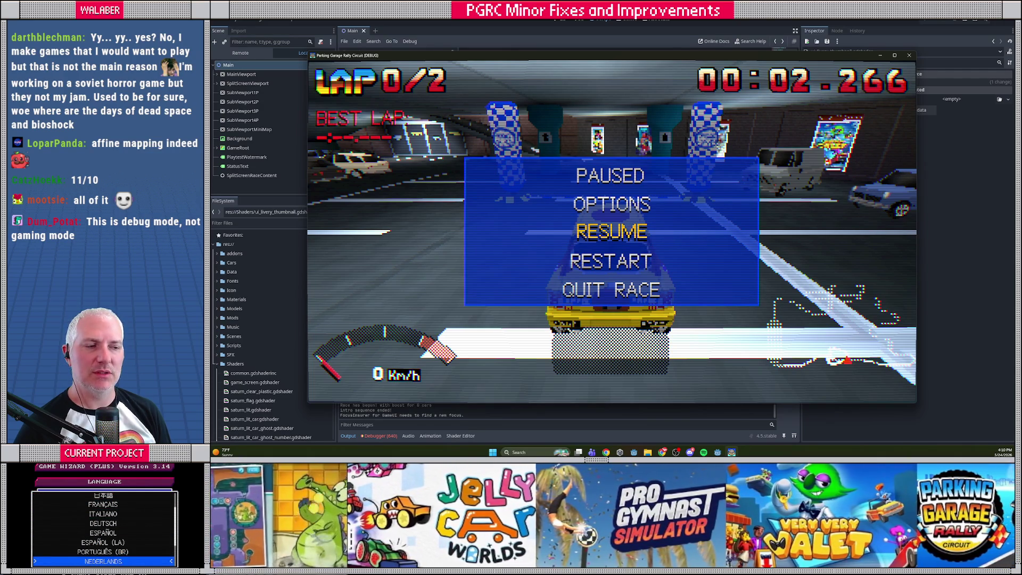
- Set the music volume to 65% in the pause menu's Audio options and back out
key(Return)
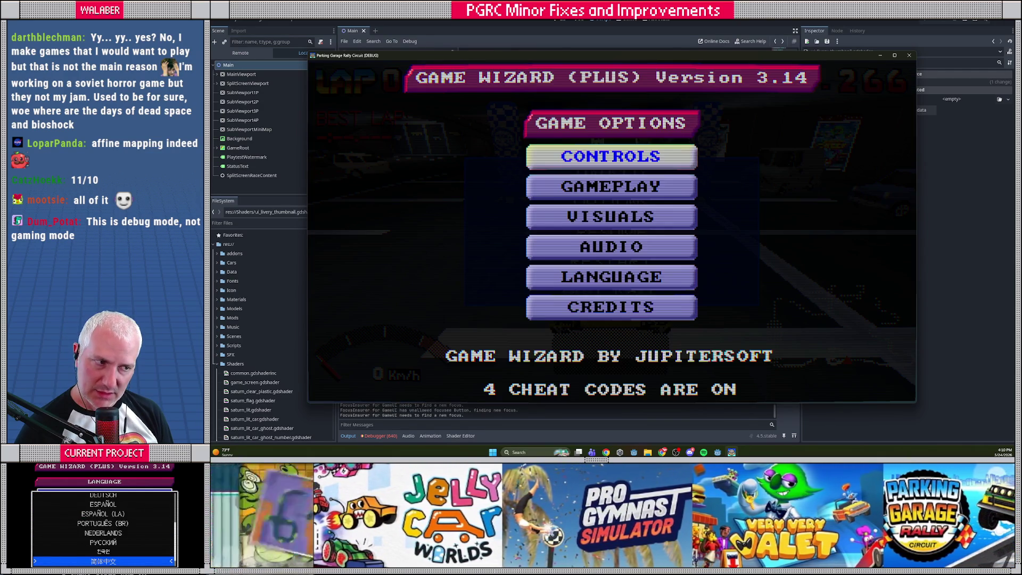
key(Down)
key(Down)
key(Down)
key(Return)
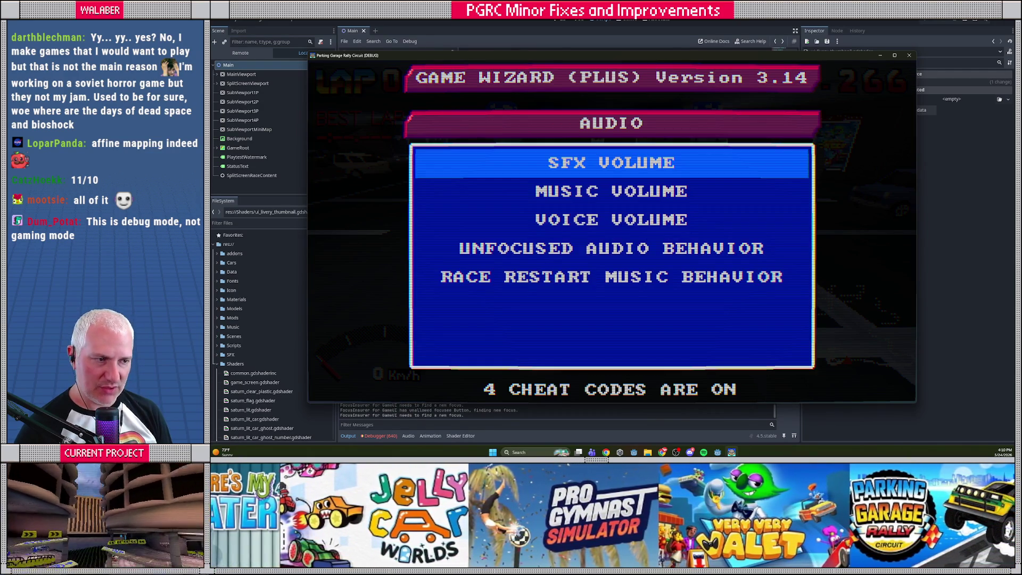
key(Down)
key(Return)
key(Down)
key(Down)
key(Return)
key(Down)
key(Return)
key(Escape)
- Drive briefly, pause again to recheck the Audio settings, then resume the race
key(Escape)
key(Escape)
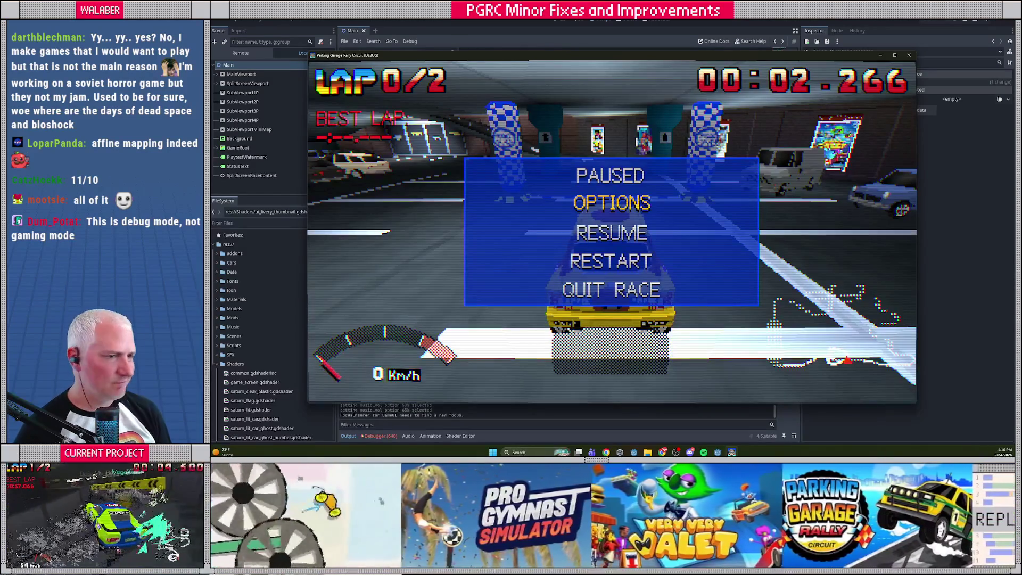
key(Return)
key(Escape)
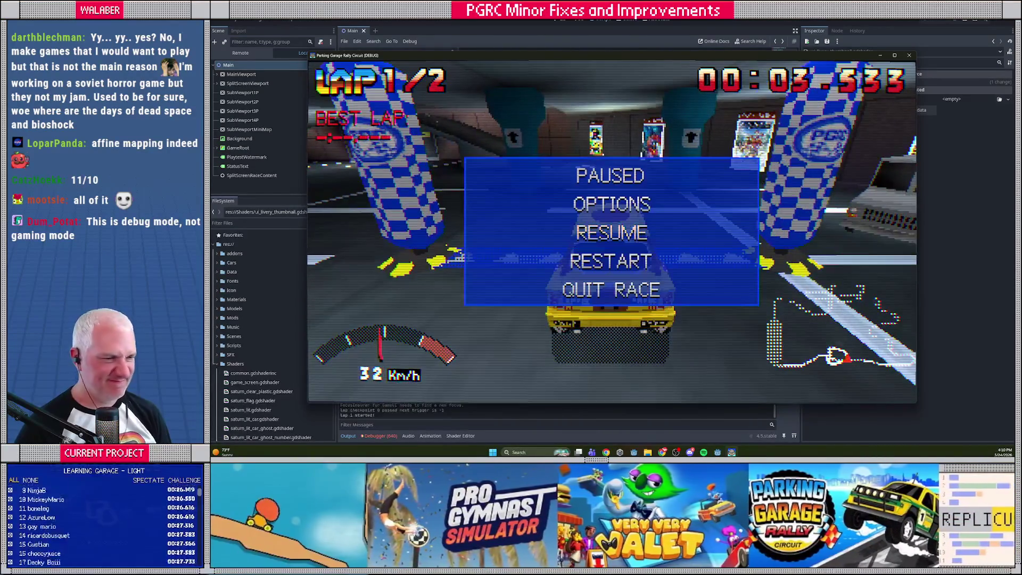
key(Return)
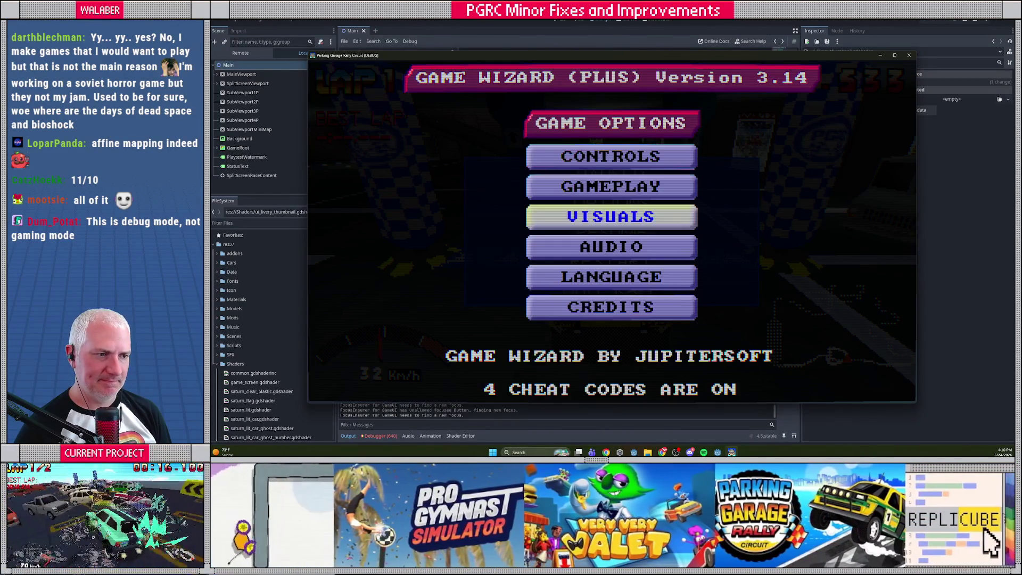
key(Down)
key(Return)
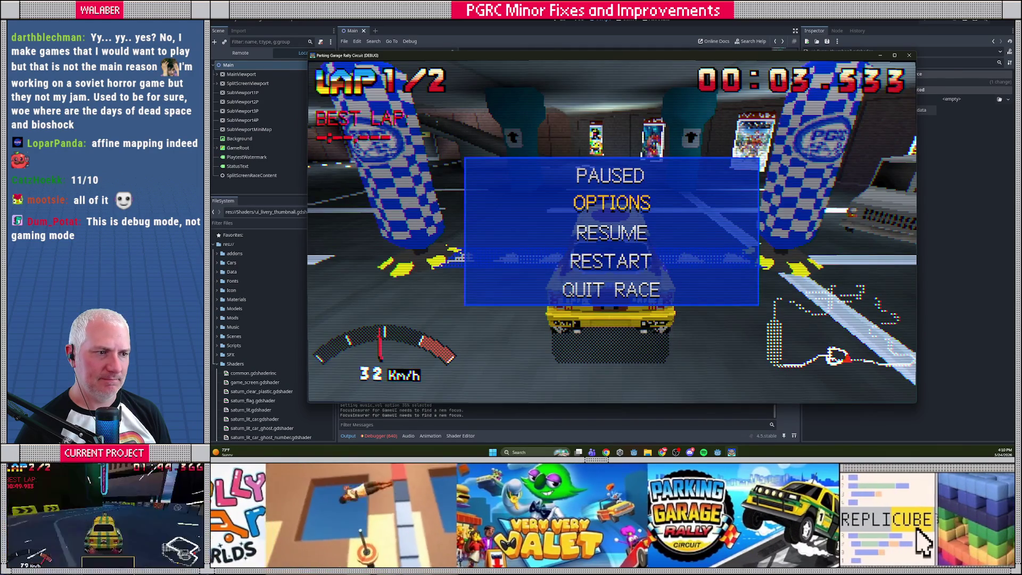
key(Escape)
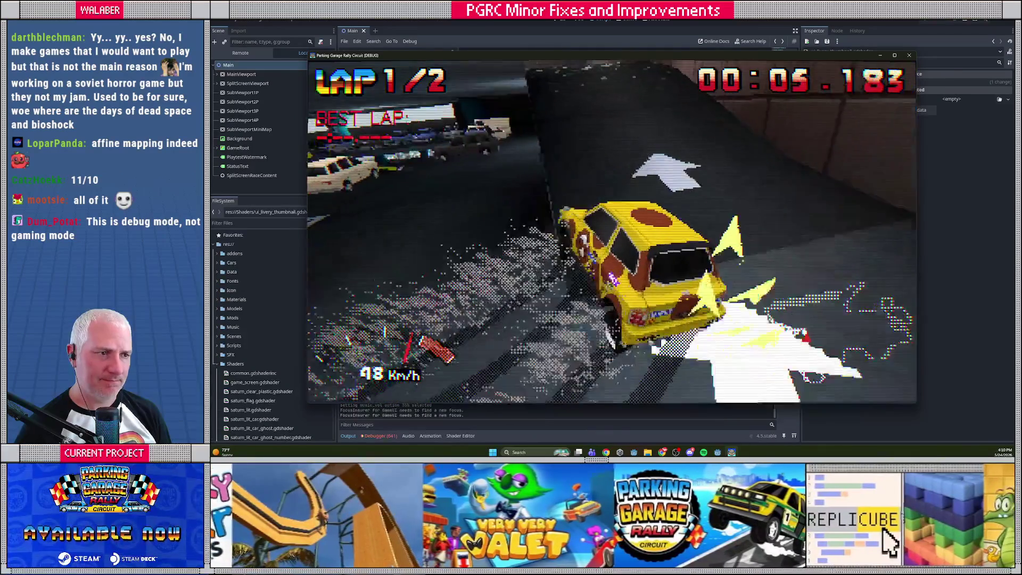
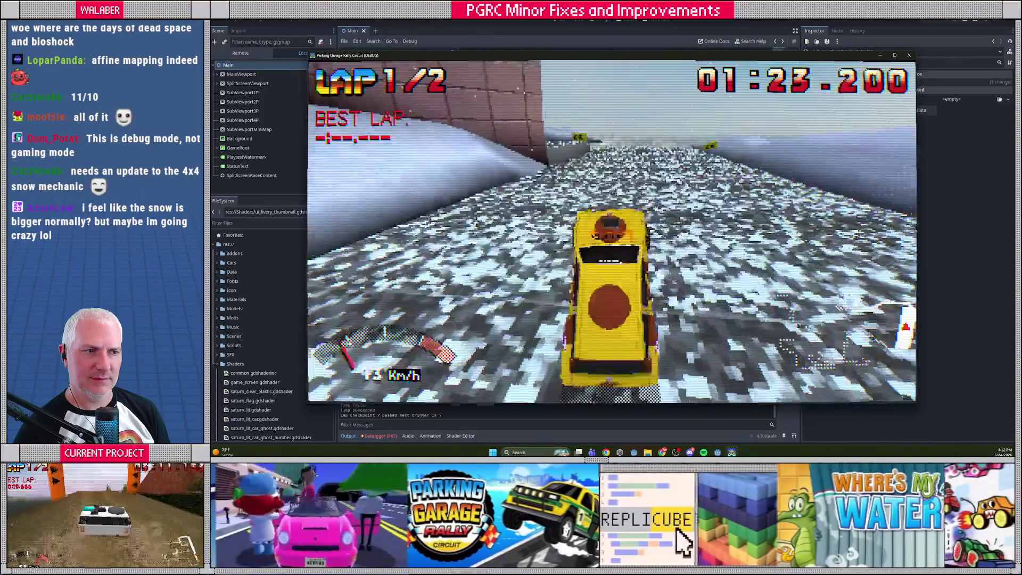
- Stop the debug race and open saturn_unlit_point.gdshader in the Shader Editor to inspect its POSITION uses
key(Escape)
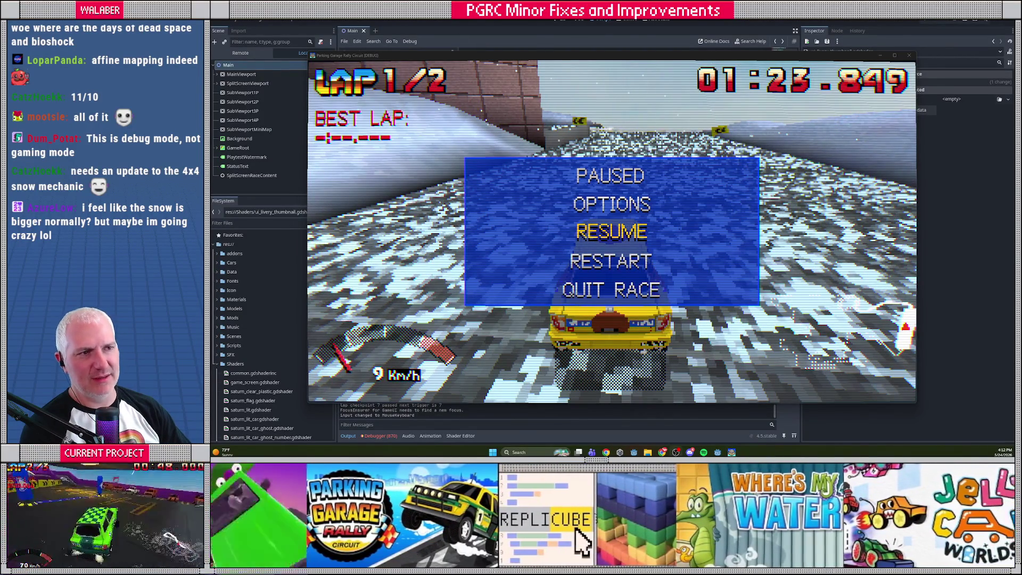
key(F8)
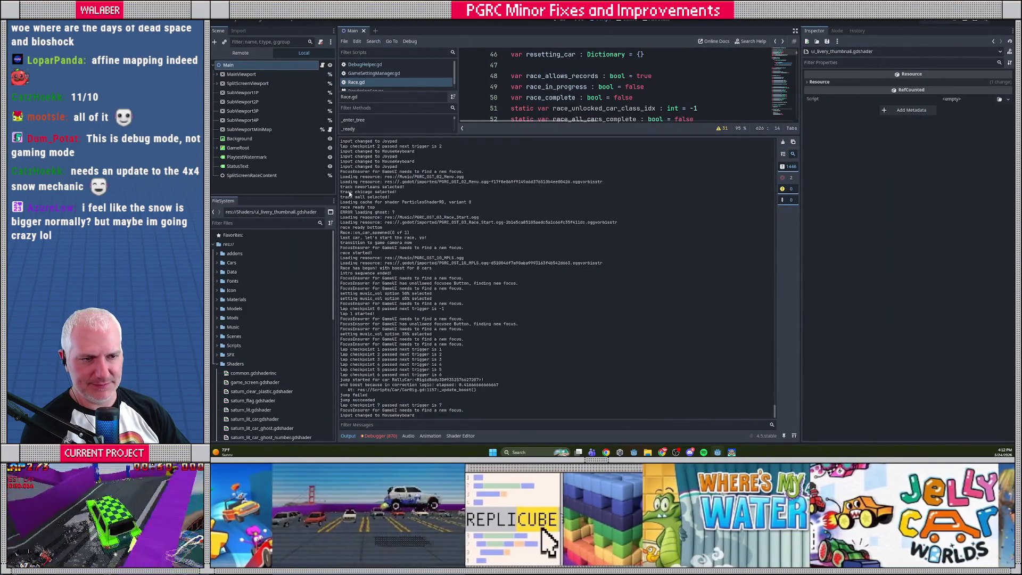
click(460, 435)
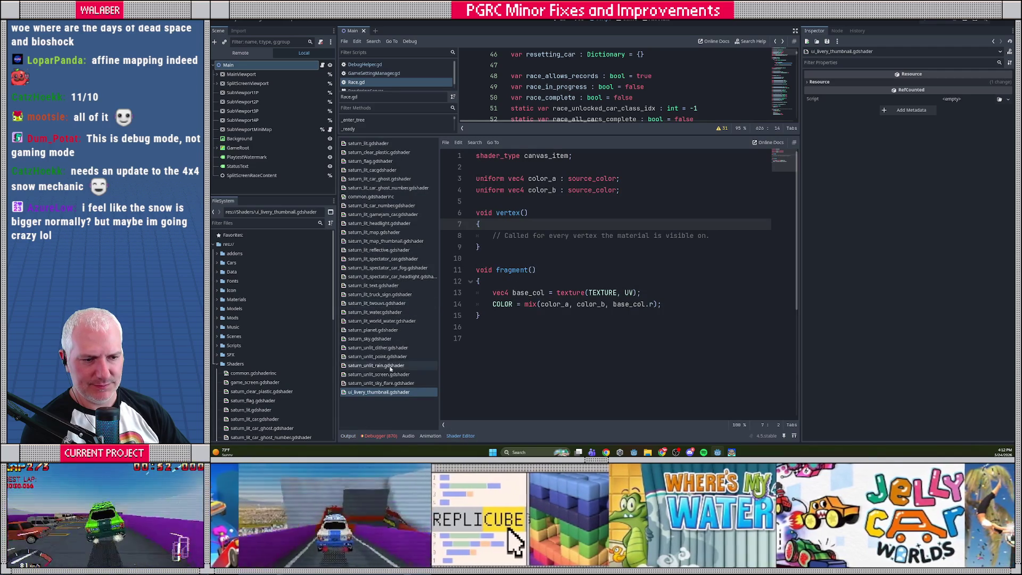
click(389, 357)
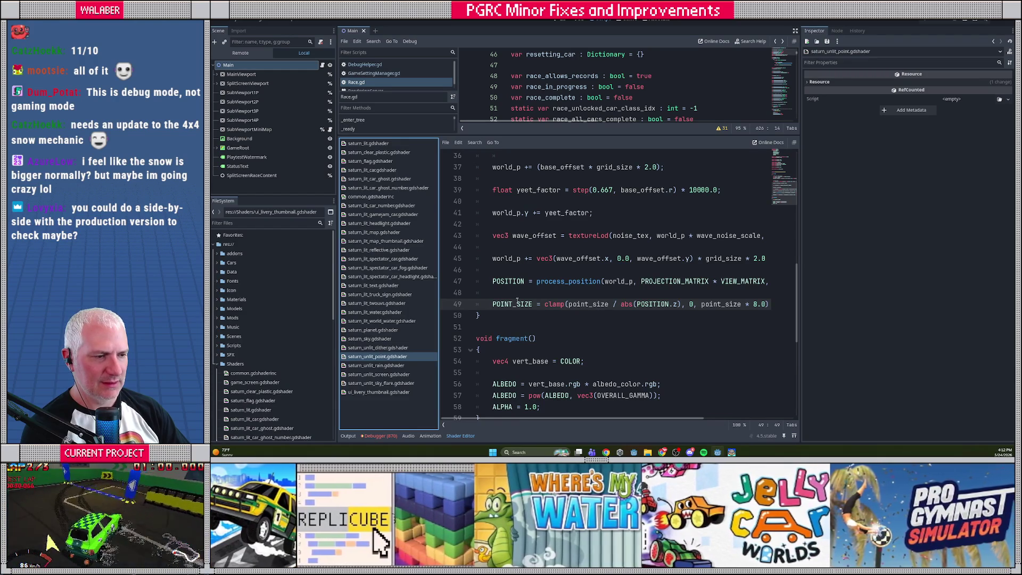
double_click(652, 304)
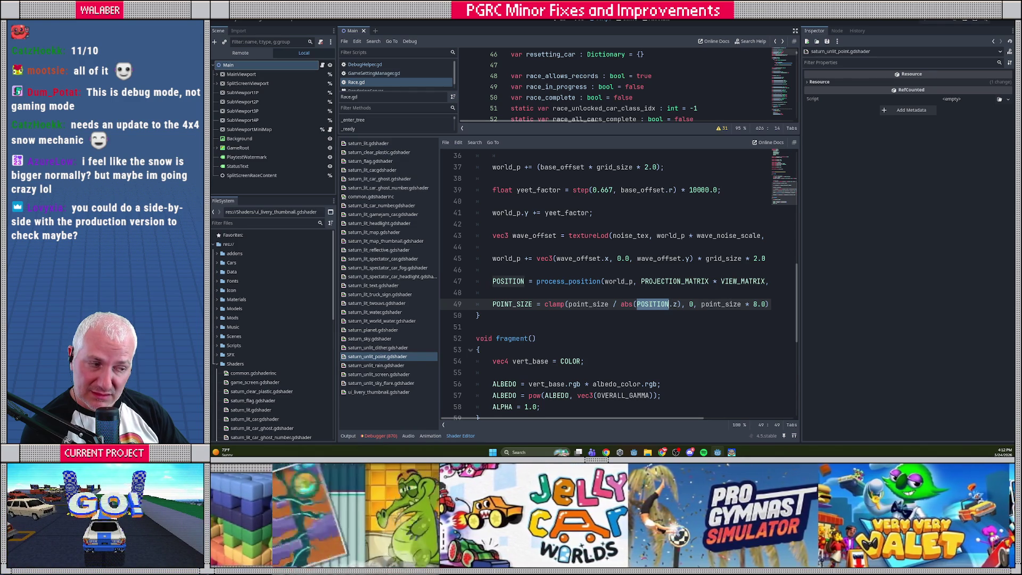
click(624, 292)
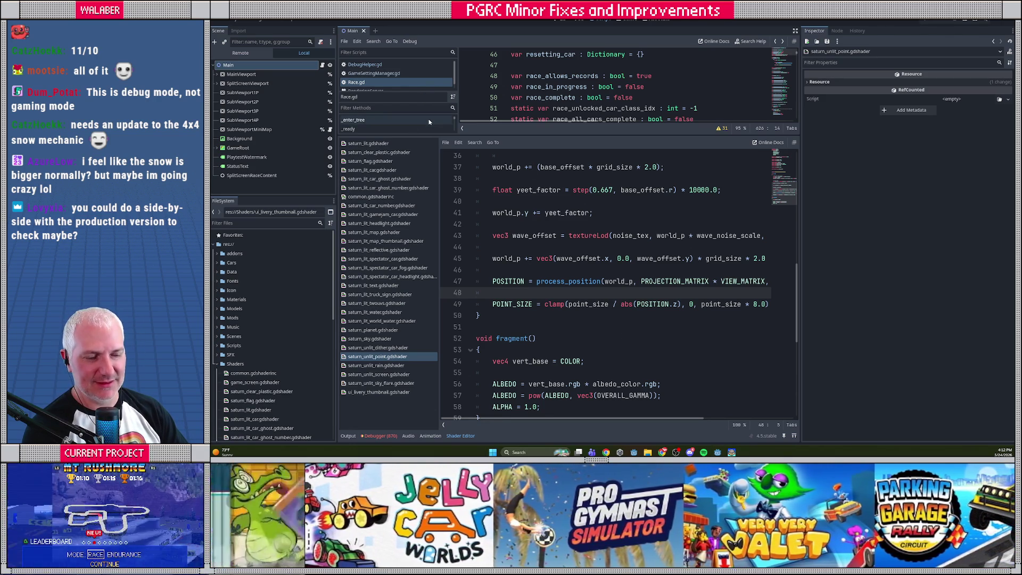
- In Fork's garagerally repository, open the Local Changes diff of saturn_unlit_point.gdshader
key(alt+Tab)
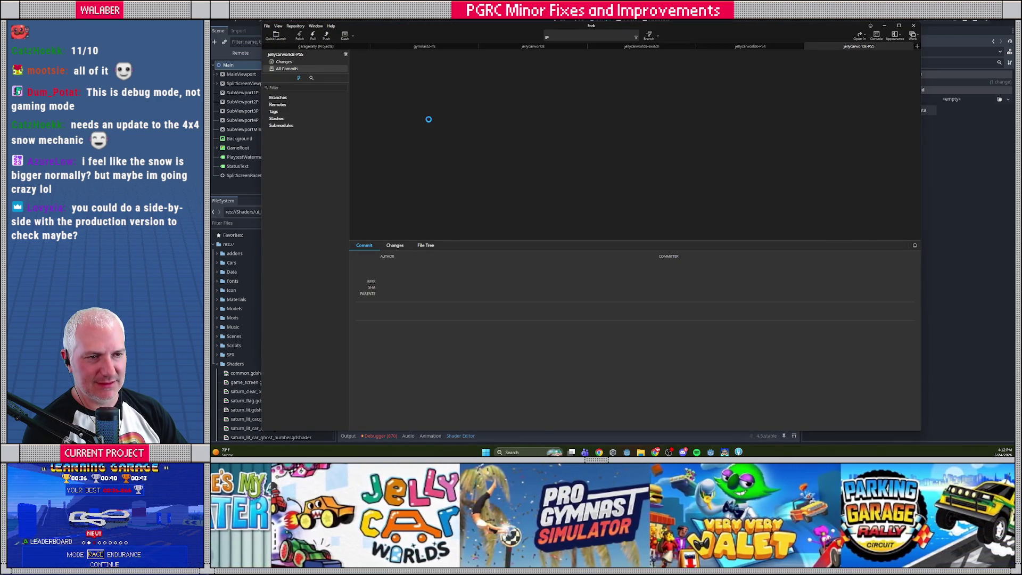
click(297, 62)
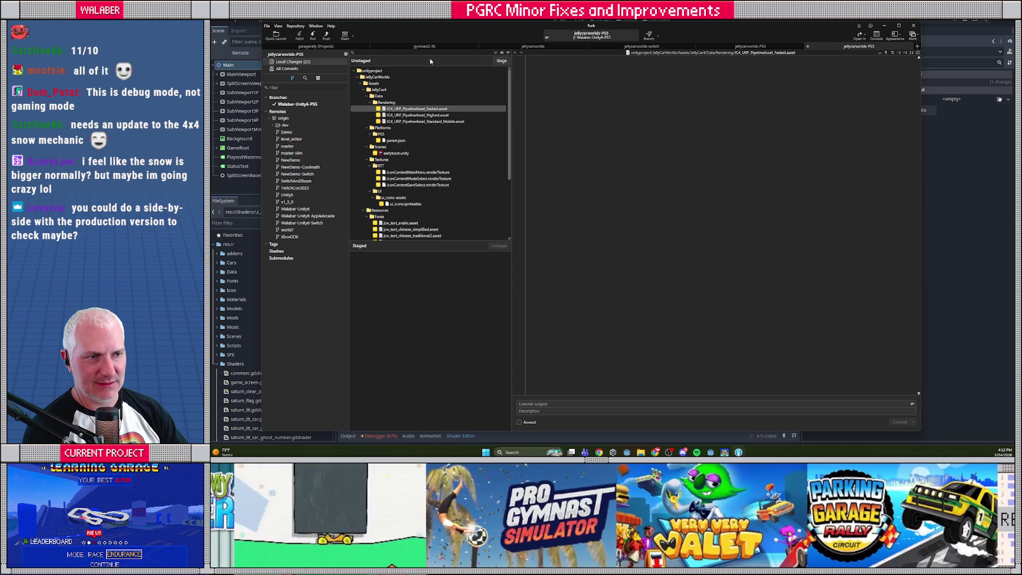
click(316, 46)
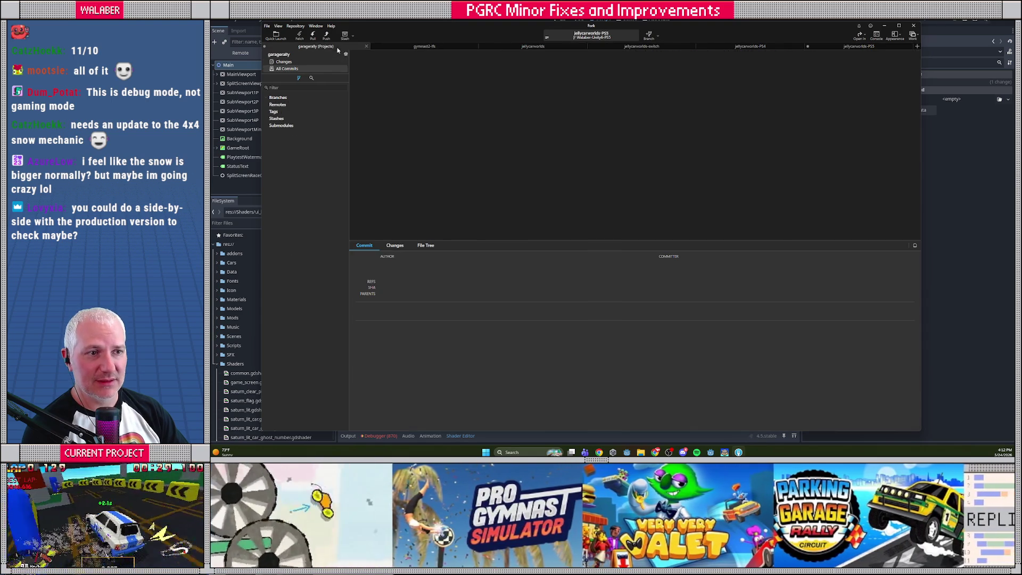
click(284, 62)
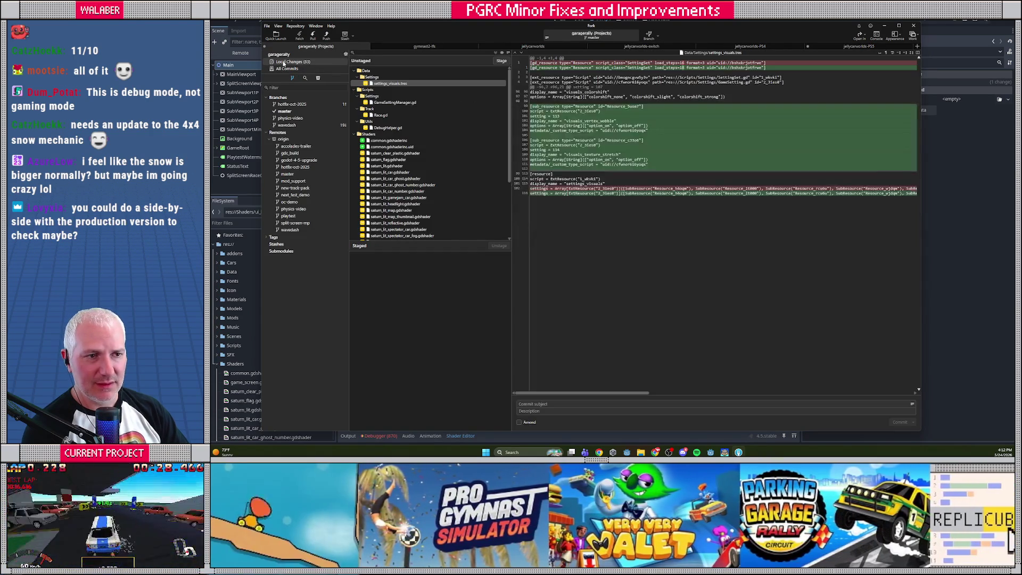
scroll(418, 211, down, 3)
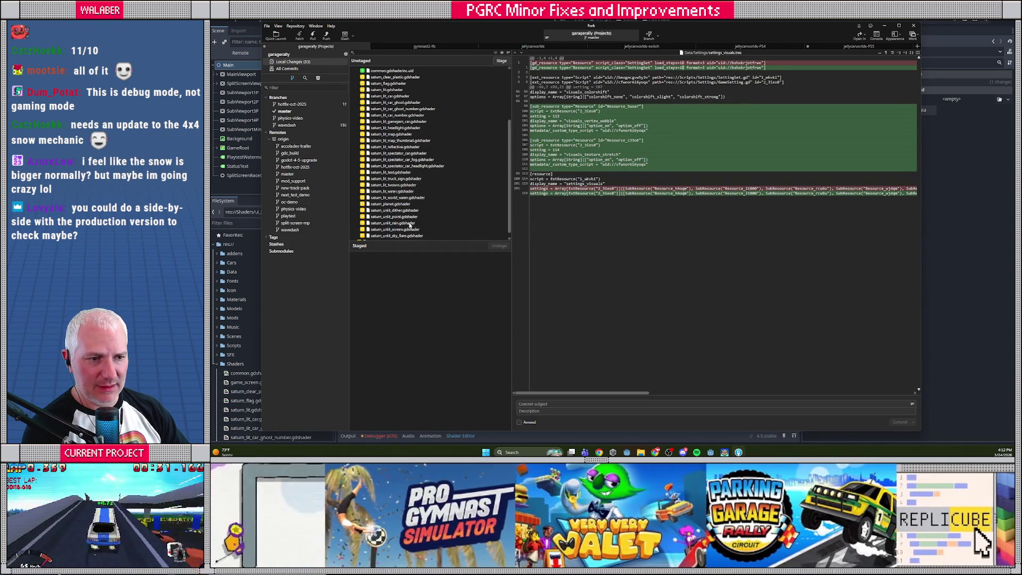
scroll(408, 236, down, 1)
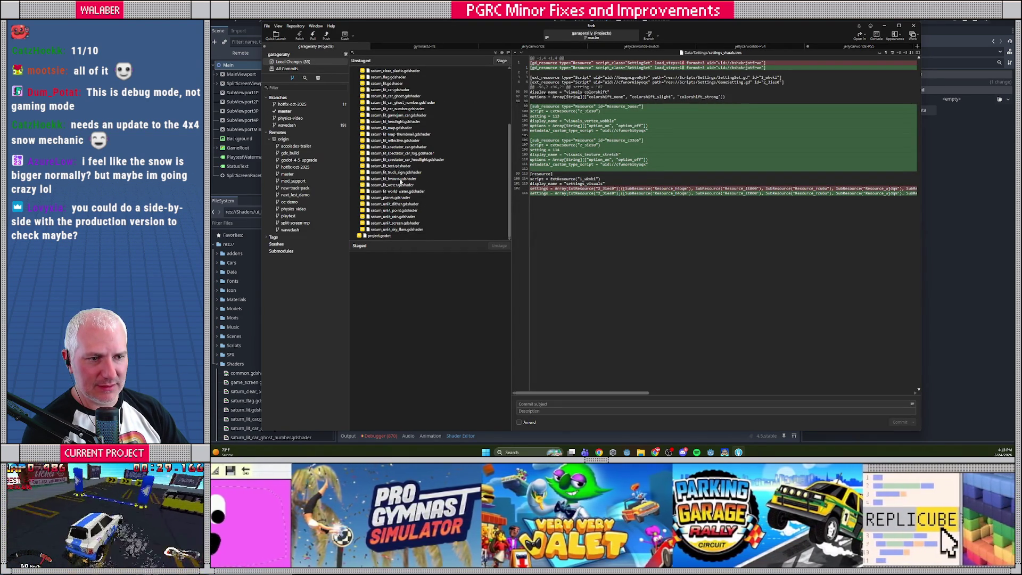
click(399, 211)
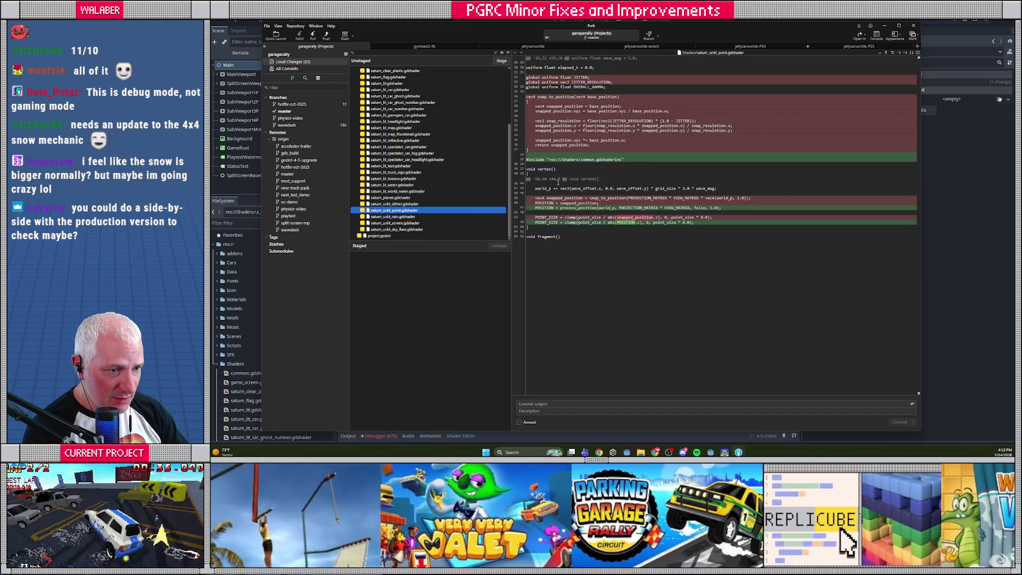
- Compare the line 47 matrix expression in Godot with snapped_position in the diff
mouse_move(559, 191)
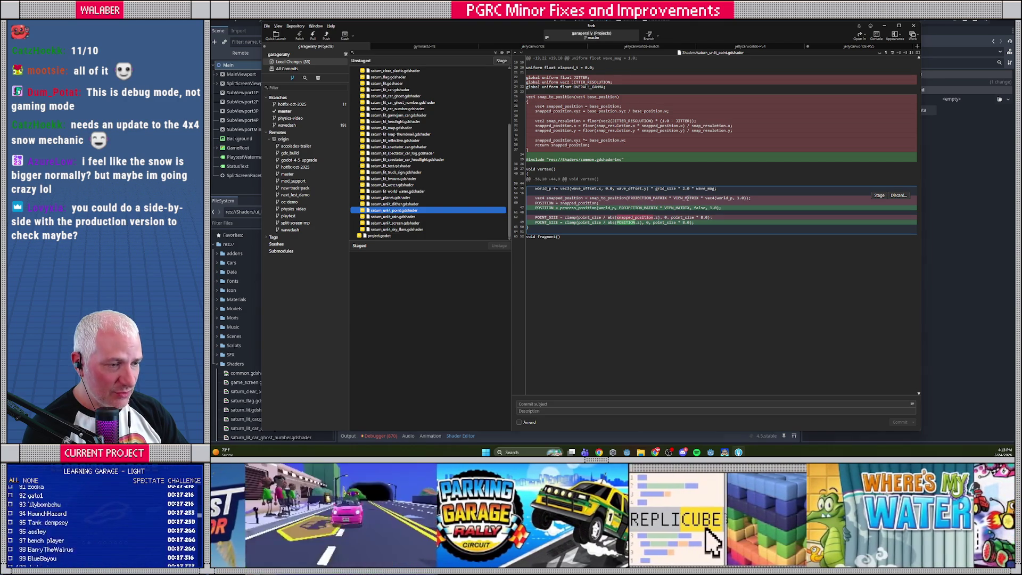
key(alt+Tab)
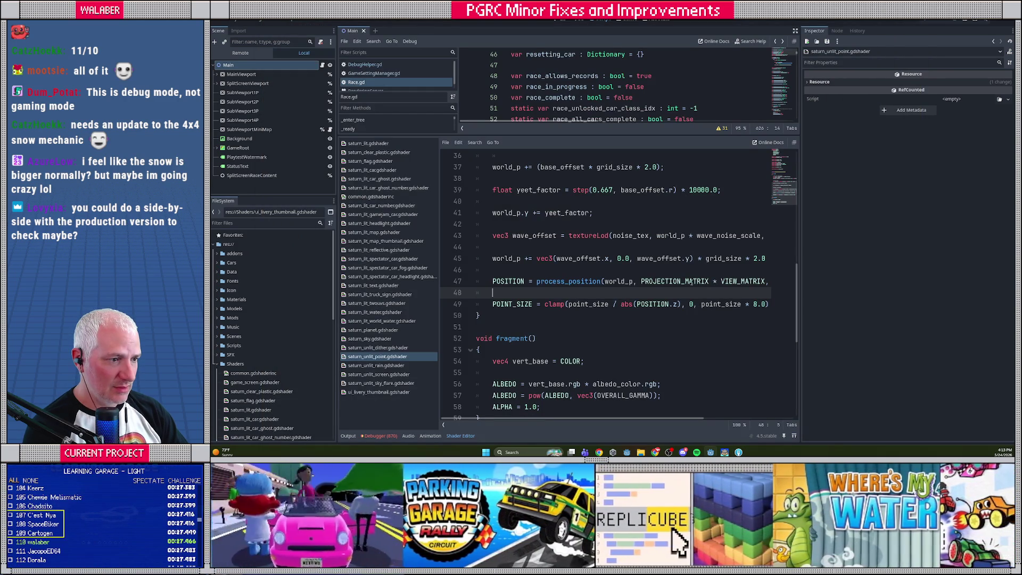
drag(685, 282, 744, 282)
key(alt+Tab)
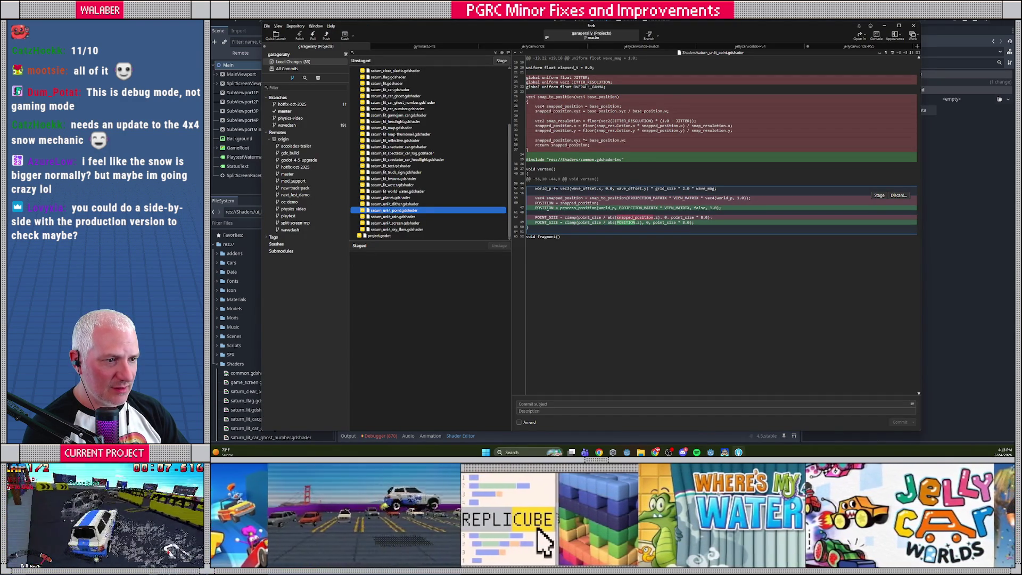
double_click(579, 203)
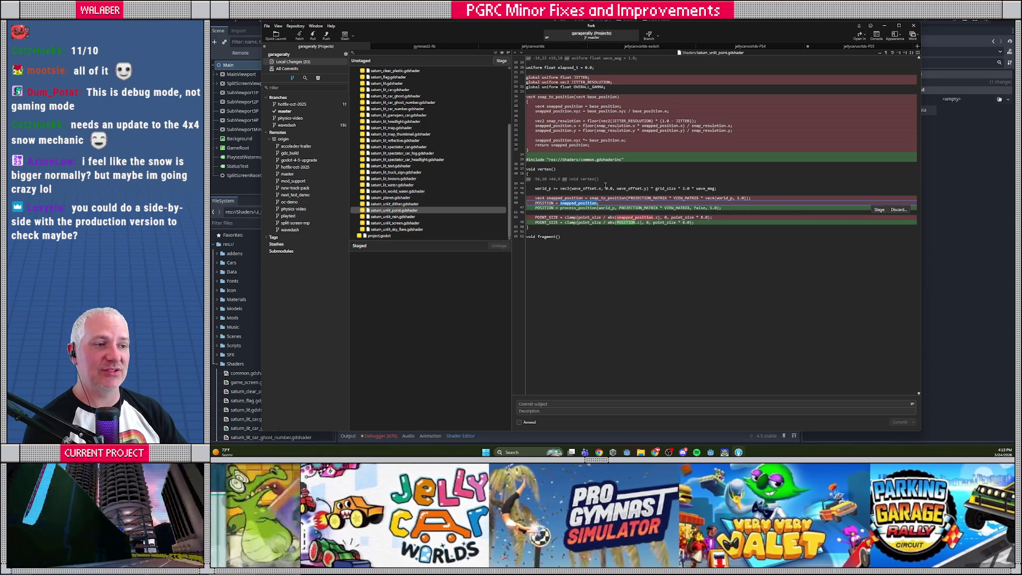
- Discard the changed vertex() hunk in Fork to restore the snapped version
key(alt+Tab)
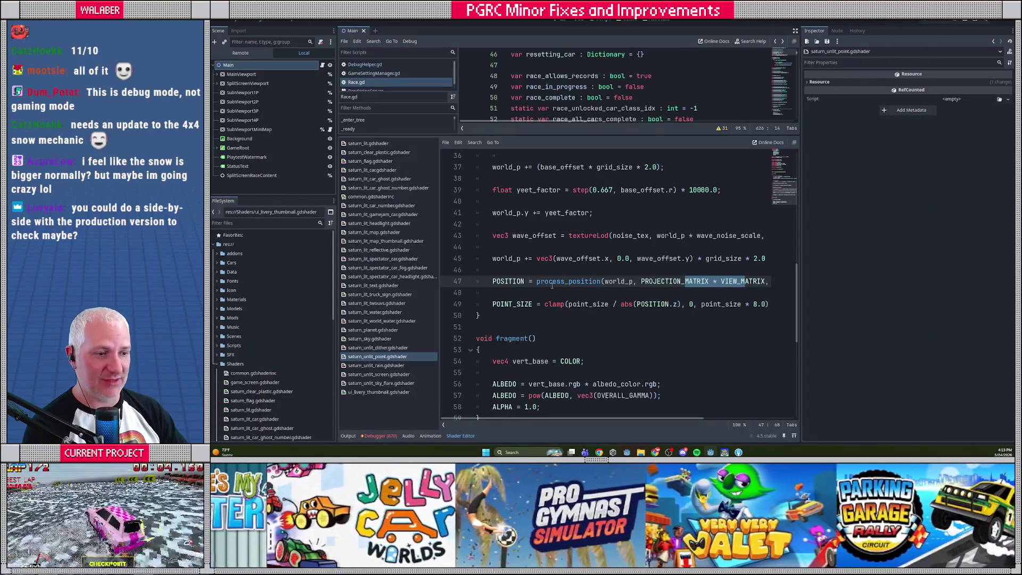
key(alt+Tab)
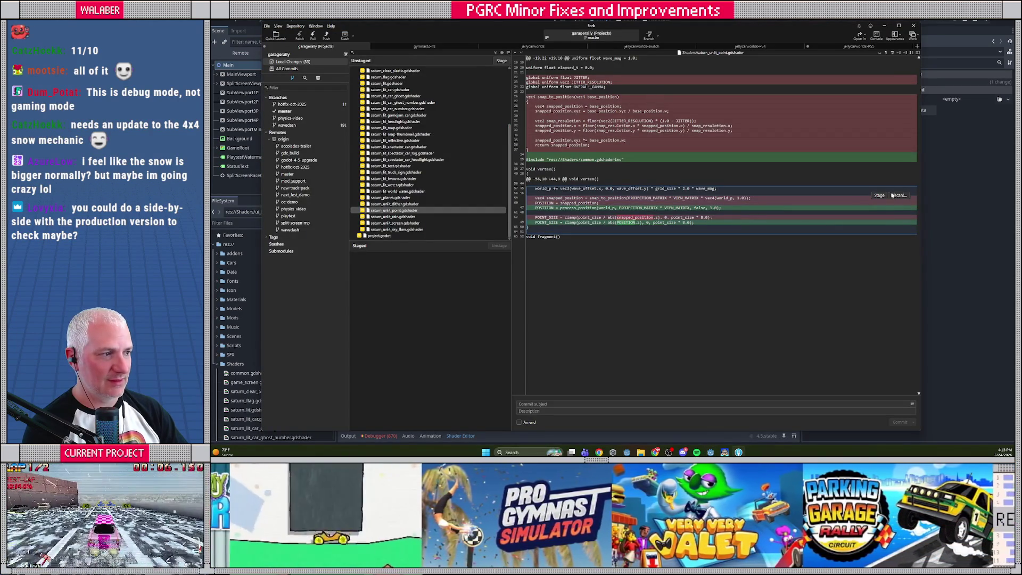
click(899, 196)
click(636, 234)
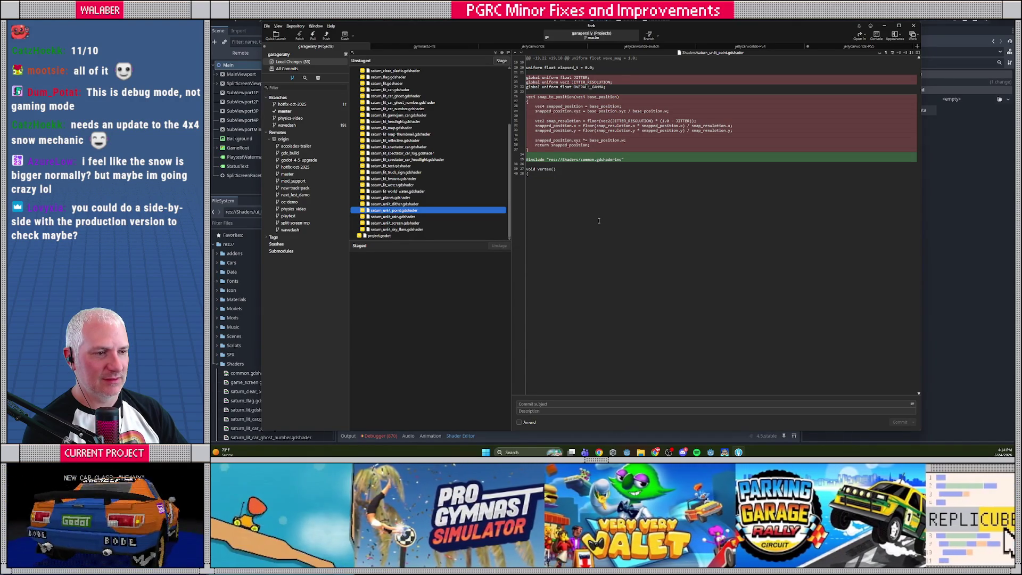
- Check that reloaded lines 47–50 in Godot use snapped_position for POSITION and POINT_SIZE
key(alt+Tab)
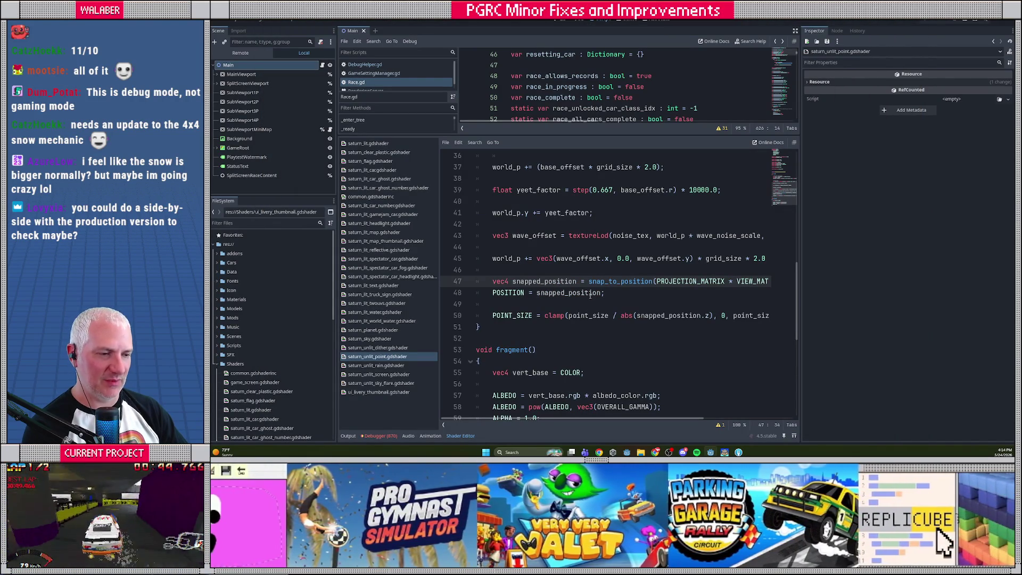
drag(507, 281, 571, 281)
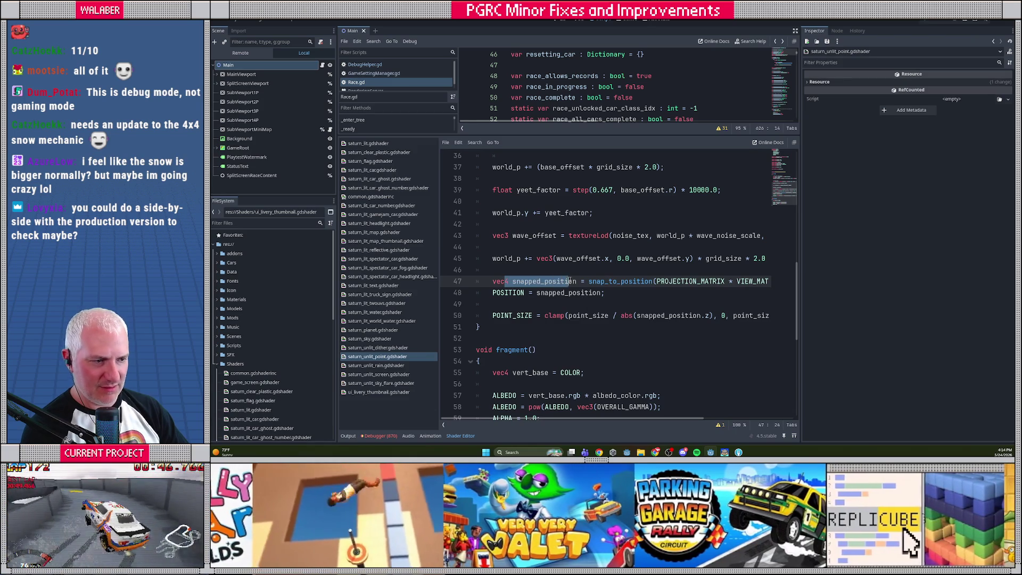
drag(509, 293, 611, 294)
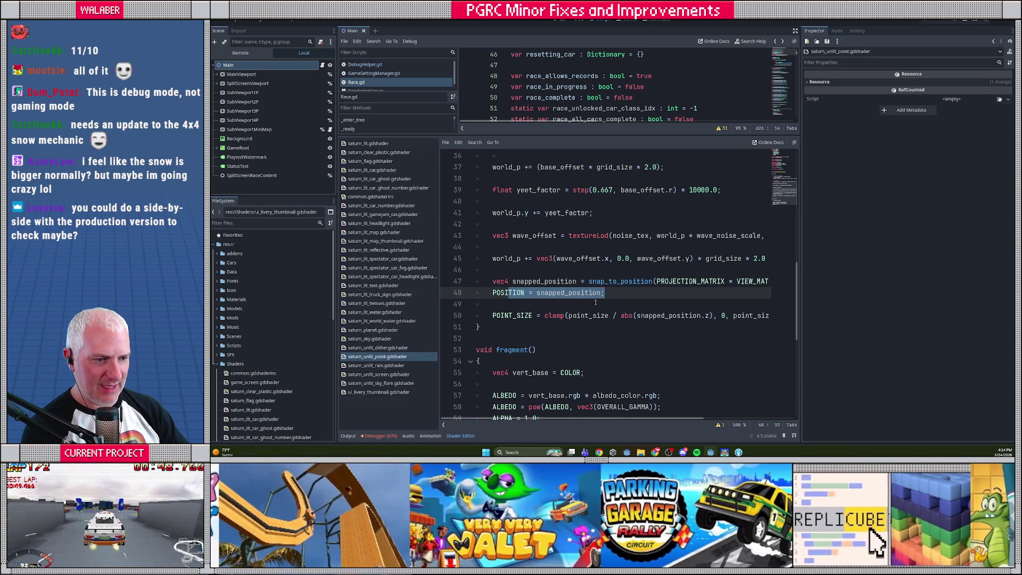
double_click(670, 315)
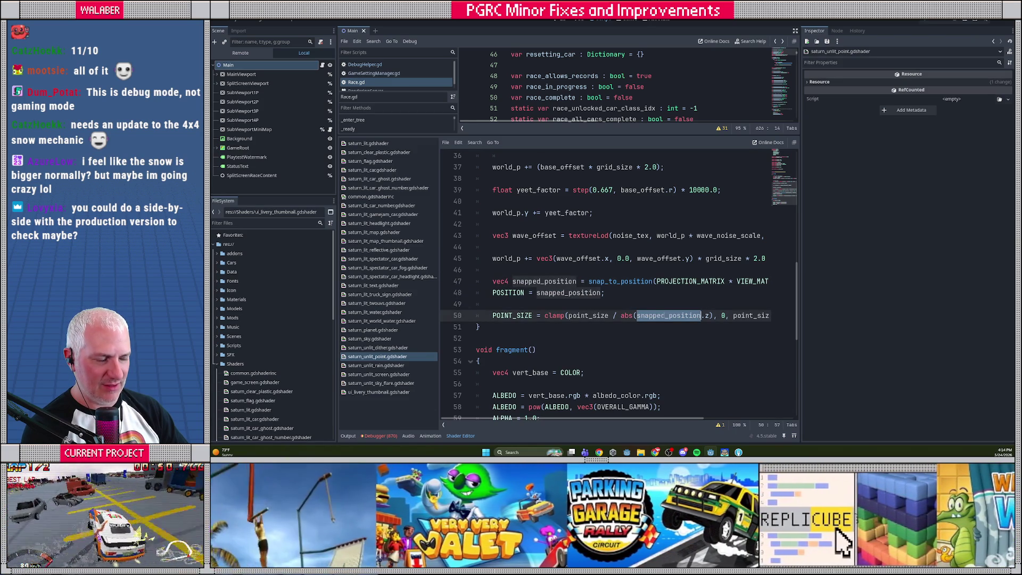
click(616, 290)
key(ctrl+a)
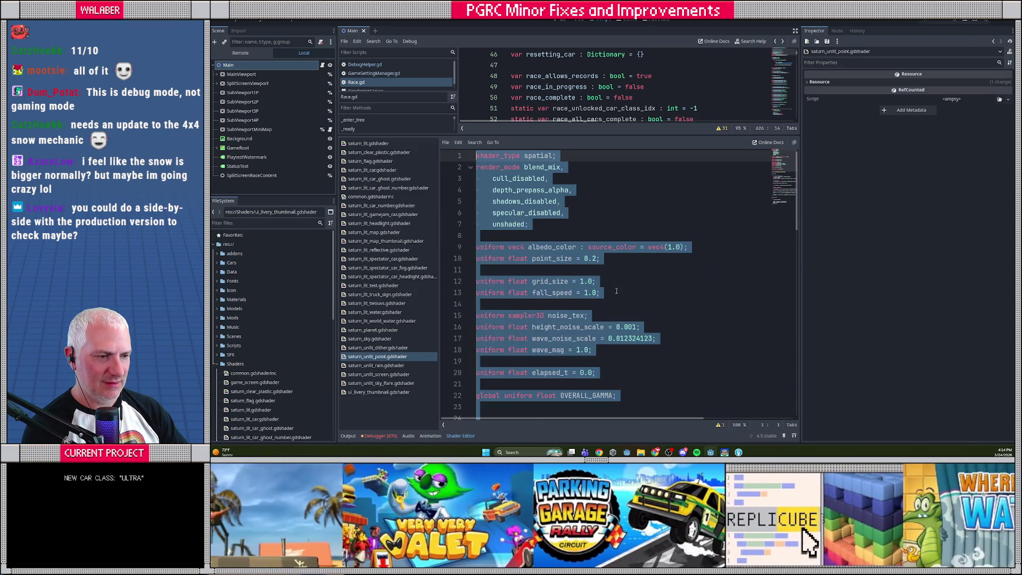
click(616, 291)
scroll(616, 290, down, 10)
key(alt+Tab)
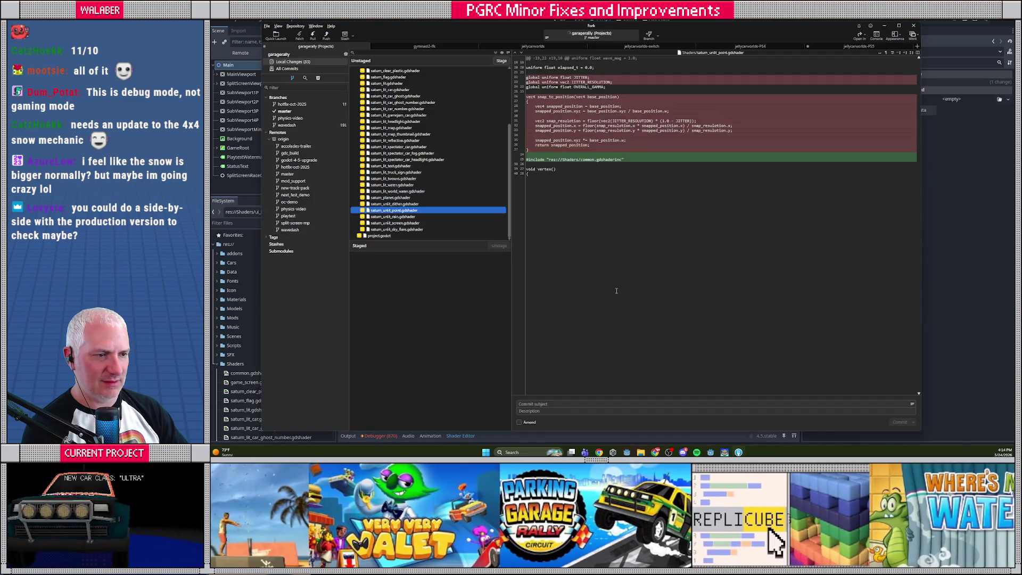
key(alt+Tab)
click(543, 276)
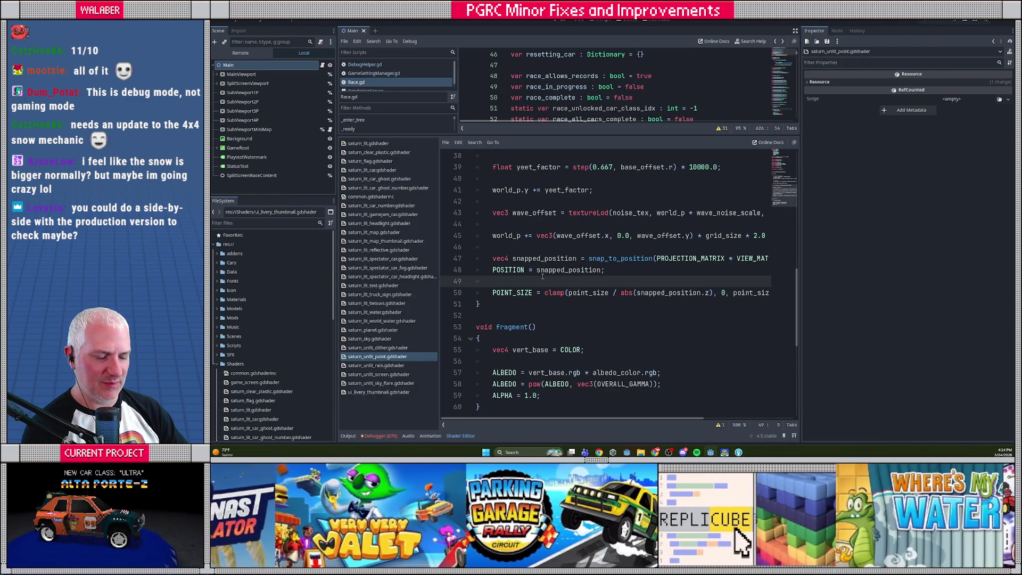
- Save the shader with Ctrl+S, launch the debug build and resume the paused snowy race
scroll(539, 288, up, 6)
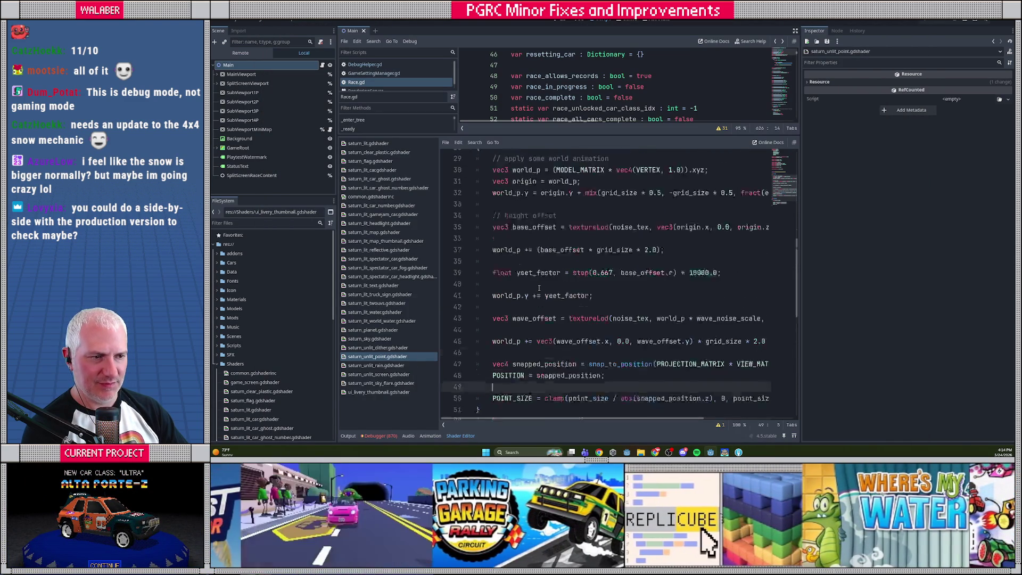
scroll(540, 288, down, 4)
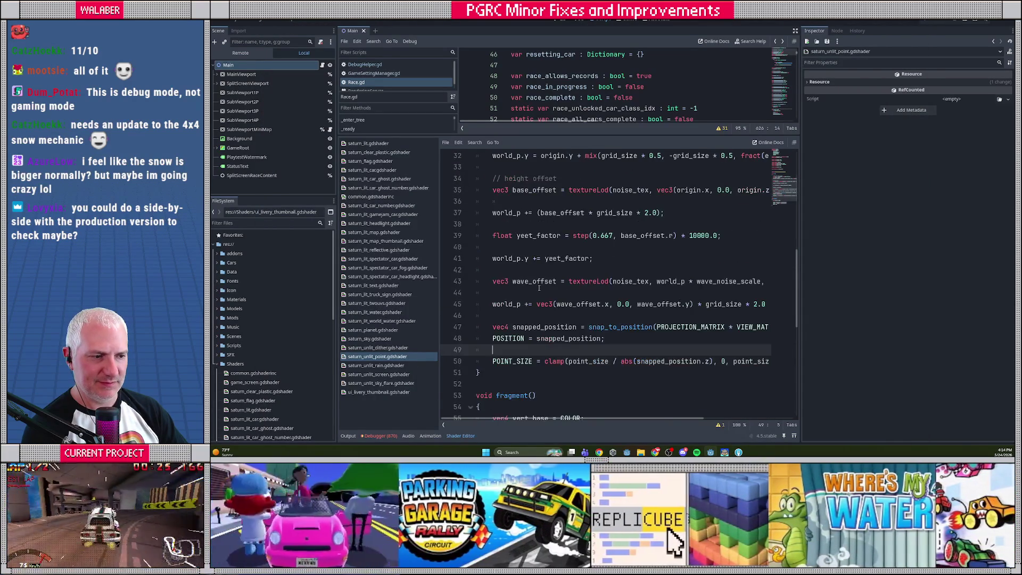
click(545, 315)
key(ctrl+s)
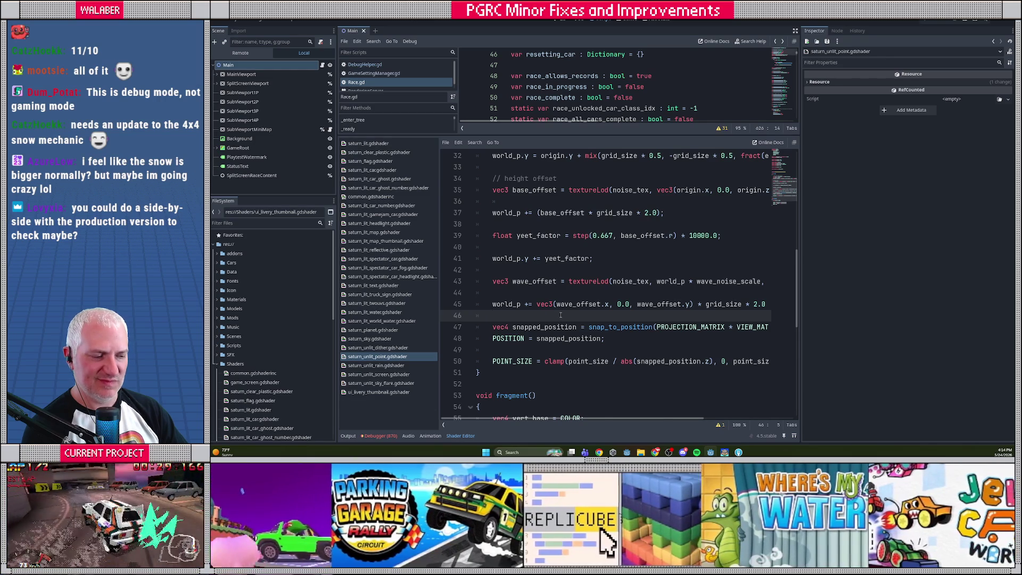
scroll(561, 314, down, 2)
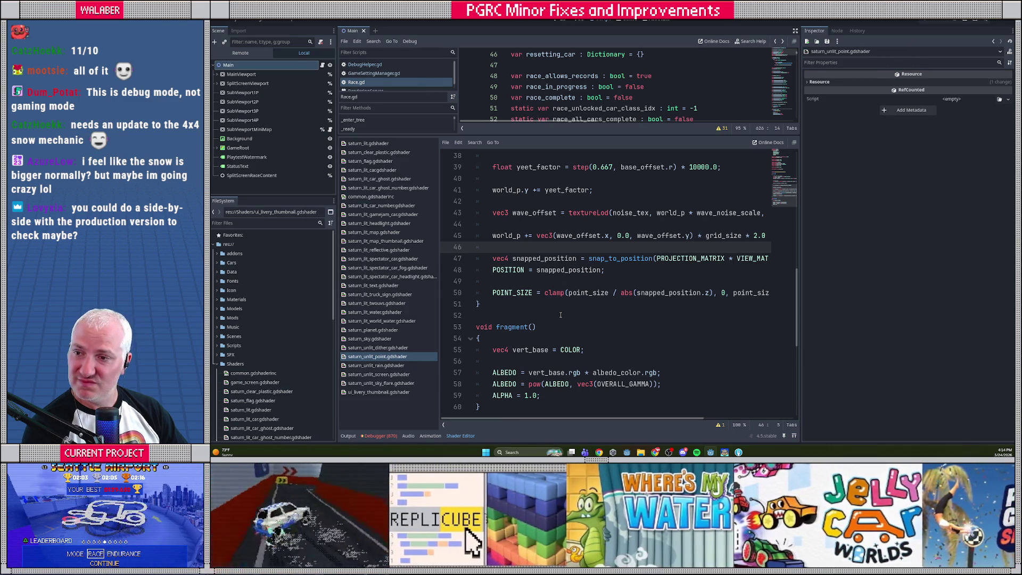
key(alt+Tab)
key(Return)
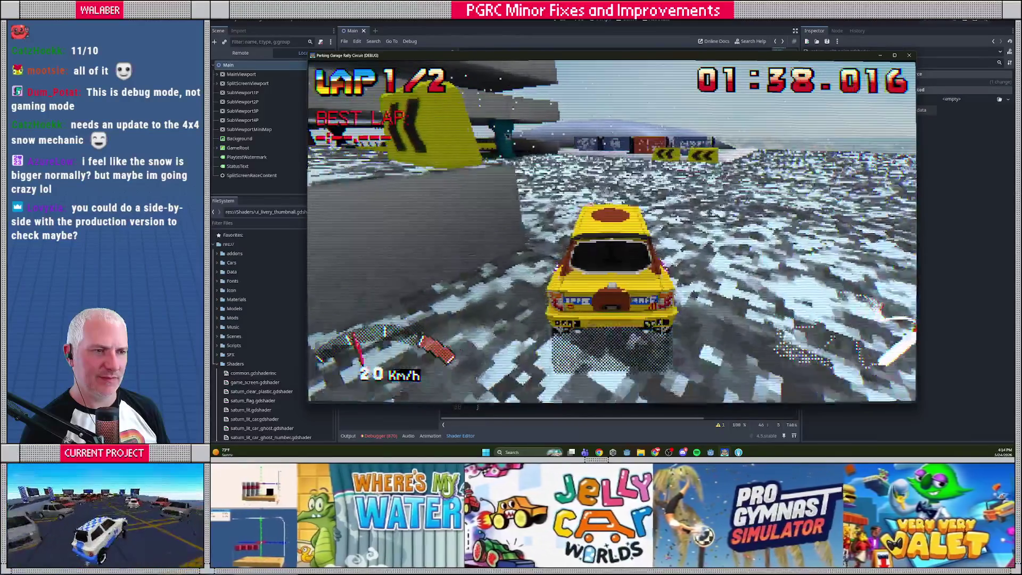
- Close the running game with F8 and adjust the editor splitters
key(F8)
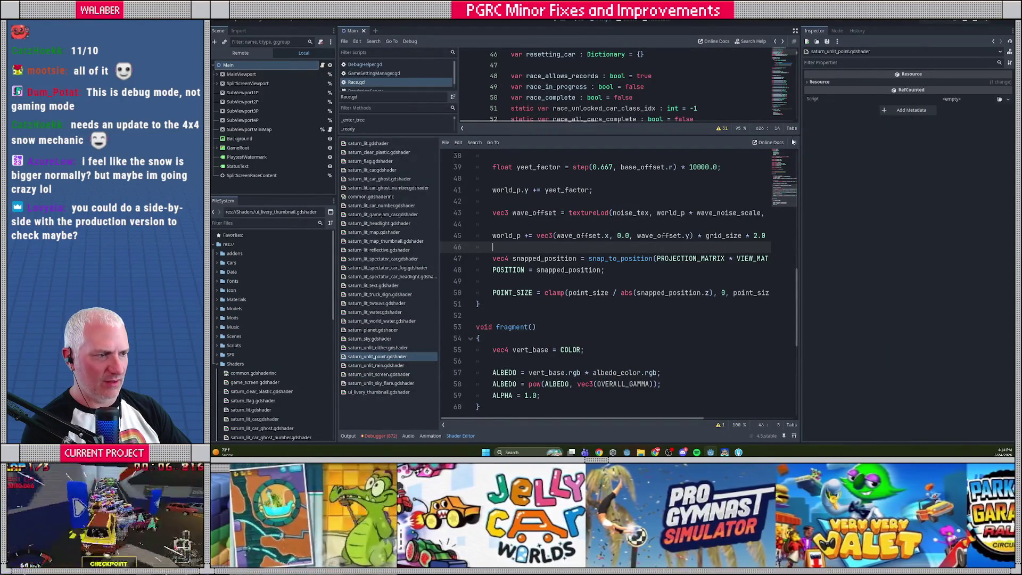
drag(618, 136, 618, 122)
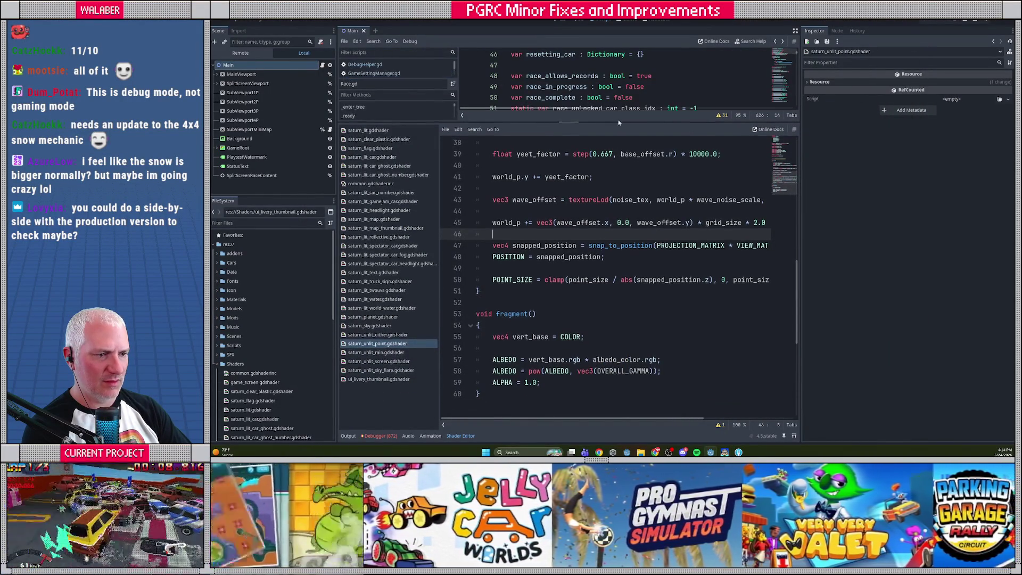
mouse_move(624, 420)
mouse_down()
mouse_move(669, 420)
mouse_move(629, 420)
mouse_up()
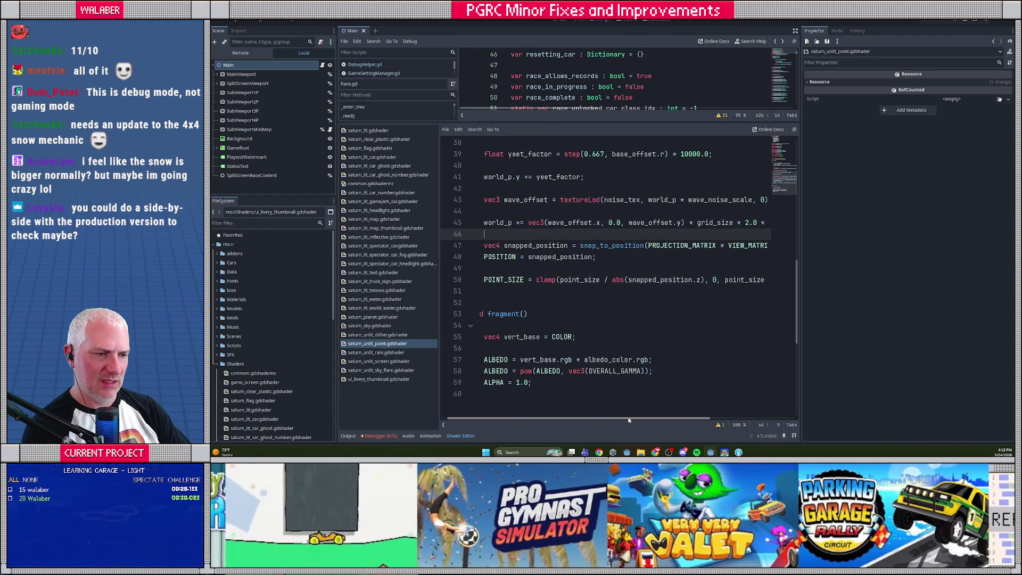
- Review the point_size / abs(snapped_position.z) clamp expression on line 50
double_click(580, 280)
drag(599, 279, 682, 280)
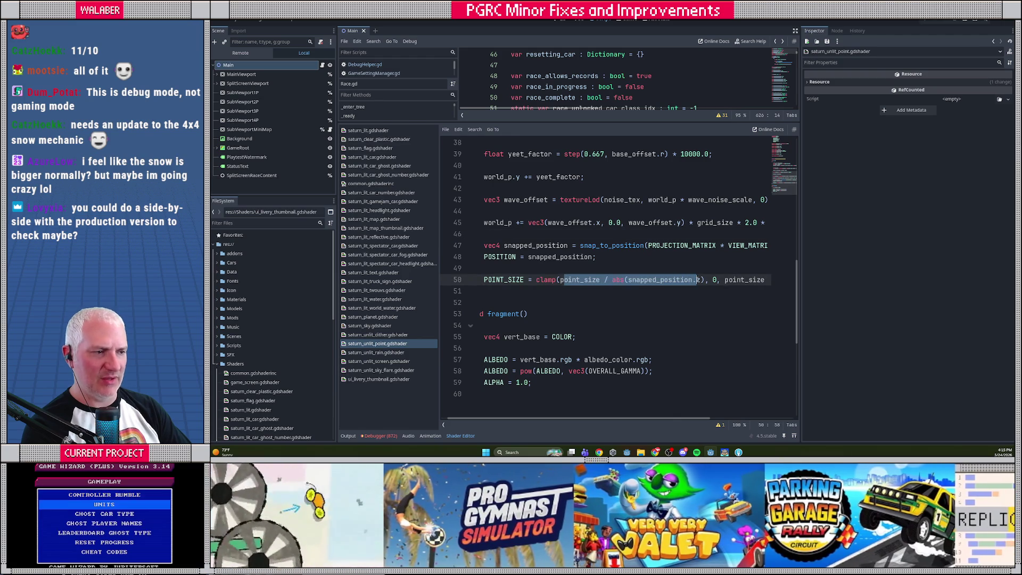
click(715, 279)
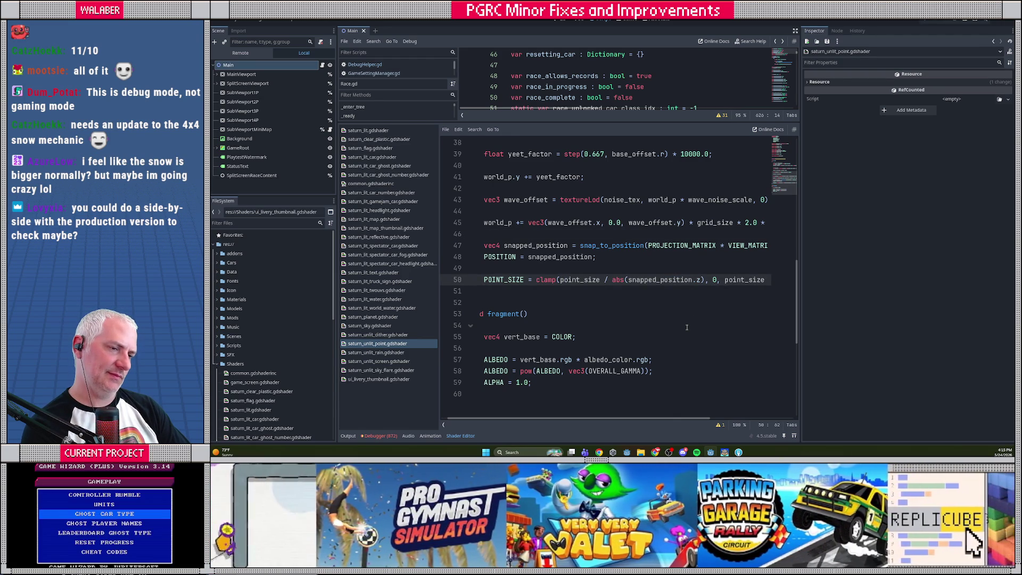
scroll(687, 327, up, 9)
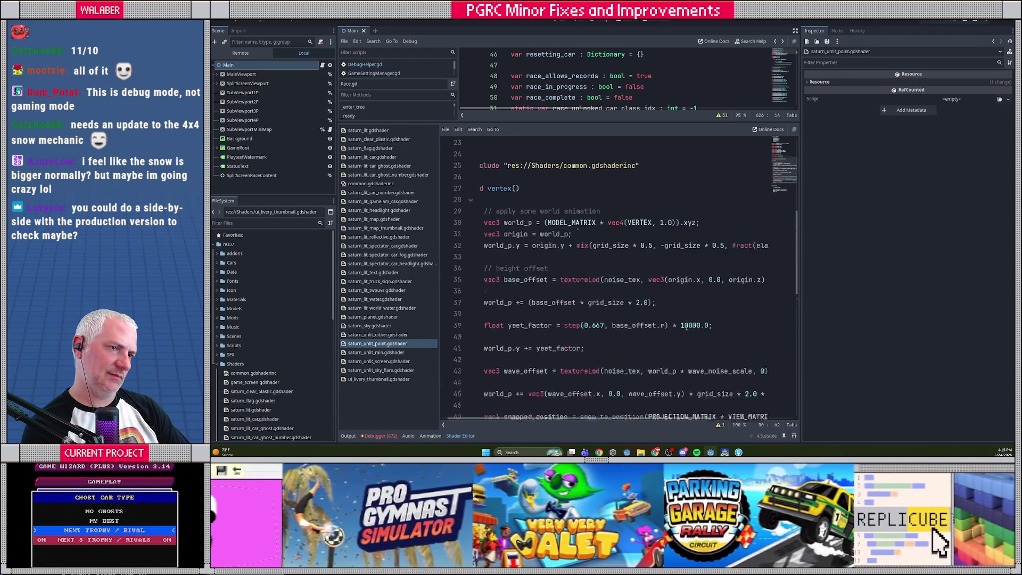
scroll(687, 327, up, 3)
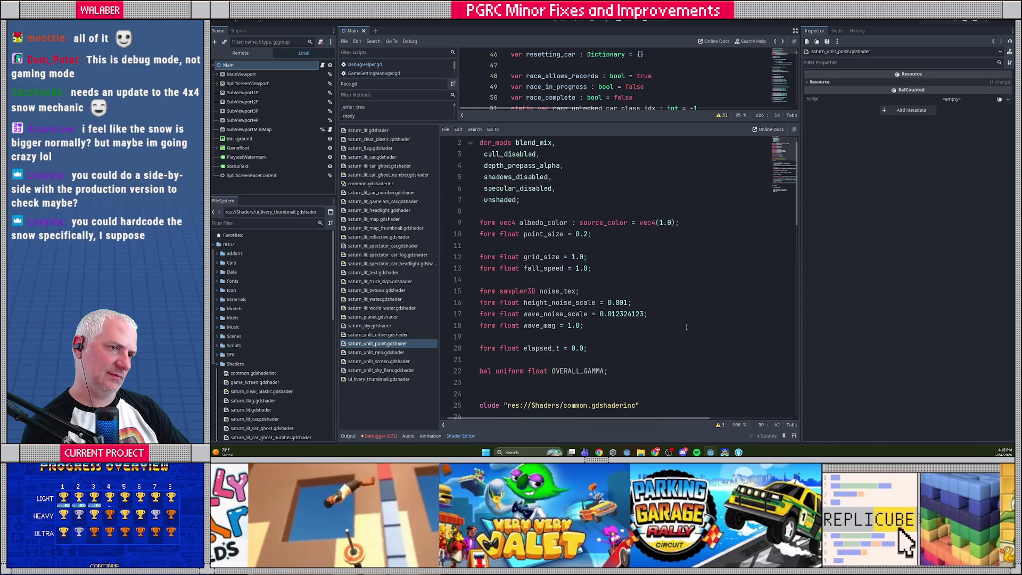
scroll(690, 329, down, 7)
scroll(691, 331, down, 5)
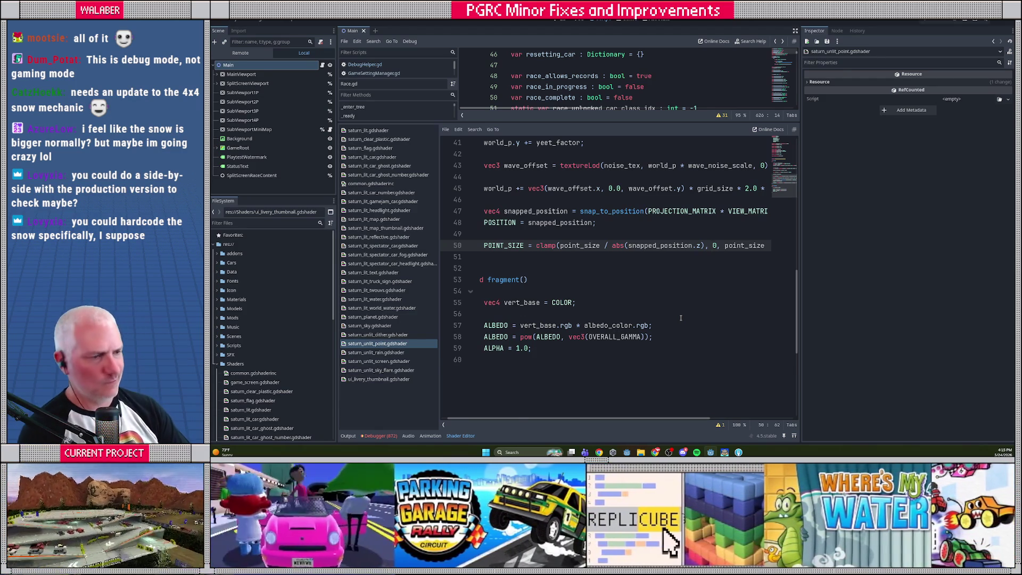
click(557, 259)
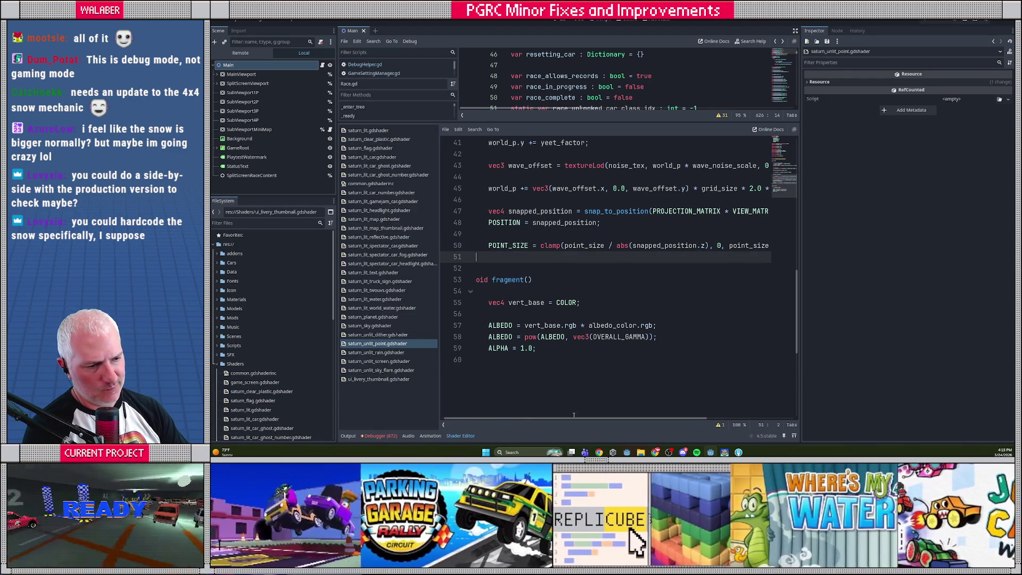
- In the debug game, pause and choose QUIT RACE to reach track select
key(alt+Tab)
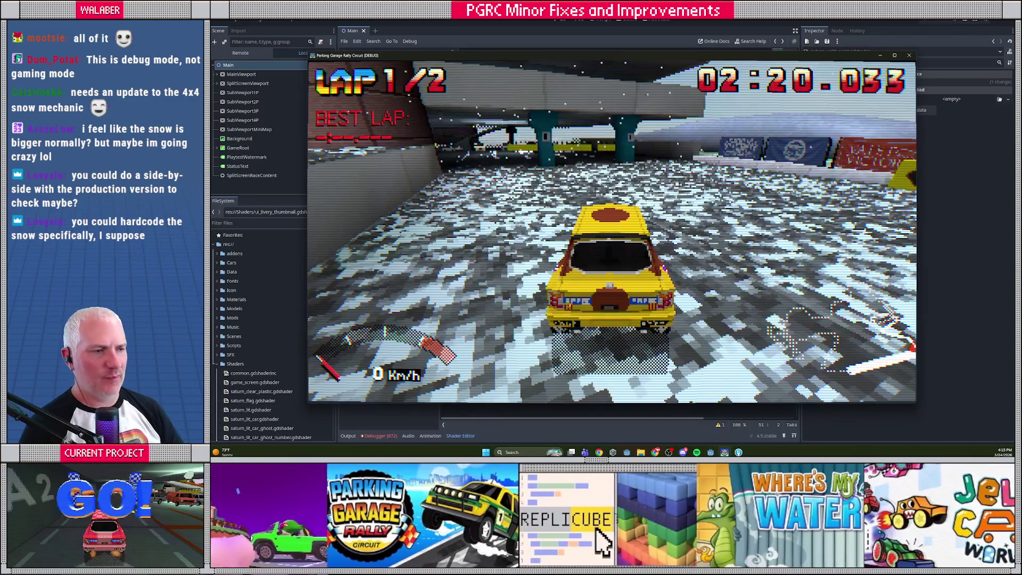
key(Escape)
key(Down)
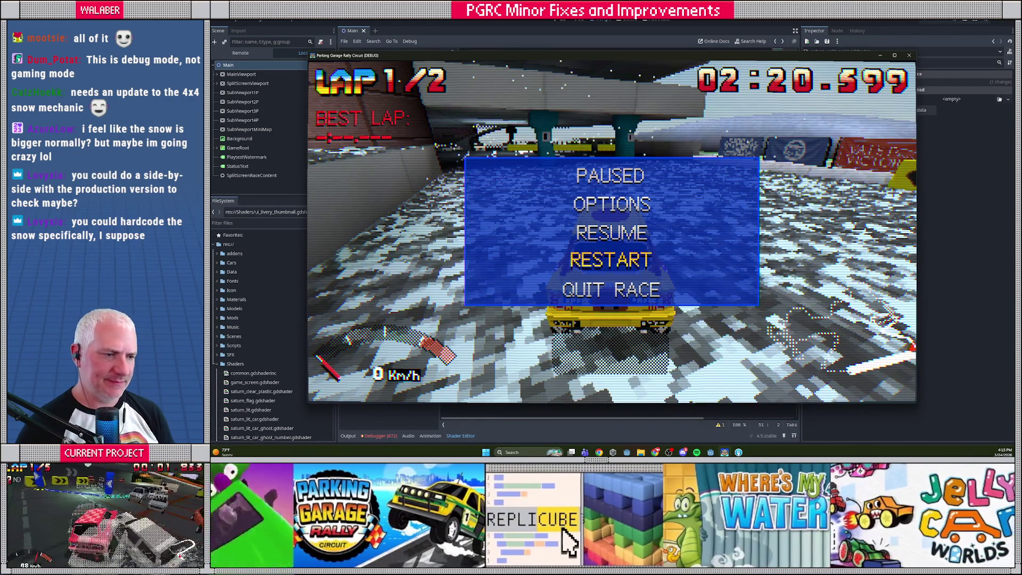
key(Down)
key(Return)
- Browse tracks to the European Tour circuit, then stop the game and heighten the script pane
key(Right)
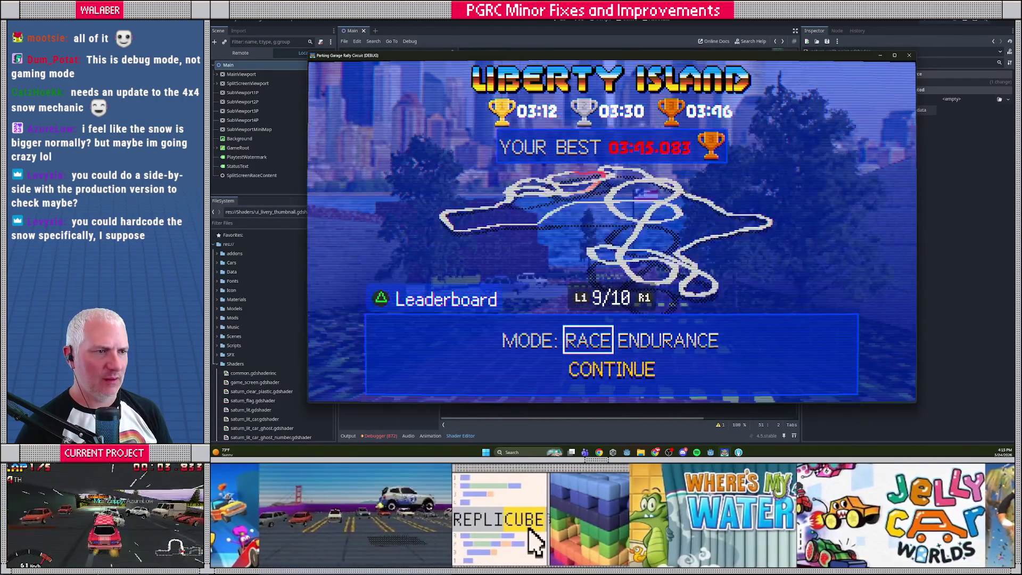
key(Escape)
key(Escape)
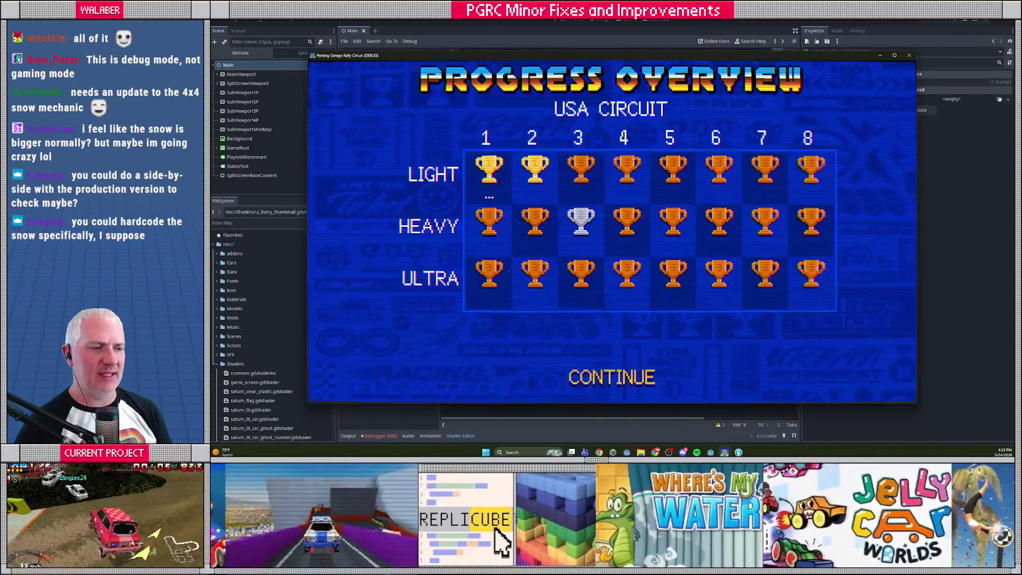
key(Escape)
key(Escape)
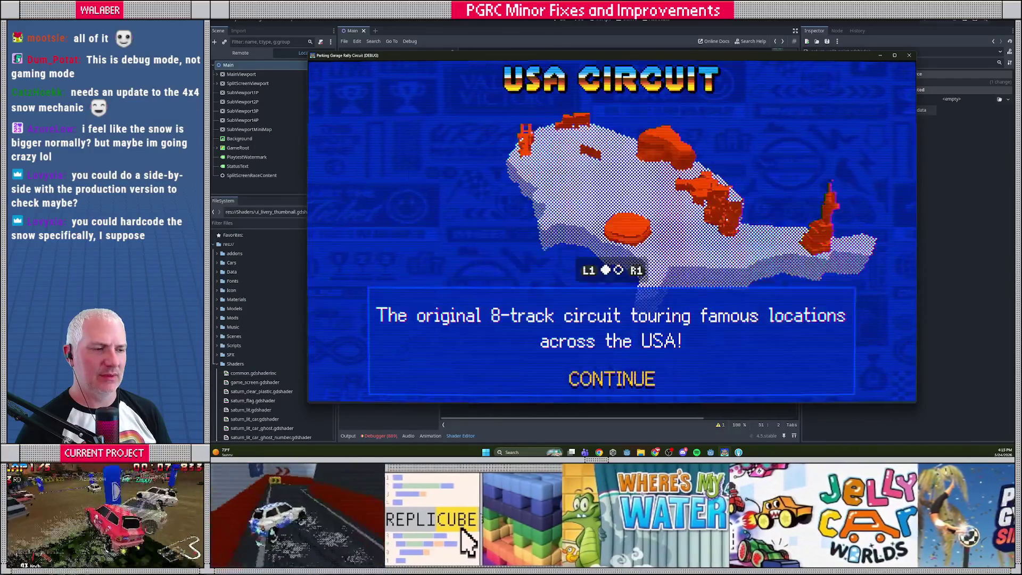
key(Right)
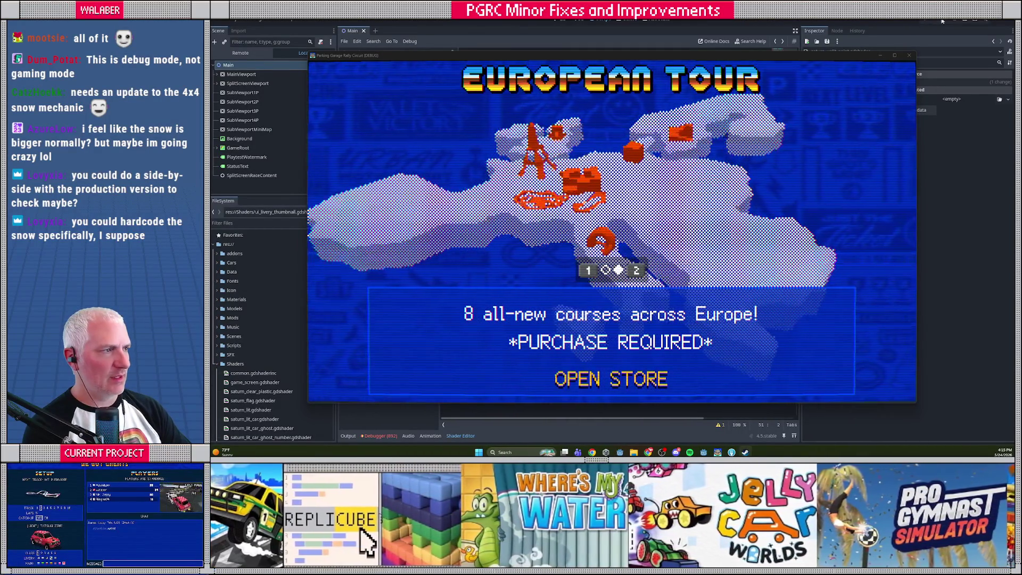
click(942, 20)
drag(527, 122, 531, 167)
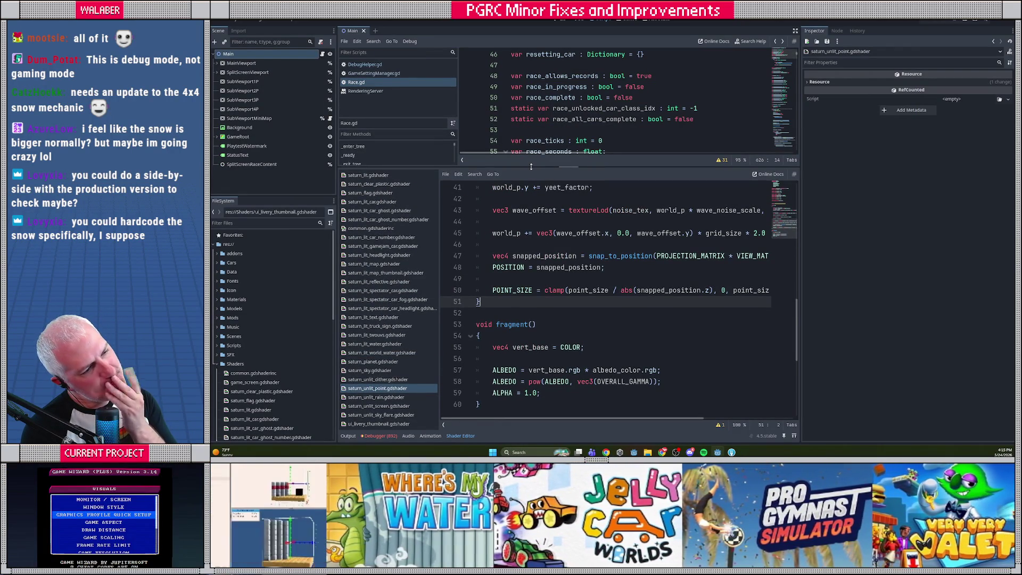
- Filter the FileSystem by 'snow' and select vfx_snow.tres to show its shader parameters
click(261, 223)
text(s)
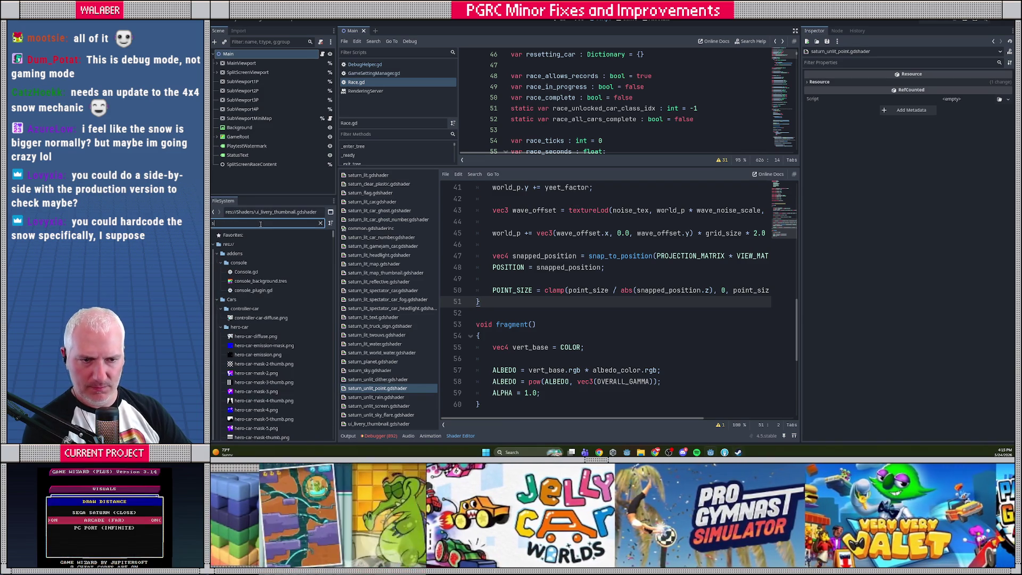
text(now)
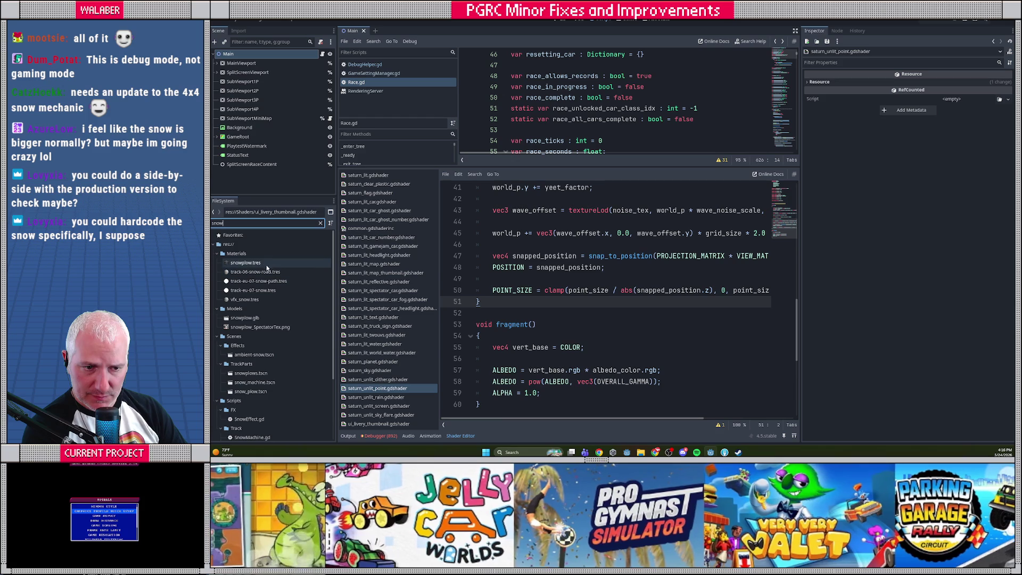
click(254, 300)
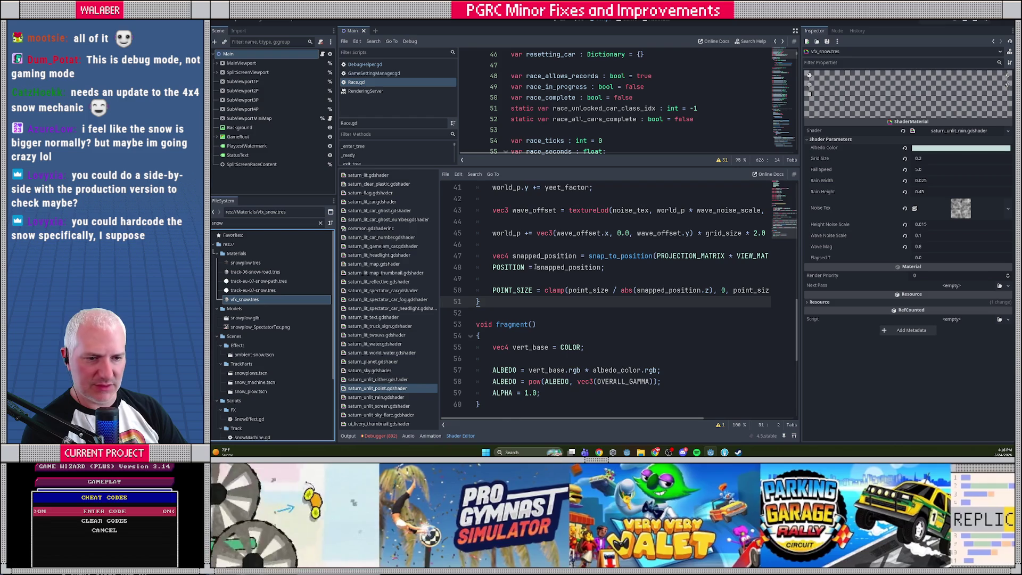
- Compare saturn_unlit_rain.gdshader with saturn_unlit_point.gdshader, ending on the rain shader's code
click(375, 397)
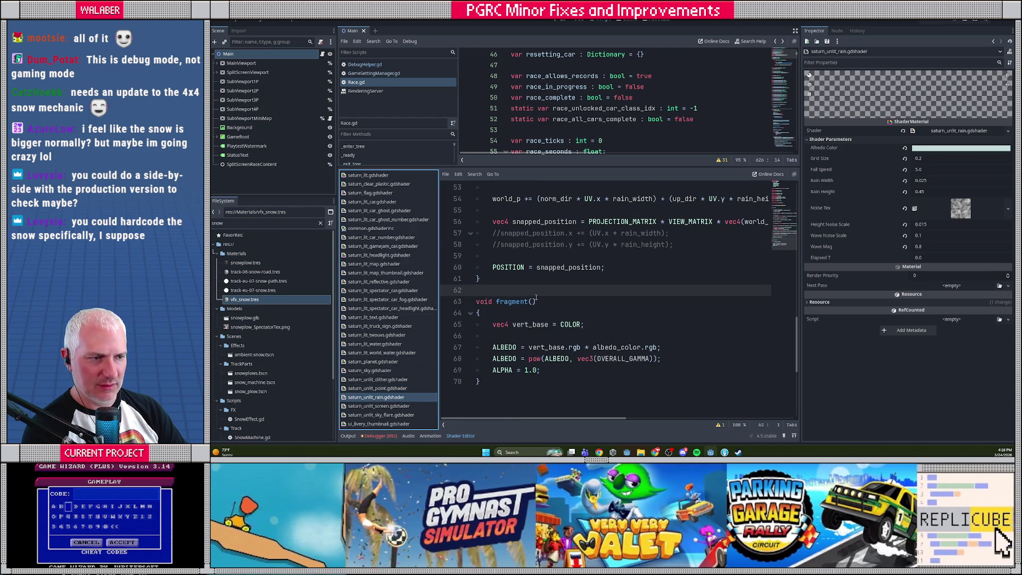
scroll(645, 244, up, 3)
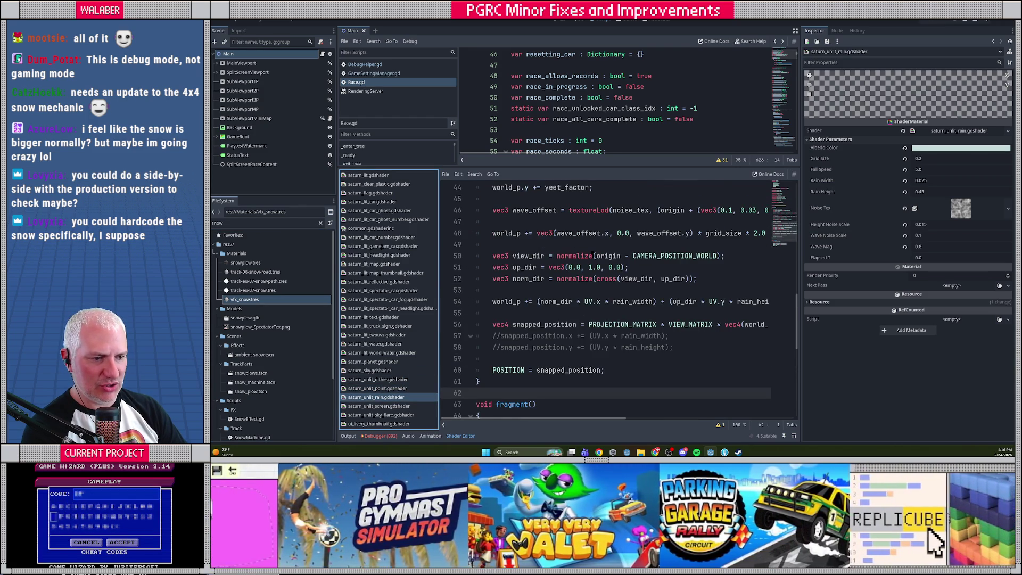
scroll(592, 256, up, 12)
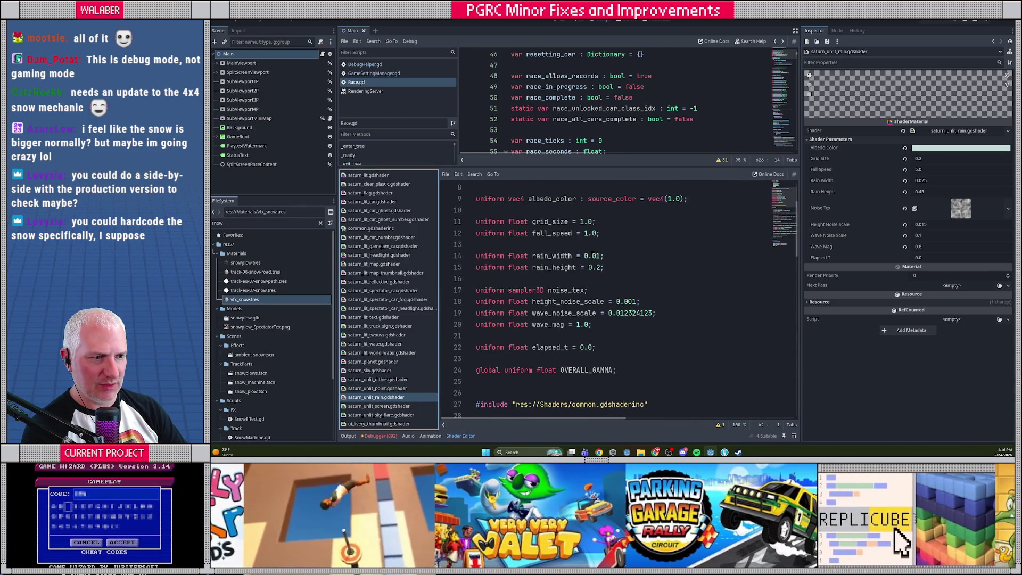
scroll(592, 256, up, 3)
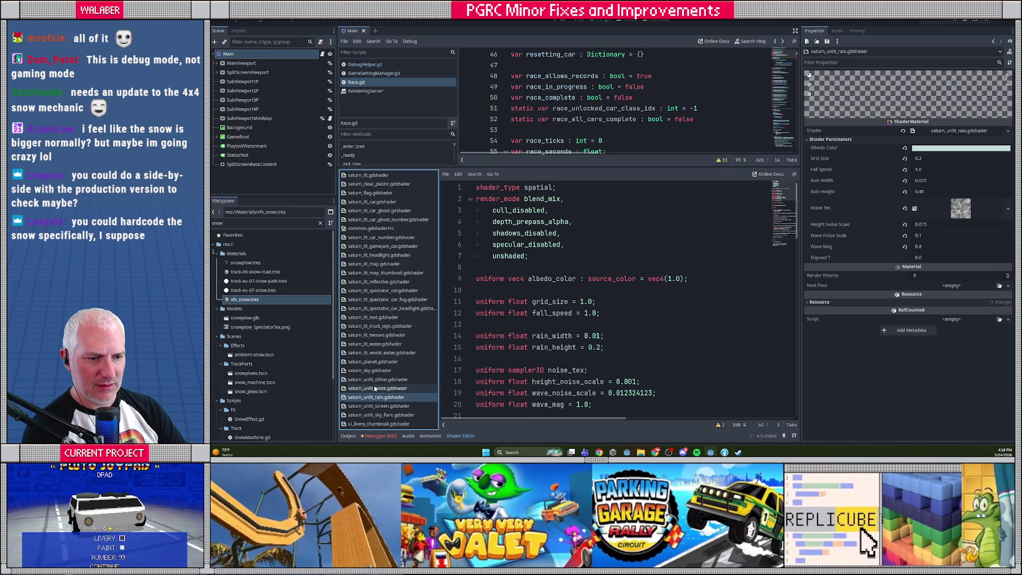
click(376, 389)
scroll(552, 278, up, 5)
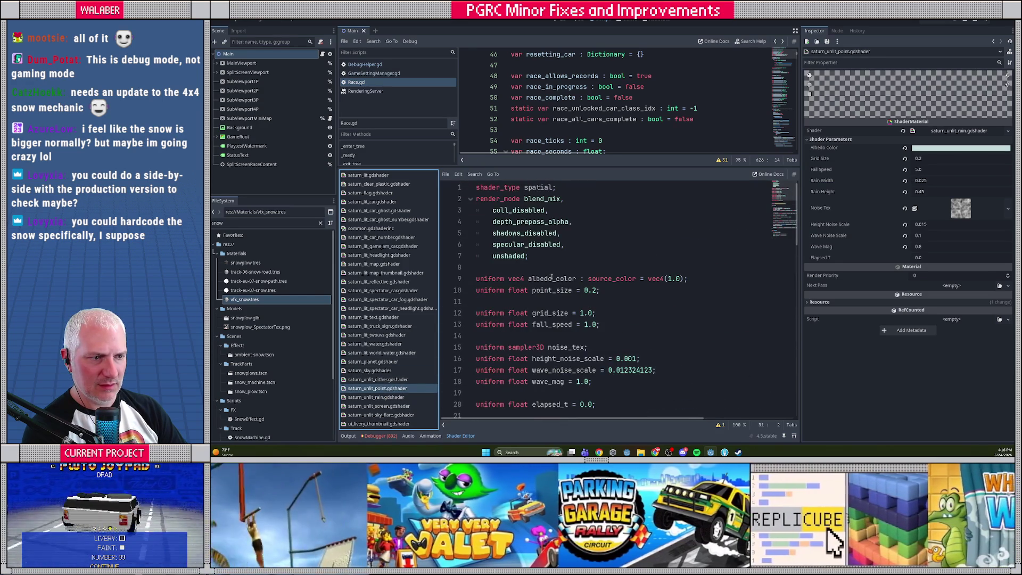
scroll(552, 277, down, 7)
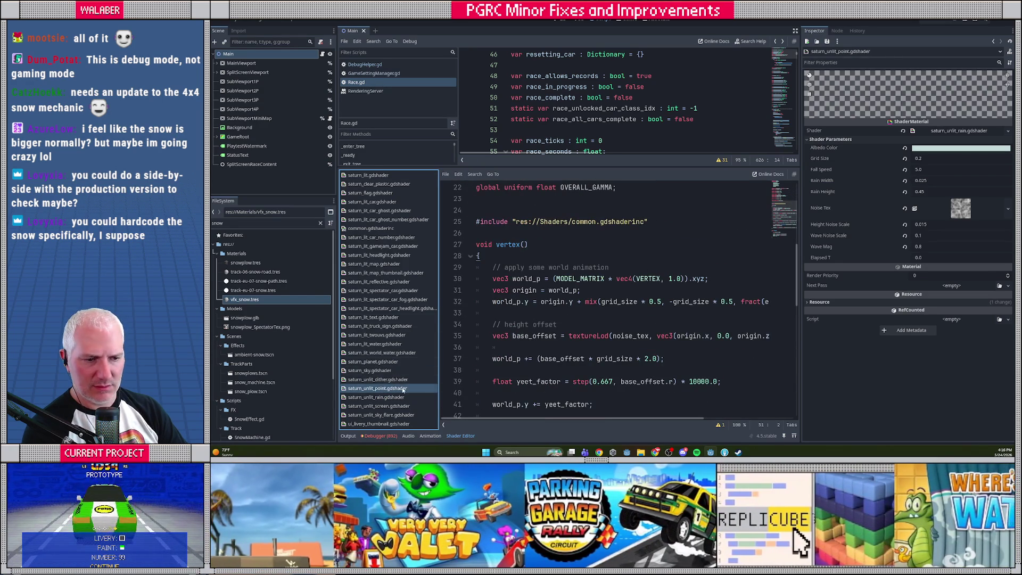
click(397, 397)
scroll(595, 252, down, 3)
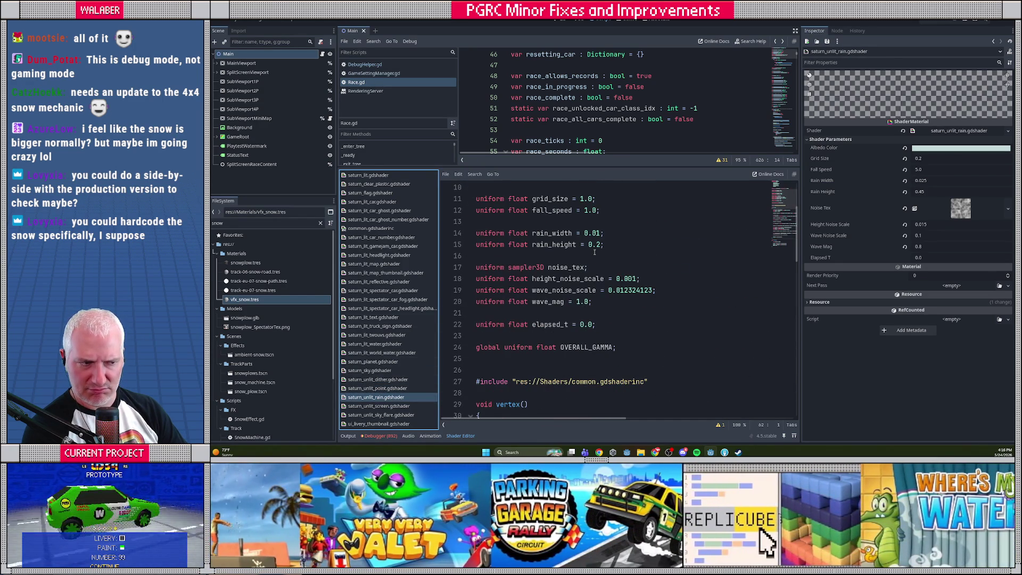
- Search the rain shader for 'point_s' to find the point-size code, then close the find bar
click(595, 251)
key(ctrl+f)
text(point_s)
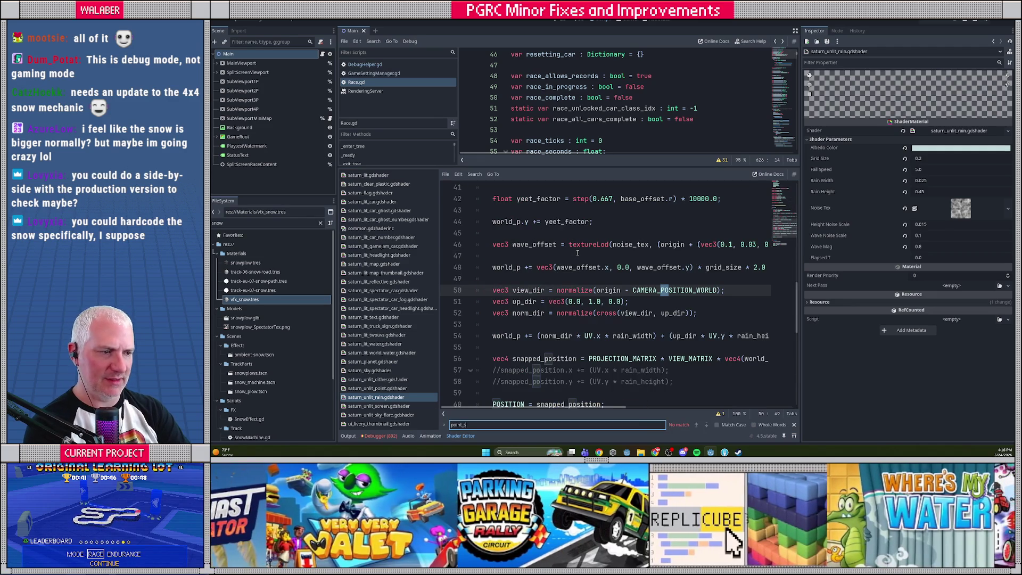
key(Escape)
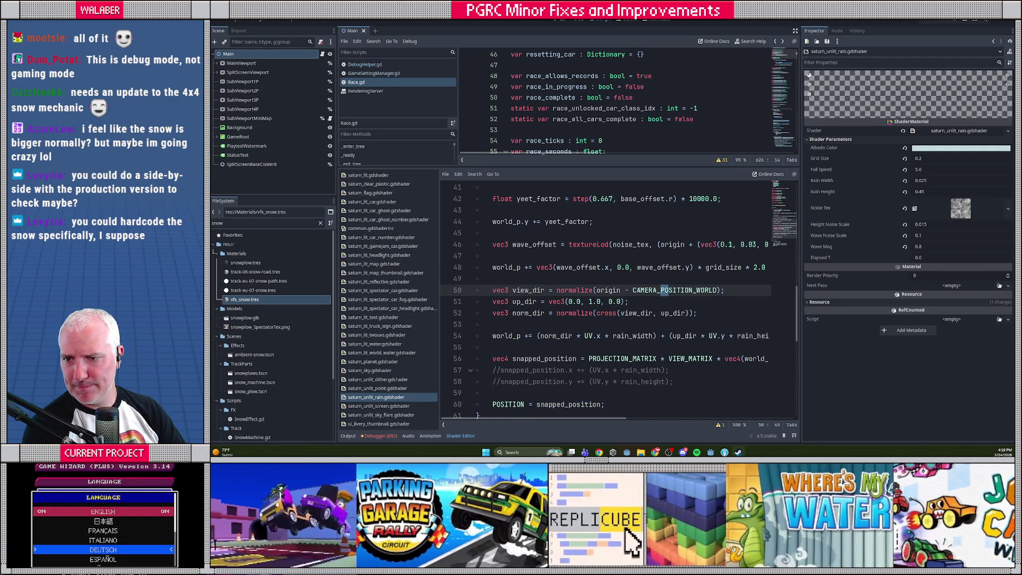
key(alt+Tab)
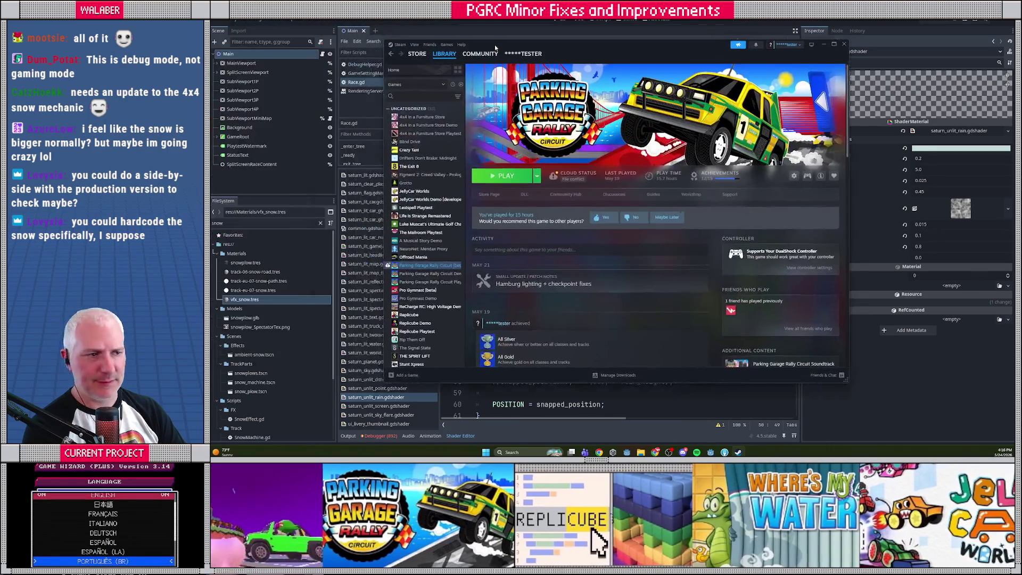
- Set Parking Garage Rally Circuit to the Default Public Version in its Steam properties
right_click(417, 273)
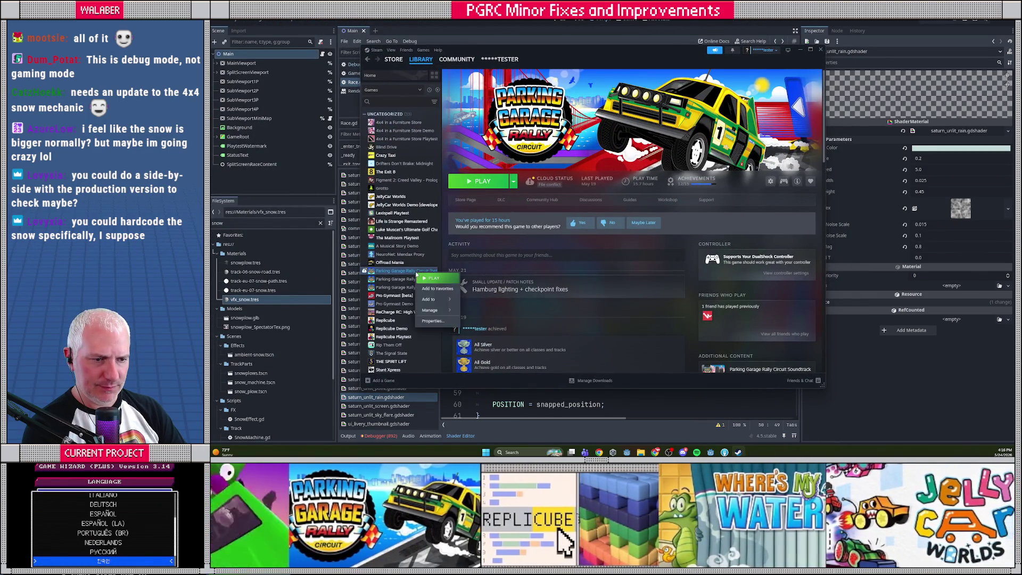
mouse_move(452, 319)
click(489, 321)
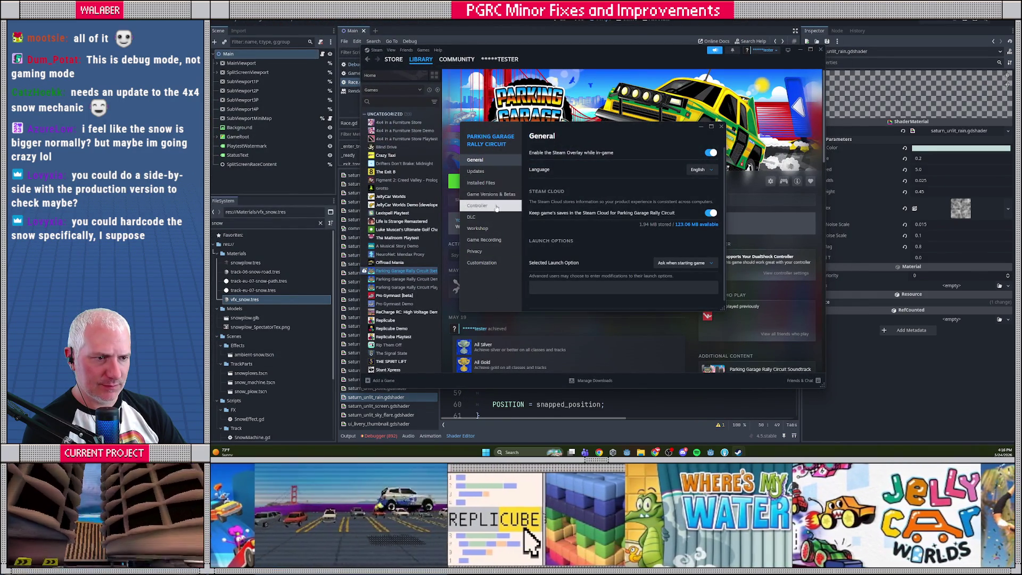
click(491, 195)
click(536, 197)
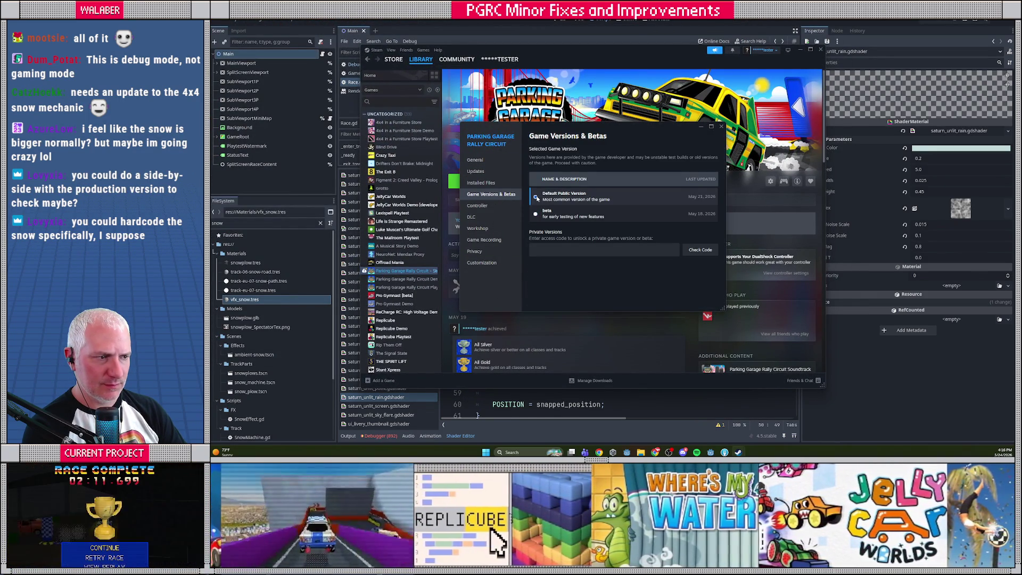
click(722, 126)
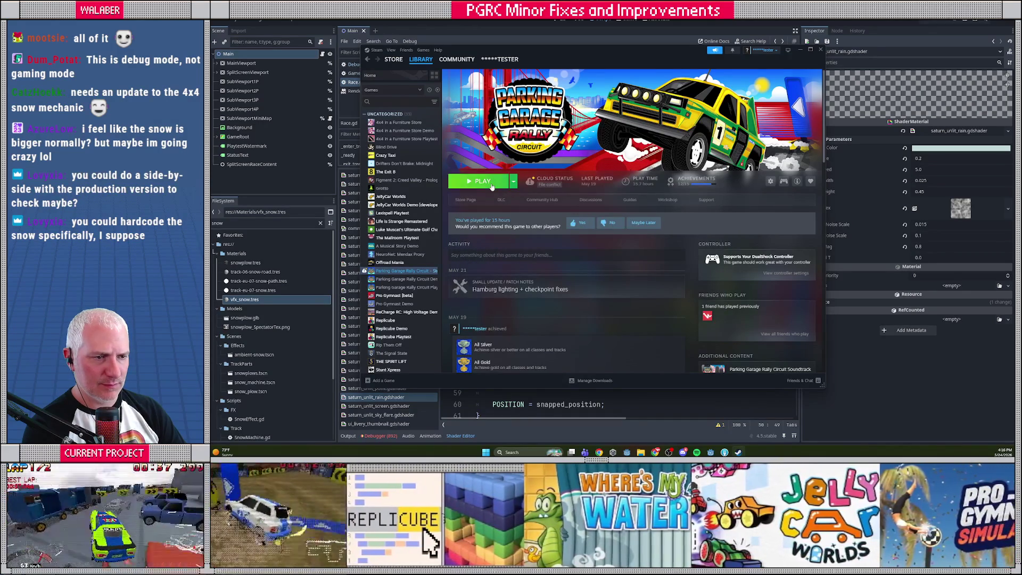
- Launch the game and keep the Local Save over the cloud copy
click(493, 187)
click(607, 274)
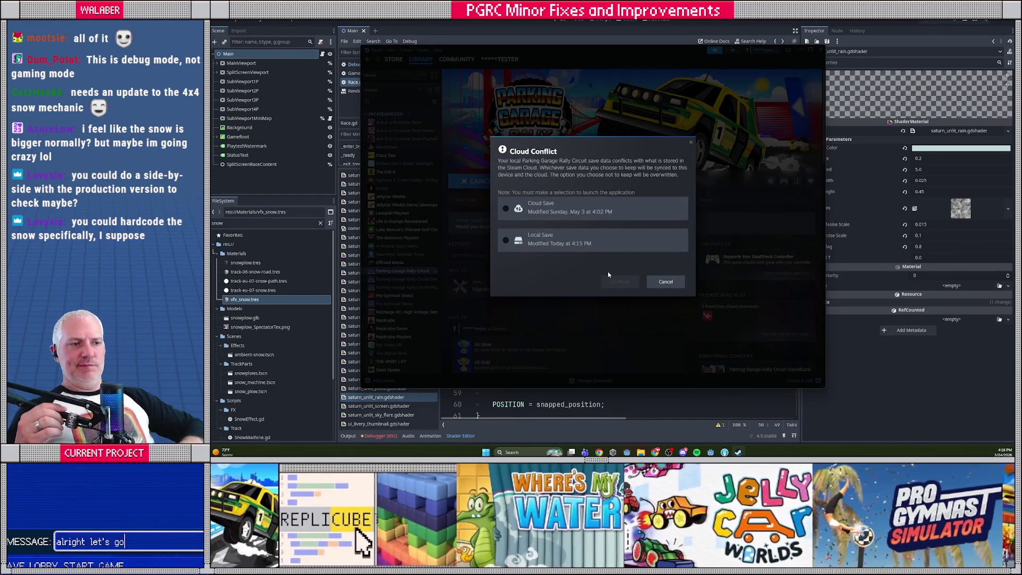
click(606, 249)
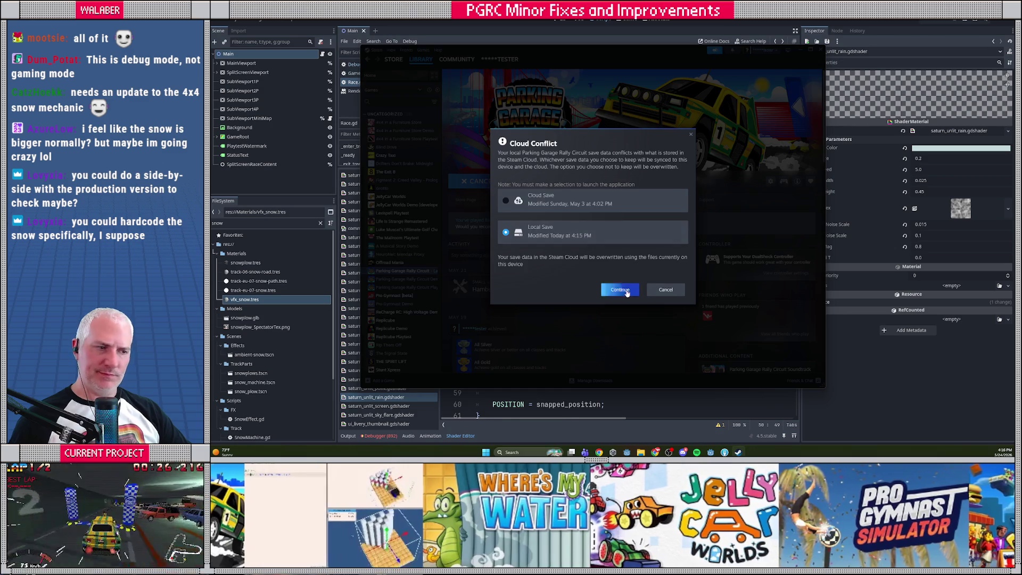
click(619, 289)
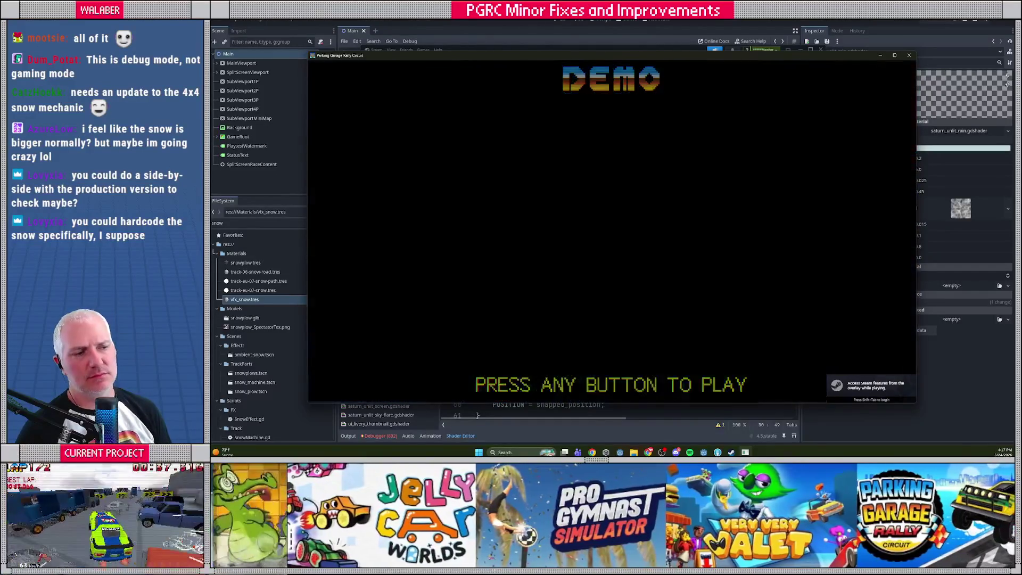
- Go through USA Circuit to the Minnesota Mega Mall track and start the race
key(Return)
key(Return)
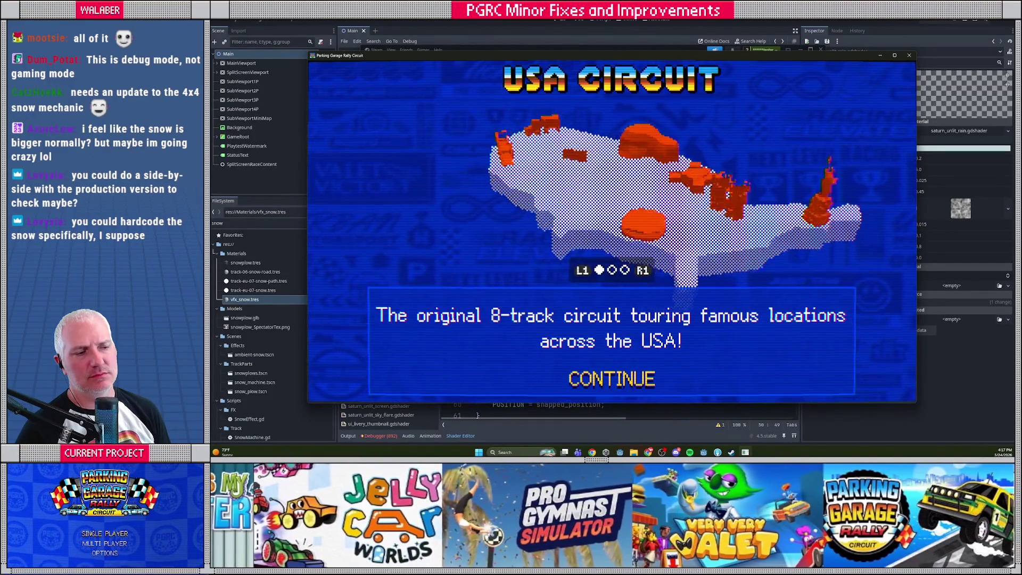
key(Return)
key(Return)
key(Return)
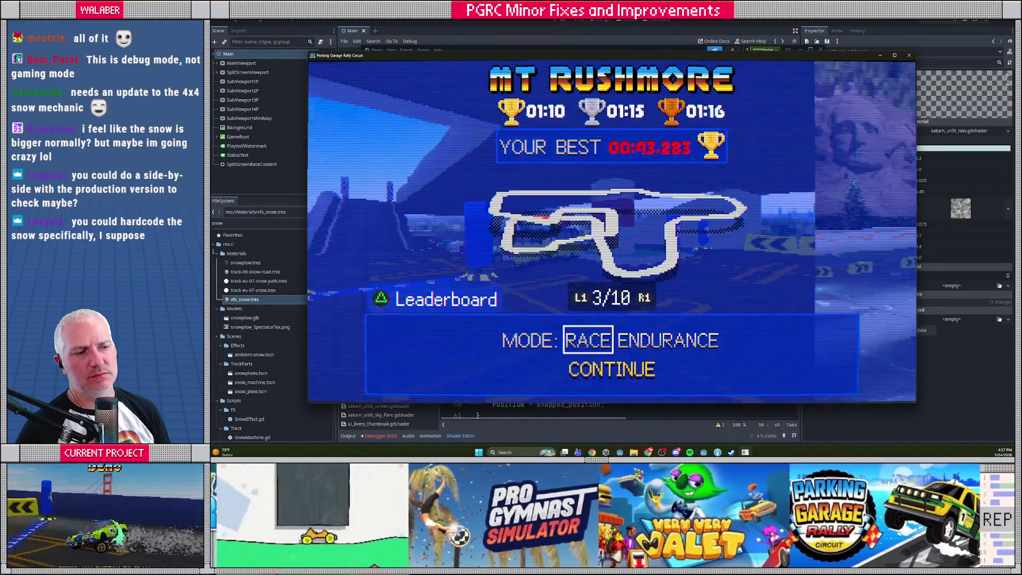
key(Right)
key(Right)
key(Right)
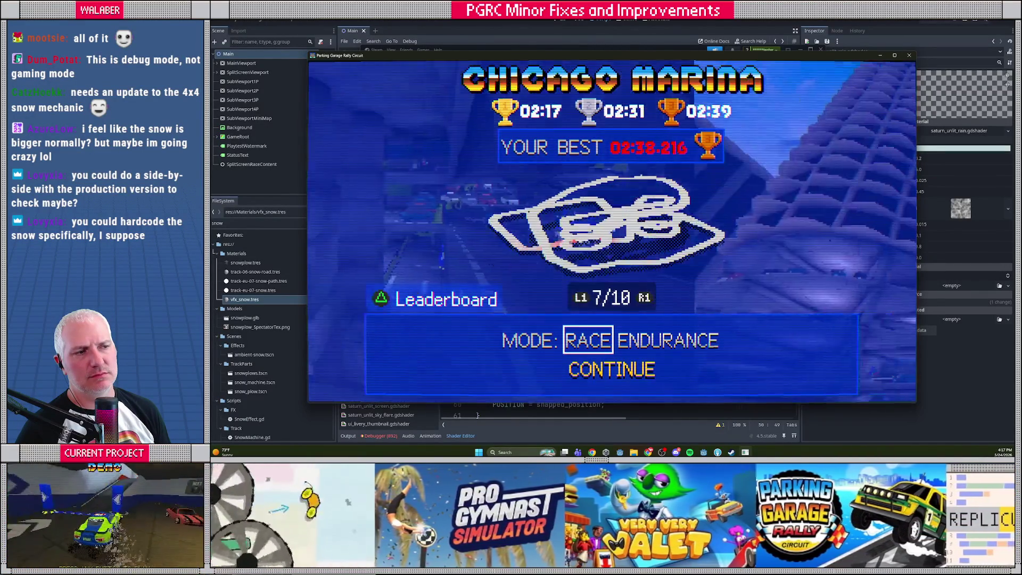
key(Right)
key(Return)
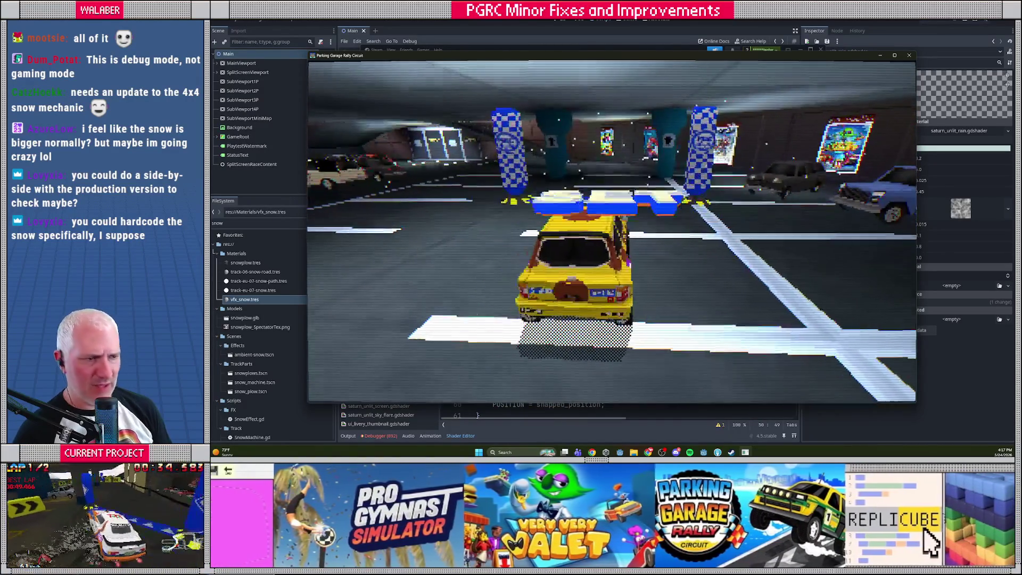
- Drive up the ramp and across the snowy section of the track
key(Up)
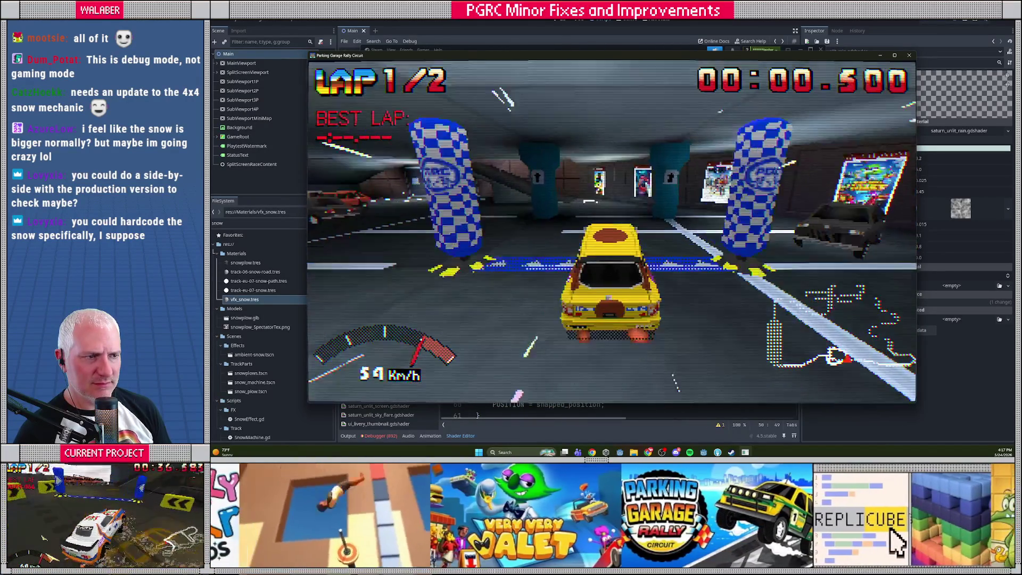
key(Right)
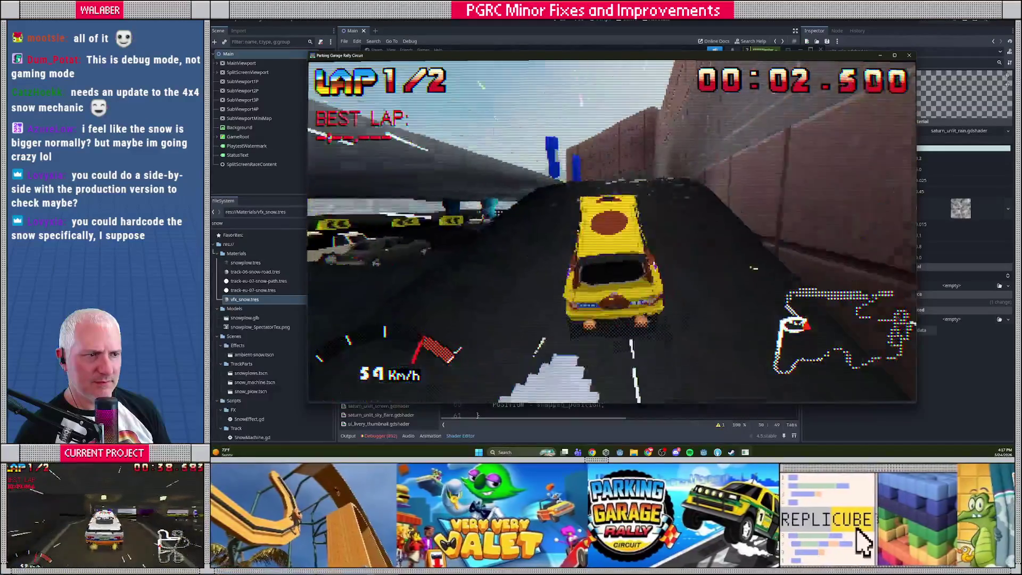
key(Left)
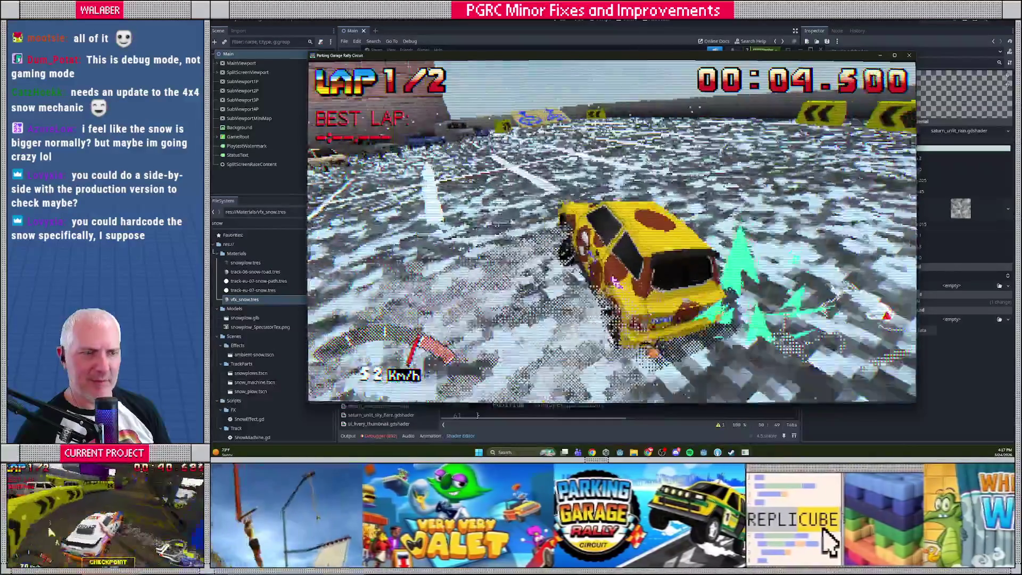
key(Right)
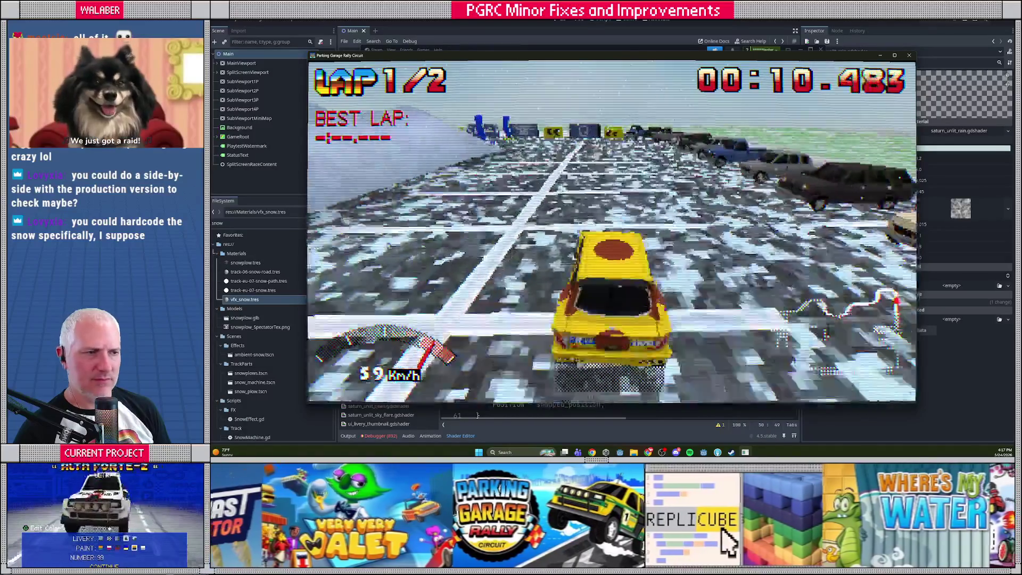
key(Left)
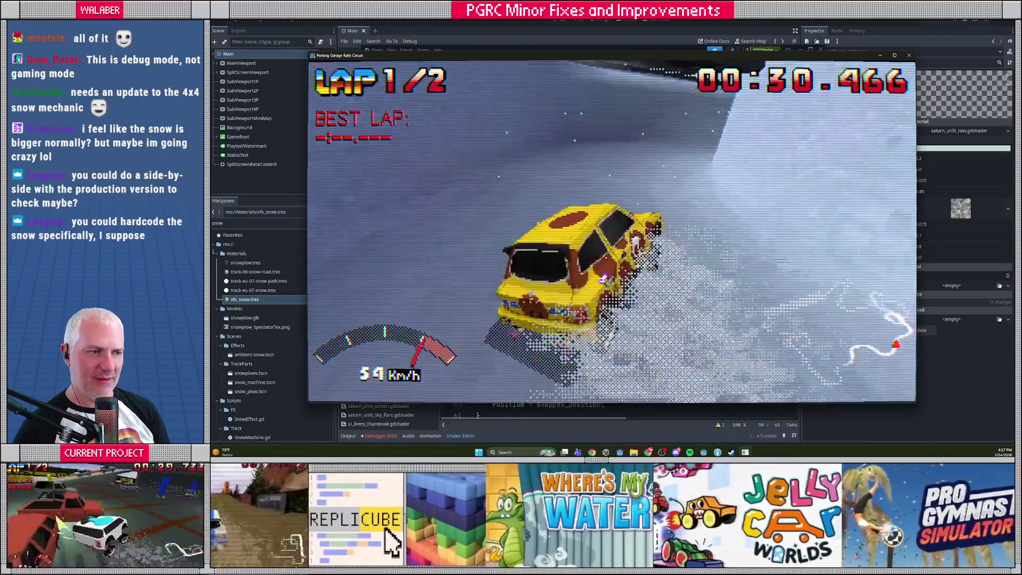
- Pause, quit the race to the title, and confirm quitting the game
key(Escape)
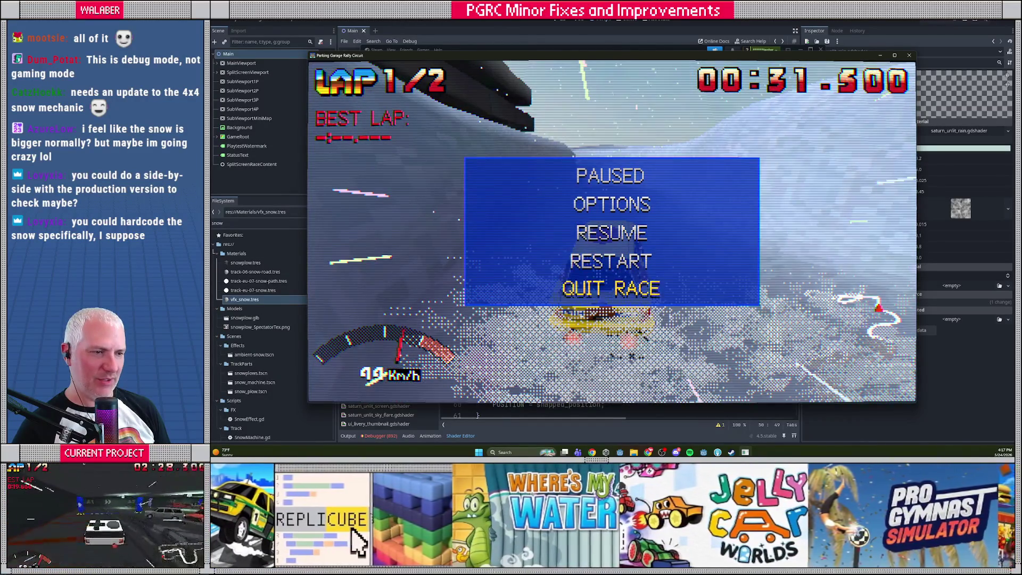
key(Return)
key(Escape)
key(Escape)
key(Escape)
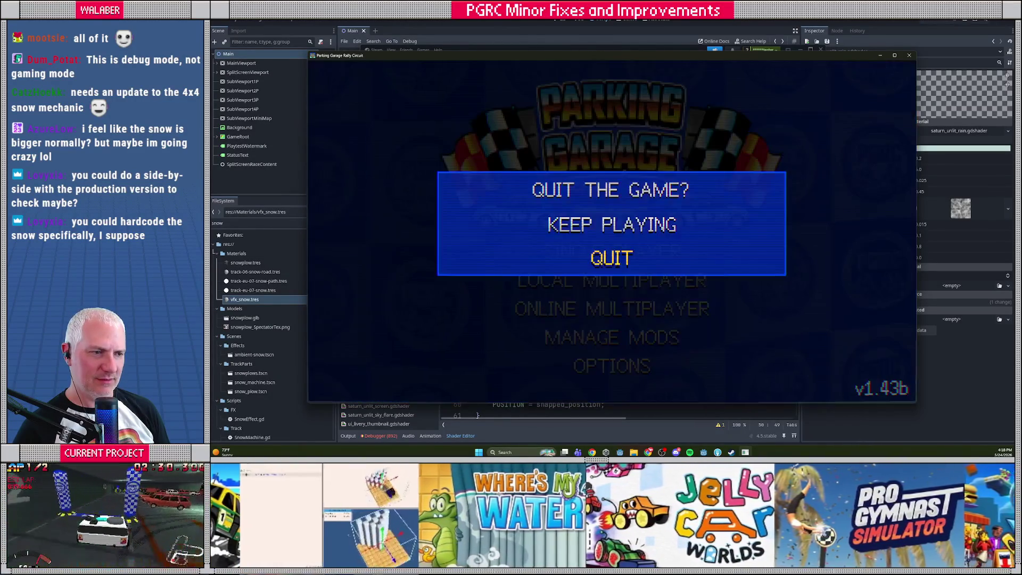
key(Return)
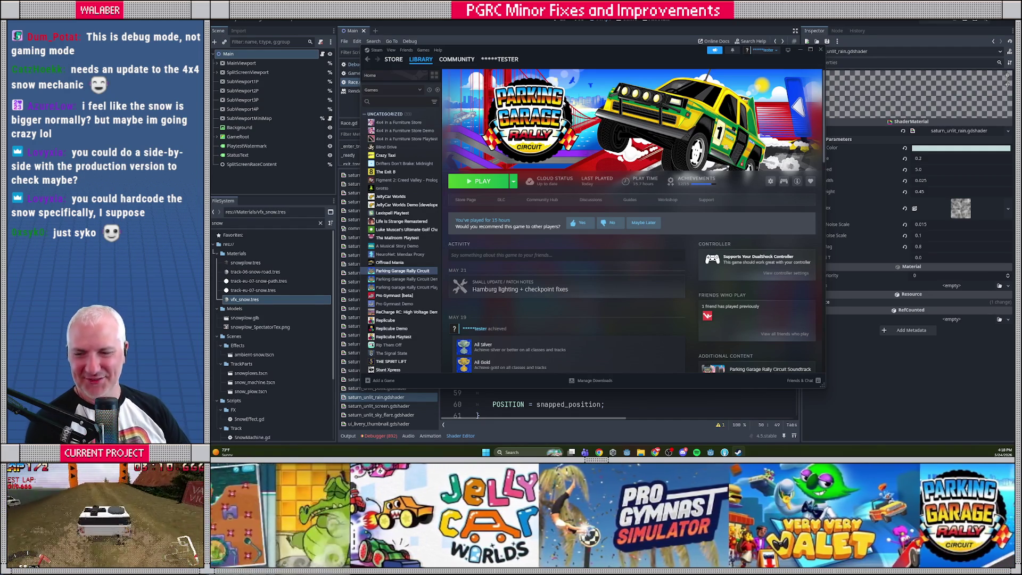
- Minimise the Steam library window so the Godot editor with the shader code is visible
click(820, 50)
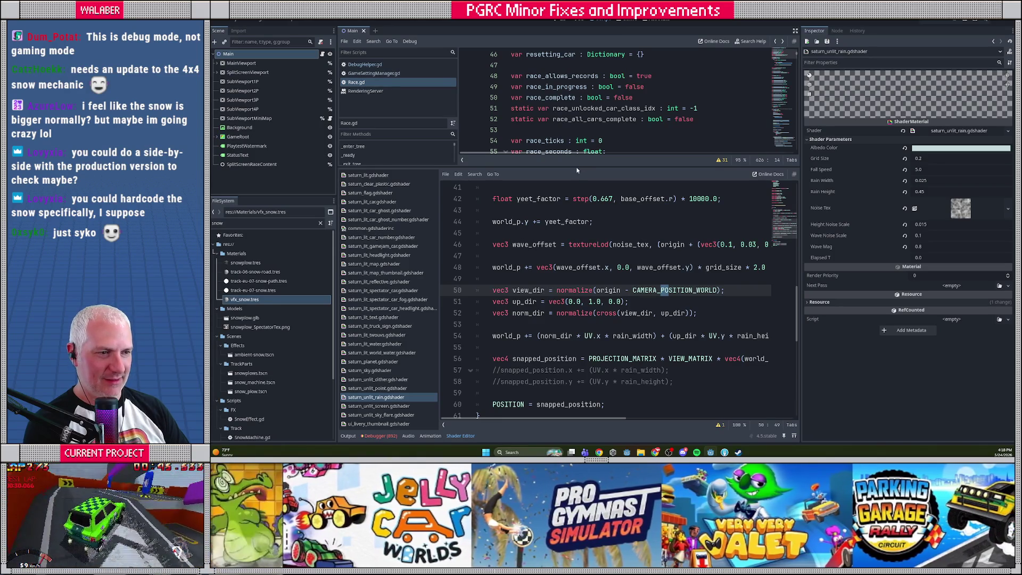
- Make the script editor taller than the shader editor, then run the project's debug build with F5
drag(562, 167, 561, 212)
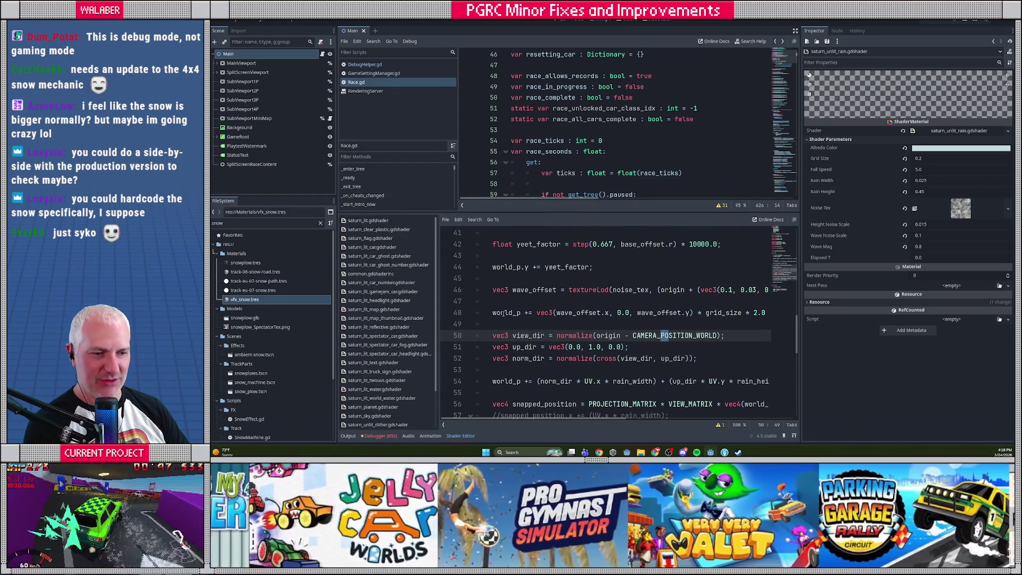
click(561, 171)
key(F5)
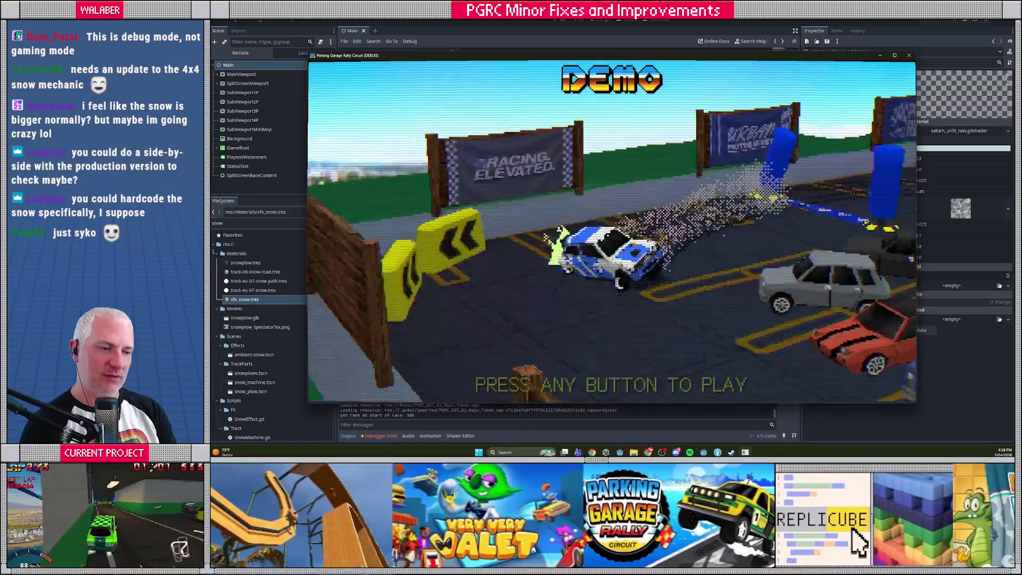
- Leave the demo, pick European Tour, and accept the car to reach track selection
key(Return)
key(Return)
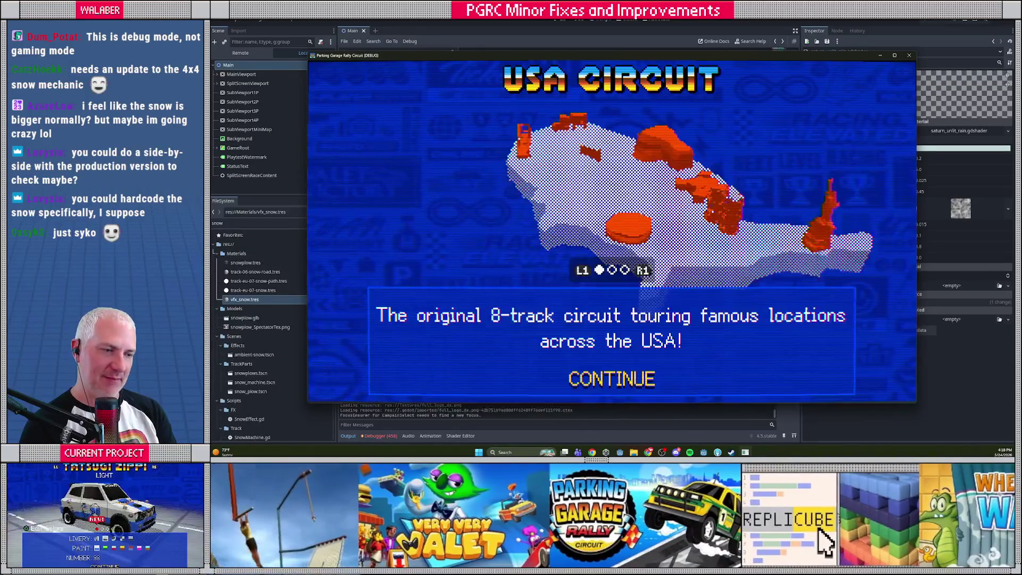
key(Right)
key(Return)
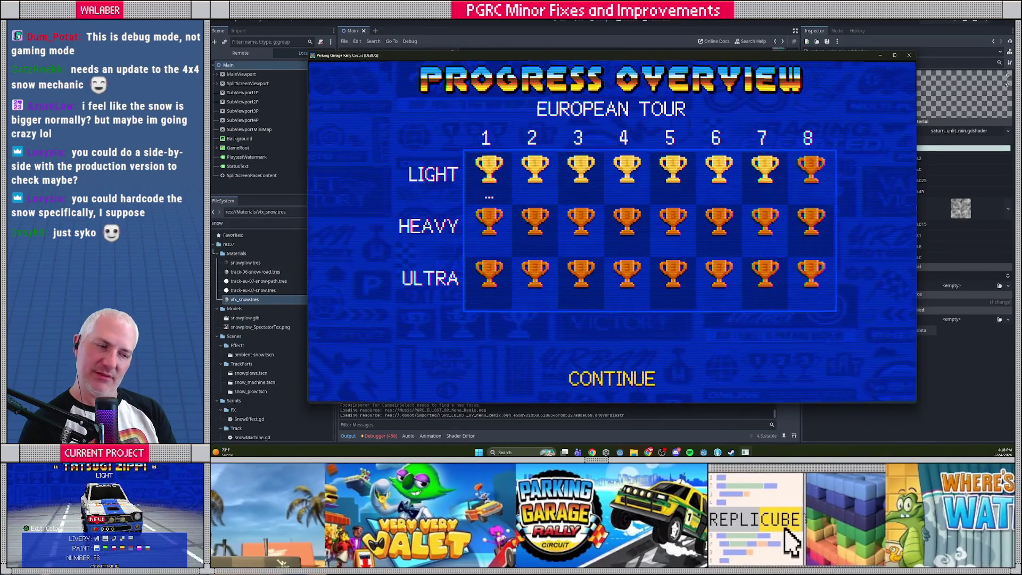
key(Return)
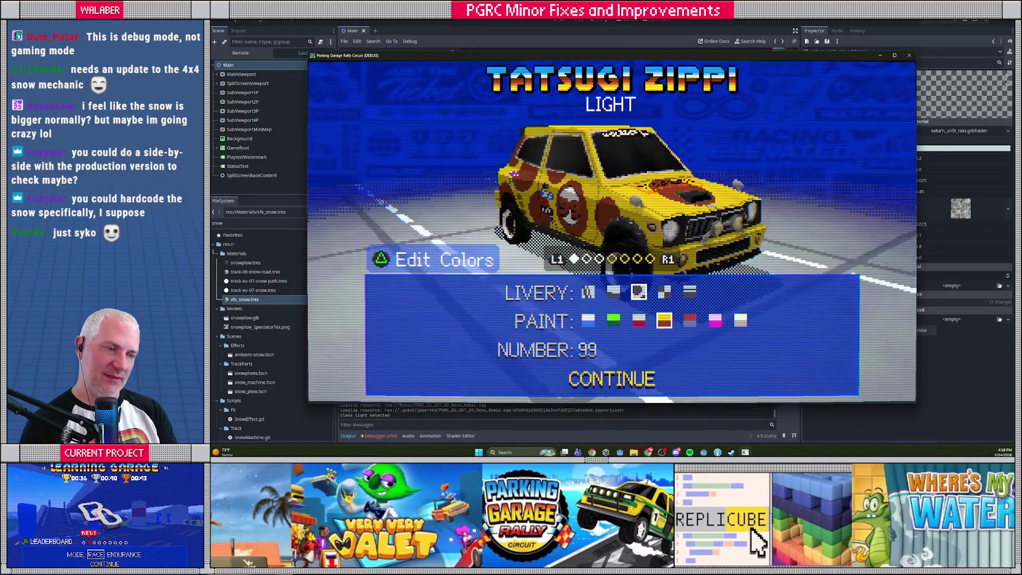
key(Return)
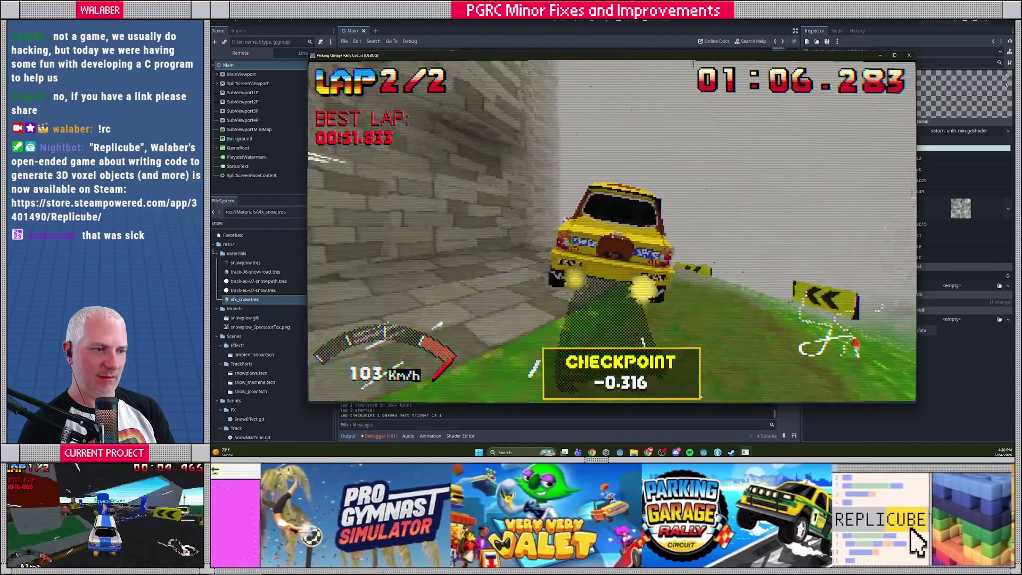
- Quit the current race, browse the European tracks, and start a race on Copenhagen Power Plant
key(Escape)
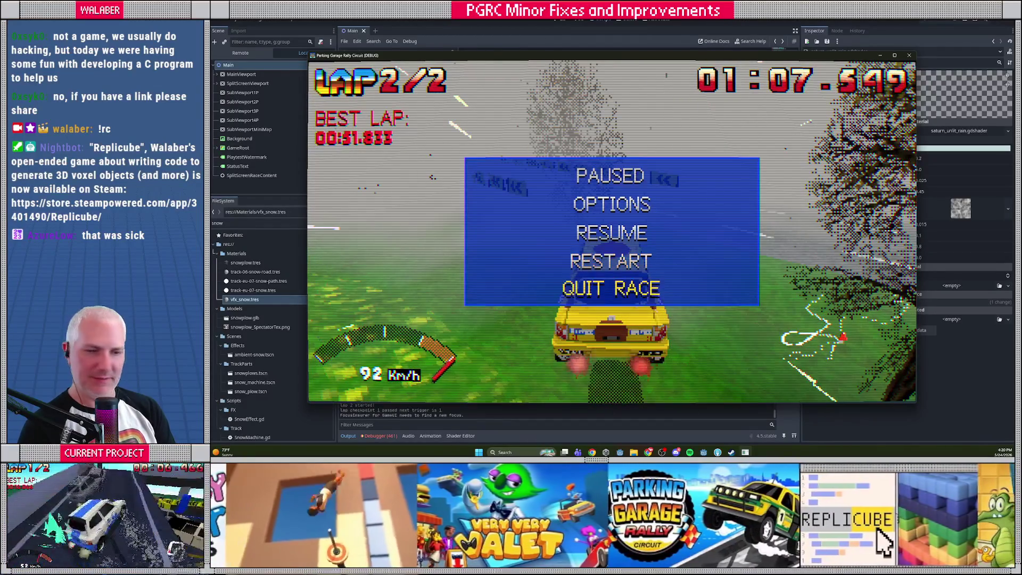
key(Return)
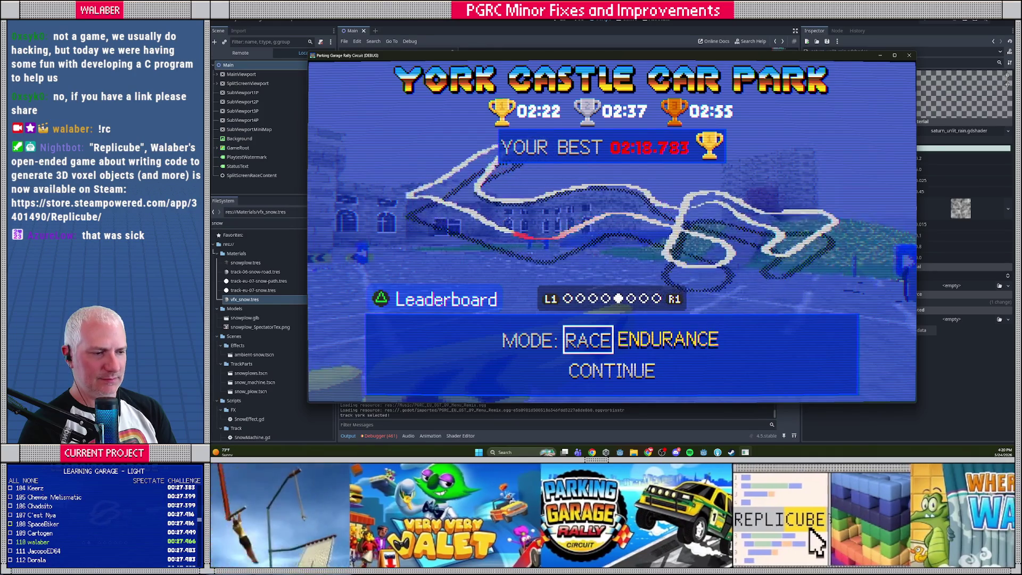
key(Right)
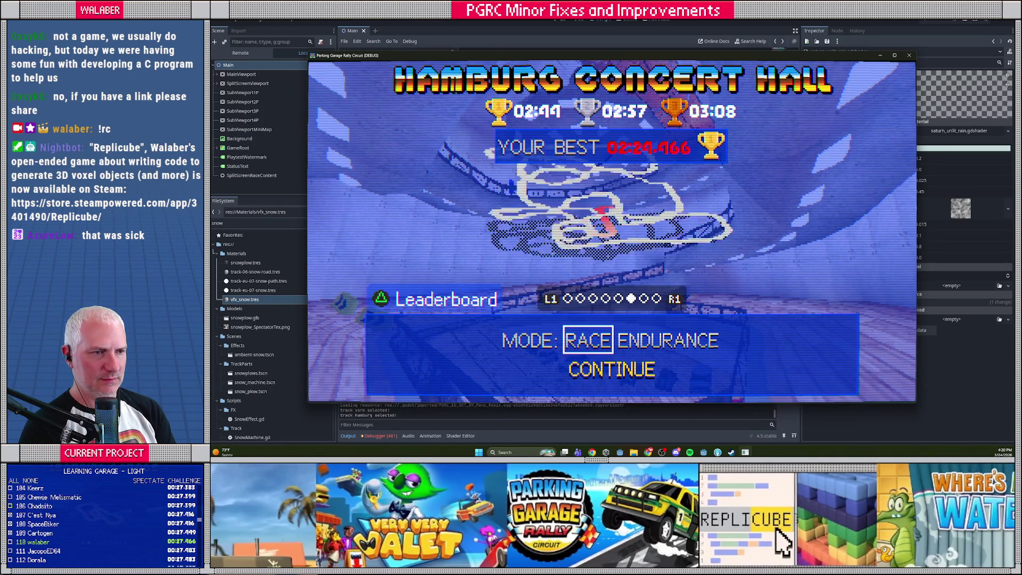
key(Right)
key(Right)
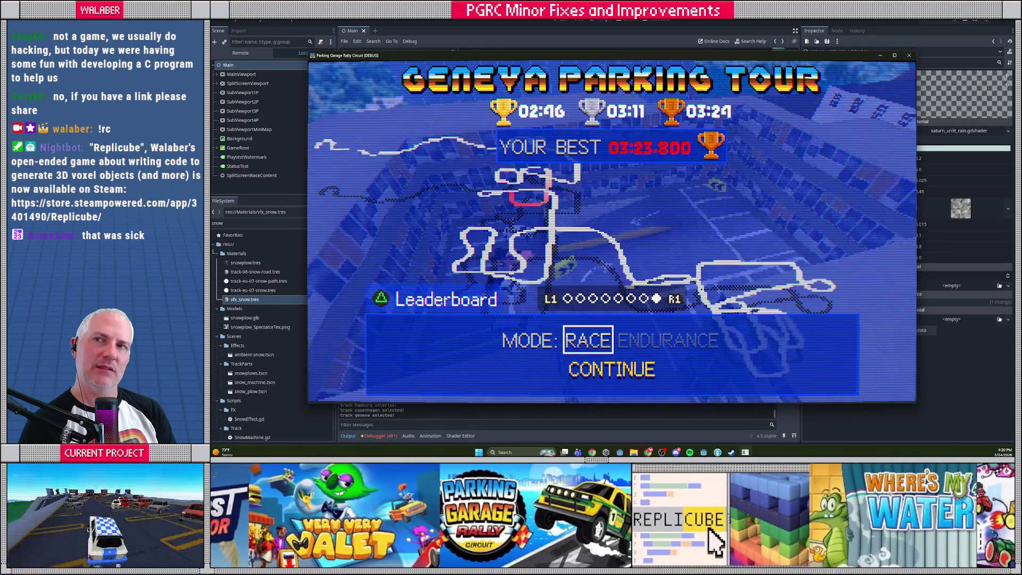
key(Left)
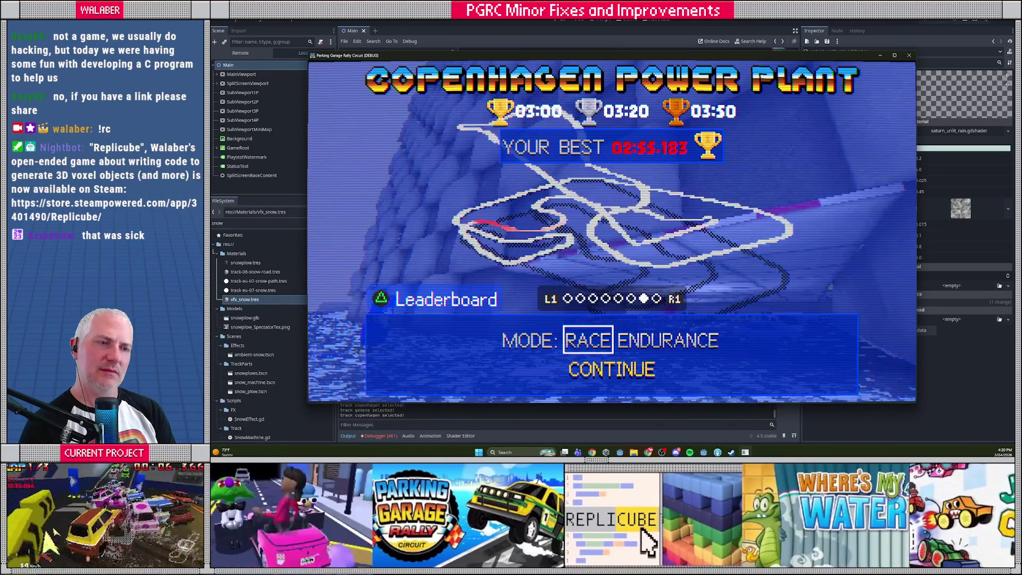
key(Return)
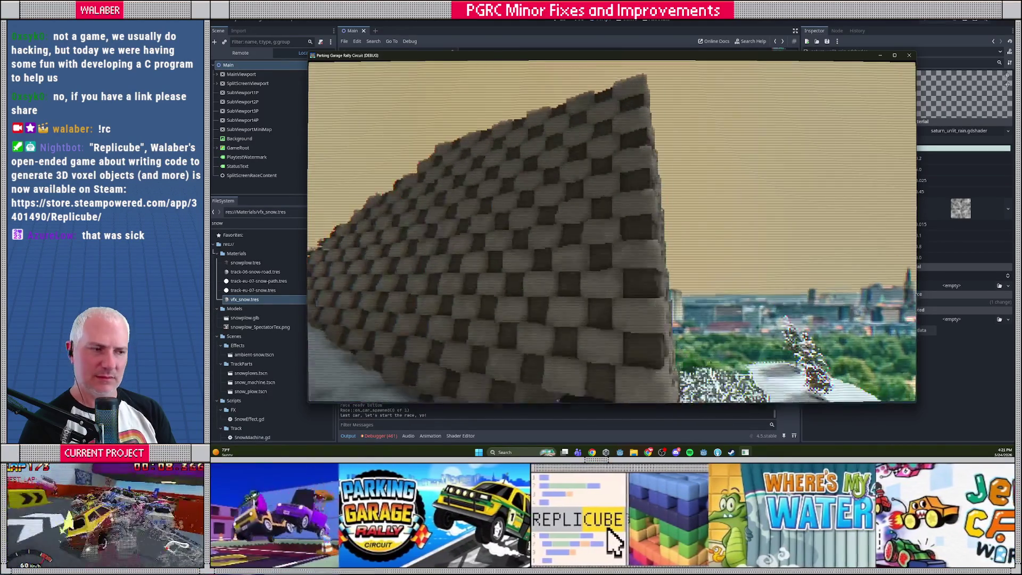
- Quit the Copenhagen race and race on Hamburg Concert Hall instead, then pause it
key(Escape)
key(Down)
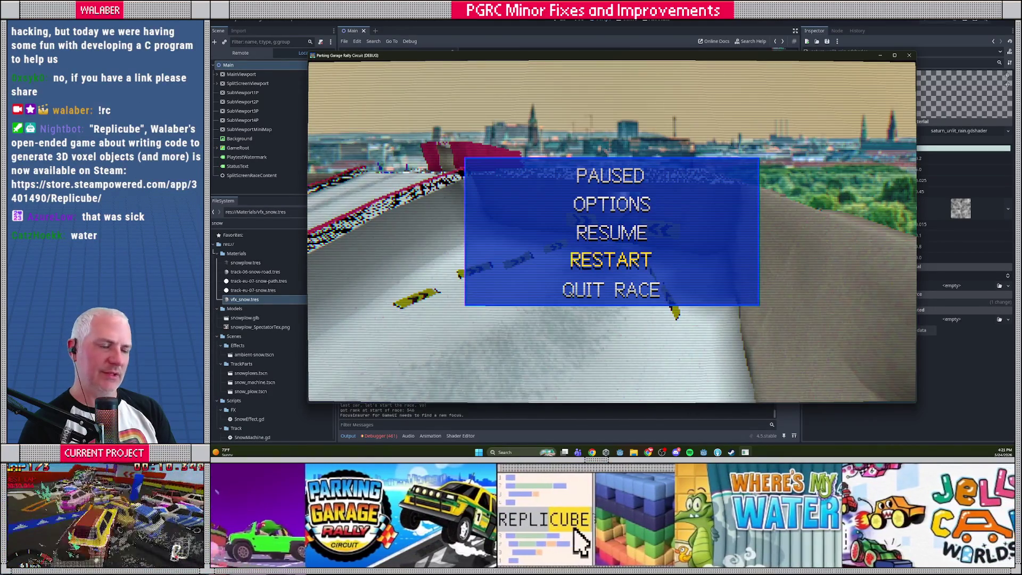
key(Down)
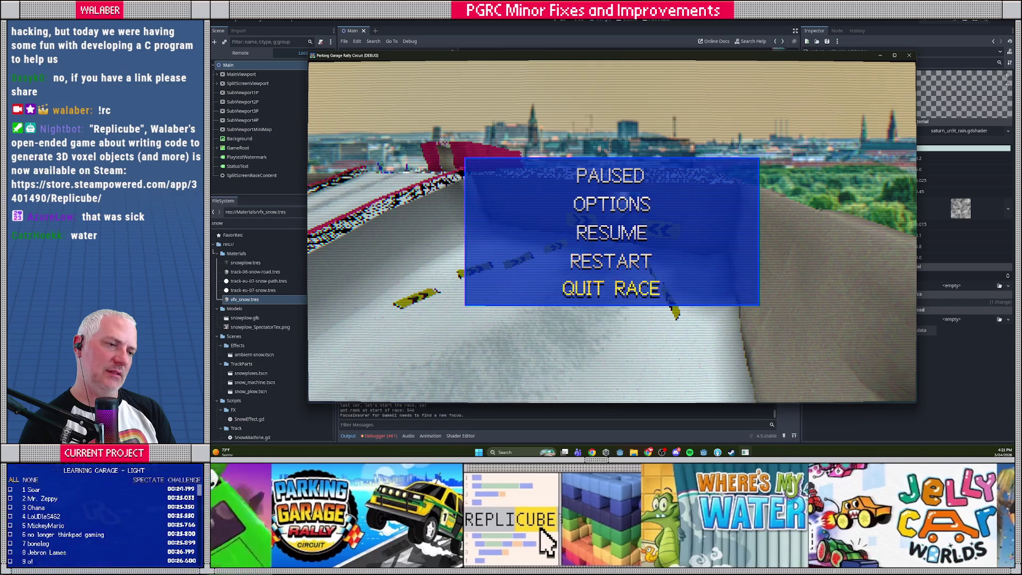
key(Left)
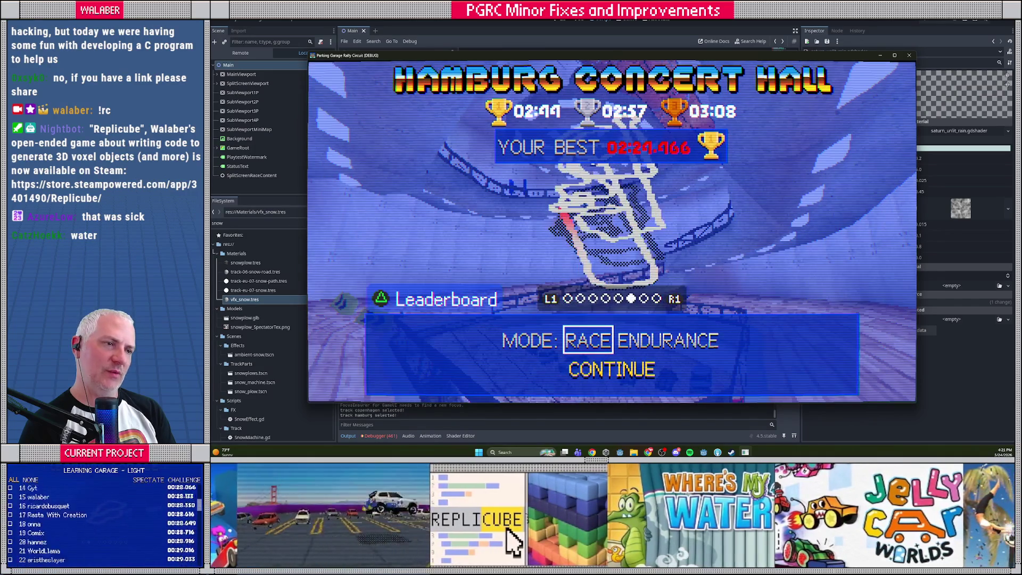
key(Return)
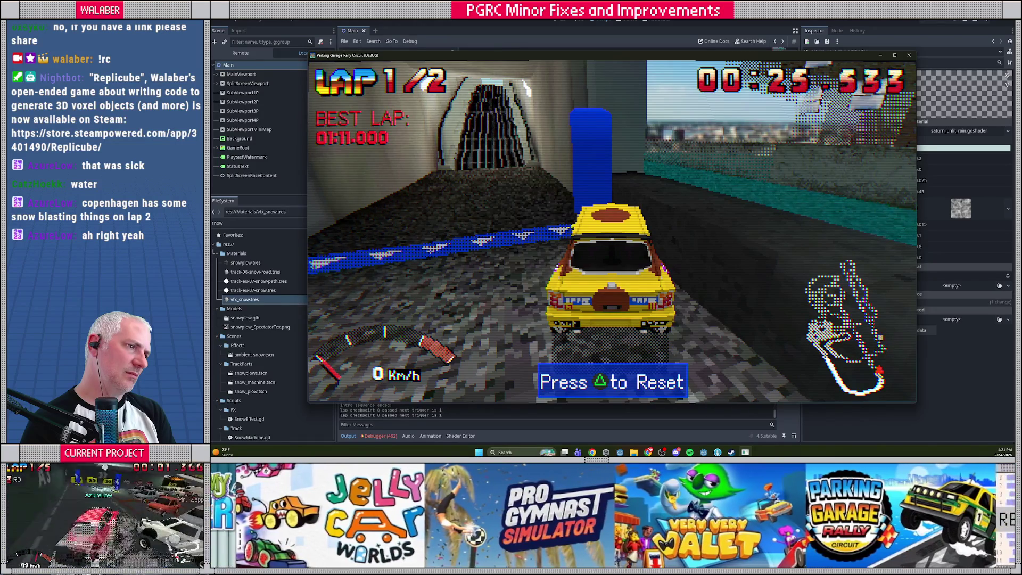
key(Escape)
- Quit the Hamburg race, switch the tour to USA Circuit, and confirm the Tatsugi Zippi car
key(Down)
key(Return)
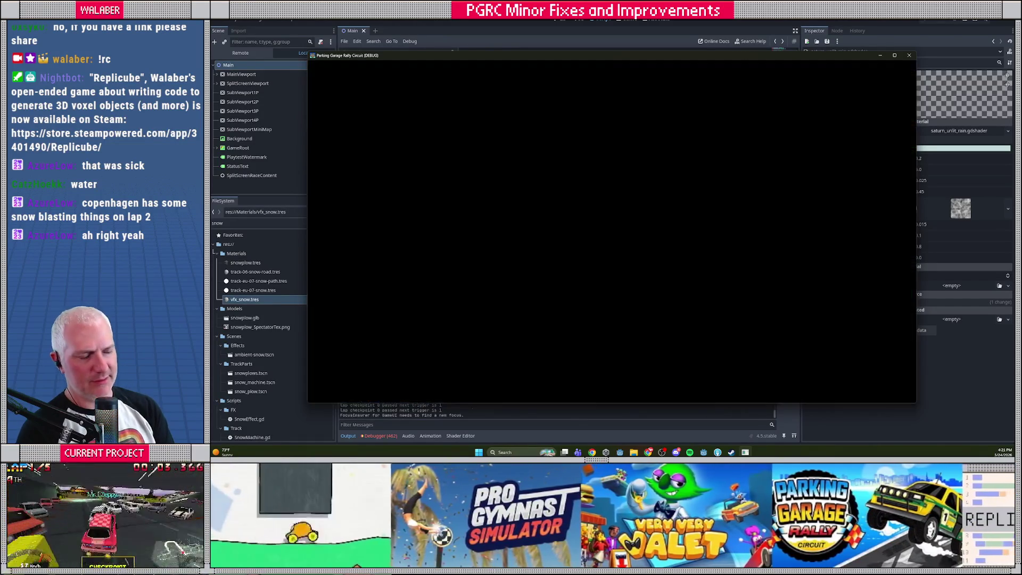
key(Escape)
key(Escape)
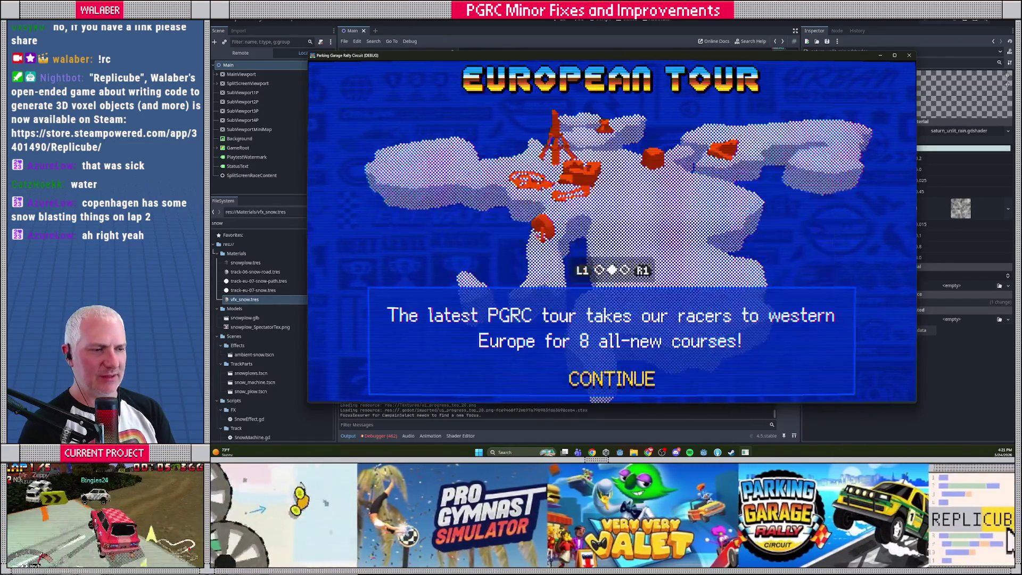
key(Left)
key(Escape)
key(Return)
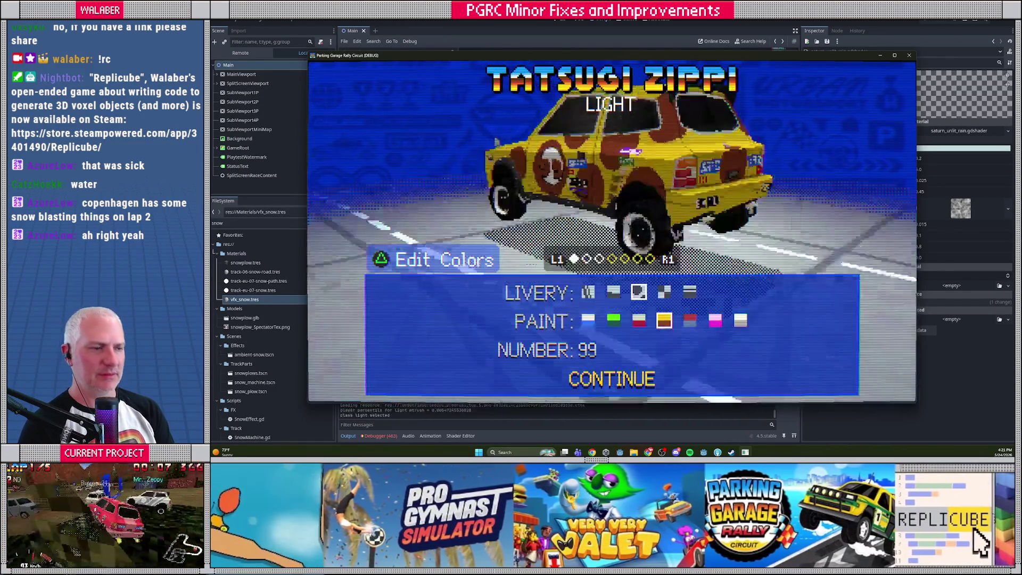
key(Right)
key(Left)
key(Return)
- Start a race on Chicago Marina and drive through the first turns
key(Right)
key(Right)
key(Right)
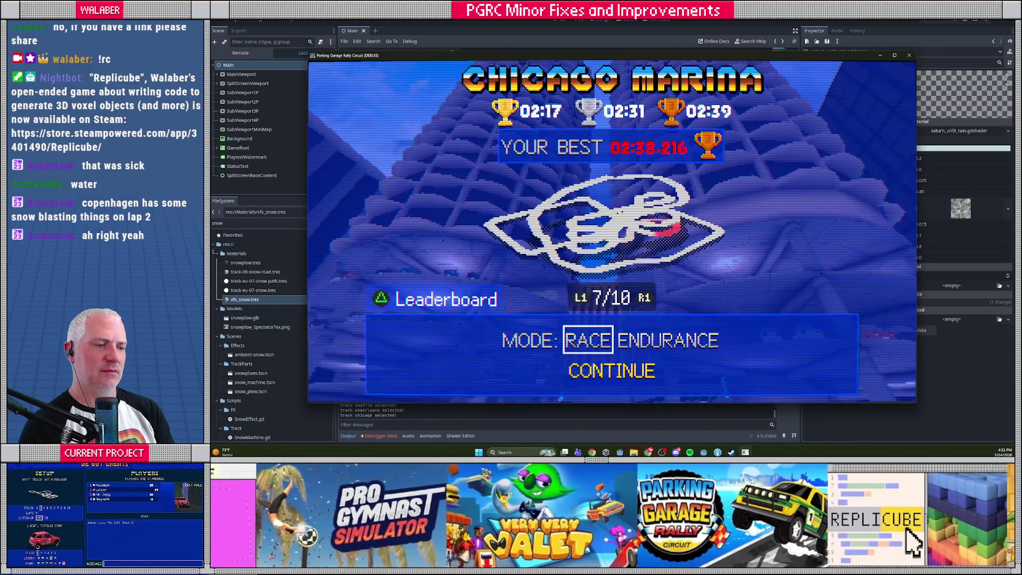
key(Return)
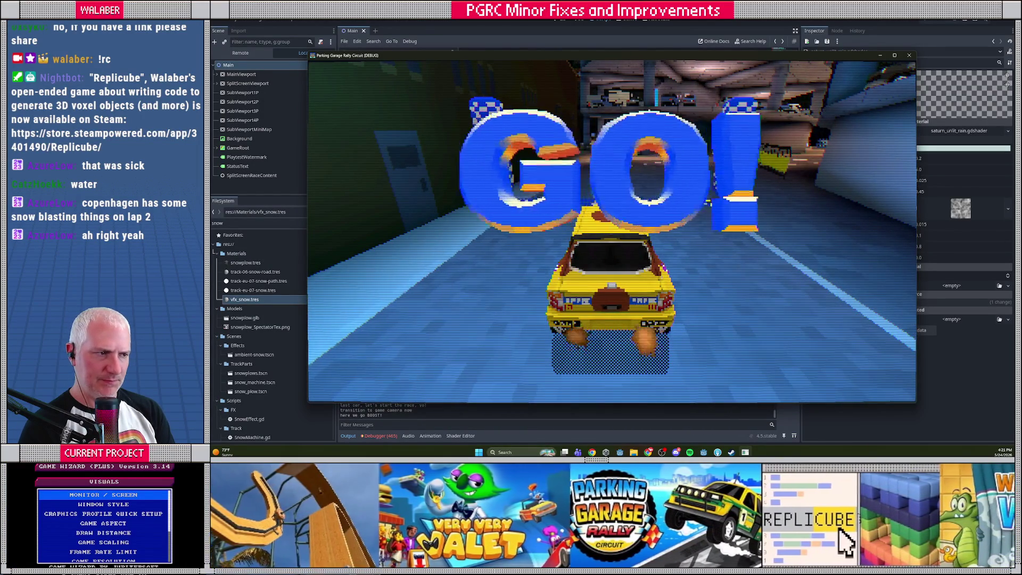
key(Up)
key(Right)
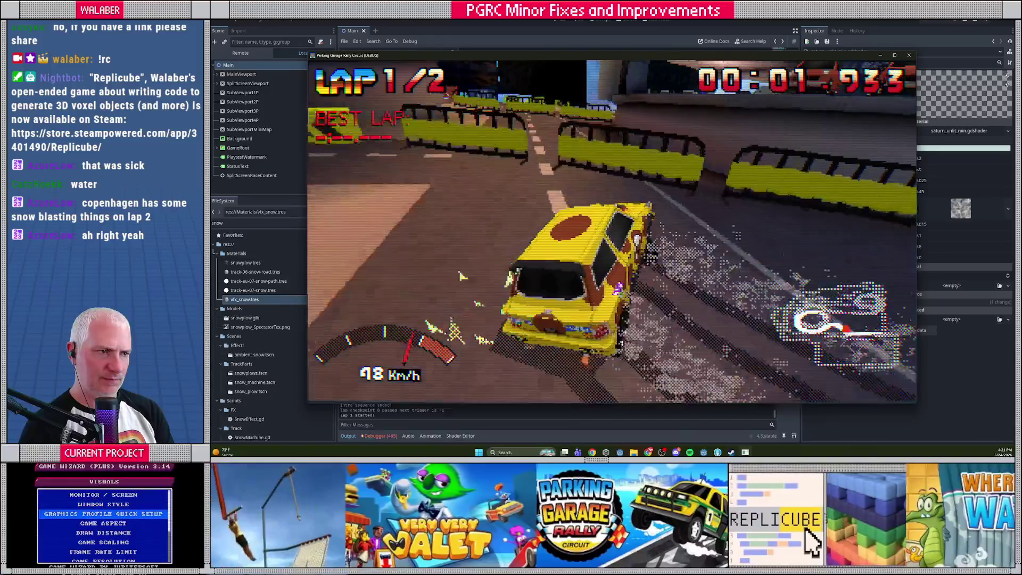
key(Left)
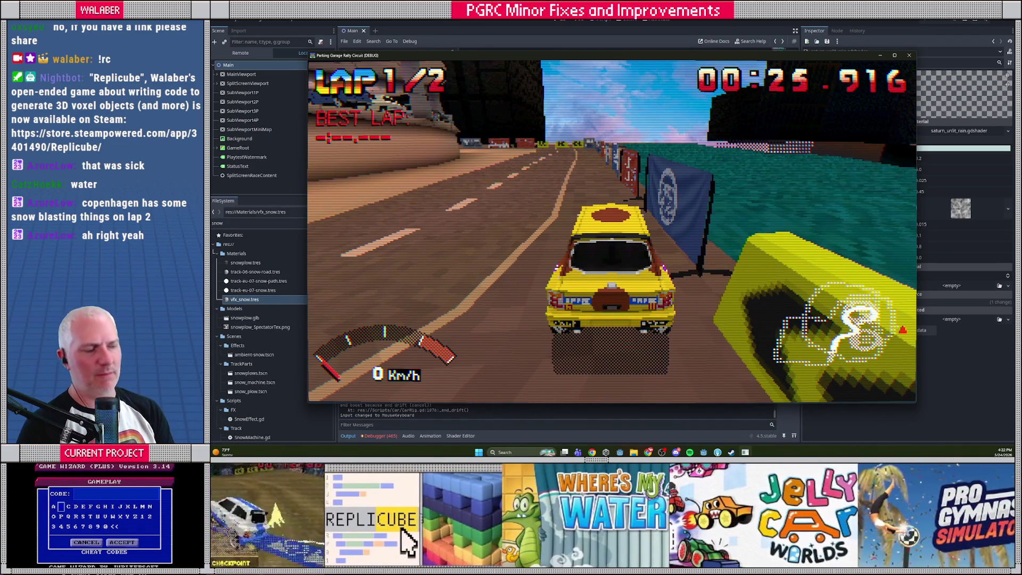
- Quit the Chicago race and switch the tour back to European Tour
key(Escape)
key(Down)
key(Return)
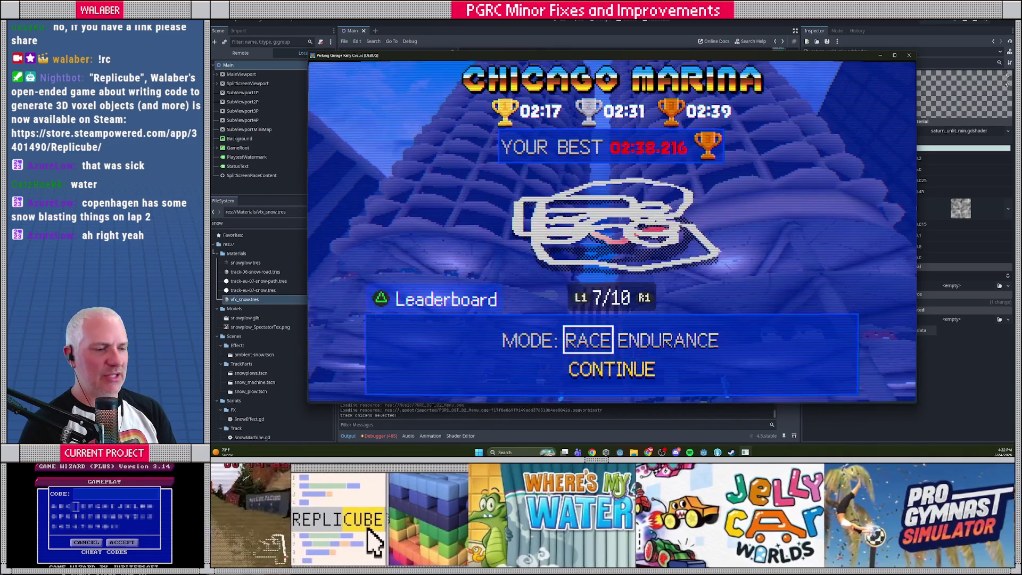
key(Escape)
key(Escape)
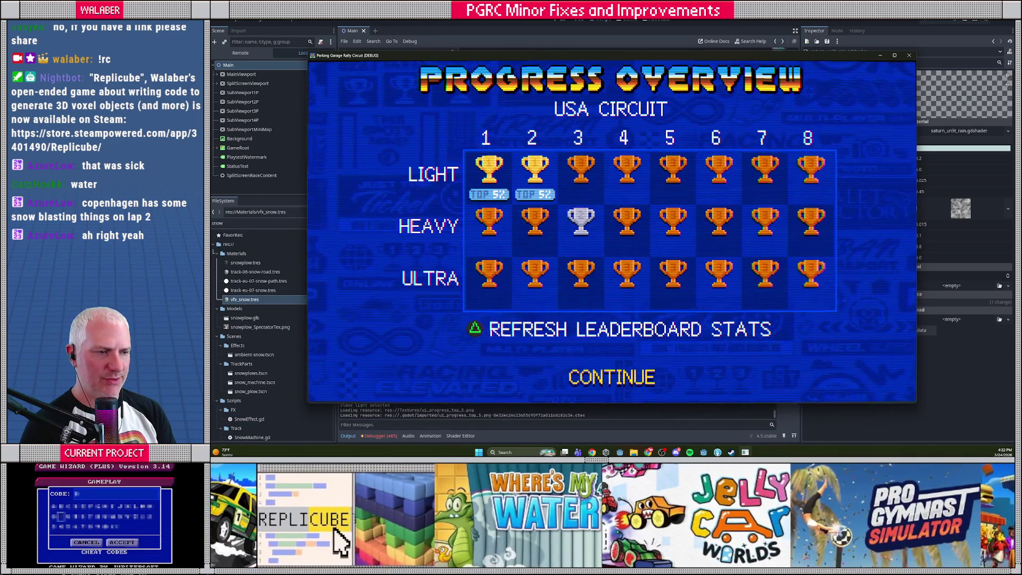
key(Escape)
key(Right)
key(Return)
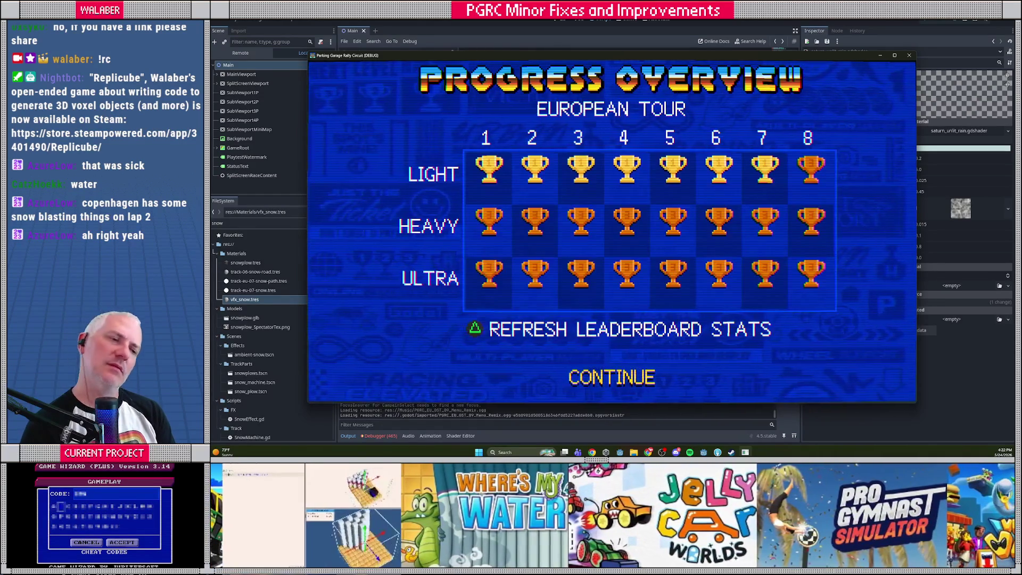
- Confirm the car, start a race on Copenhagen Power Plant, and steer through the first right turn
key(Return)
key(Right)
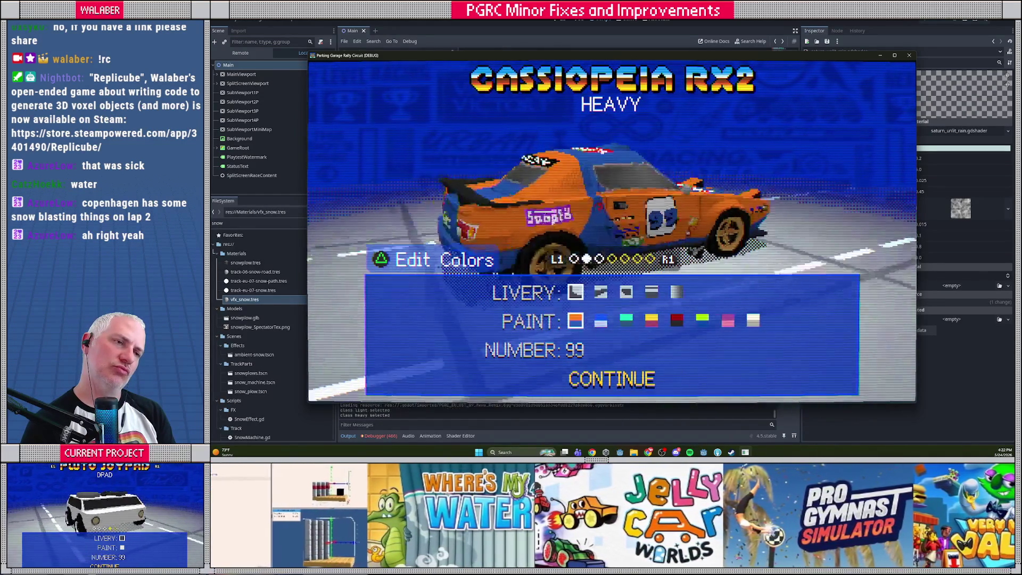
key(Left)
key(Return)
key(Right)
key(Right)
key(Right)
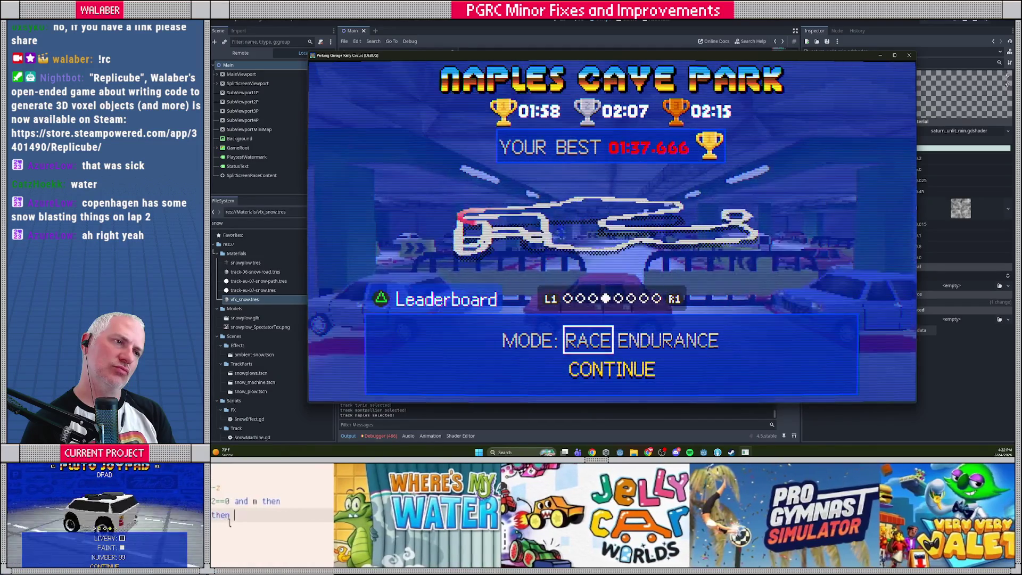
key(Right)
key(Right)
key(Right)
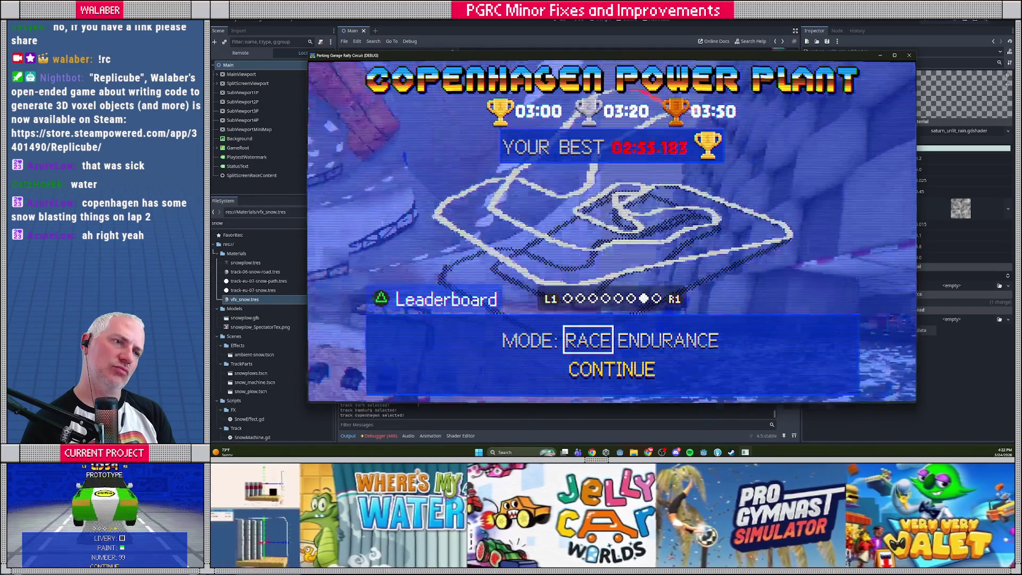
key(Return)
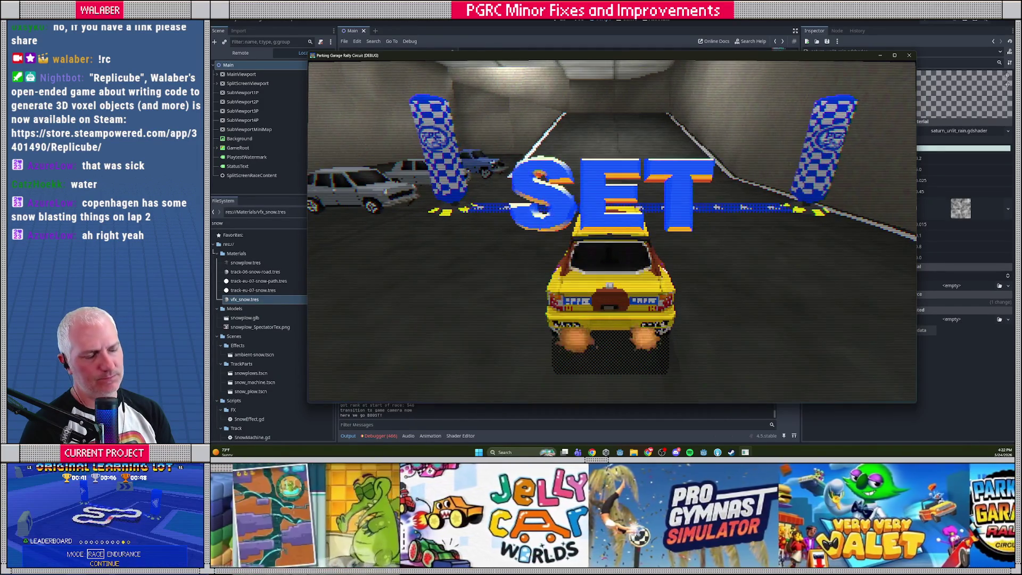
key(Right)
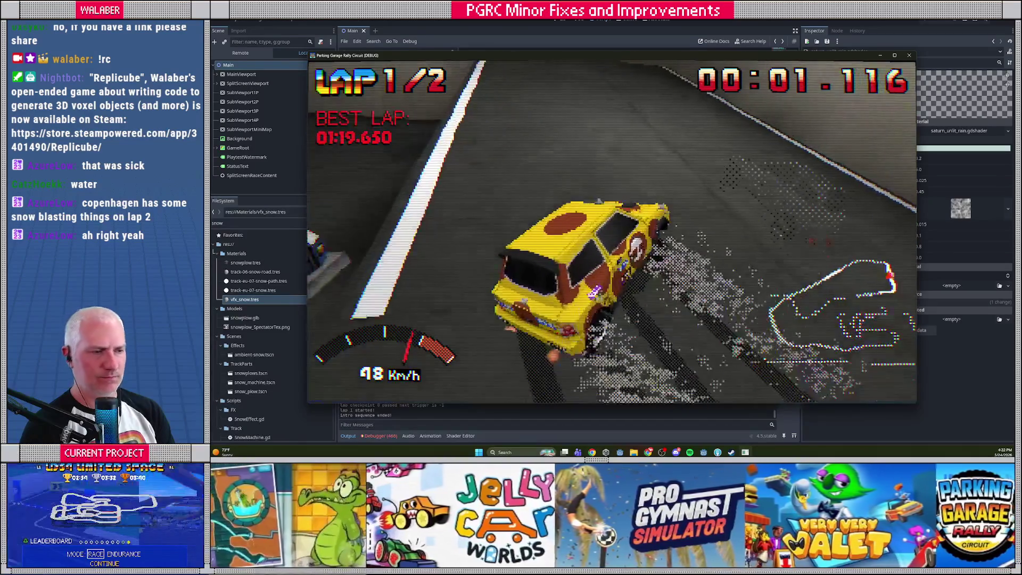
key(Right)
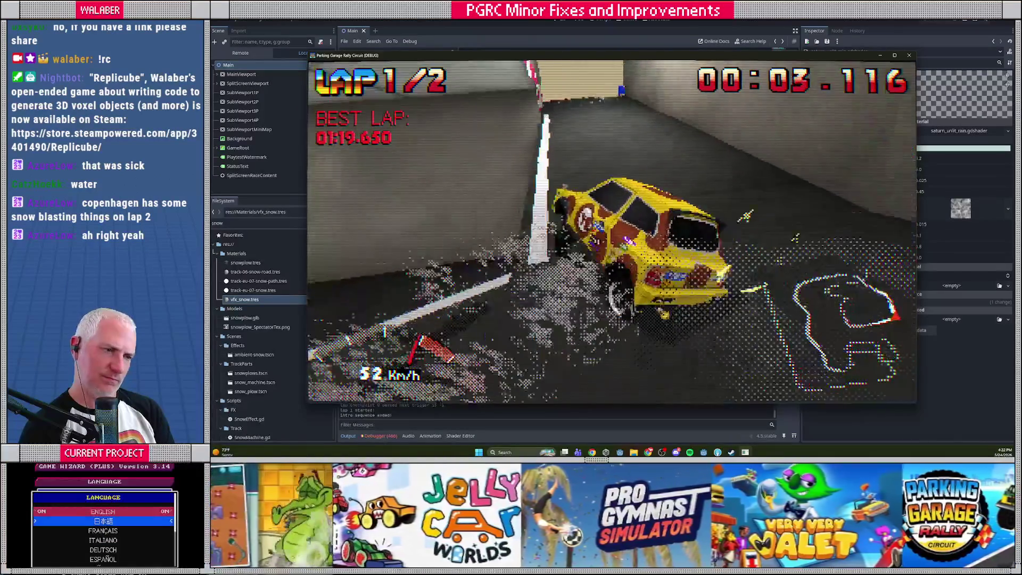